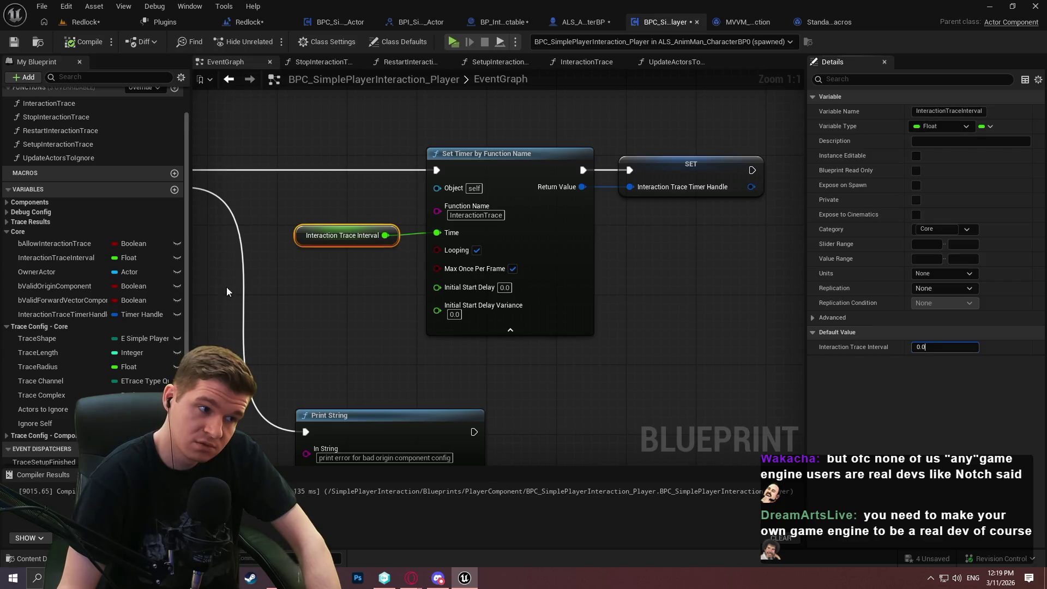
# Select InteractionTraceInterval in My Blueprint and enter 0.1 as its Default Value.
pyautogui.click(48, 256)
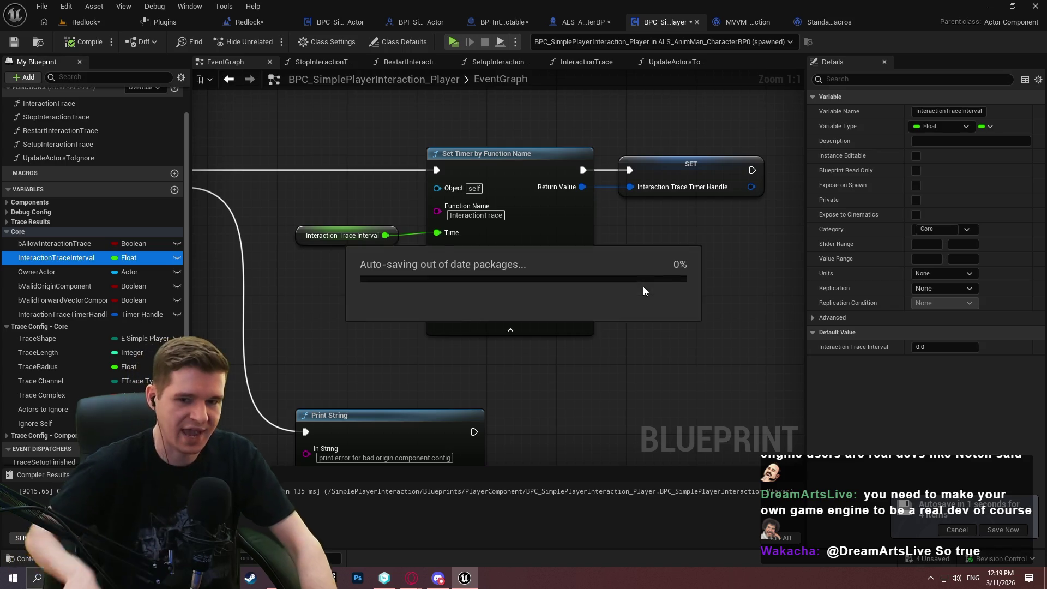
pyautogui.click(929, 347)
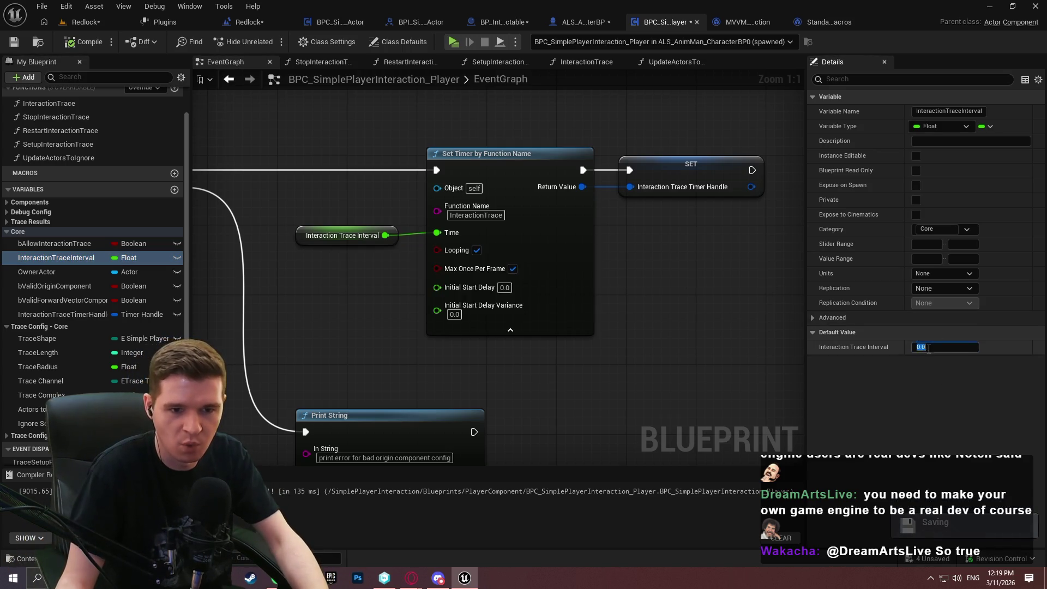
pyautogui.write('0.1')
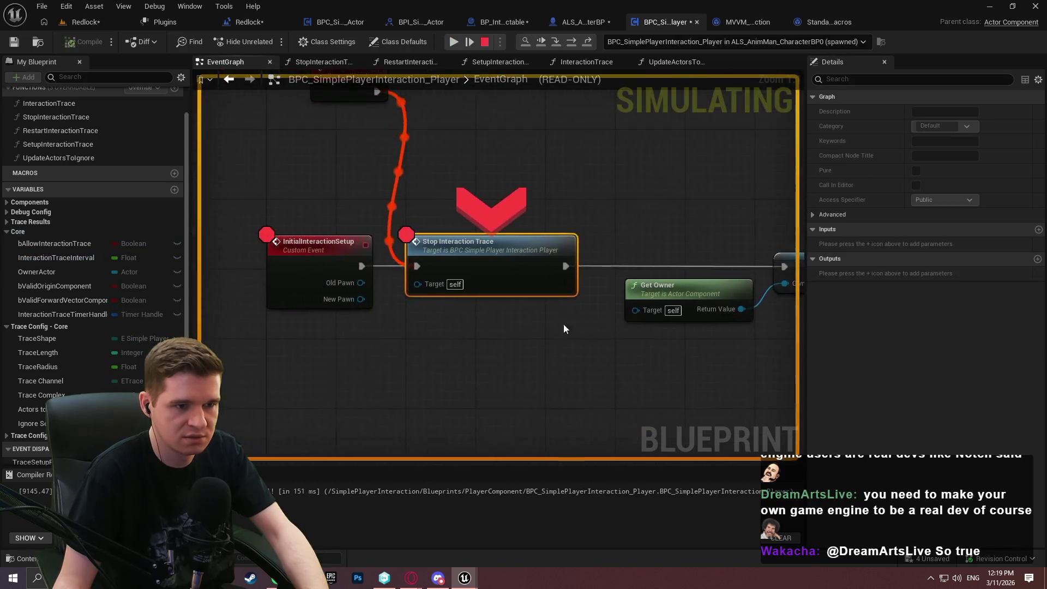
# Remove the breakpoints from the Stop Interaction Trace and InitialInteractionSetup nodes.
pyautogui.rightClick(466, 253)
pyautogui.click(515, 361)
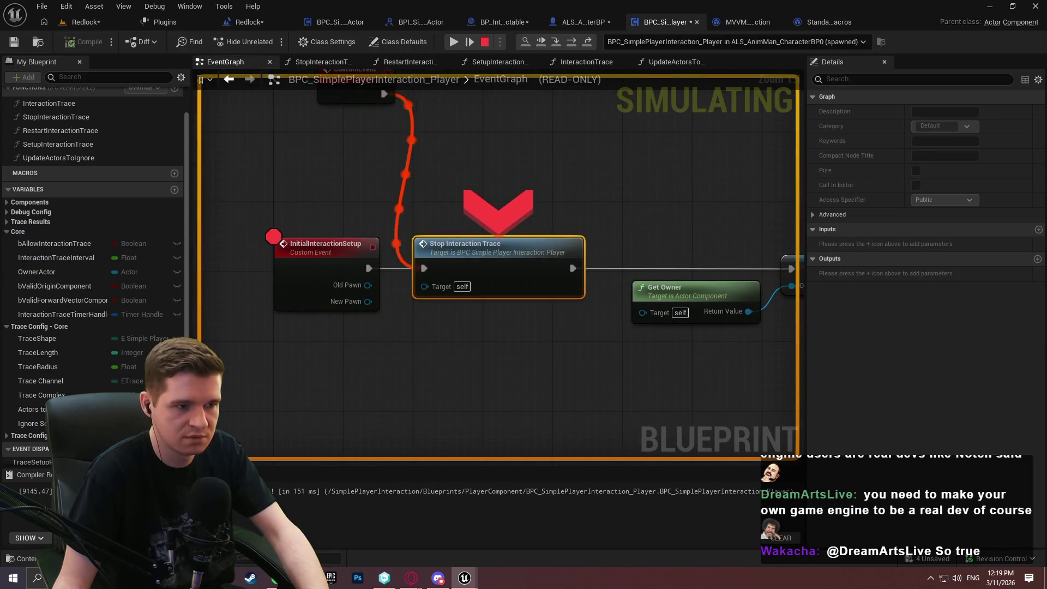
pyautogui.rightClick(318, 264)
pyautogui.click(361, 354)
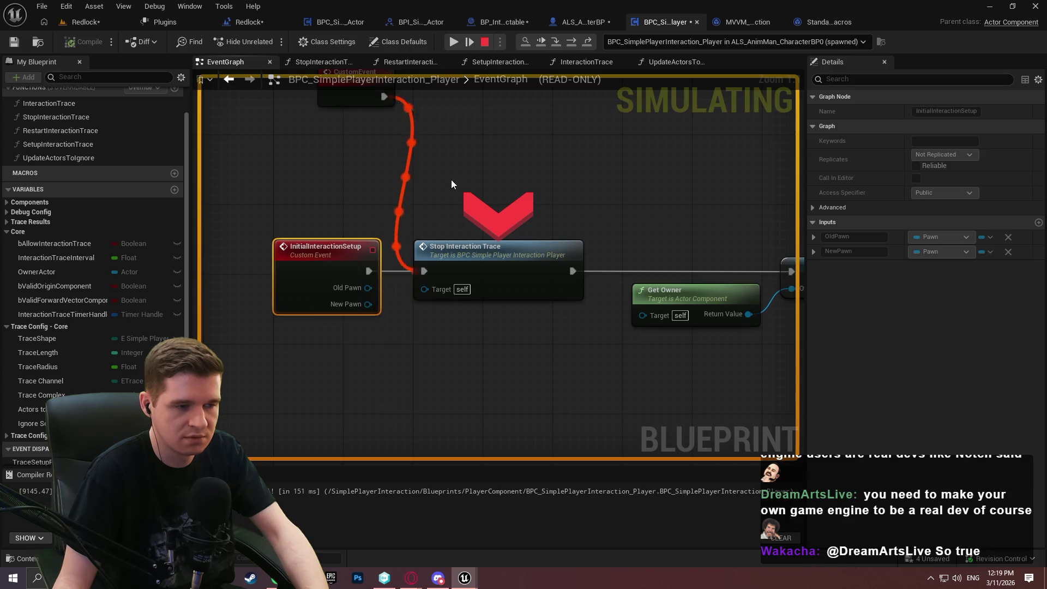
# Resume the paused run, dismiss the welcome dialog, run the character briefly, then exit with Esc.
pyautogui.click(457, 44)
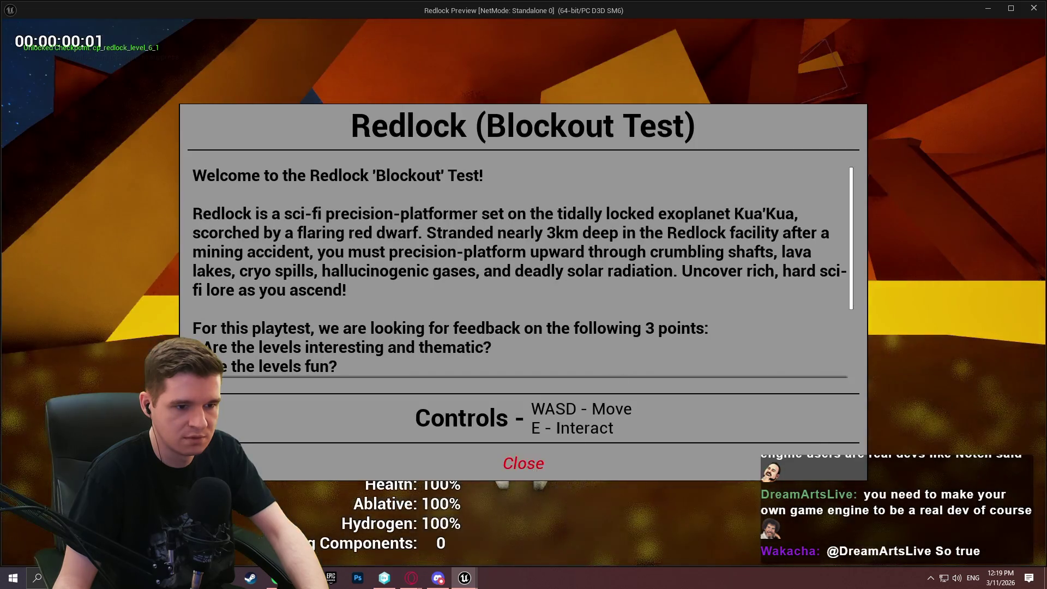
pyautogui.click(524, 432)
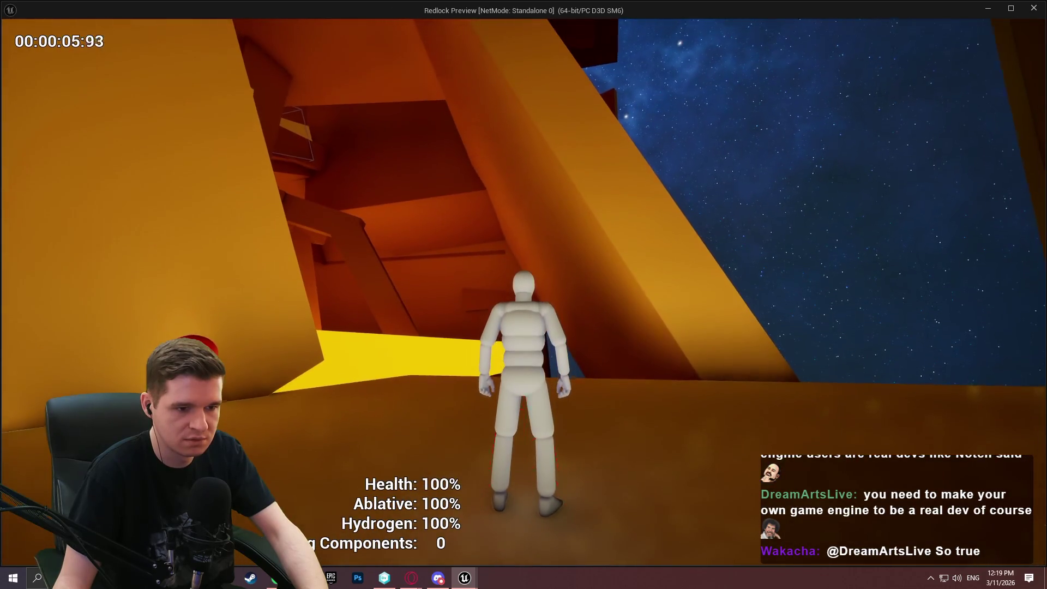
pyautogui.press('w')
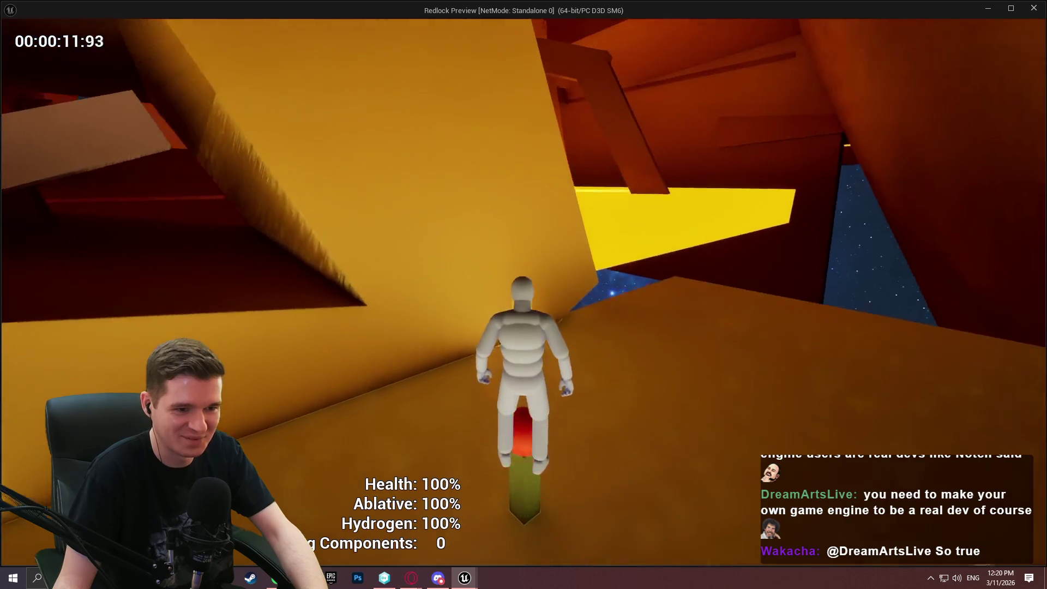
pyautogui.press('w')
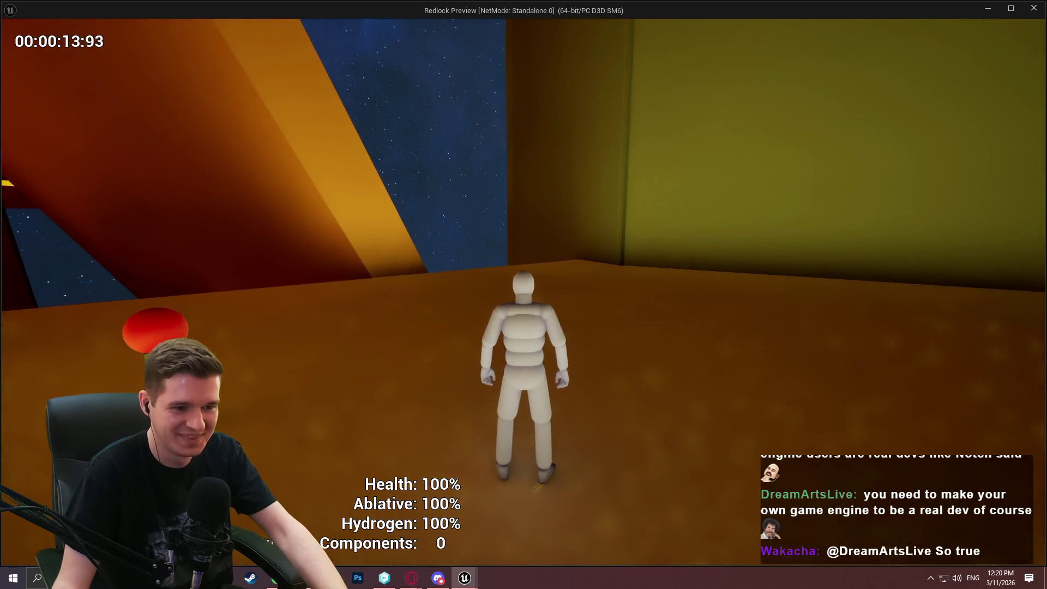
pyautogui.press('Escape')
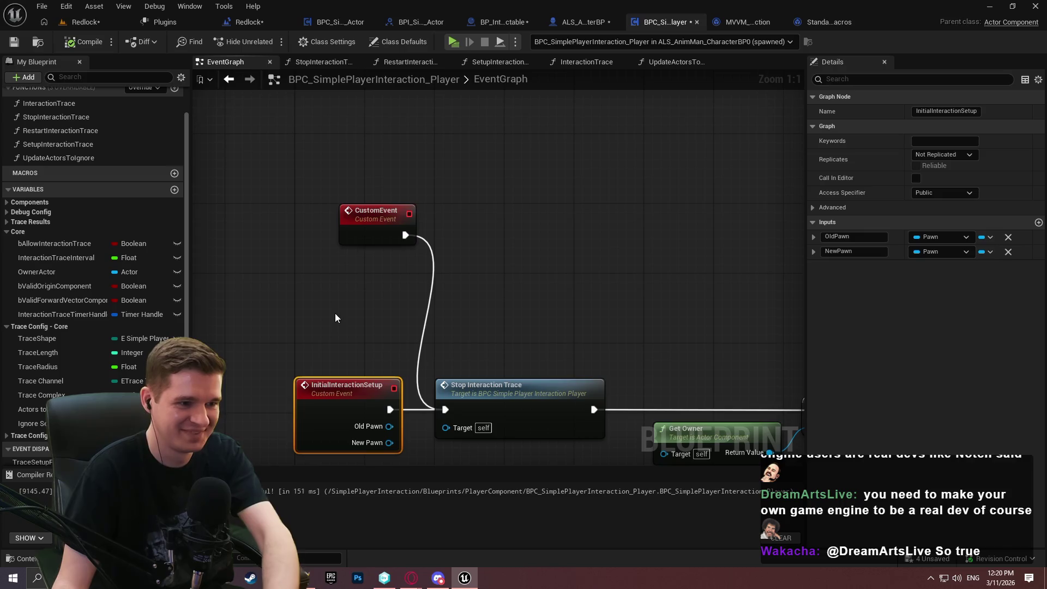
# Delete the stray CustomEvent node and wire Cast To Character's exec output into Bind Event.
pyautogui.click(412, 232)
pyautogui.press('Delete')
pyautogui.moveTo(417, 235); pyautogui.dragTo(498, 425)
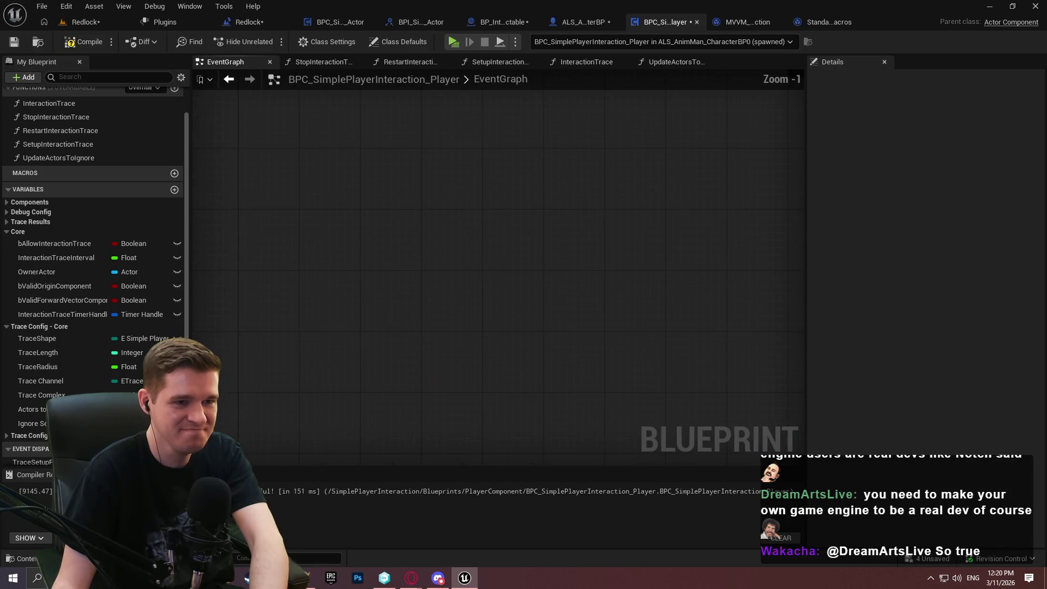
pyautogui.moveTo(359, 192)
pyautogui.mouseDown()
pyautogui.moveTo(359, 92)
pyautogui.moveTo(359, 192)
pyautogui.mouseUp()
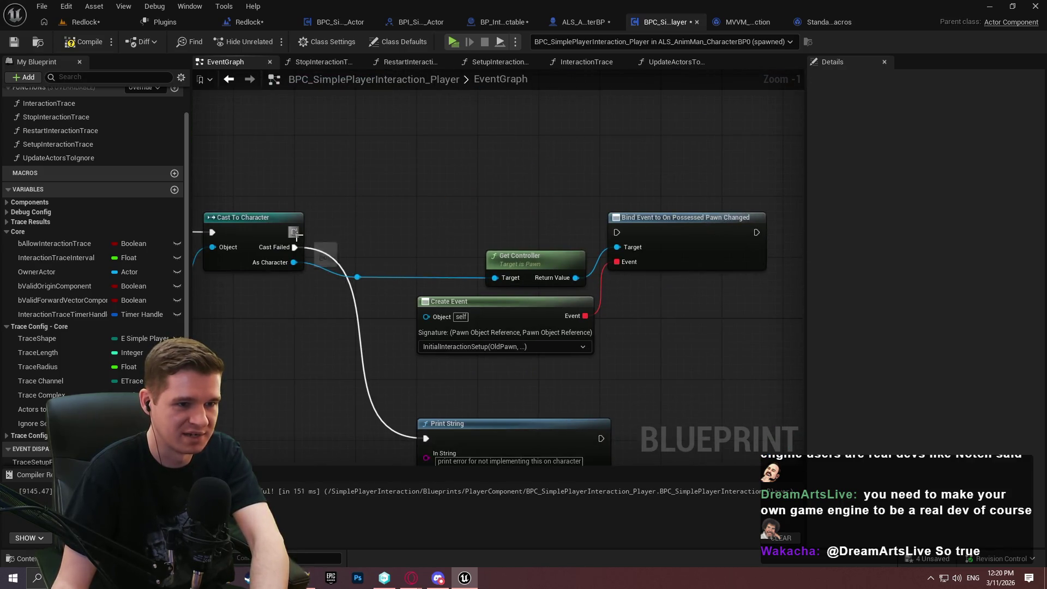
pyautogui.moveTo(294, 232); pyautogui.dragTo(617, 233)
# Compile, then playtest by running and jumping before exiting with Esc.
pyautogui.click(79, 47)
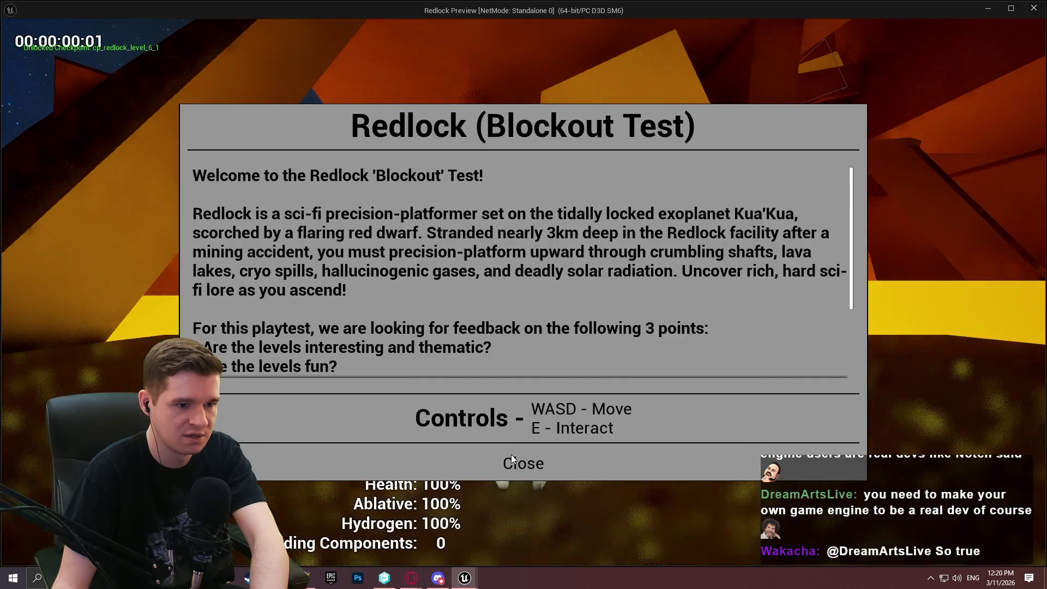
pyautogui.click(513, 458)
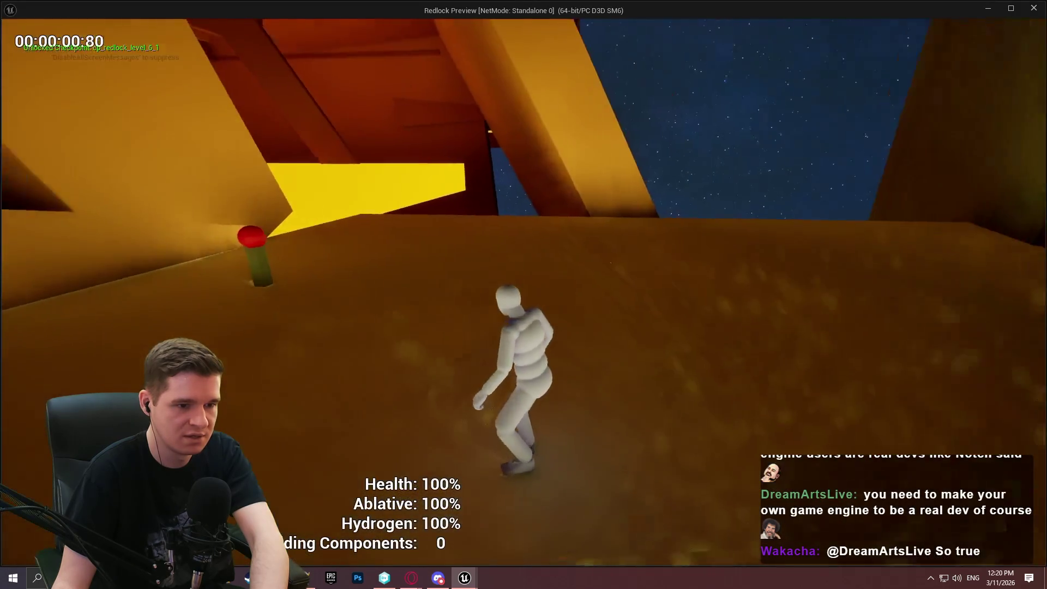
pyautogui.press('w')
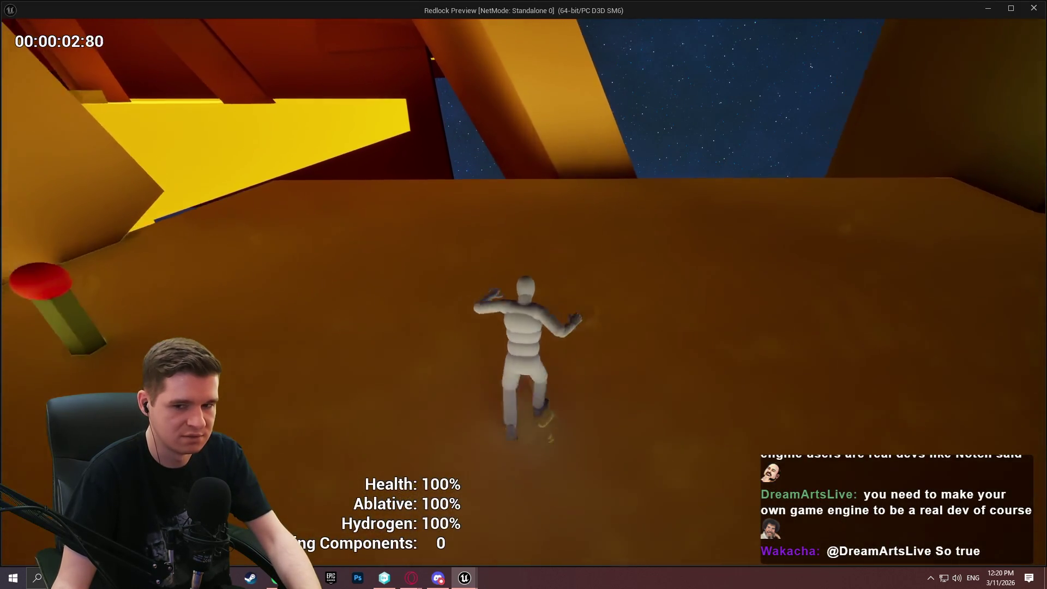
pyautogui.press('space')
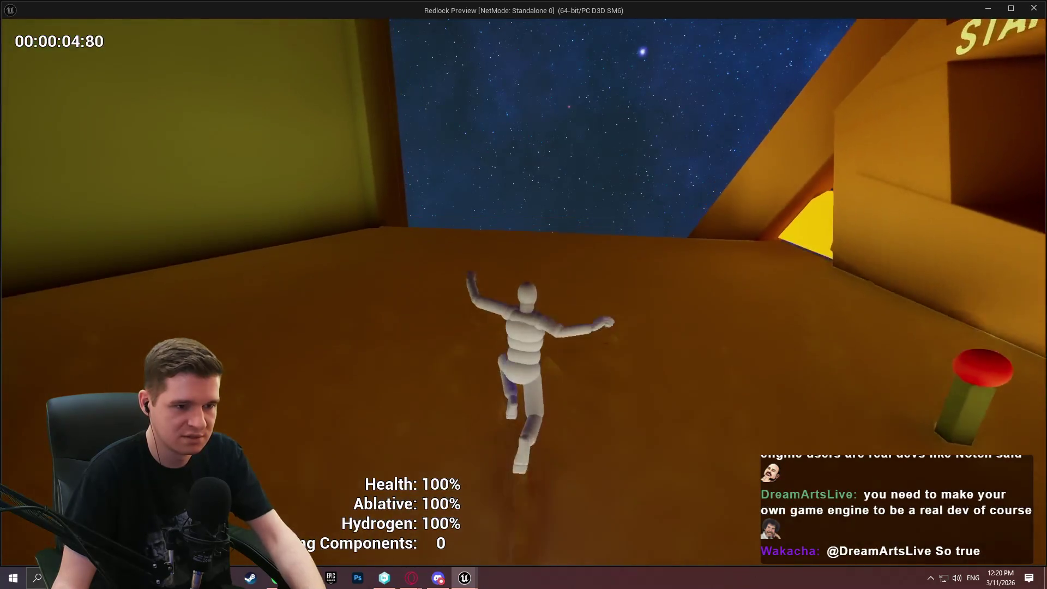
pyautogui.press('Escape')
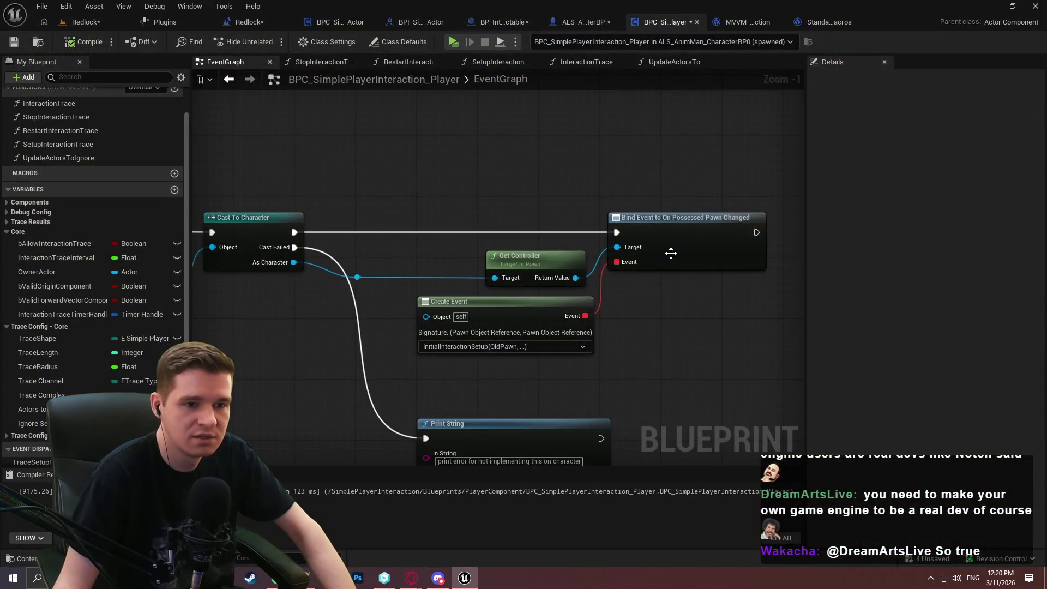
# Locate the InitialInteractionSetup custom event in the graph and delete it.
pyautogui.doubleClick(581, 319)
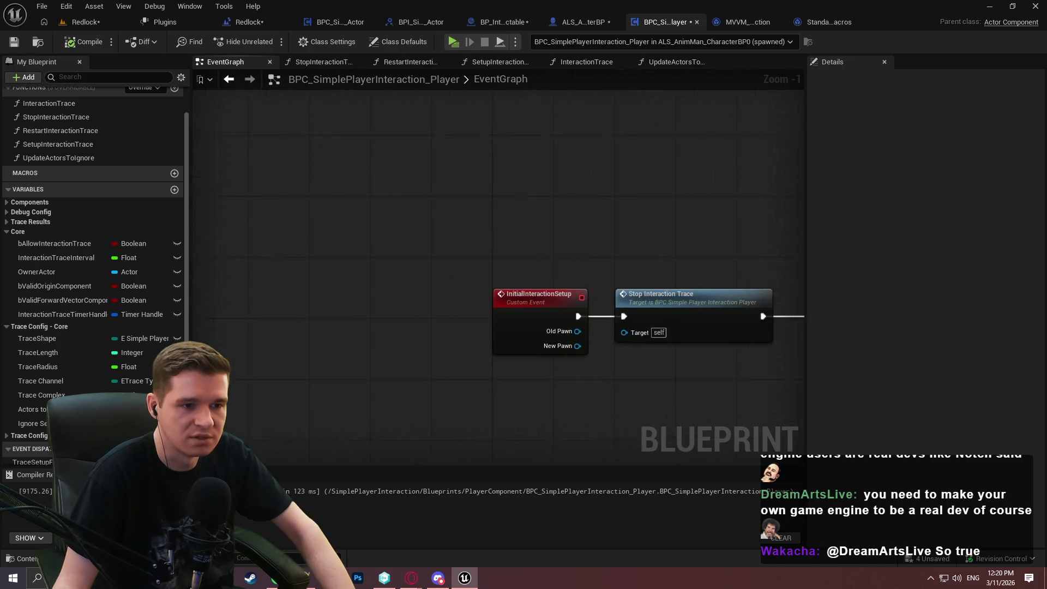
pyautogui.hotkey('alt', 'Left')
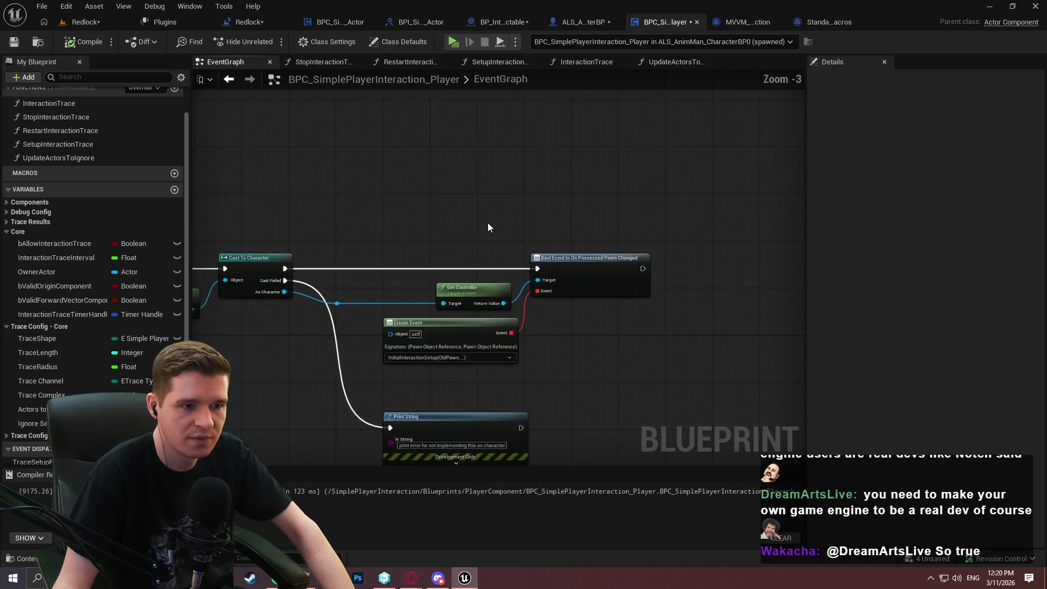
pyautogui.moveTo(488, 228); pyautogui.dragTo(584, 202)
pyautogui.doubleClick(523, 328)
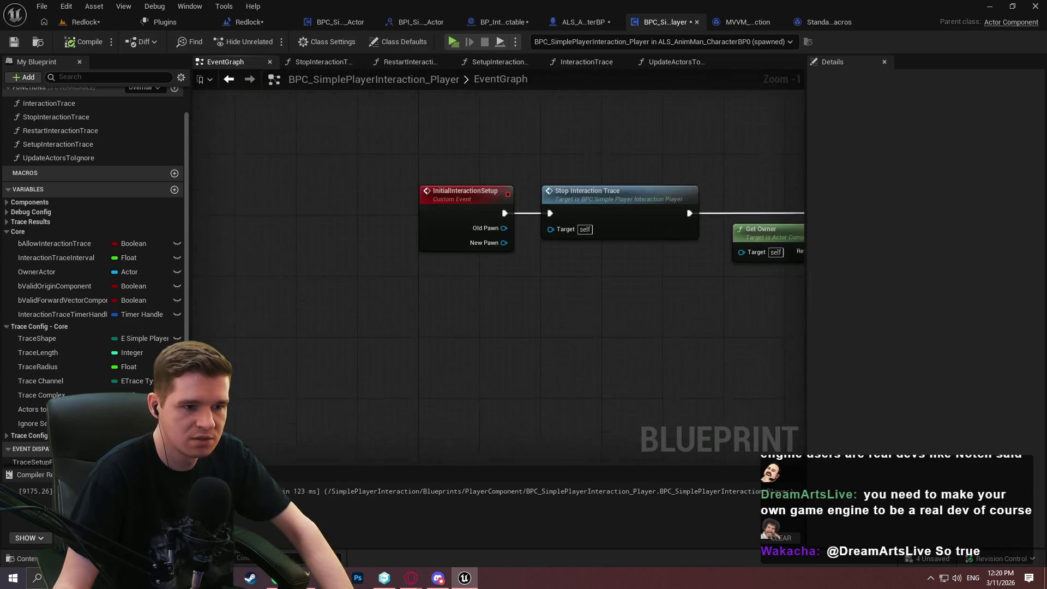
pyautogui.click(482, 184)
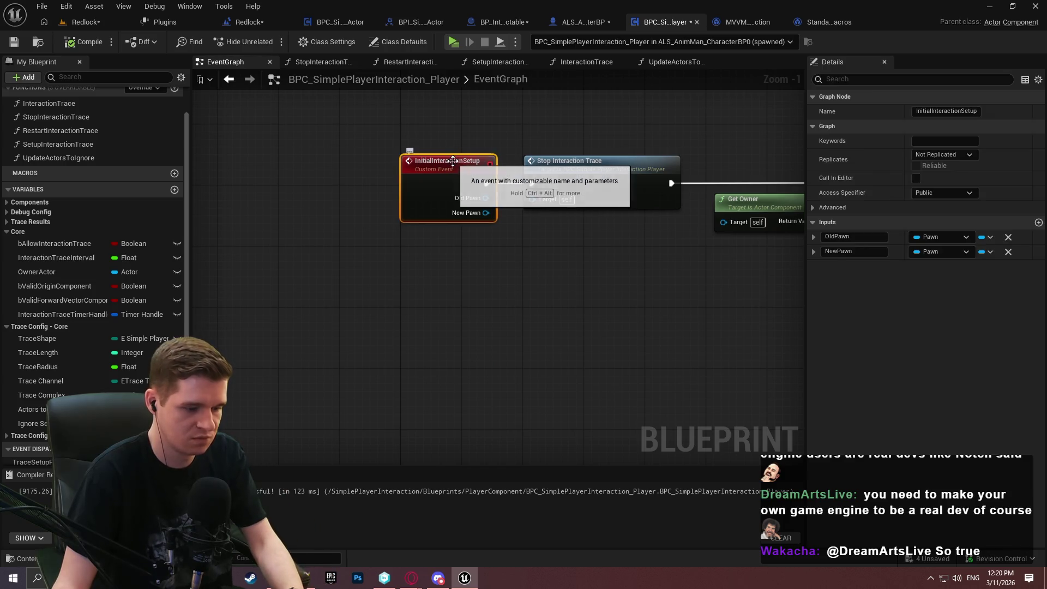
pyautogui.click(451, 114)
pyautogui.moveTo(450, 112); pyautogui.dragTo(435, 242)
pyautogui.press('Delete')
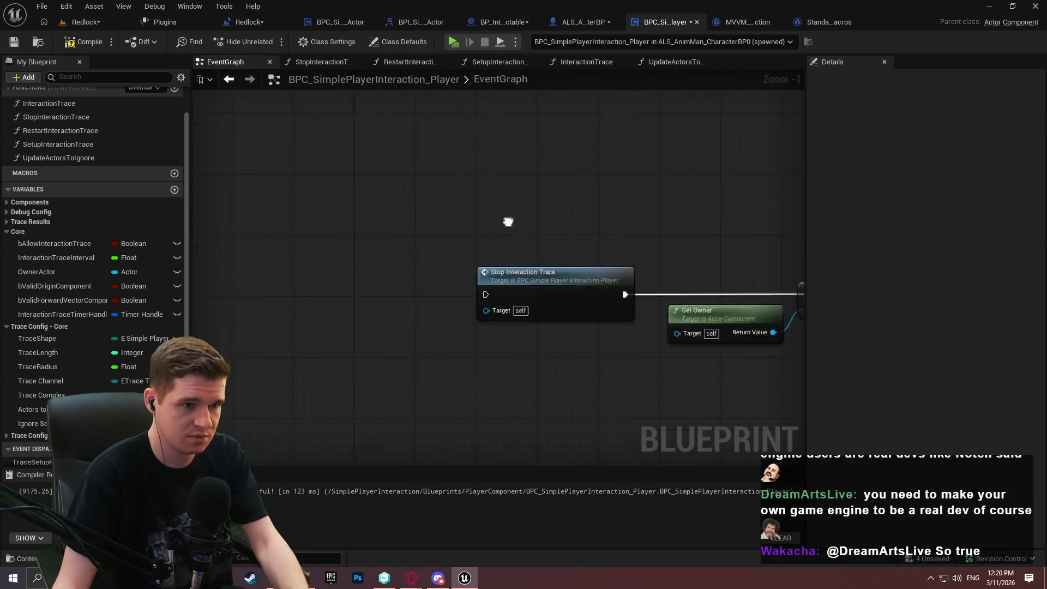
# Delete the Get Controller, Create Event and Bind Event nodes after Cast To Character.
pyautogui.hotkey('alt', 'Left')
pyautogui.moveTo(741, 349); pyautogui.dragTo(459, 183)
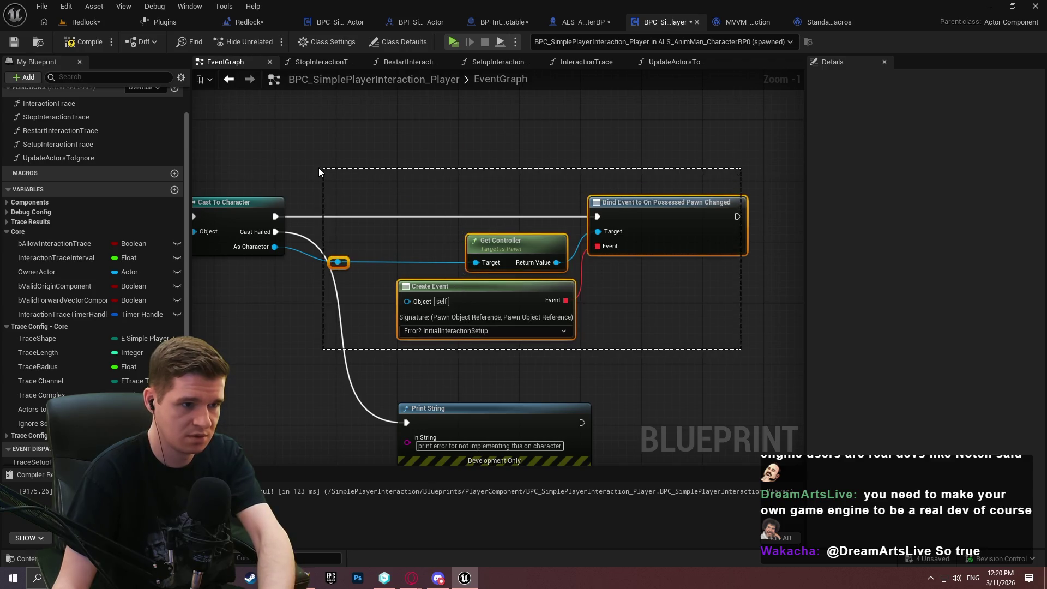
pyautogui.moveTo(319, 168); pyautogui.dragTo(319, 168)
pyautogui.press('Delete')
pyautogui.moveTo(275, 217); pyautogui.dragTo(341, 216)
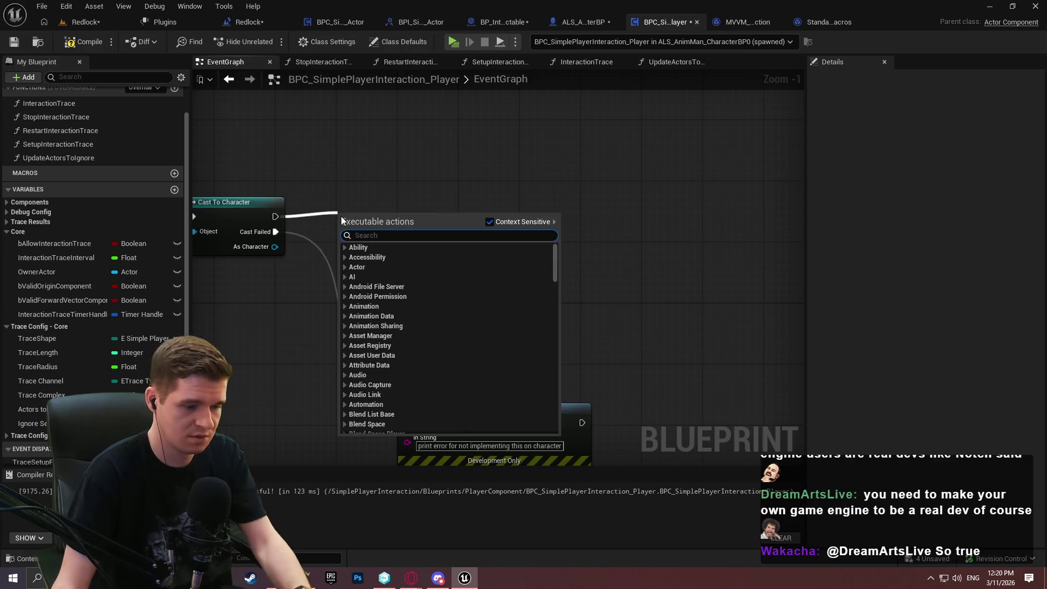
pyautogui.write('bind event')
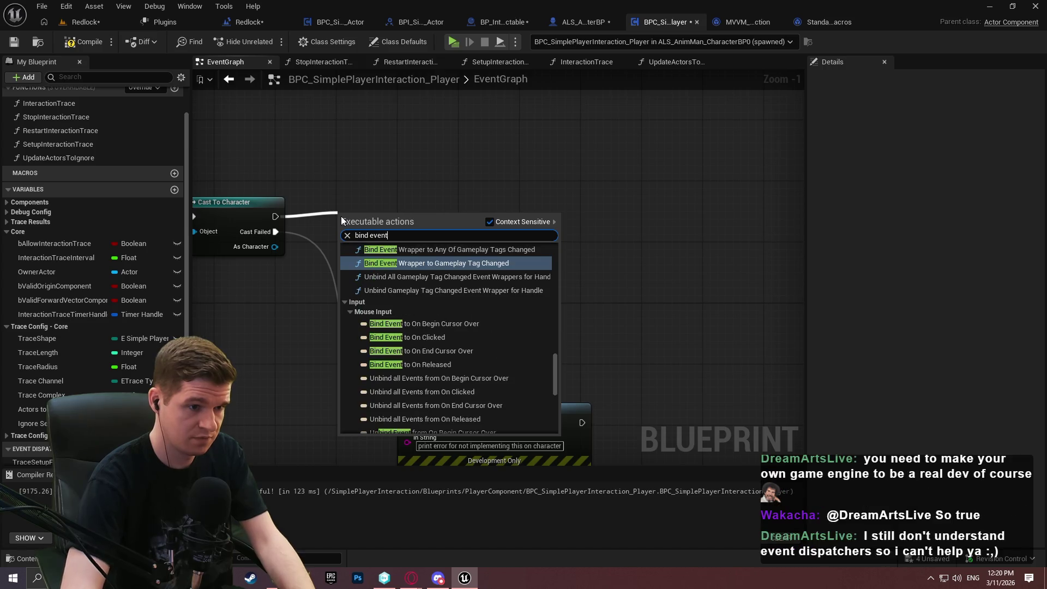
pyautogui.click(318, 210)
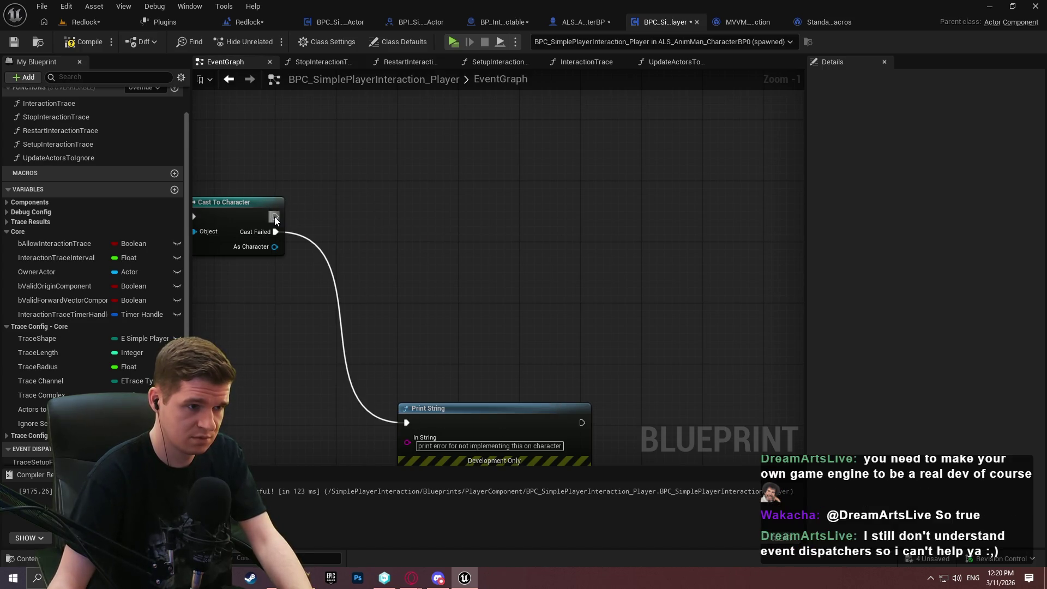
pyautogui.moveTo(275, 216); pyautogui.dragTo(321, 204)
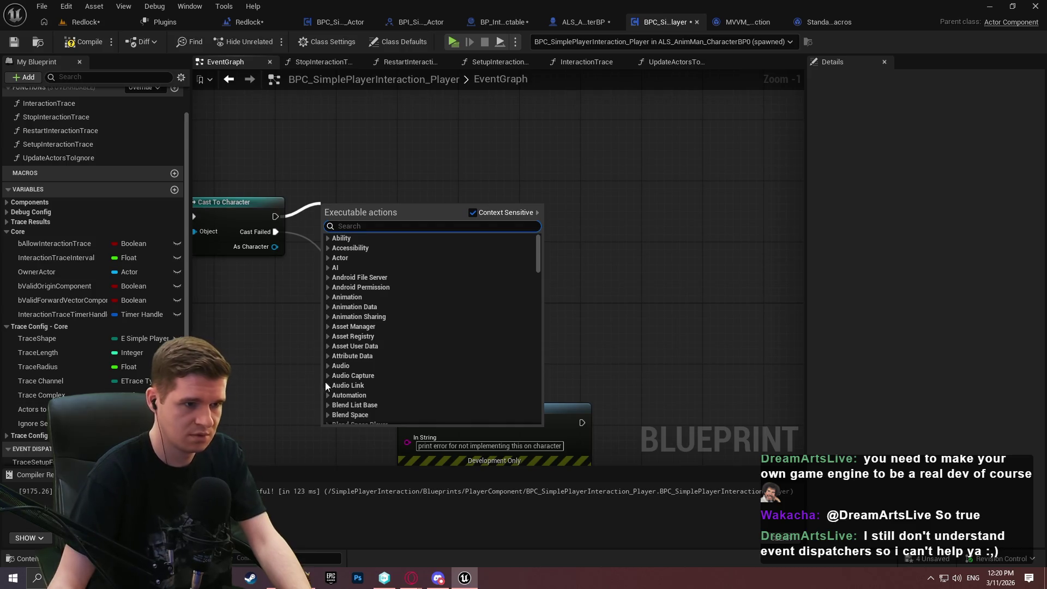
pyautogui.press('Escape')
# Recreate a custom event named InitialInteractionSetup feeding Stop Interaction Trace.
pyautogui.scroll(-2, 453, 301)
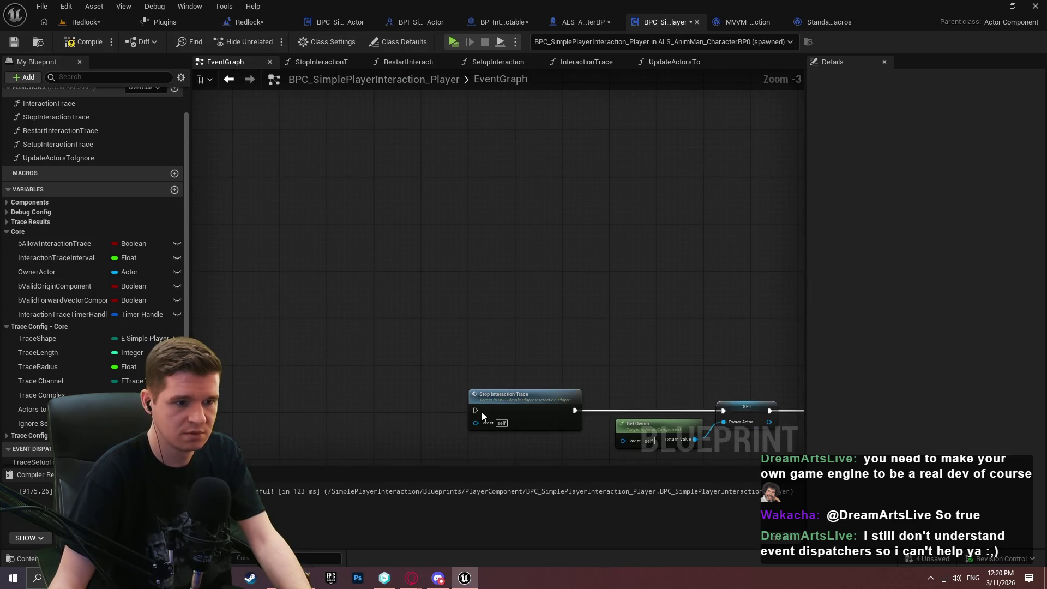
pyautogui.moveTo(382, 408); pyautogui.dragTo(382, 408)
pyautogui.write('custom')
pyautogui.press('Return')
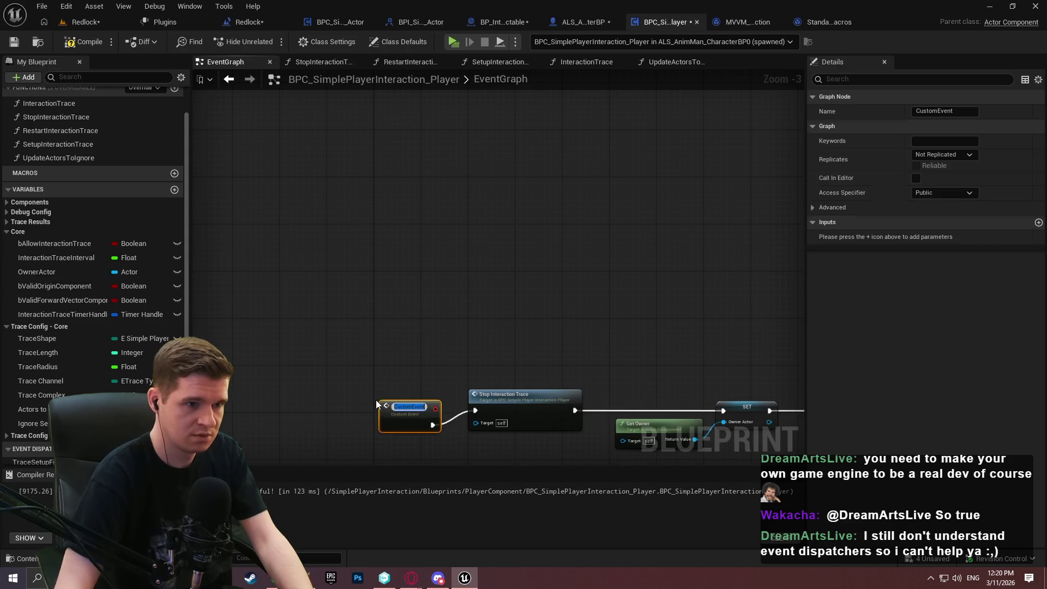
pyautogui.scroll(1, 404, 400)
pyautogui.write('InitialInteractionSetup')
pyautogui.press('Return')
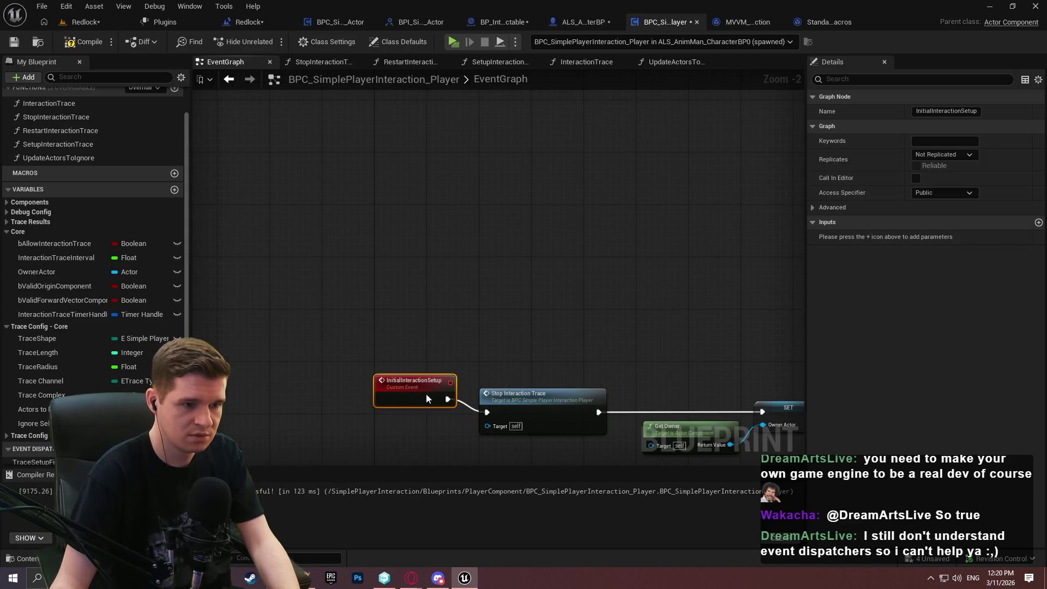
pyautogui.moveTo(437, 407); pyautogui.dragTo(429, 408)
# Drag the TraceSetupFinished dispatcher from My Blueprint into empty graph space.
pyautogui.click(571, 208)
pyautogui.moveTo(571, 207); pyautogui.dragTo(313, 359)
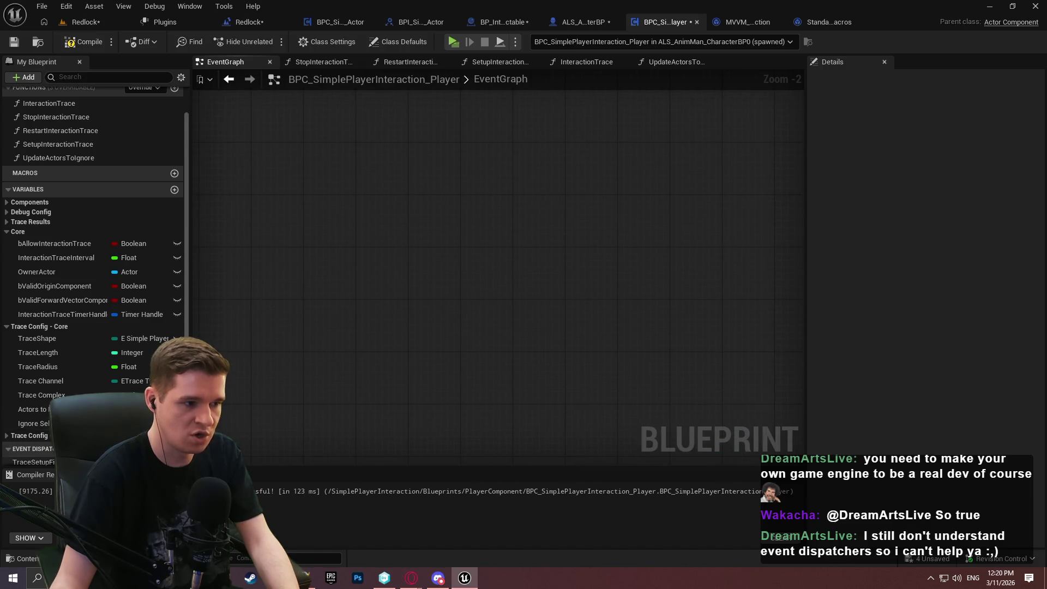
pyautogui.scroll(-2, 92, 273)
pyautogui.moveTo(31, 408)
pyautogui.mouseDown()
pyautogui.moveTo(298, 341)
pyautogui.moveTo(475, 230)
pyautogui.mouseUp()
# Place a Call Trace Setup Finished node, reposition it, then delete it.
pyautogui.click(525, 259)
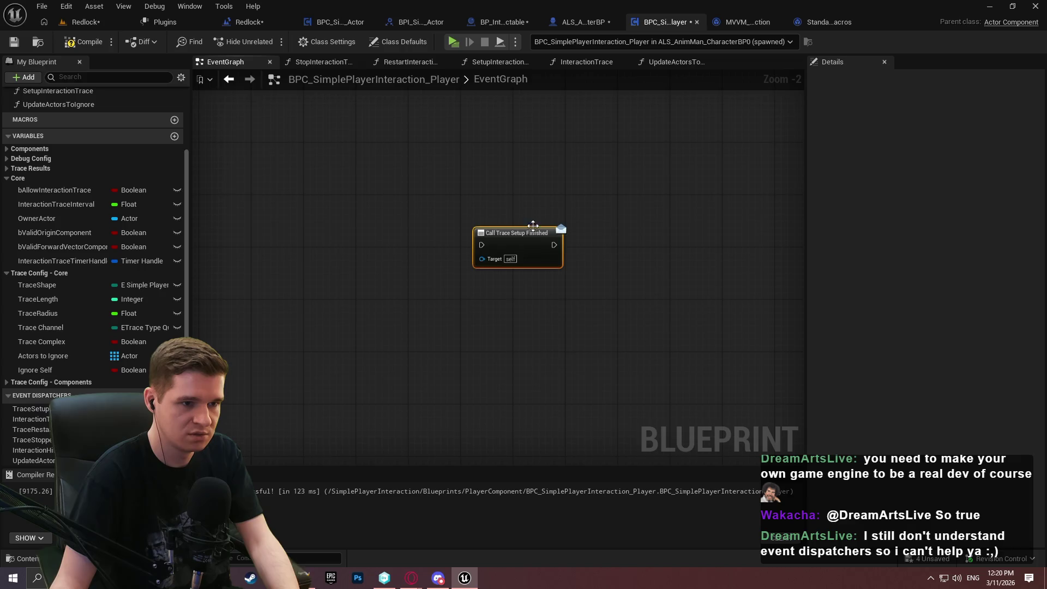
pyautogui.scroll(2, 540, 202)
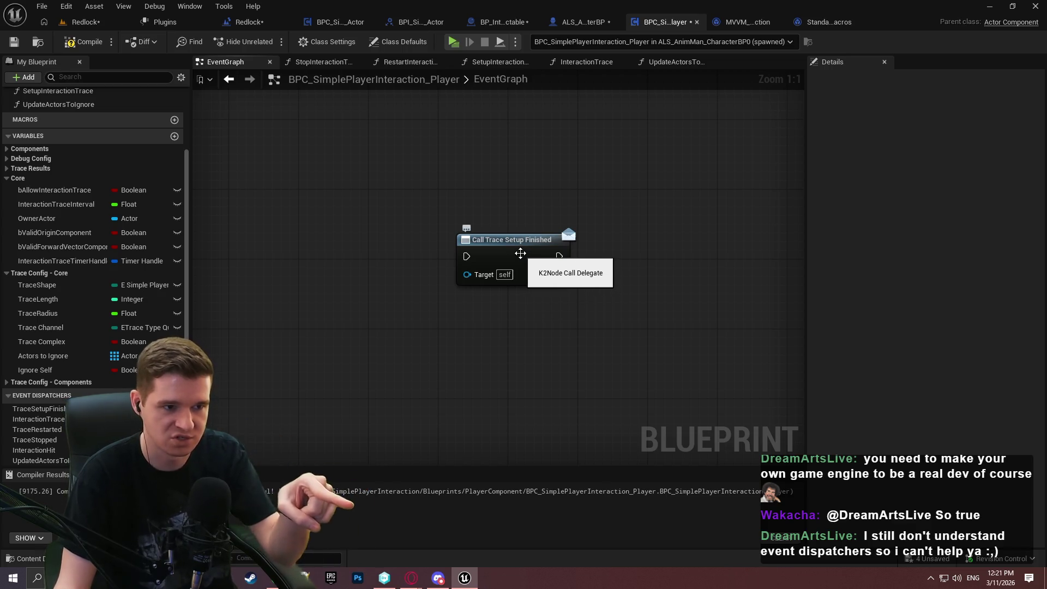
pyautogui.moveTo(521, 253); pyautogui.dragTo(546, 236)
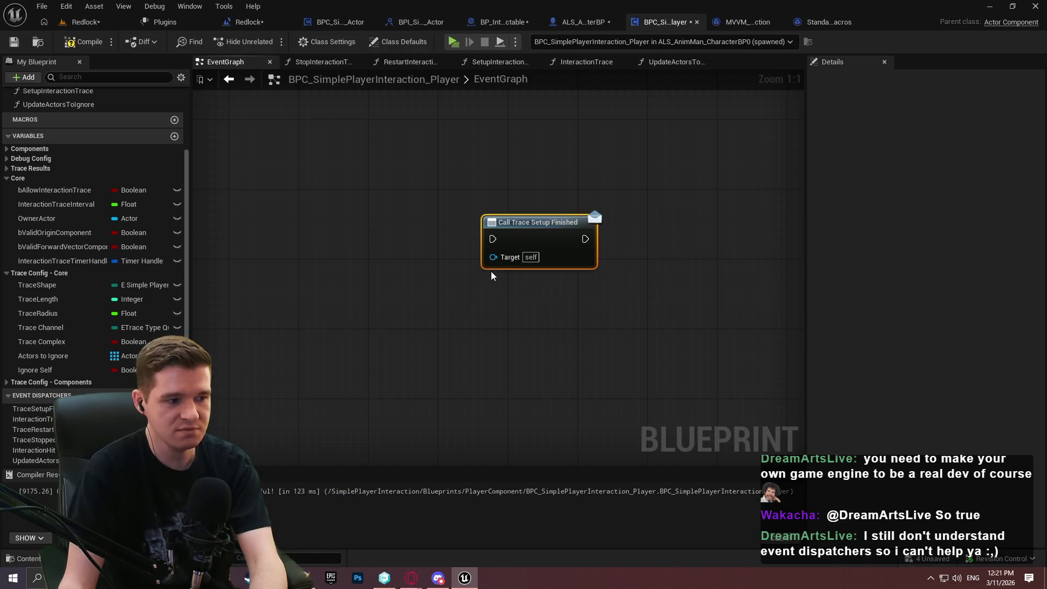
pyautogui.press('Delete')
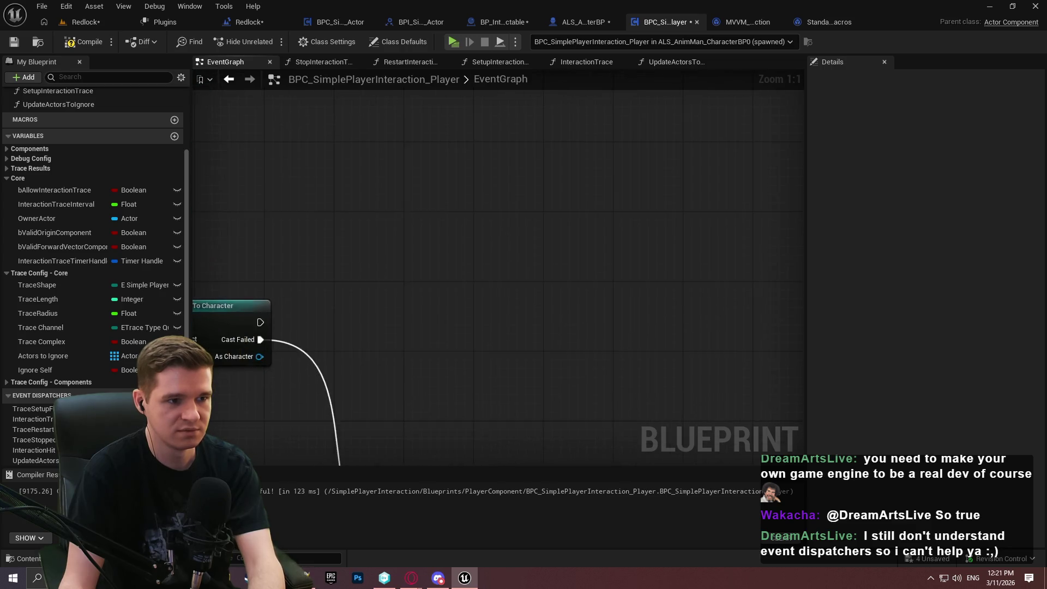
# Connect Cast To Character's success output to a new Initial Interaction Setup call, then compile.
pyautogui.moveTo(447, 334)
pyautogui.mouseDown()
pyautogui.moveTo(623, 221)
pyautogui.moveTo(552, 182)
pyautogui.mouseUp()
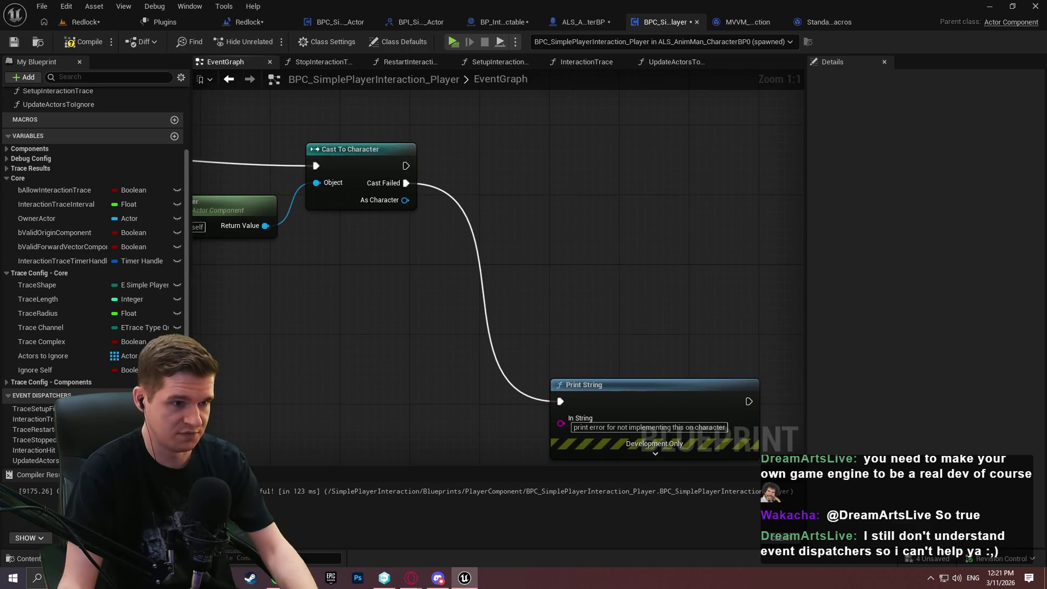
pyautogui.moveTo(476, 128)
pyautogui.mouseDown()
pyautogui.moveTo(458, 142)
pyautogui.moveTo(517, 53)
pyautogui.moveTo(524, 95)
pyautogui.mouseUp()
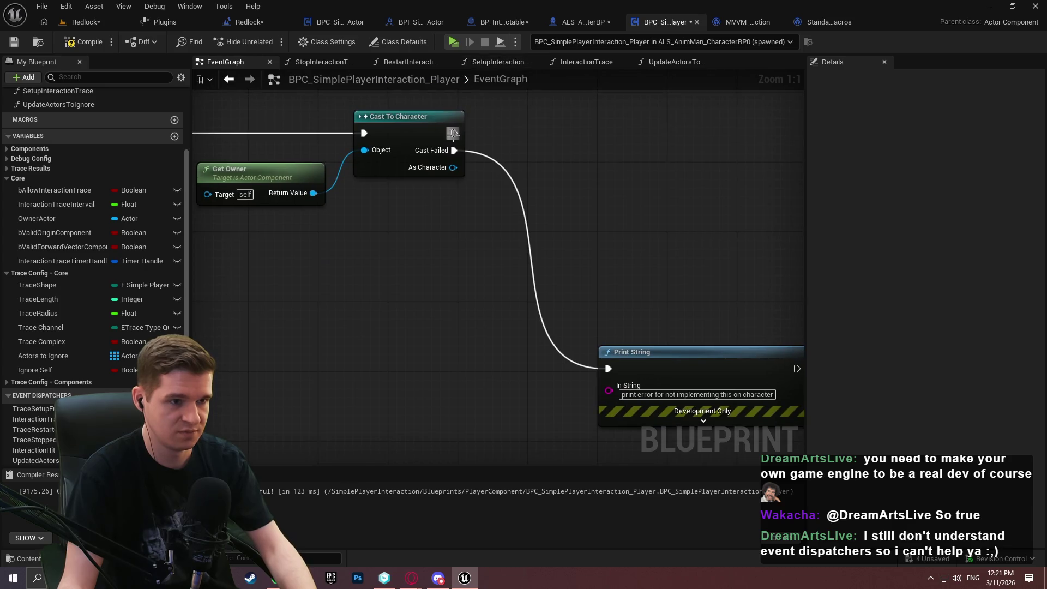
pyautogui.moveTo(453, 133); pyautogui.dragTo(617, 129)
pyautogui.write('initia')
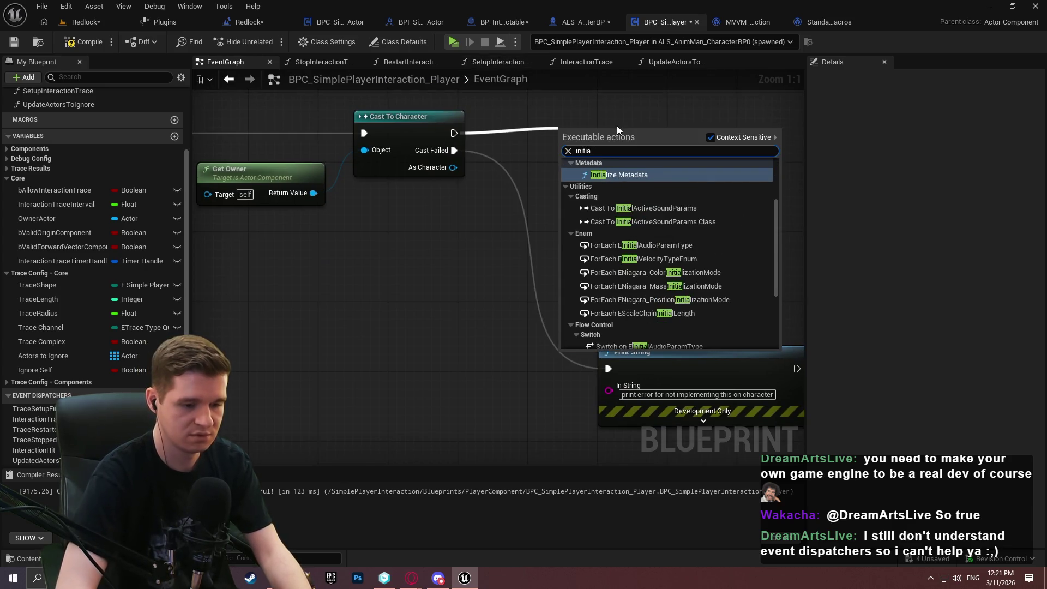
pyautogui.write('l')
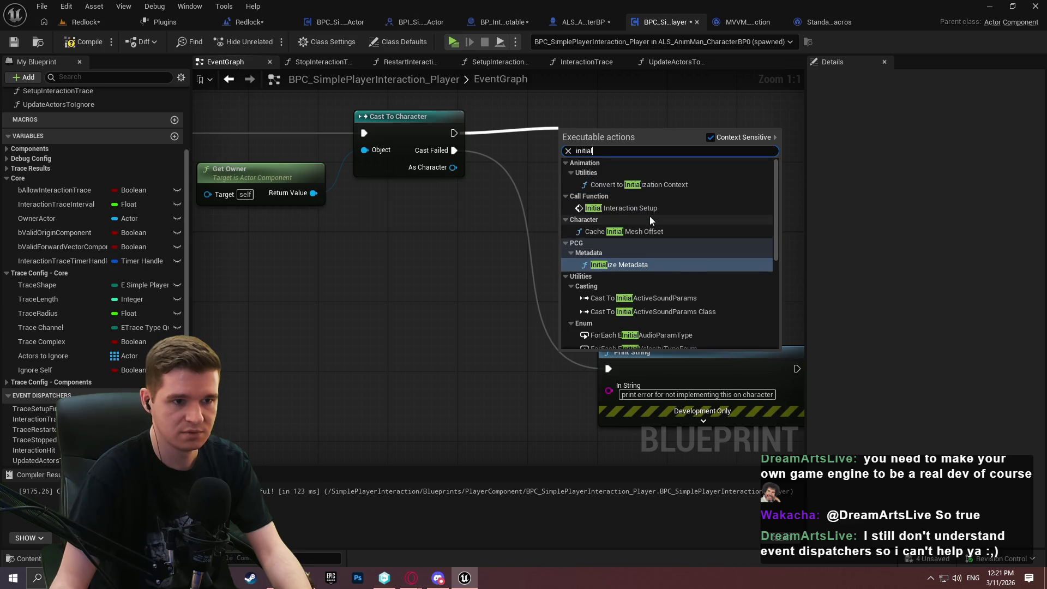
pyautogui.click(636, 208)
pyautogui.moveTo(636, 194)
pyautogui.mouseDown()
pyautogui.moveTo(719, 135)
pyautogui.moveTo(678, 147)
pyautogui.mouseUp()
pyautogui.click(674, 201)
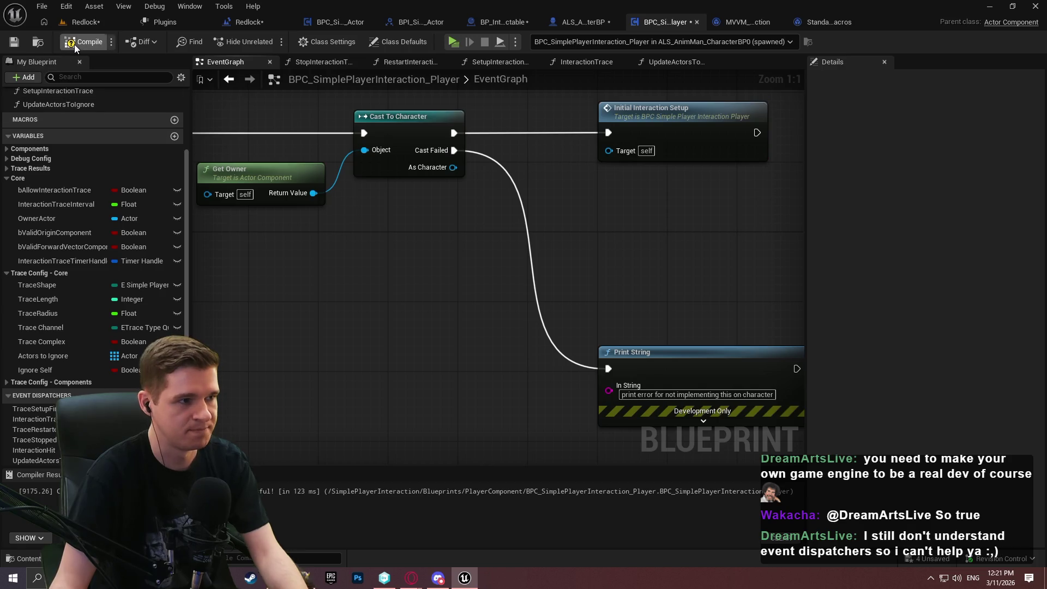
pyautogui.click(74, 45)
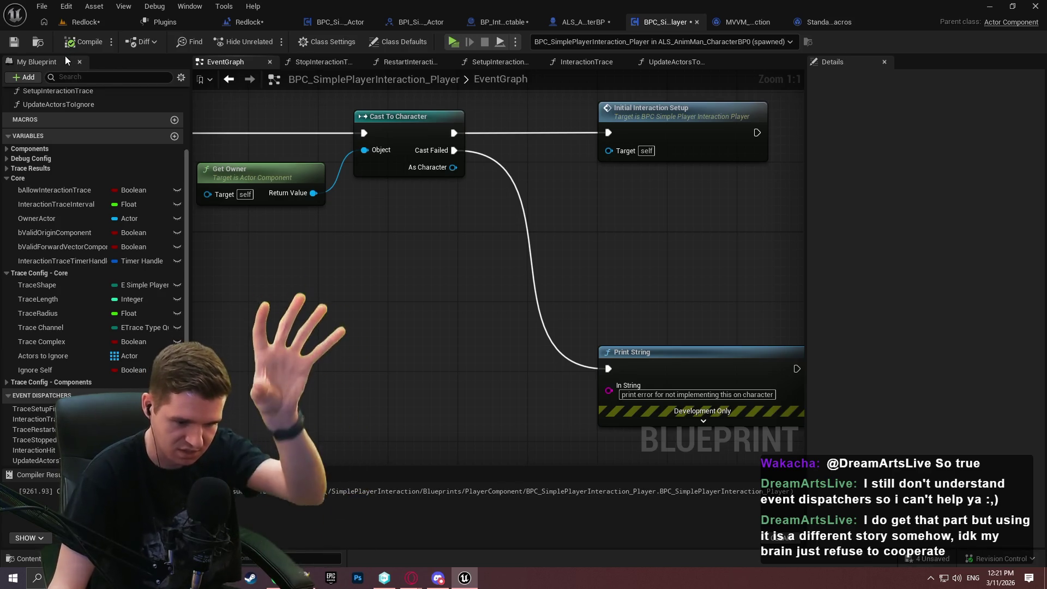
# Save the player interaction component and begin a 'modal' node search in the graph.
pyautogui.click(21, 46)
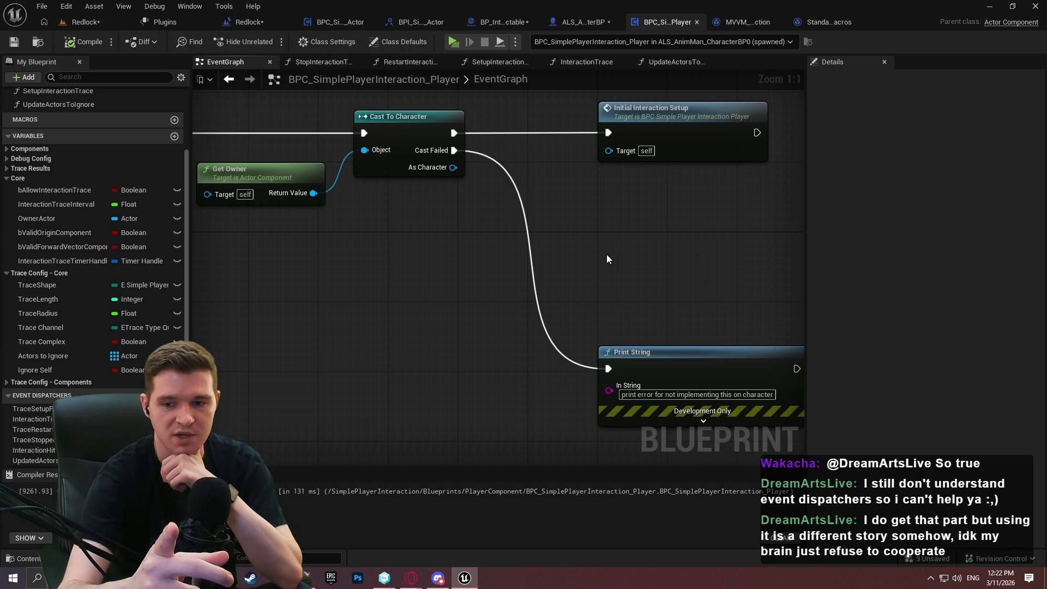
pyautogui.moveTo(616, 254)
pyautogui.mouseDown()
pyautogui.moveTo(426, 213)
pyautogui.moveTo(571, 254)
pyautogui.mouseUp()
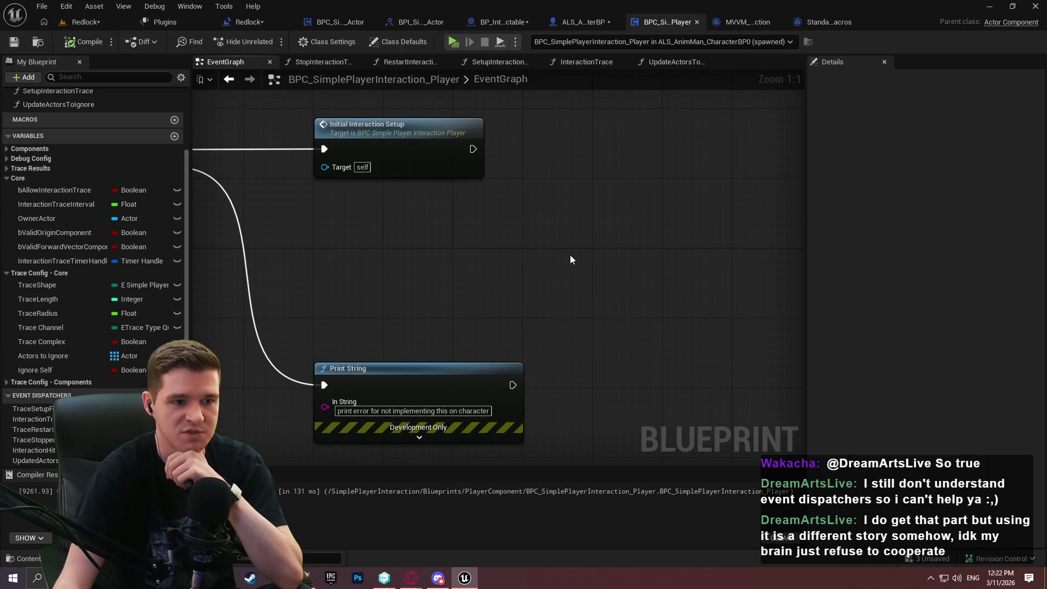
pyautogui.rightClick(570, 254)
pyautogui.write('modal')
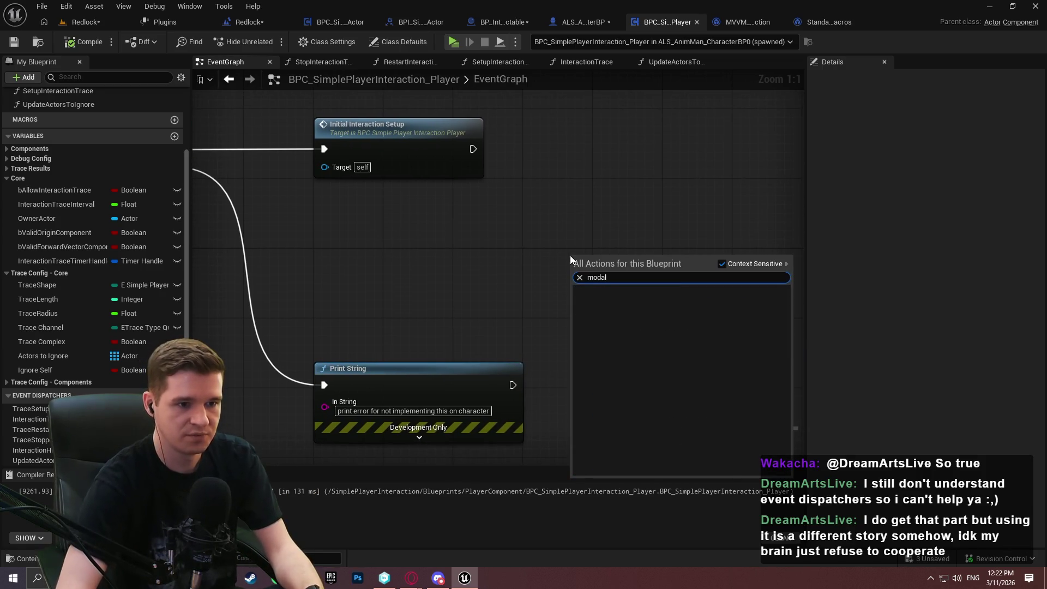
# Add an Add Modal to Stack node in the character blueprint's InteractionGraph.
pyautogui.click(558, 26)
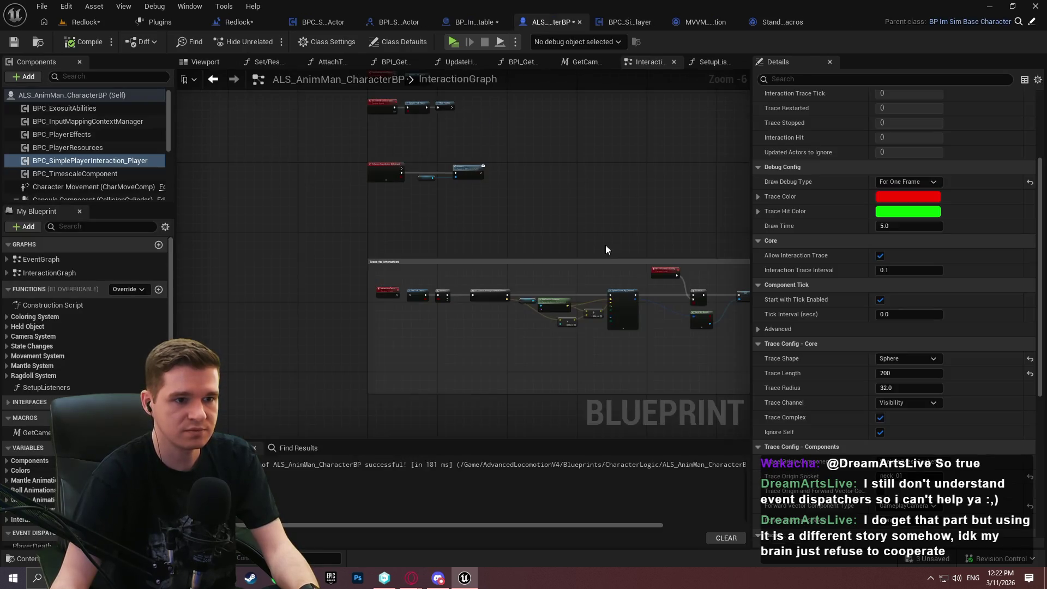
pyautogui.scroll(3, 444, 182)
pyautogui.rightClick(443, 180)
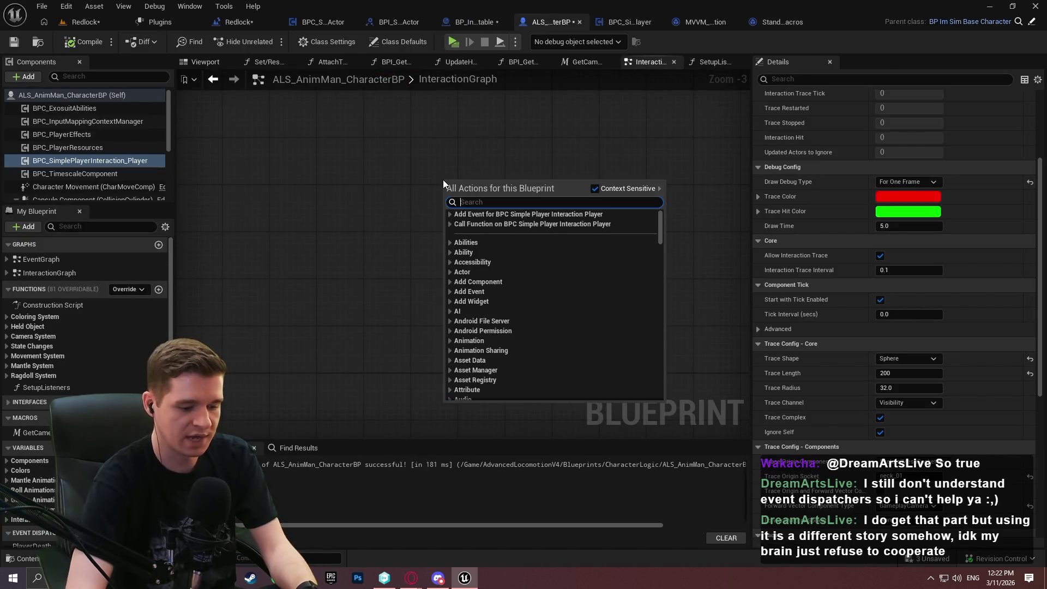
pyautogui.write('modal')
pyautogui.press('Return')
pyautogui.scroll(3, 414, 150)
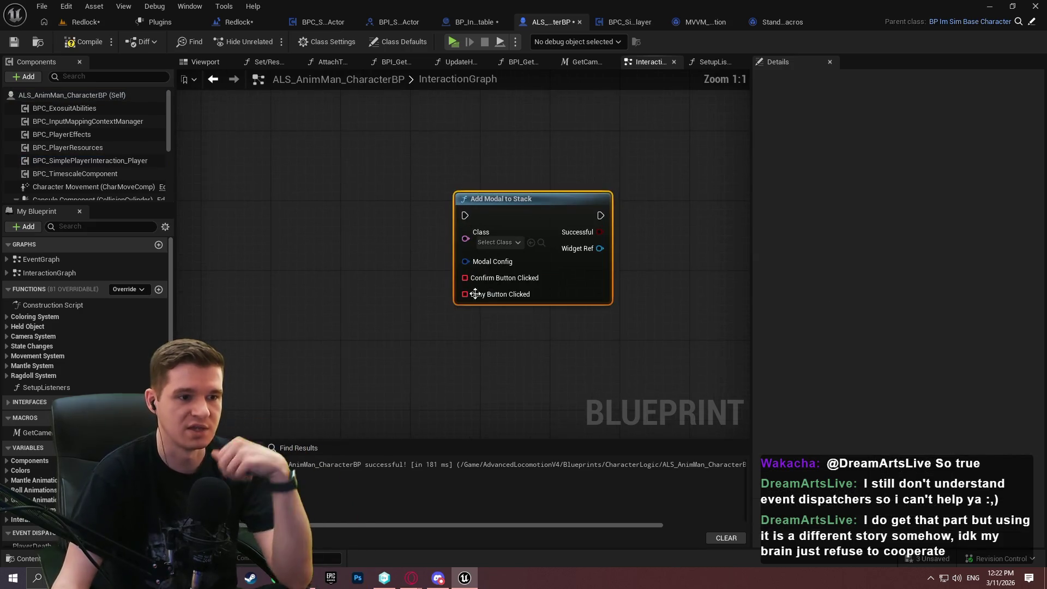
pyautogui.moveTo(475, 294)
pyautogui.mouseDown()
pyautogui.moveTo(602, 176)
pyautogui.moveTo(418, 215)
pyautogui.moveTo(463, 198)
pyautogui.mouseUp()
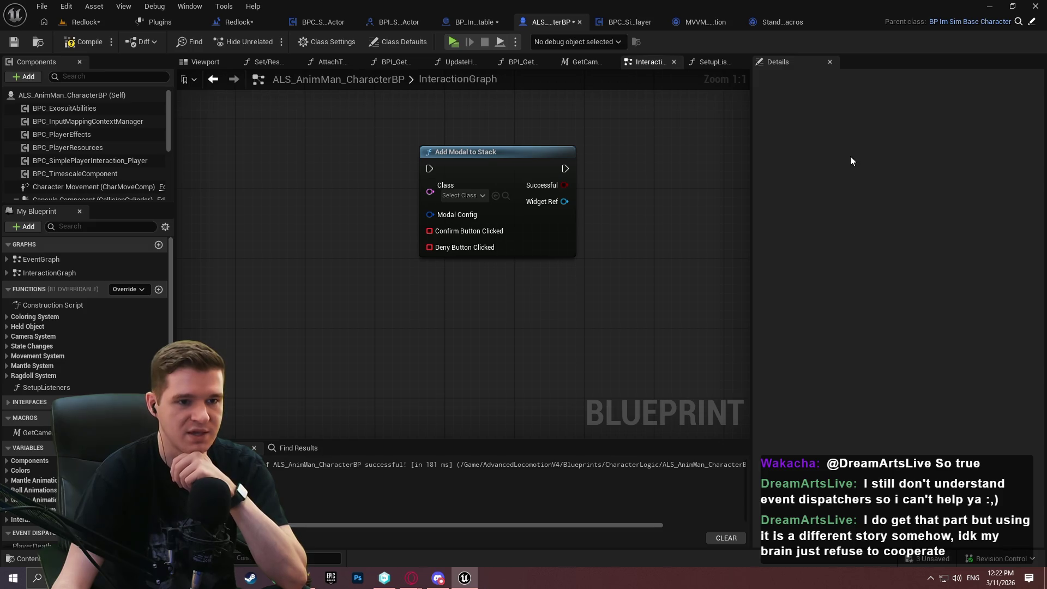
# Bind a default-named custom event to Confirm Button Clicked below the modal node.
pyautogui.moveTo(692, 212); pyautogui.dragTo(603, 217)
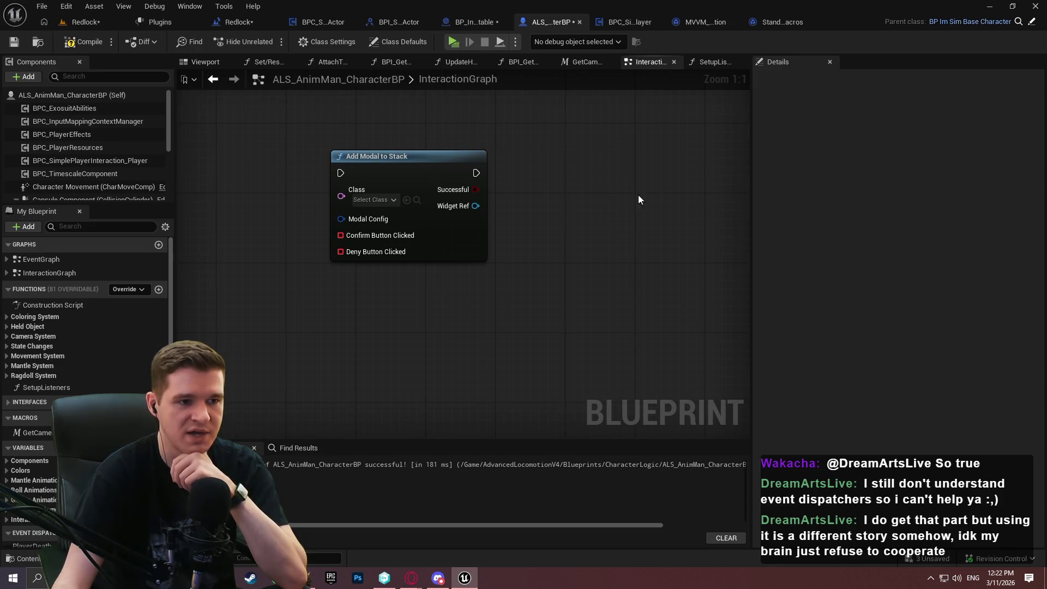
pyautogui.moveTo(341, 235)
pyautogui.mouseDown()
pyautogui.moveTo(392, 289)
pyautogui.moveTo(274, 300)
pyautogui.moveTo(284, 293)
pyautogui.moveTo(284, 305)
pyautogui.mouseUp()
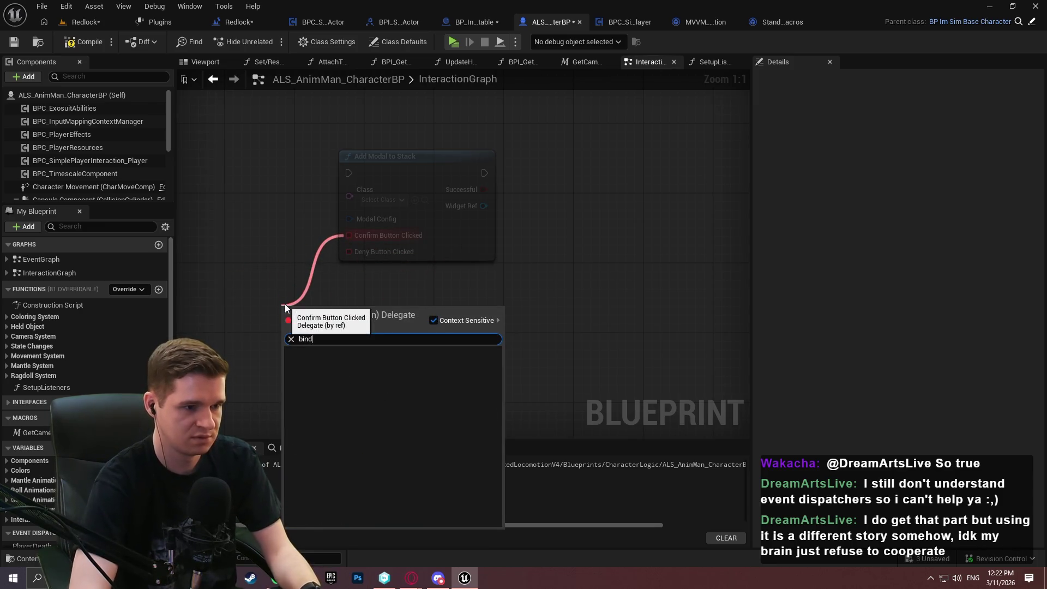
pyautogui.write('custom')
pyautogui.press('Return')
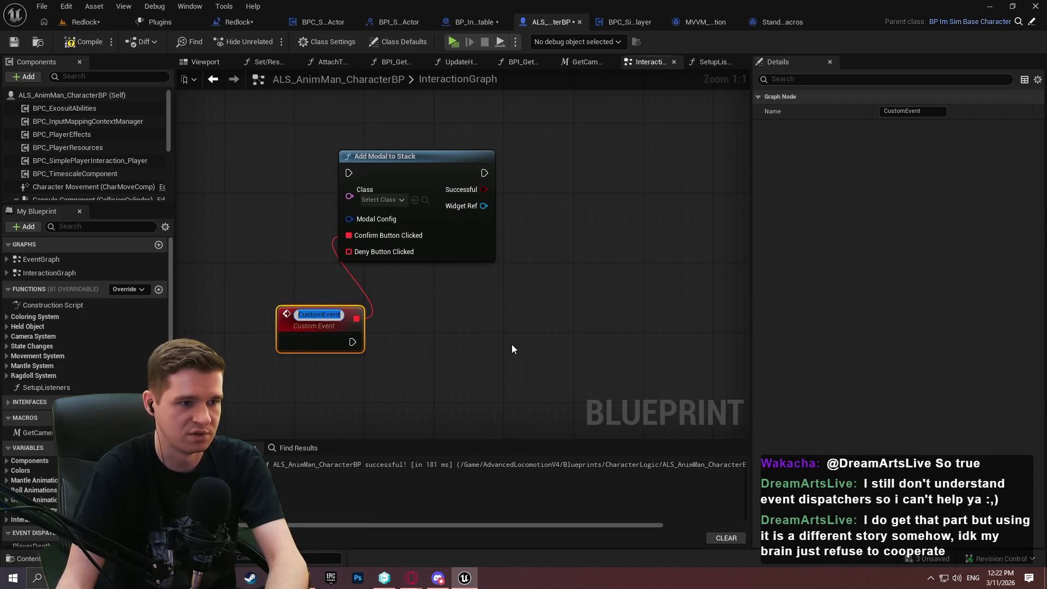
pyautogui.press('Return')
pyautogui.moveTo(515, 305)
pyautogui.mouseDown()
pyautogui.moveTo(386, 299)
pyautogui.moveTo(428, 287)
pyautogui.mouseUp()
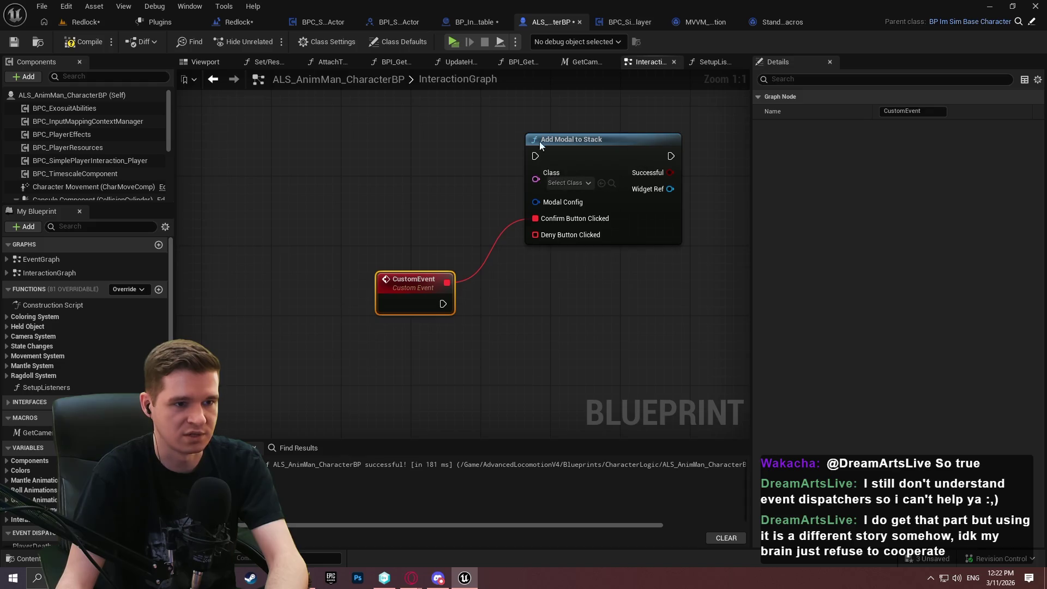
pyautogui.click(341, 157)
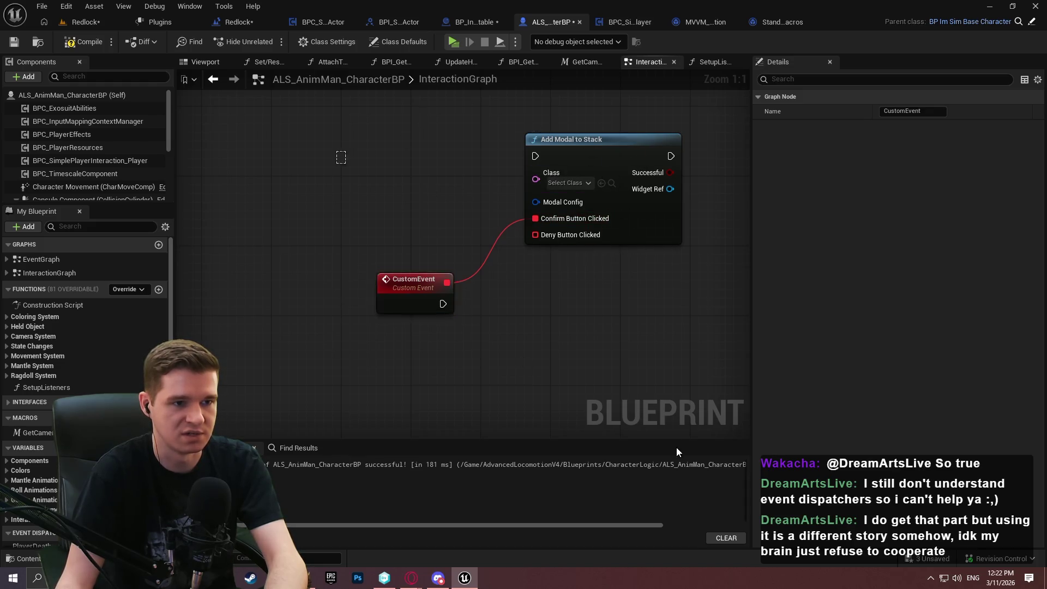
# Delete both test nodes, then compile and save ALS_AnimMan_CharacterBP.
pyautogui.moveTo(660, 402); pyautogui.dragTo(280, 201)
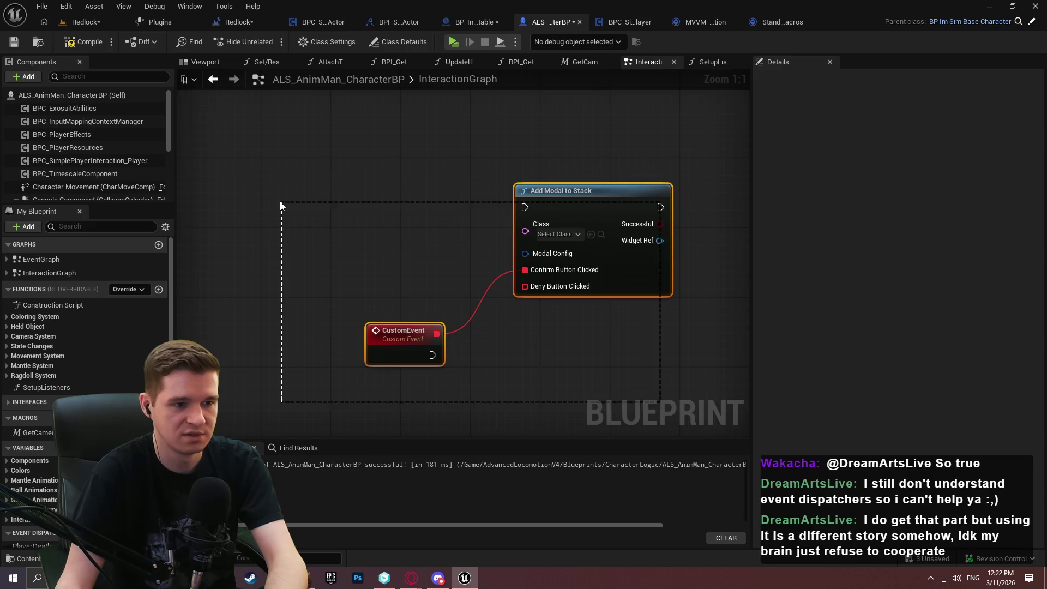
pyautogui.press('Delete')
pyautogui.click(85, 42)
pyautogui.click(15, 43)
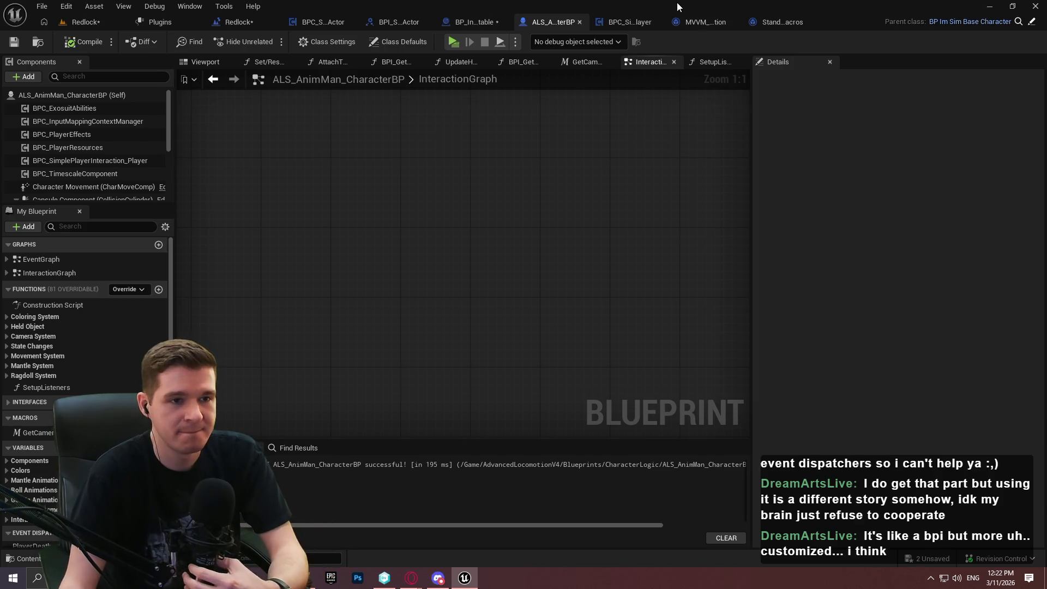
# Check the BP_Interactable and character tabs, ending on the player interaction component's graph.
pyautogui.click(478, 28)
pyautogui.click(546, 27)
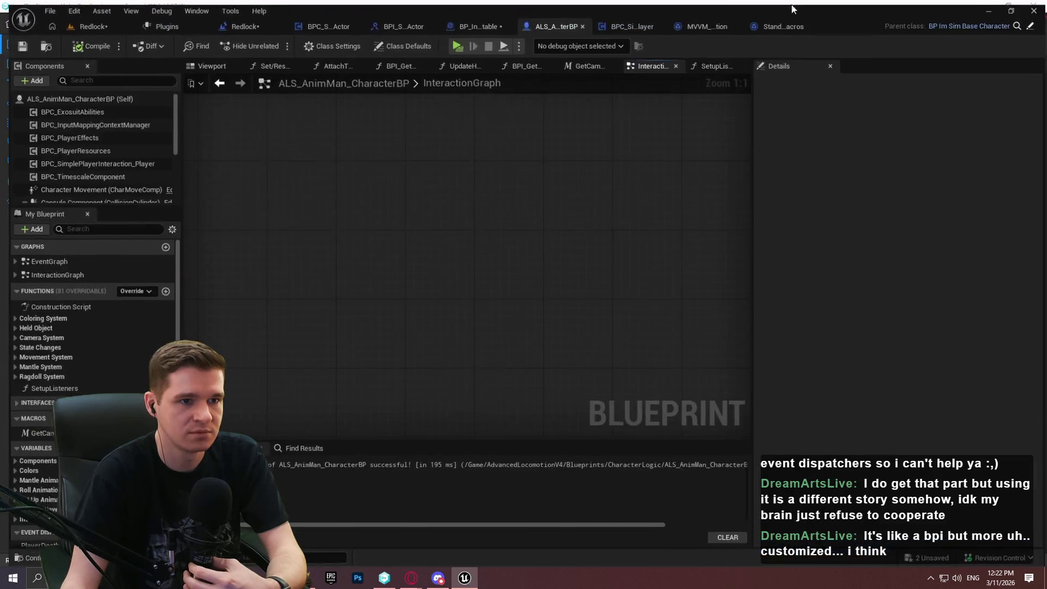
pyautogui.click(633, 23)
# Return to the player interaction component's graph and bring the setup sequence nodes into view.
pyautogui.click(578, 16)
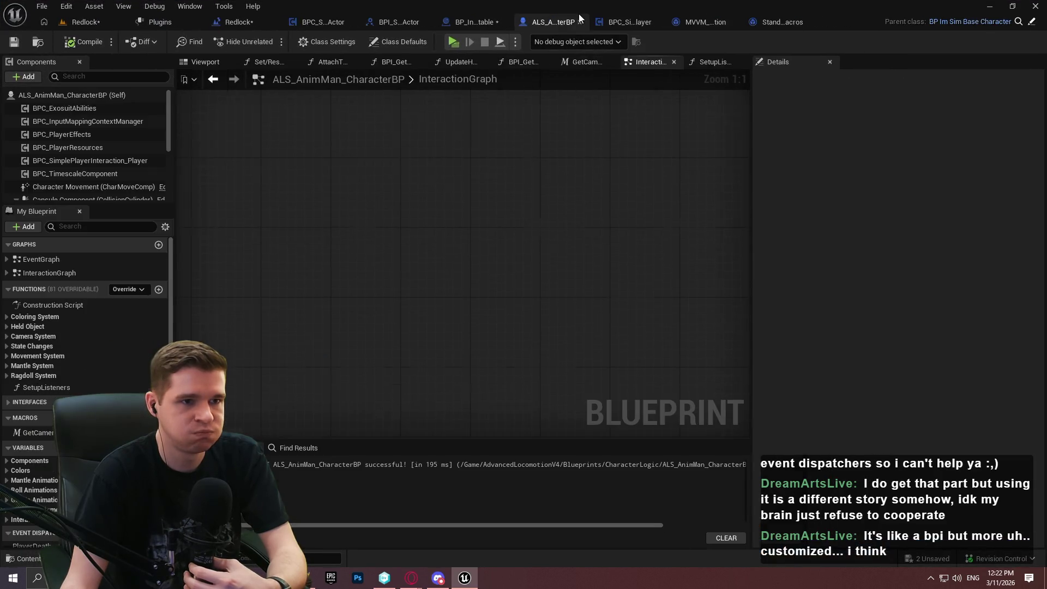
pyautogui.click(636, 26)
pyautogui.scroll(-3, 579, 221)
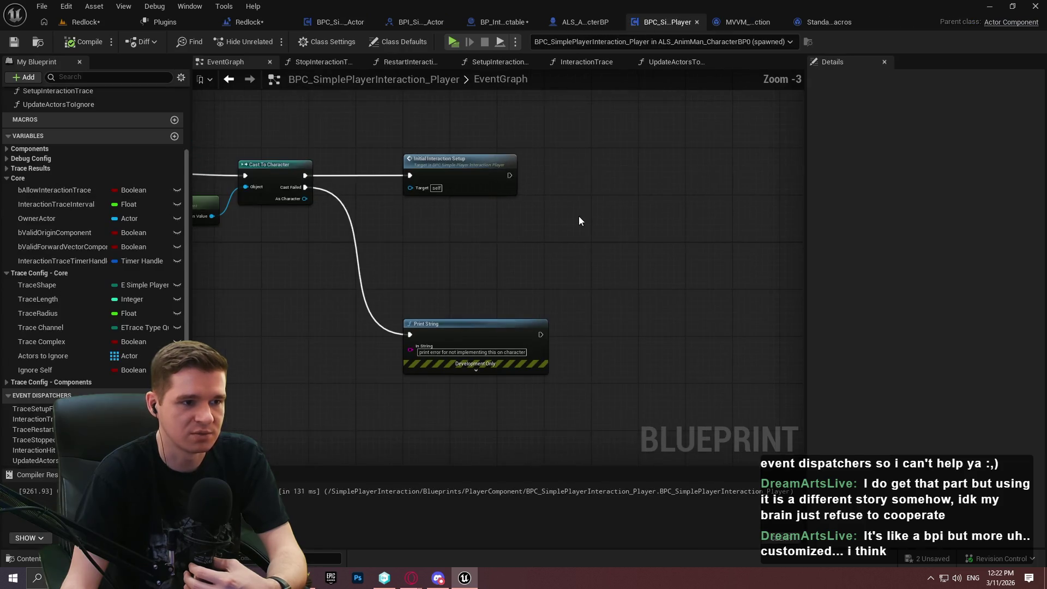
pyautogui.moveTo(475, 285); pyautogui.dragTo(627, 264)
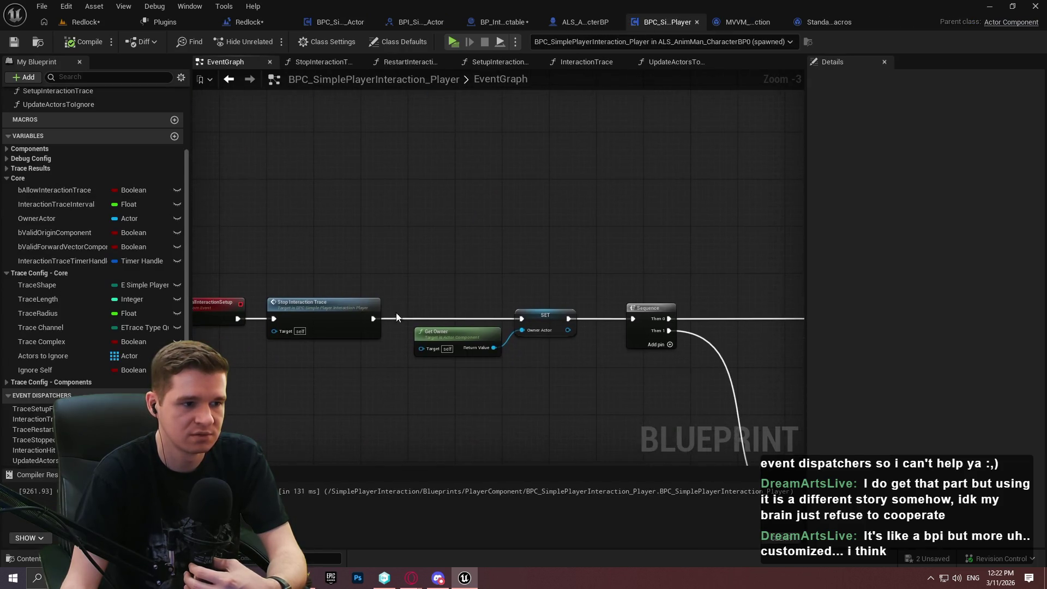
pyautogui.scroll(2, 454, 229)
pyautogui.scroll(-1, 454, 229)
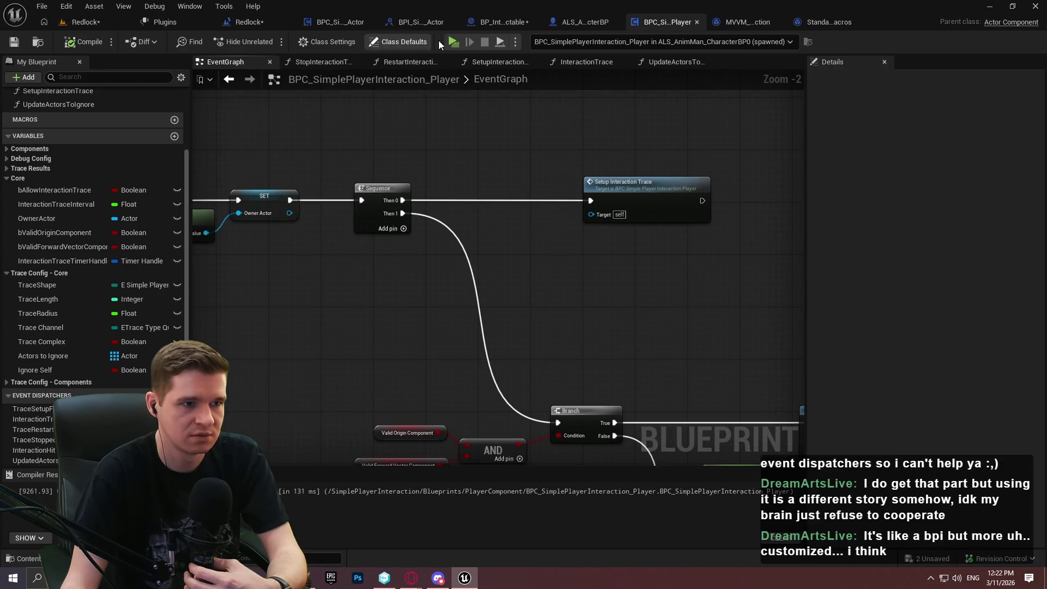
# Run a Standalone playtest with Alt+P, moving and jumping, then end it with Esc.
pyautogui.hotkey('alt', 'p')
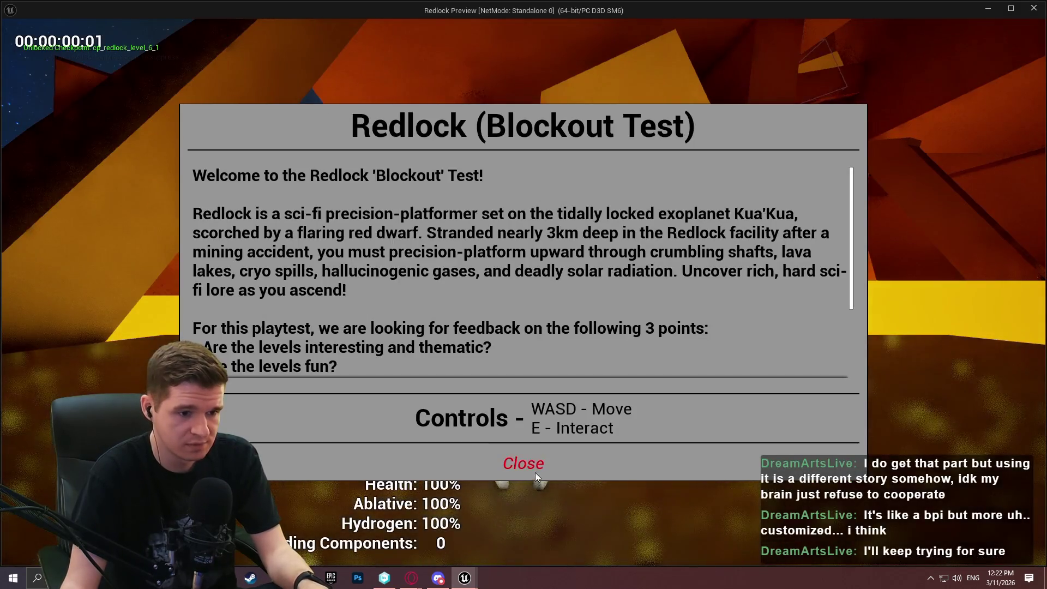
pyautogui.click(532, 467)
pyautogui.press('w')
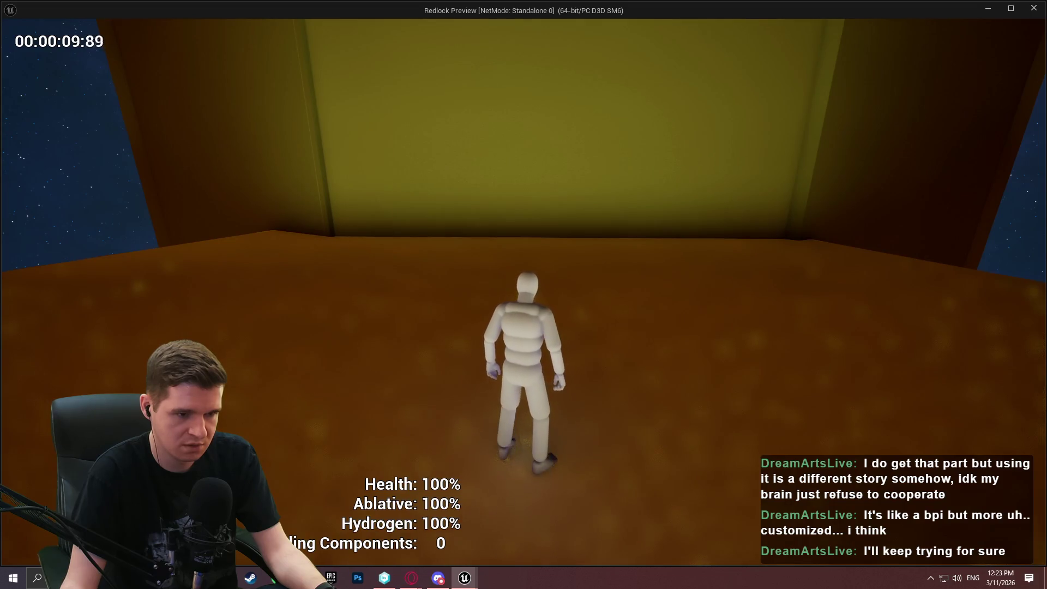
pyautogui.press('space')
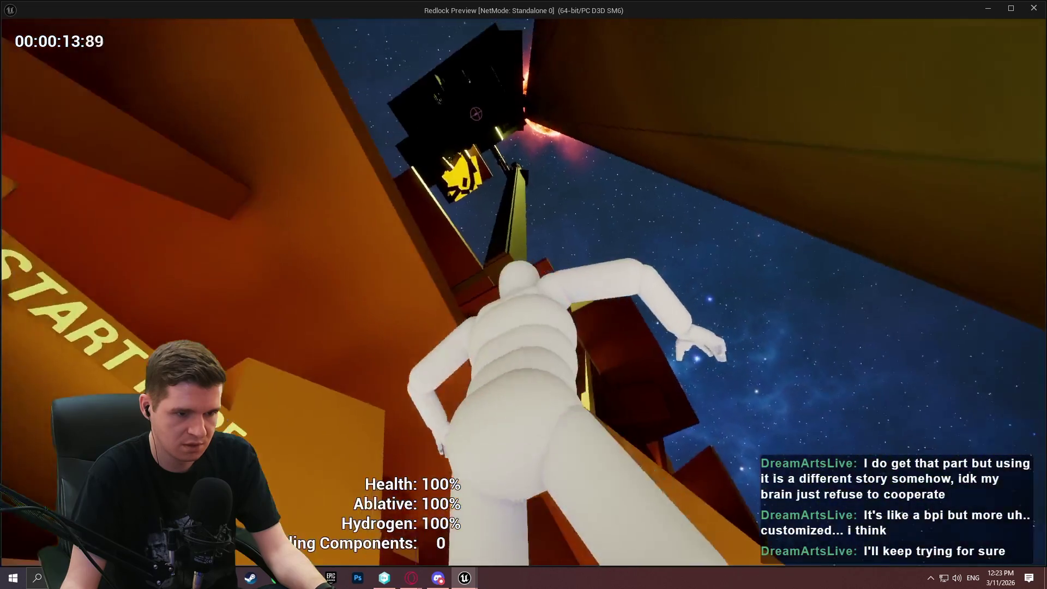
pyautogui.press('Escape')
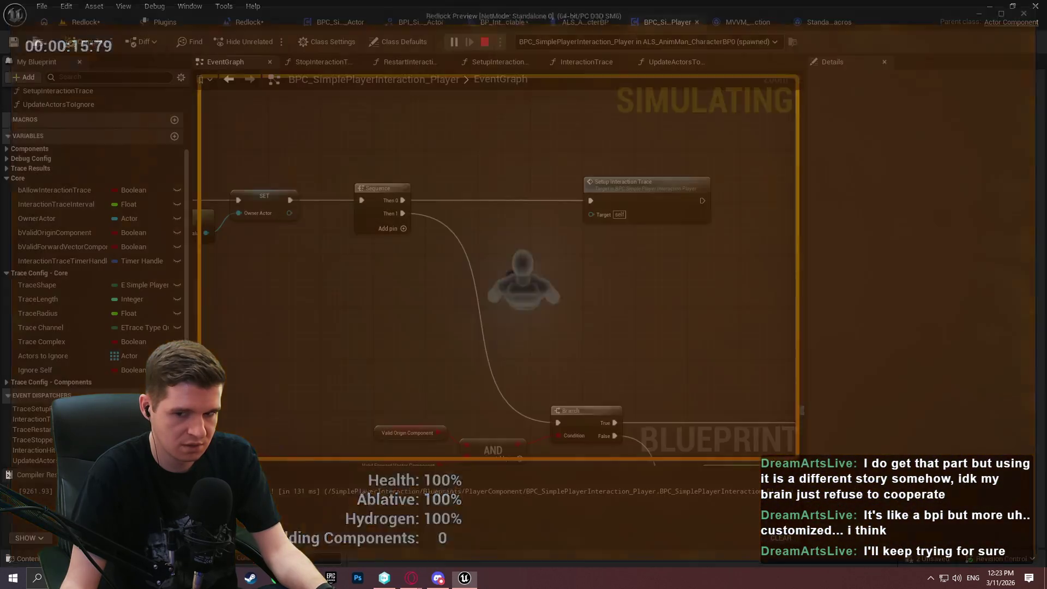
pyautogui.click(500, 22)
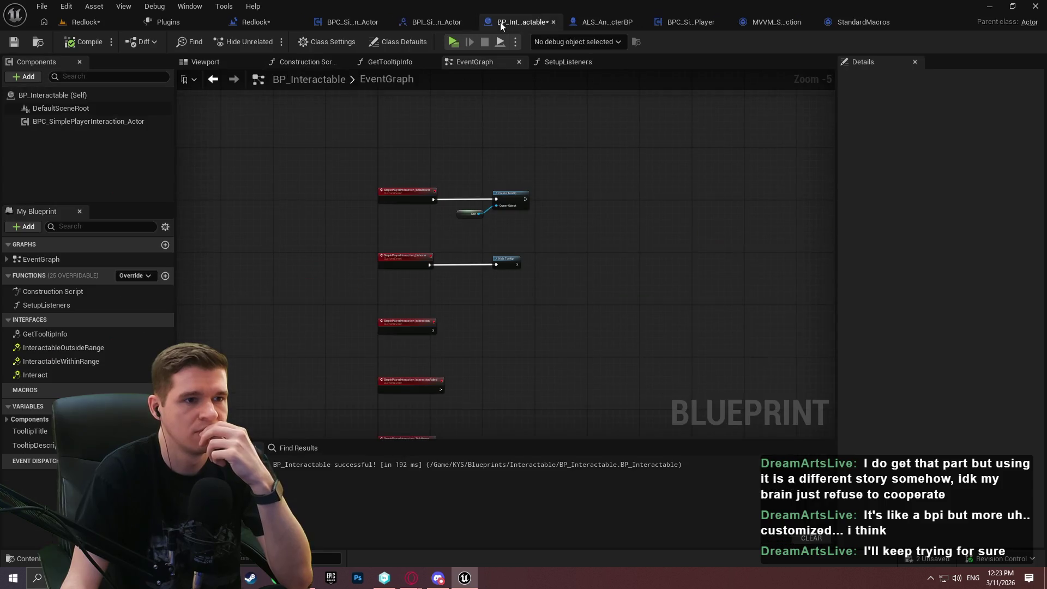
pyautogui.click(679, 22)
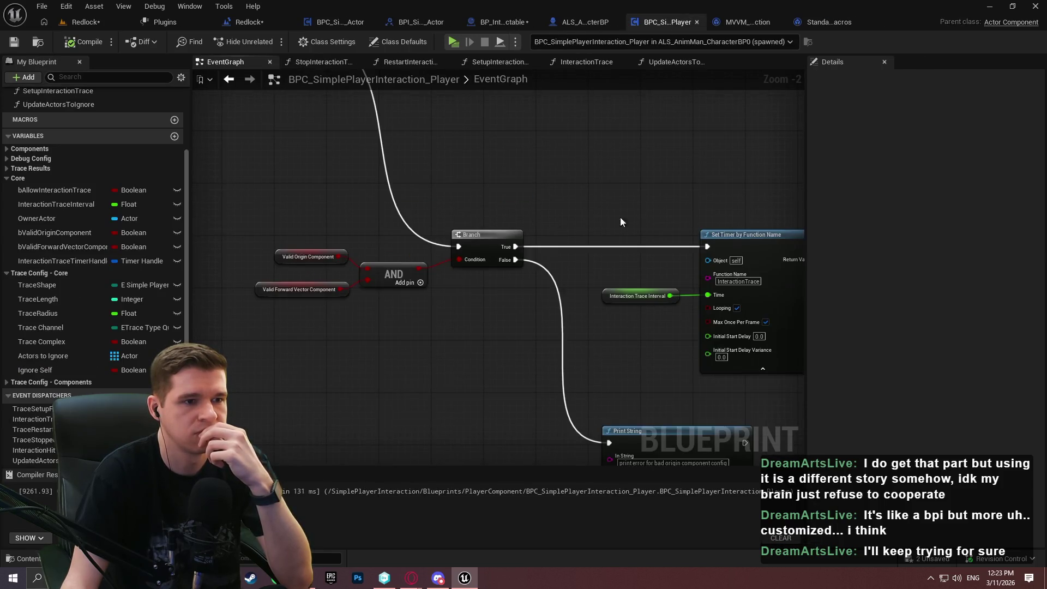
pyautogui.moveTo(683, 204); pyautogui.dragTo(319, 123)
pyautogui.click(418, 207)
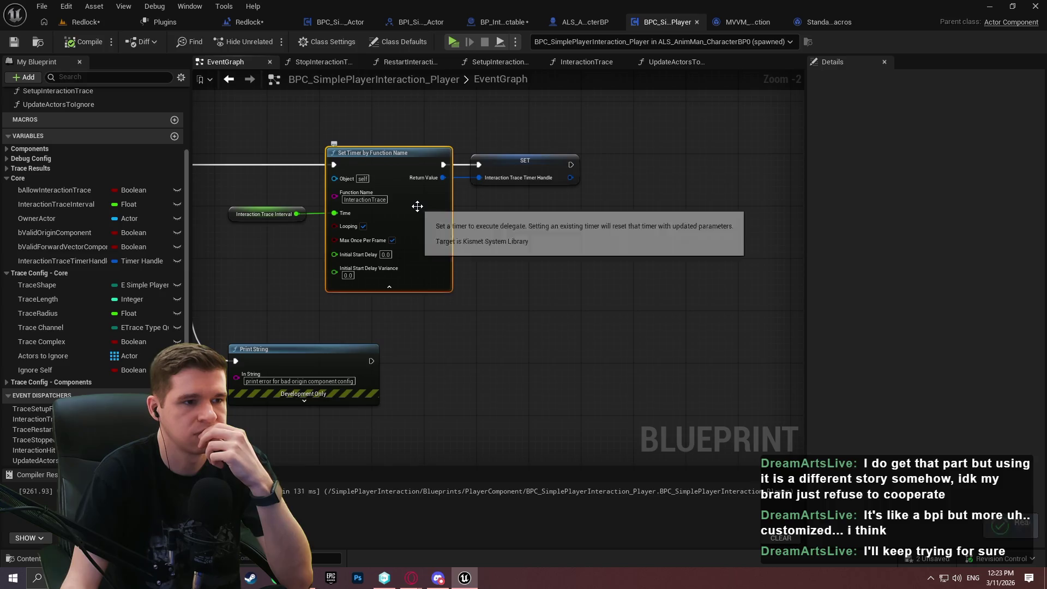
pyautogui.scroll(3, 63, 119)
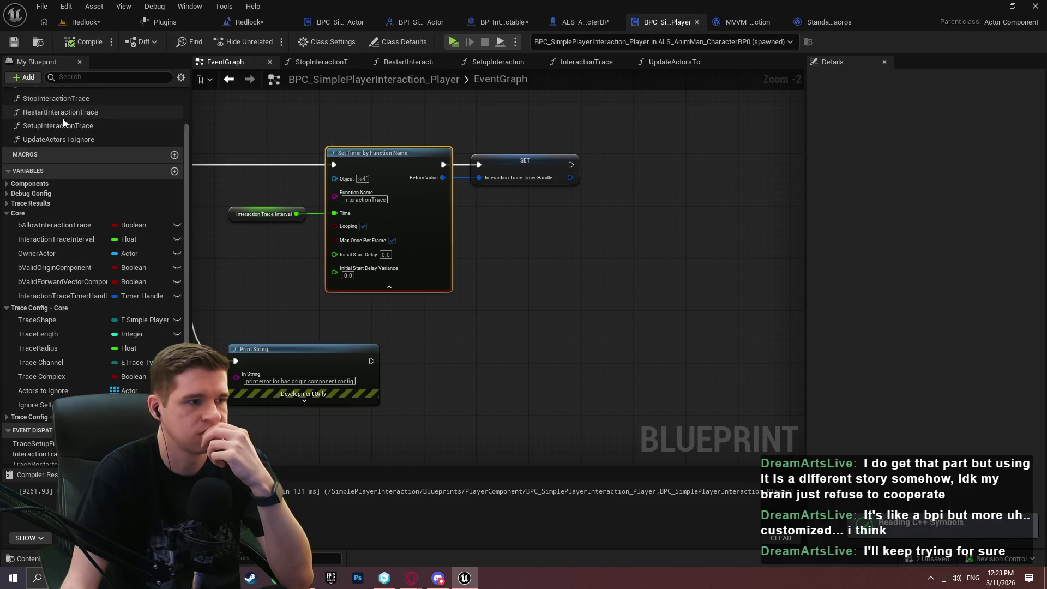
pyautogui.doubleClick(55, 124)
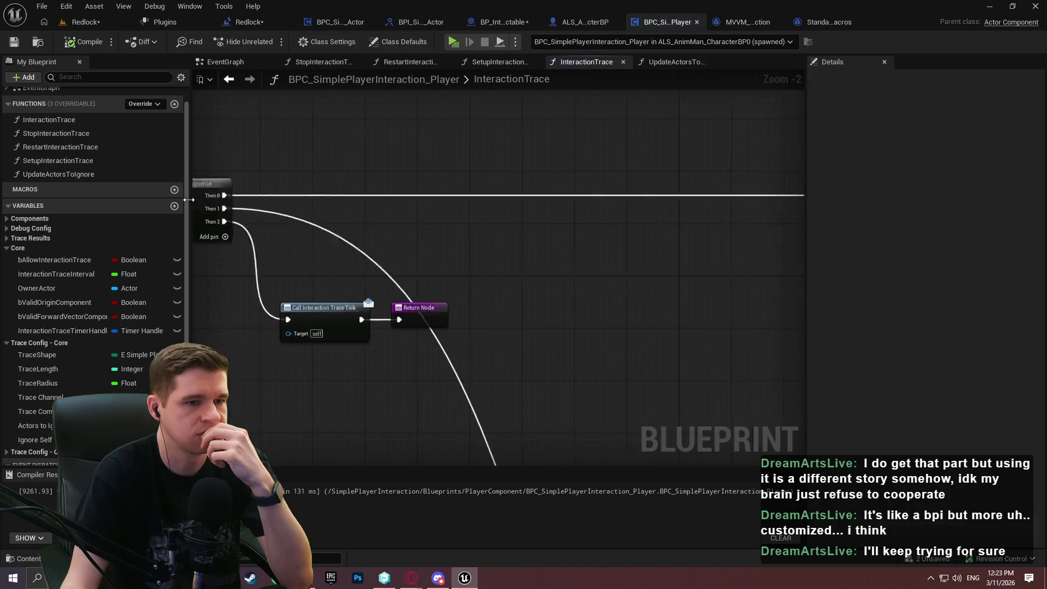
pyautogui.scroll(3, 659, 132)
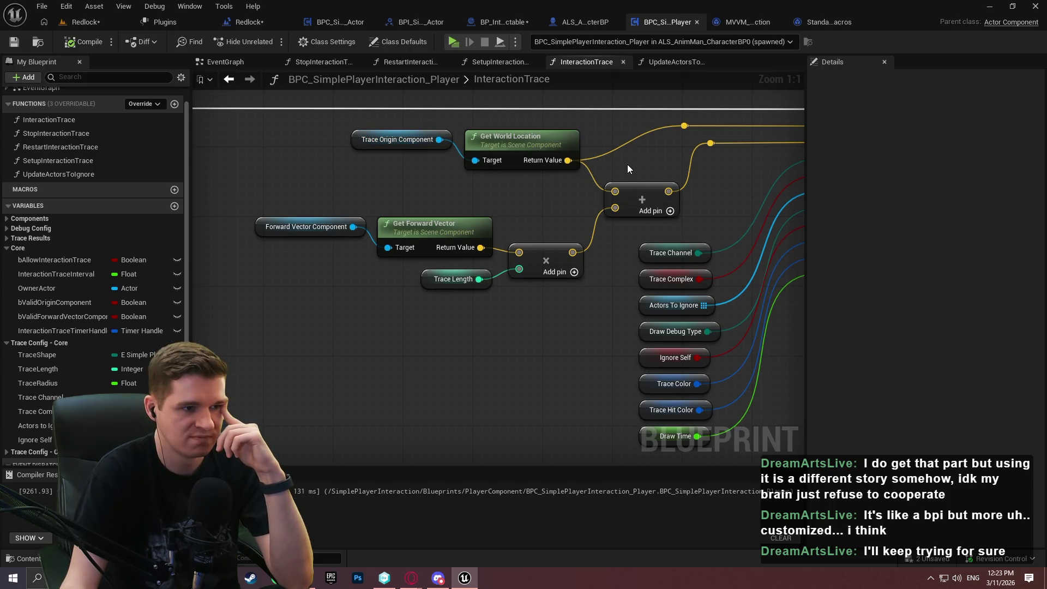
pyautogui.moveTo(625, 165)
pyautogui.mouseDown()
pyautogui.moveTo(349, 274)
pyautogui.moveTo(337, 175)
pyautogui.moveTo(556, 346)
pyautogui.mouseUp()
pyautogui.moveTo(487, 333)
pyautogui.mouseDown()
pyautogui.moveTo(564, 186)
pyautogui.moveTo(417, 224)
pyautogui.moveTo(593, 224)
pyautogui.mouseUp()
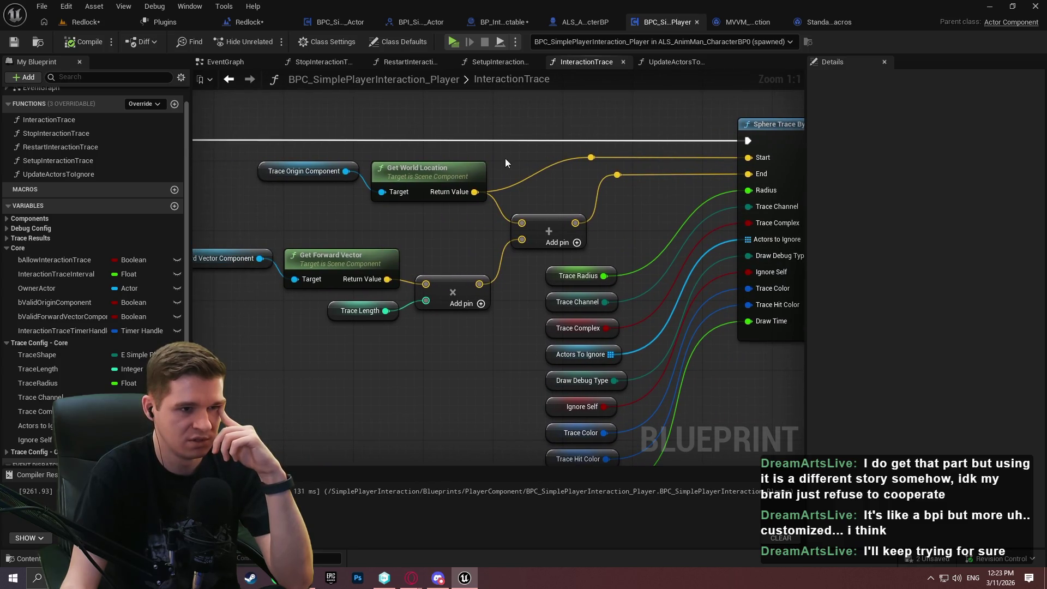
pyautogui.moveTo(417, 222); pyautogui.dragTo(453, 197)
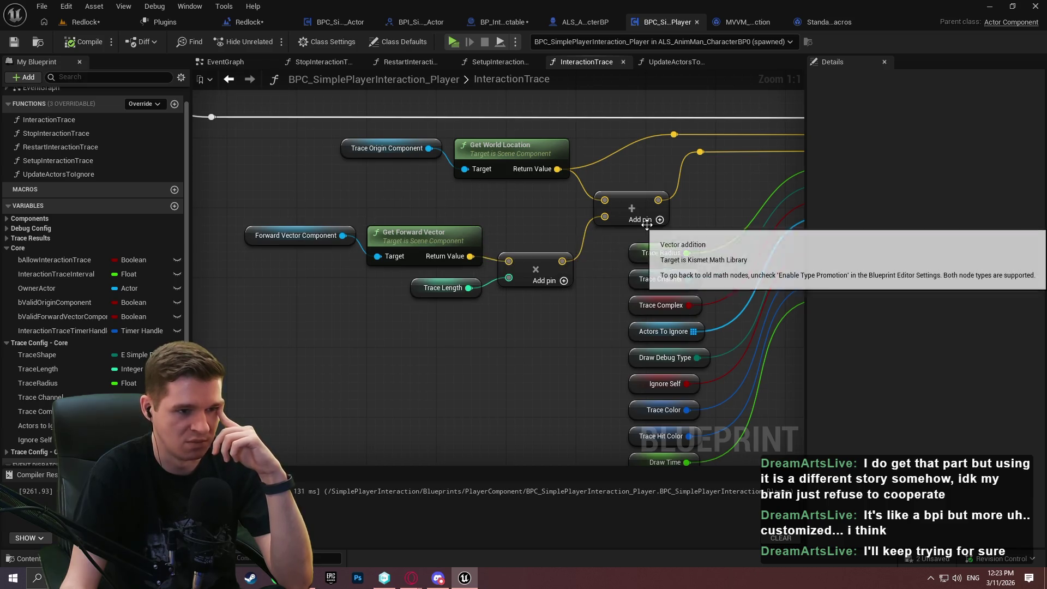
pyautogui.moveTo(734, 190)
pyautogui.mouseDown()
pyautogui.moveTo(395, 250)
pyautogui.moveTo(712, 218)
pyautogui.mouseUp()
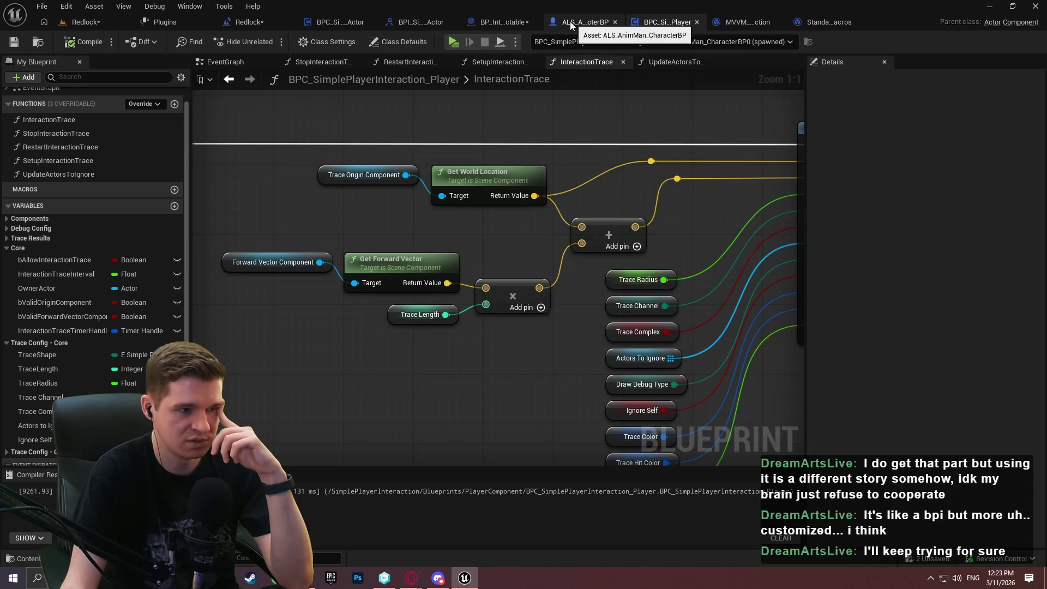
pyautogui.click(499, 27)
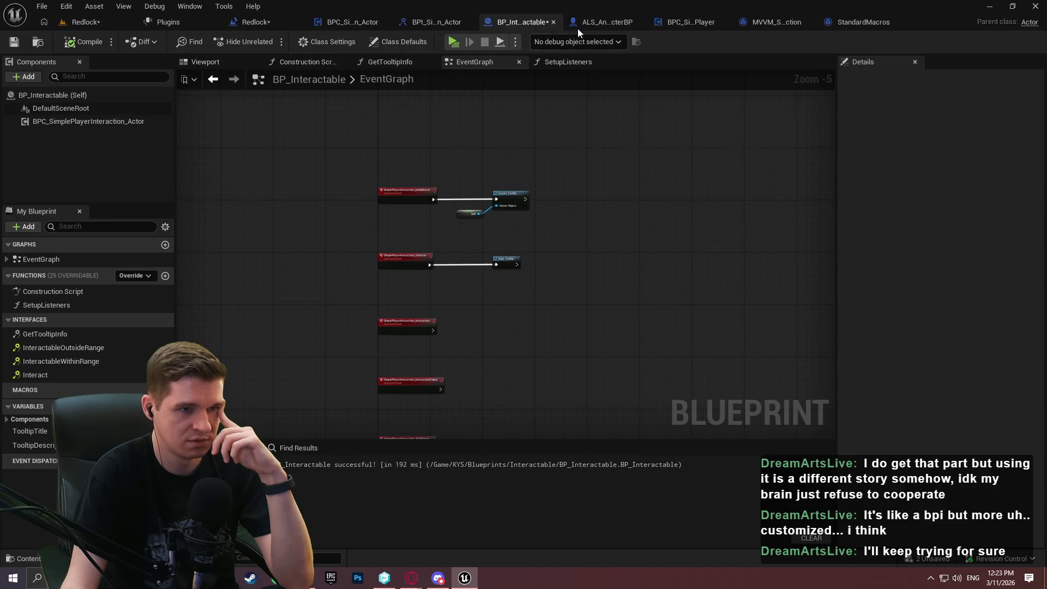
# Review the character, interaction interface and BP_Interactable tabs, then return to InteractionTrace.
pyautogui.click(578, 28)
pyautogui.click(417, 24)
pyautogui.click(518, 21)
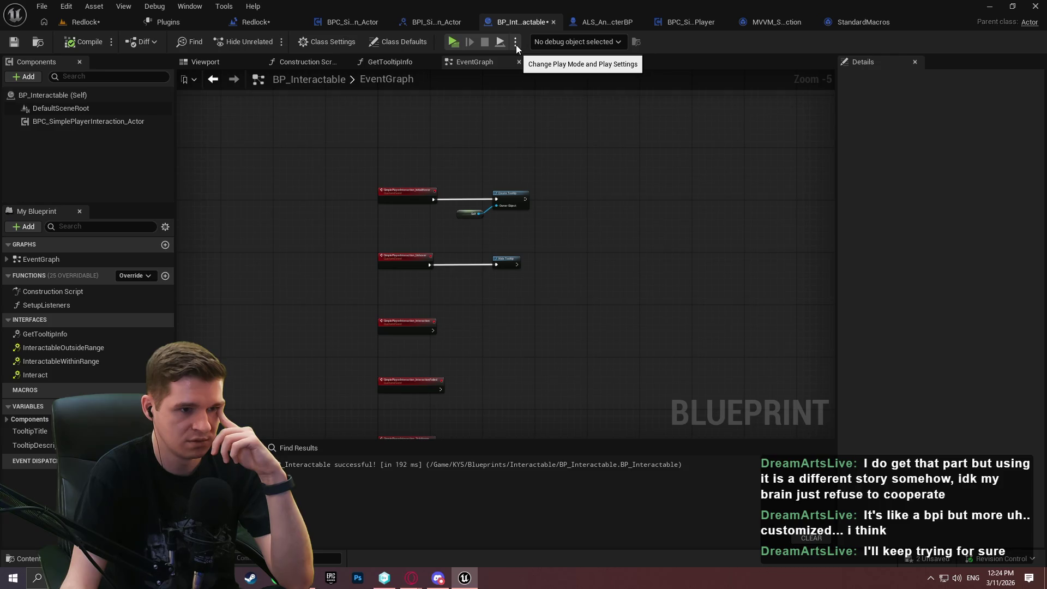
pyautogui.click(594, 22)
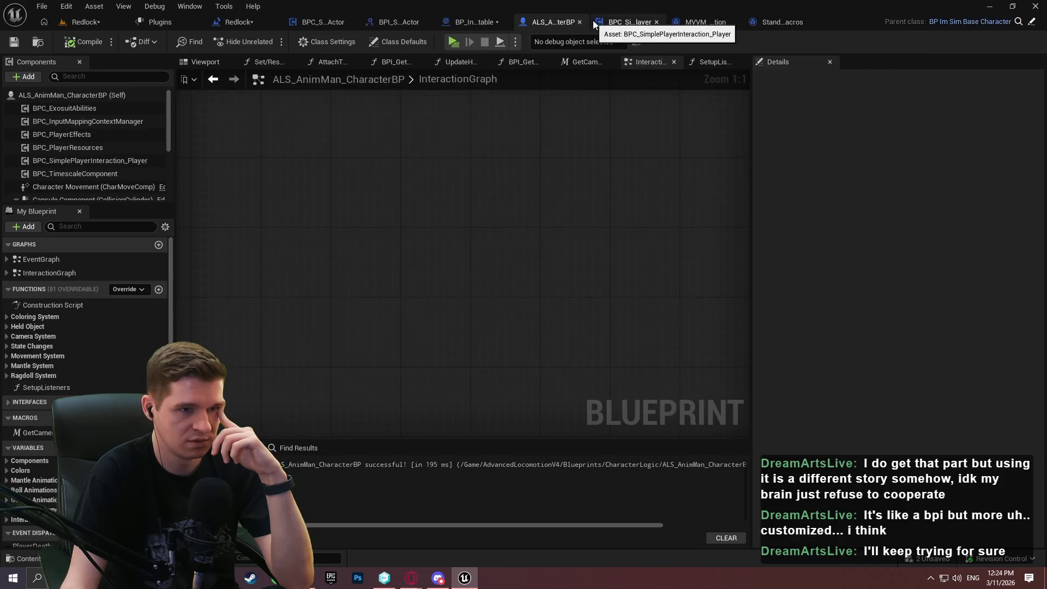
pyautogui.click(630, 21)
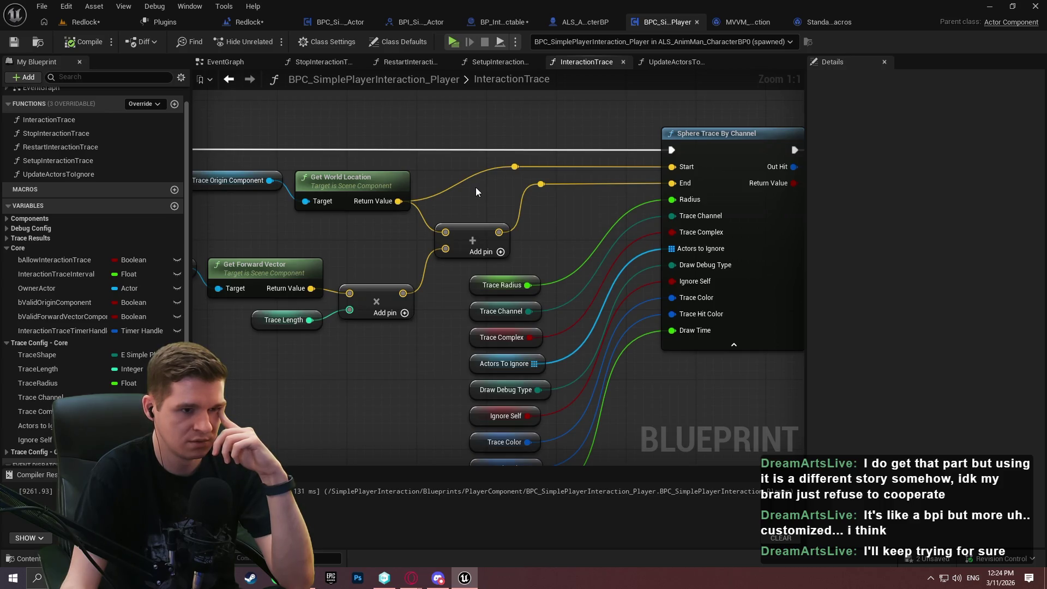
# Inspect the character blueprint's GetCameraManagerForwardVector, then go back to the InteractionTrace function.
pyautogui.click(503, 22)
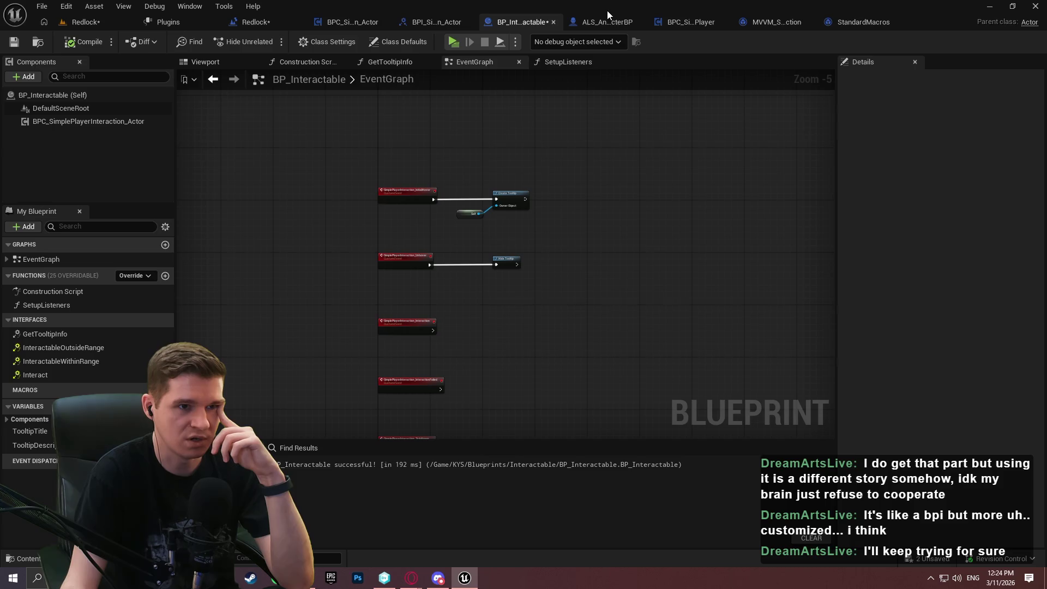
pyautogui.click(607, 21)
pyautogui.click(586, 63)
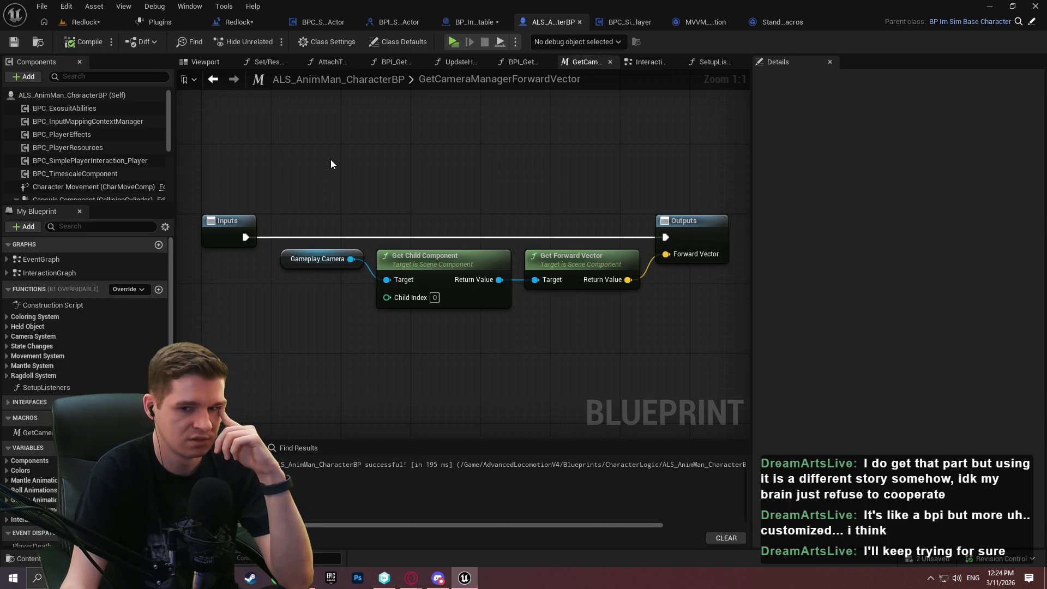
pyautogui.click(633, 21)
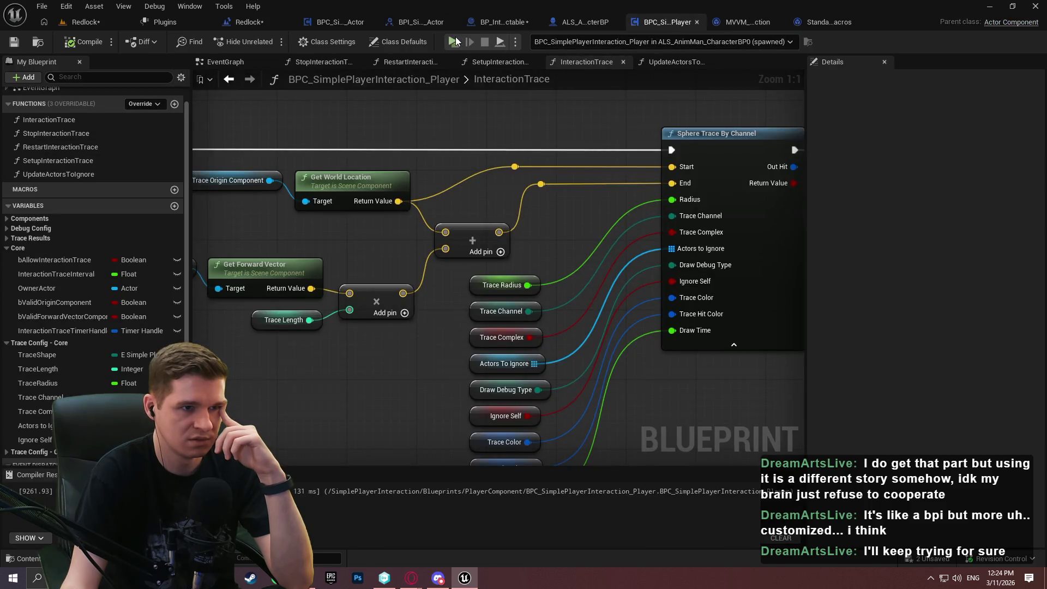
# Start a play session and add a breakpoint on Sphere Trace By Channel.
pyautogui.hotkey('alt', 'p')
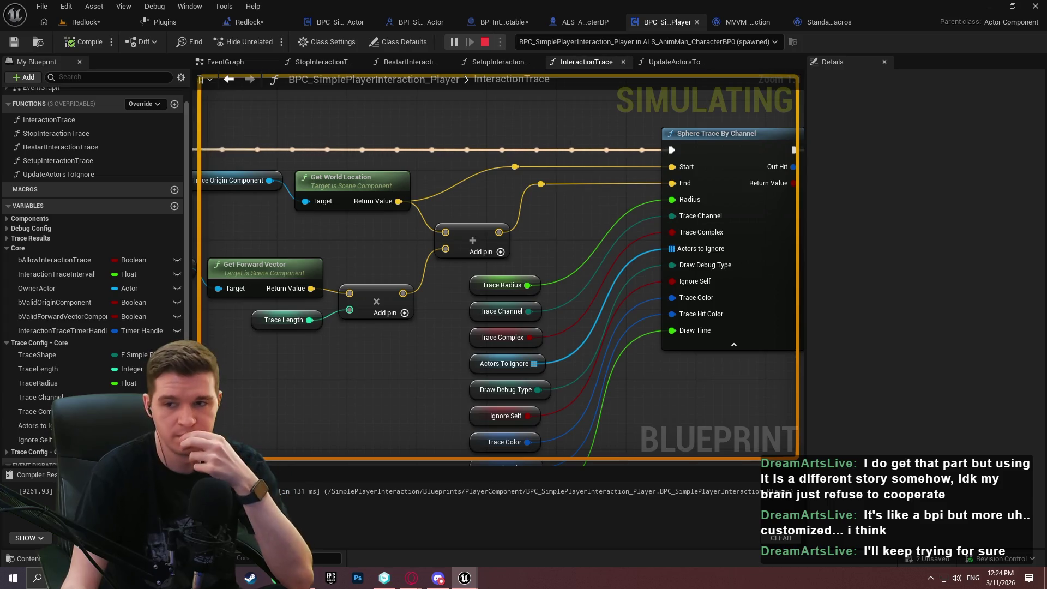
pyautogui.press('super')
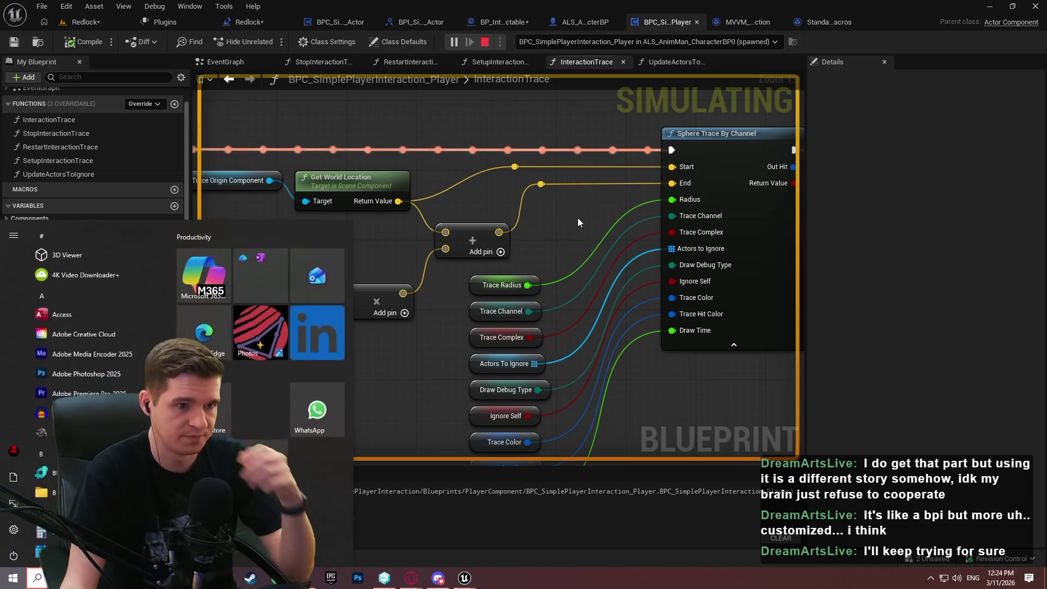
pyautogui.press('Escape')
pyautogui.rightClick(684, 133)
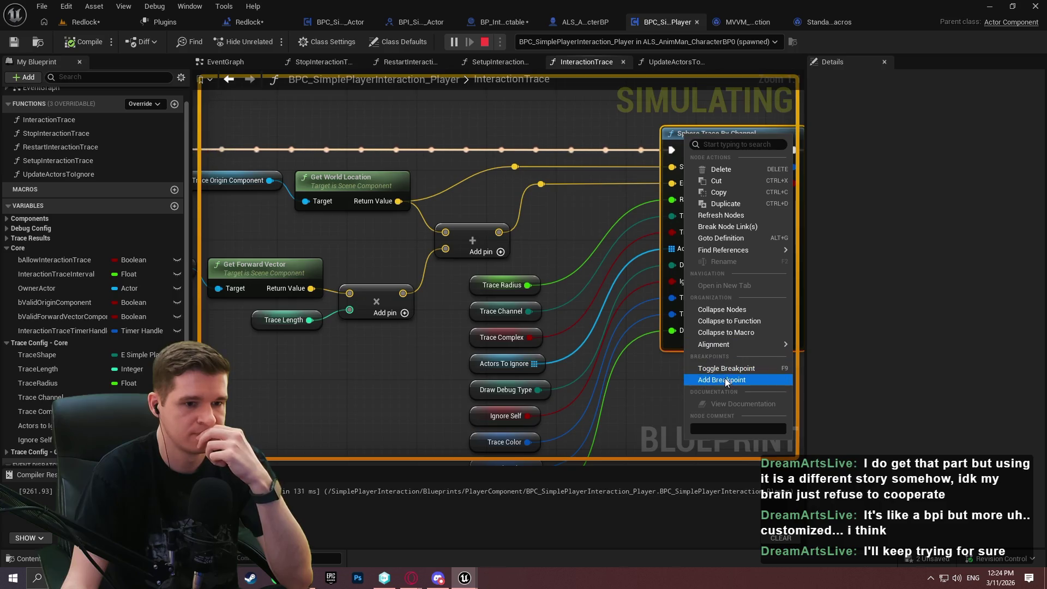
pyautogui.click(726, 380)
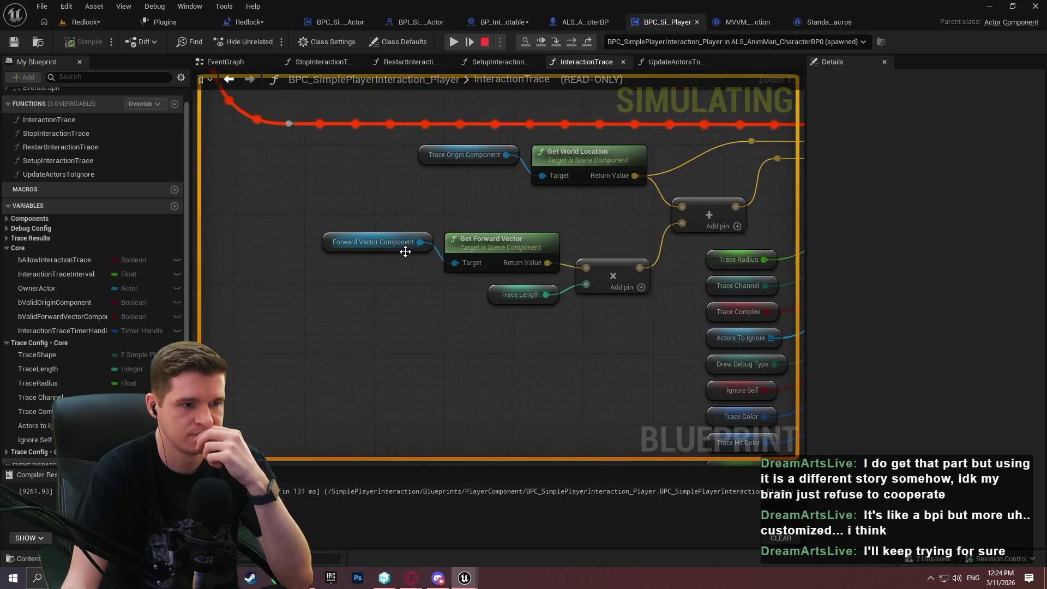
# Confirm Trace Origin Component resolves to CharacterMesh0, then stop the play session.
pyautogui.moveTo(495, 156)
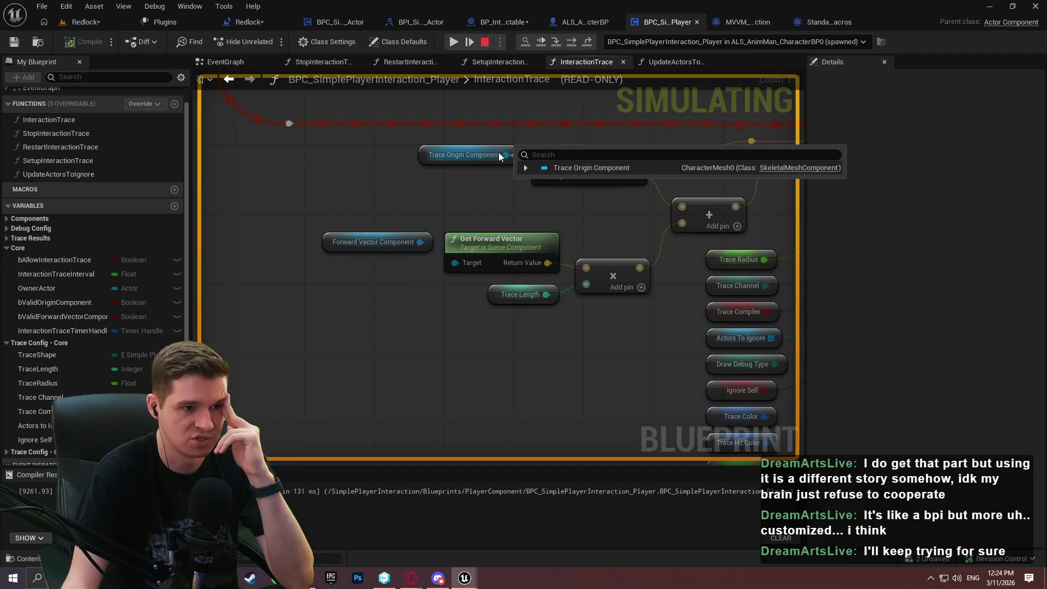
pyautogui.click(526, 168)
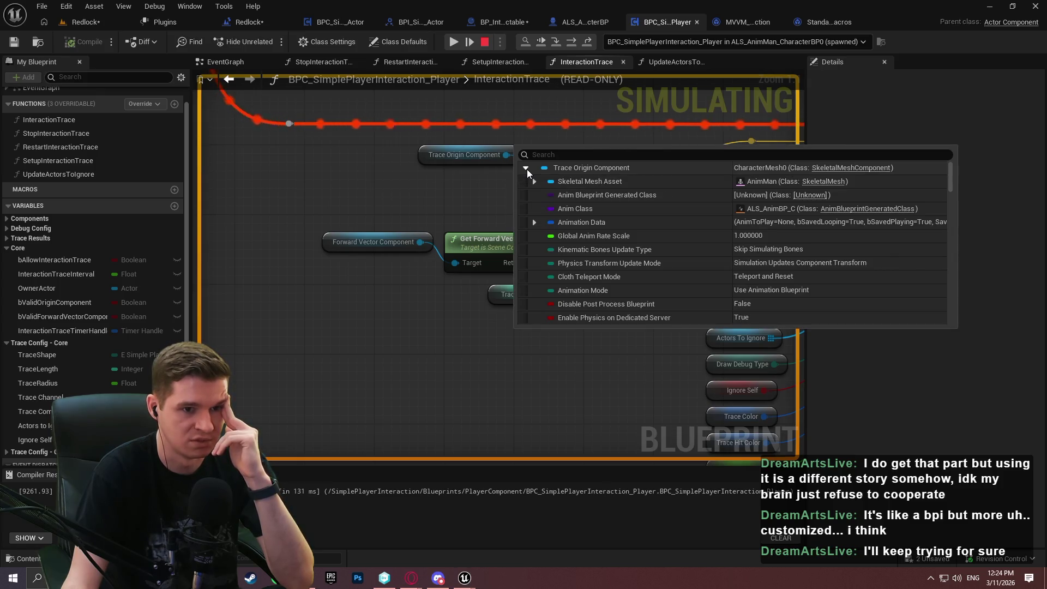
pyautogui.moveTo(438, 199); pyautogui.dragTo(350, 234)
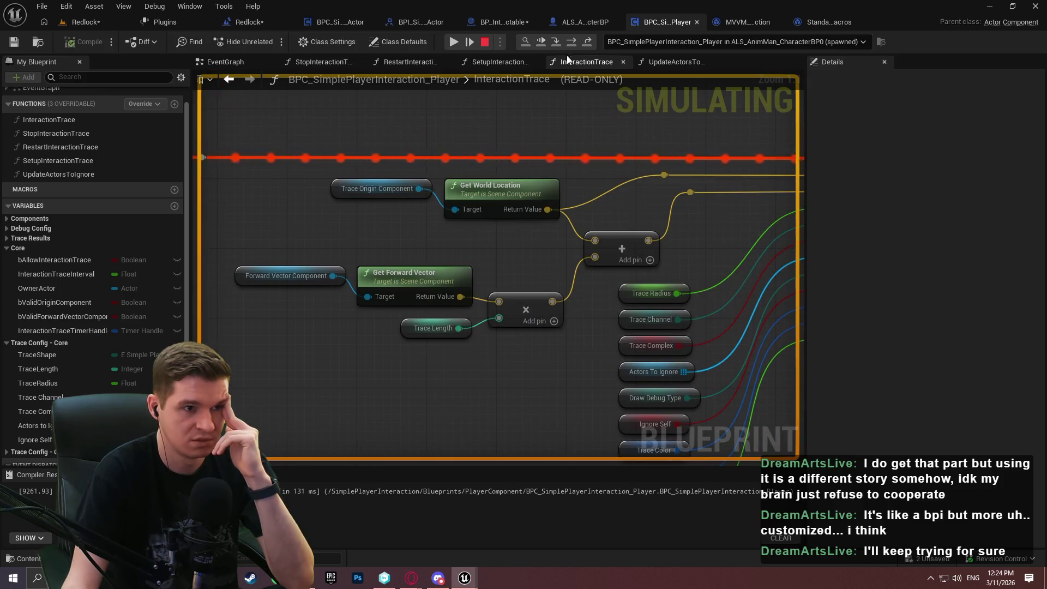
pyautogui.click(485, 41)
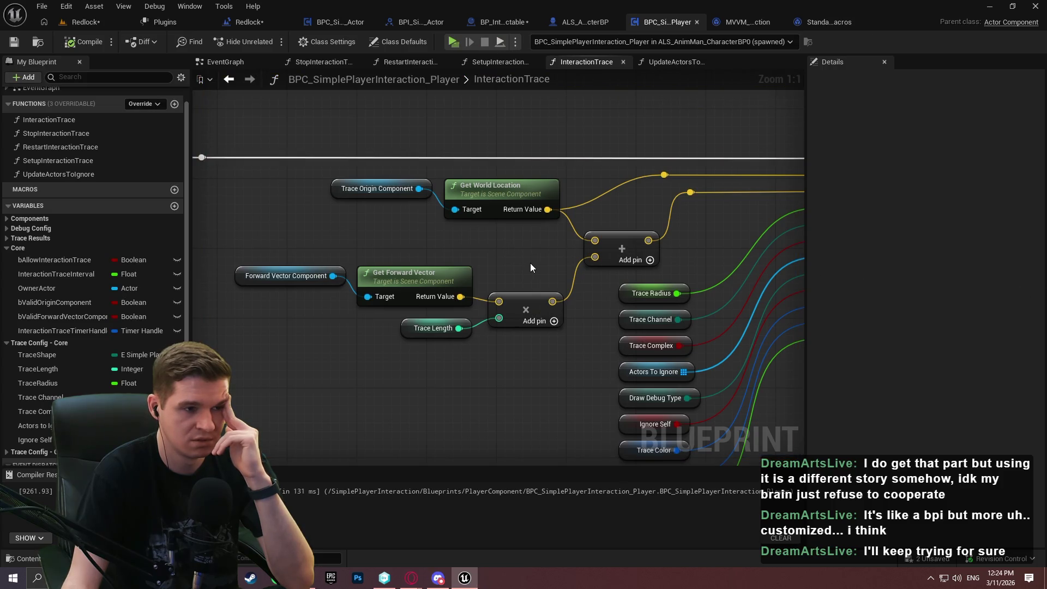
# Review the player interaction component's settings in the character blueprint.
pyautogui.click(578, 27)
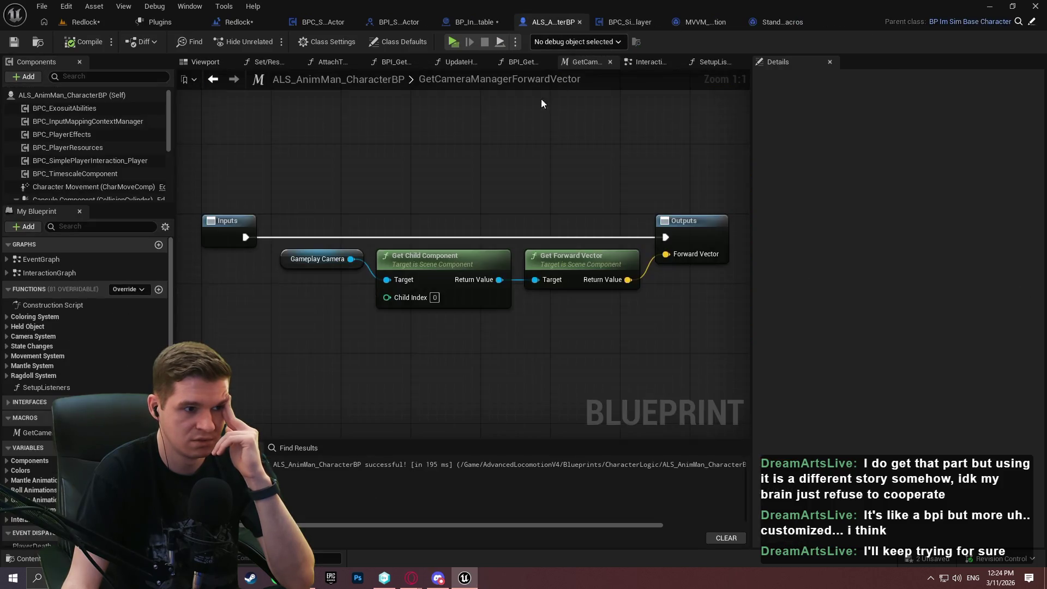
pyautogui.click(487, 24)
pyautogui.click(605, 21)
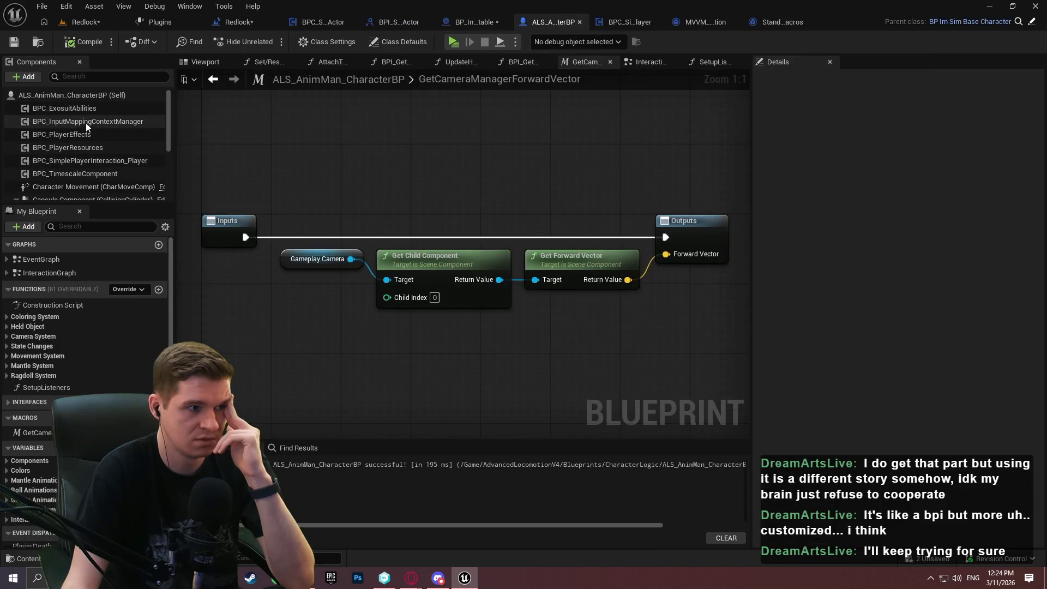
pyautogui.click(77, 160)
pyautogui.scroll(-5, 826, 290)
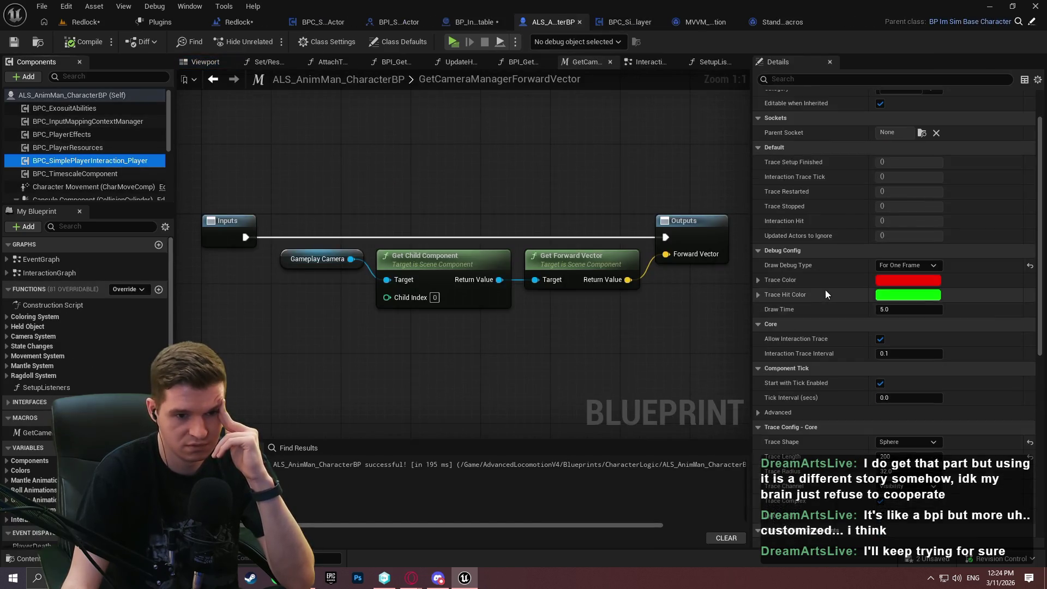
pyautogui.scroll(-4, 814, 261)
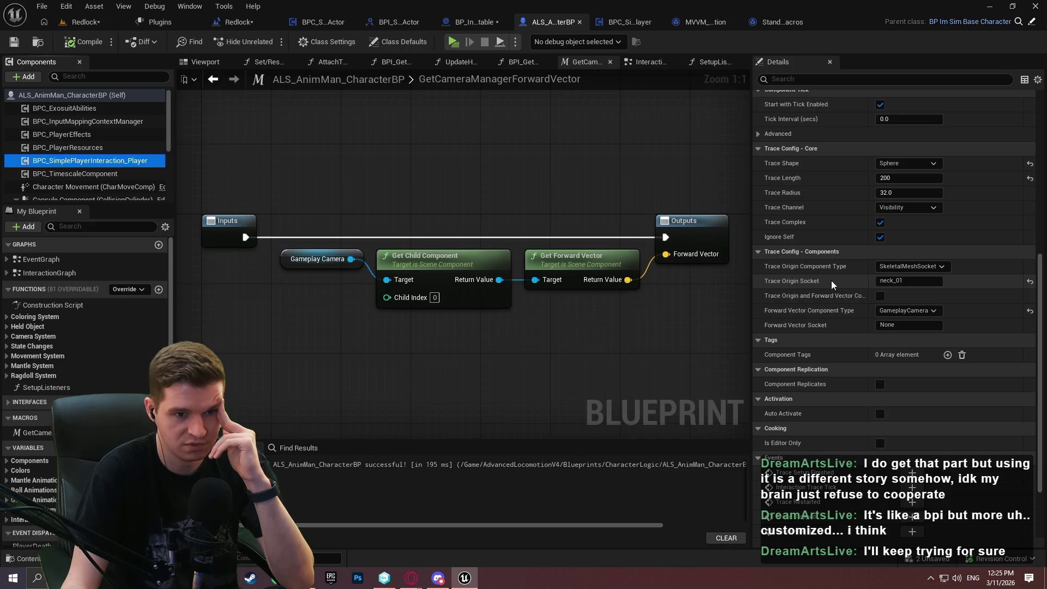
# Inspect InteractionTrace, GetCameraManagerForwardVector and InteractionGraph, then return to BP_Interactable's event graph.
pyautogui.click(613, 23)
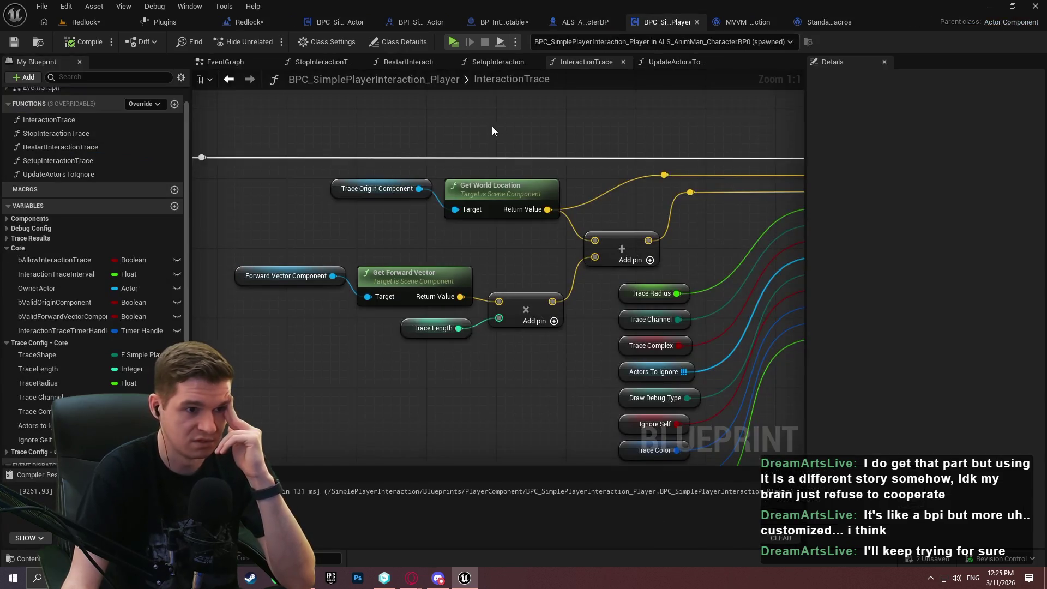
pyautogui.scroll(-3, 671, 159)
pyautogui.click(585, 21)
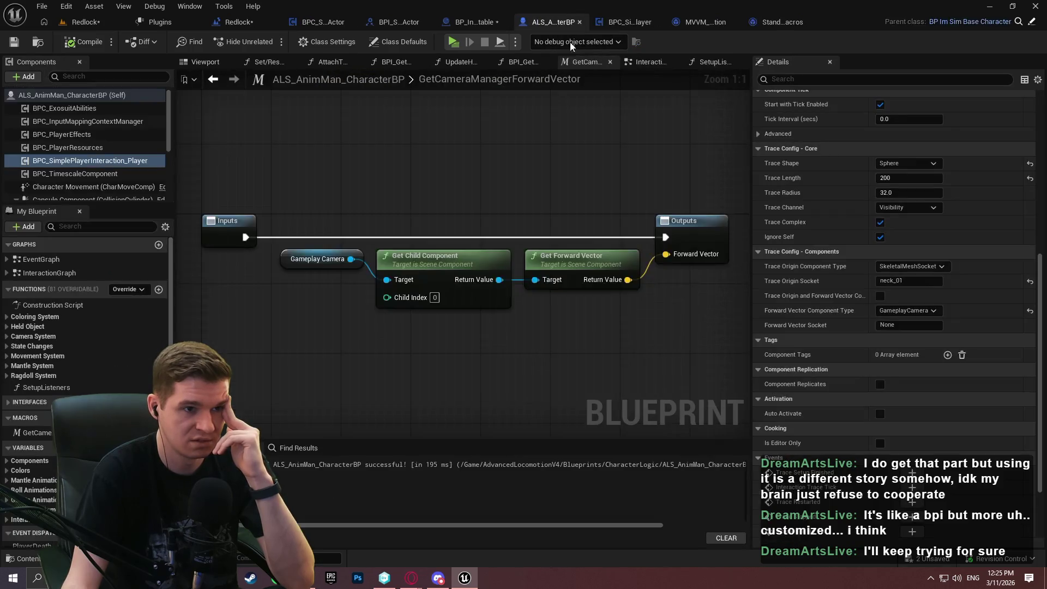
pyautogui.click(650, 62)
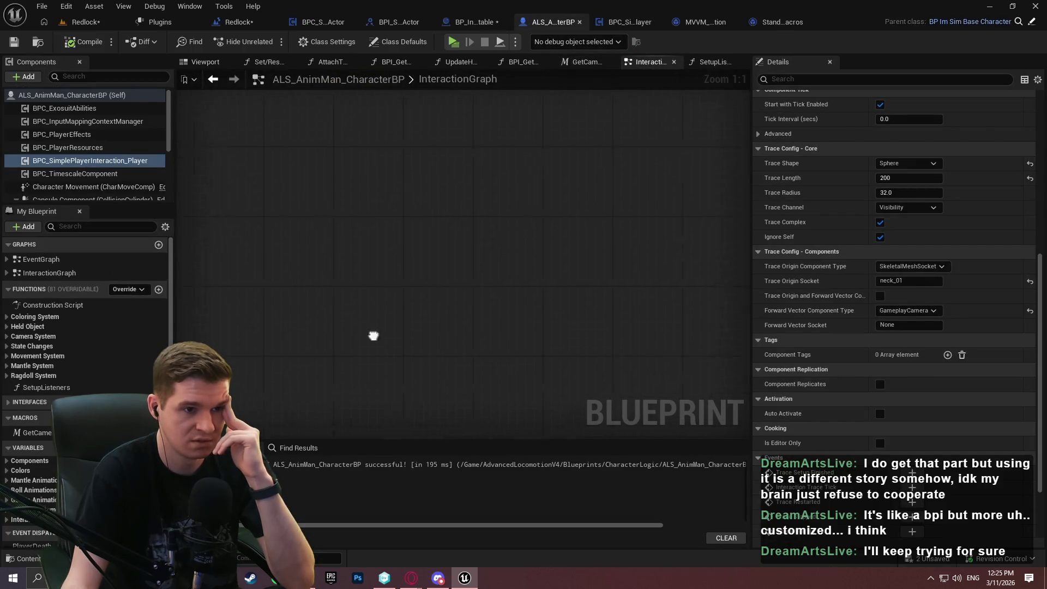
pyautogui.scroll(-3, 400, 309)
pyautogui.moveTo(401, 309)
pyautogui.mouseDown()
pyautogui.moveTo(410, 175)
pyautogui.moveTo(419, 164)
pyautogui.mouseUp()
pyautogui.scroll(9, 380, 167)
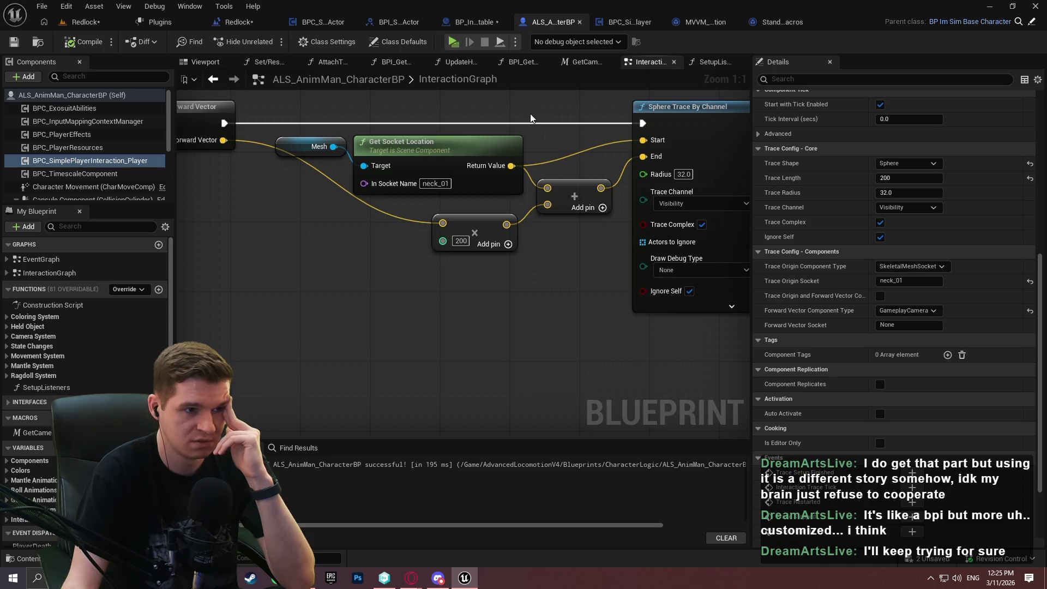
pyautogui.click(475, 20)
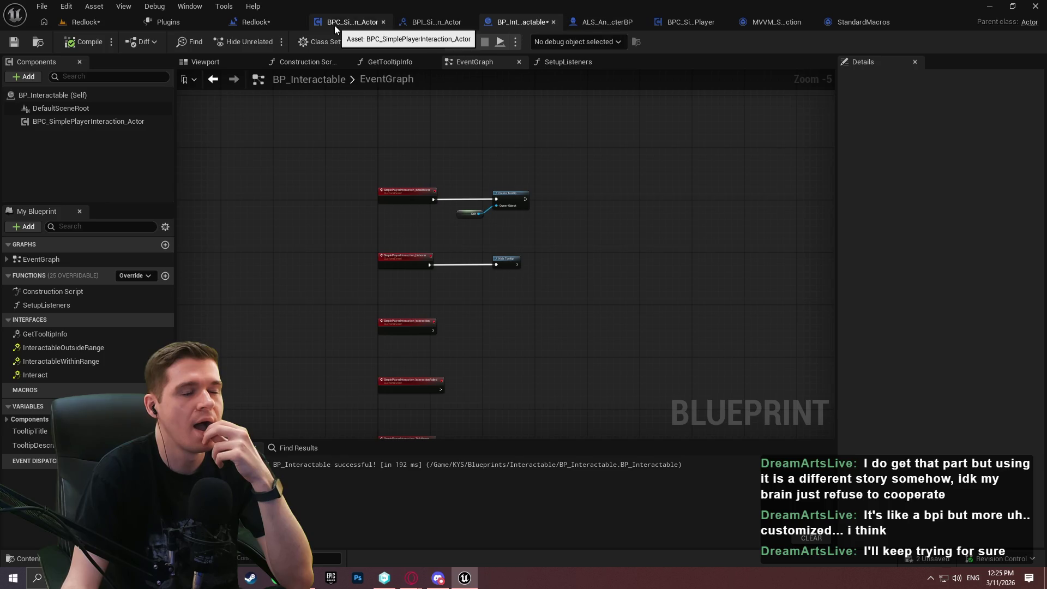
# Go back to the player component's InteractionTrace and zoom in on the Get World Location nodes.
pyautogui.click(603, 22)
pyautogui.click(644, 22)
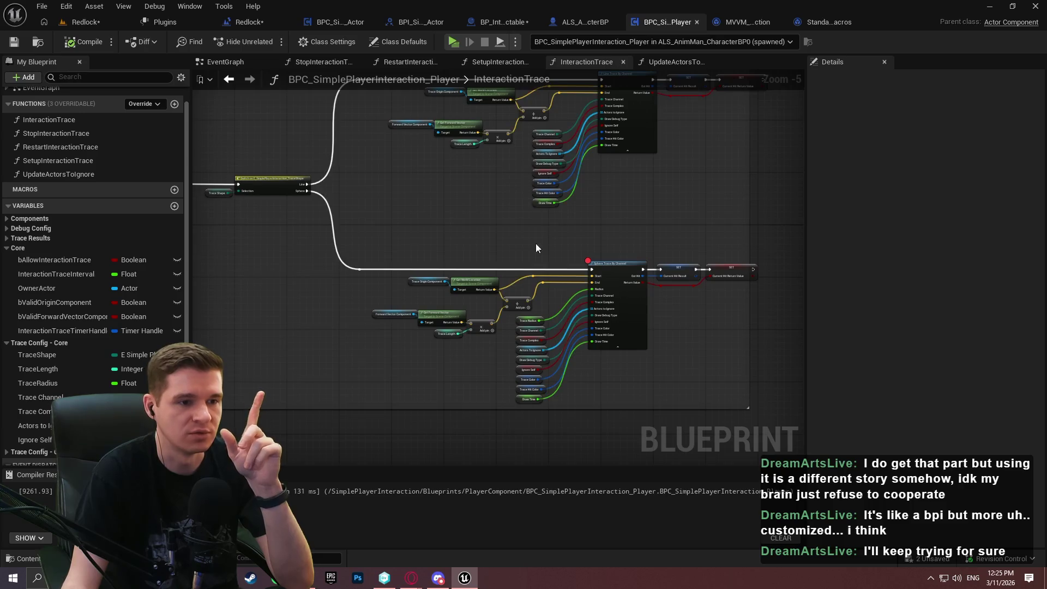
pyautogui.scroll(4, 482, 271)
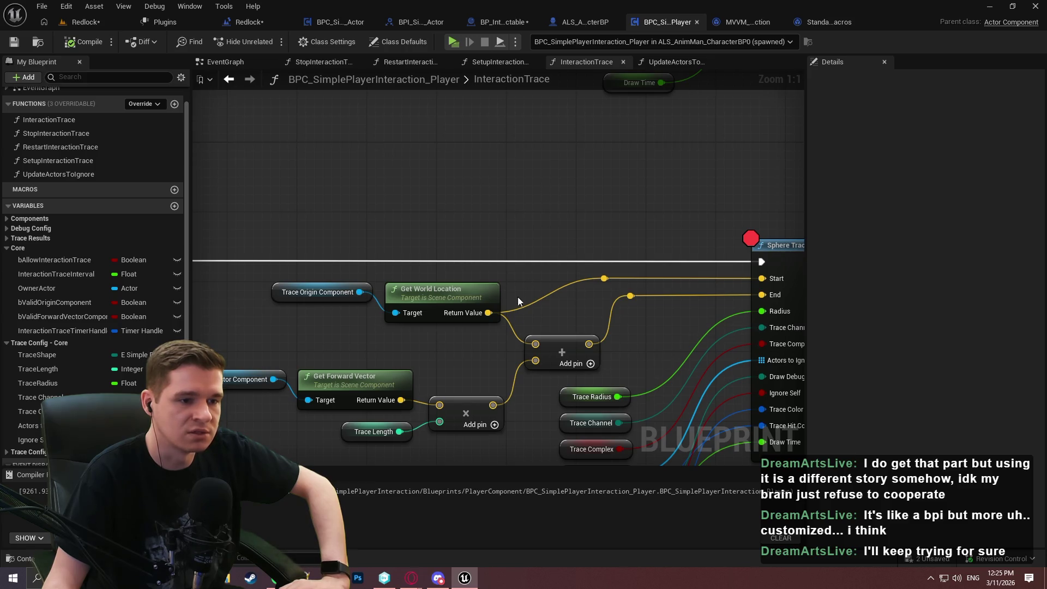
# Add a Select node feeding the Add node's first input, moving the world location nodes aside.
pyautogui.moveTo(537, 345); pyautogui.dragTo(504, 174)
pyautogui.write('selec')
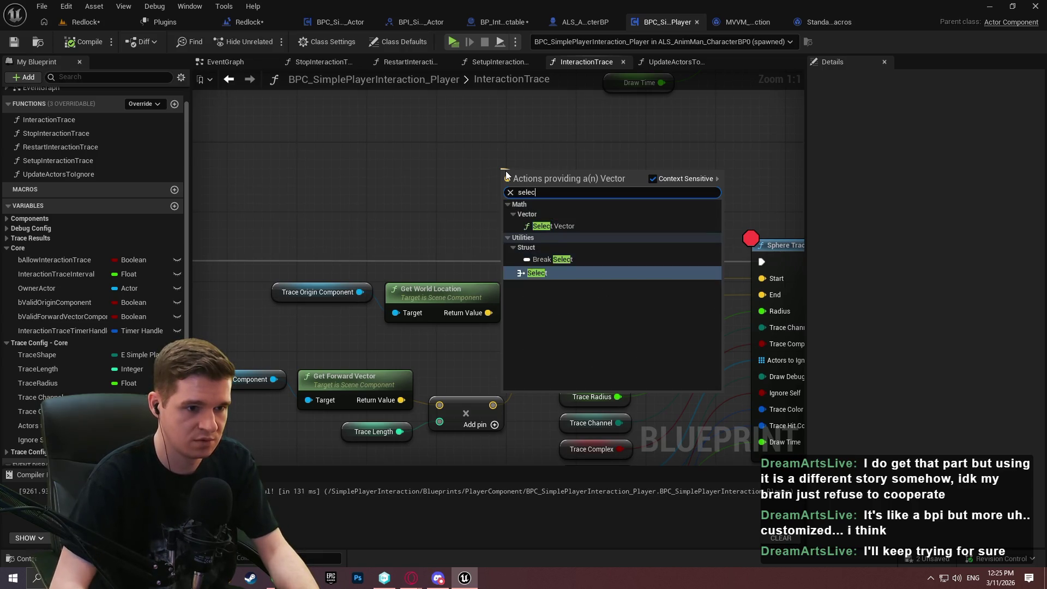
pyautogui.press('Return')
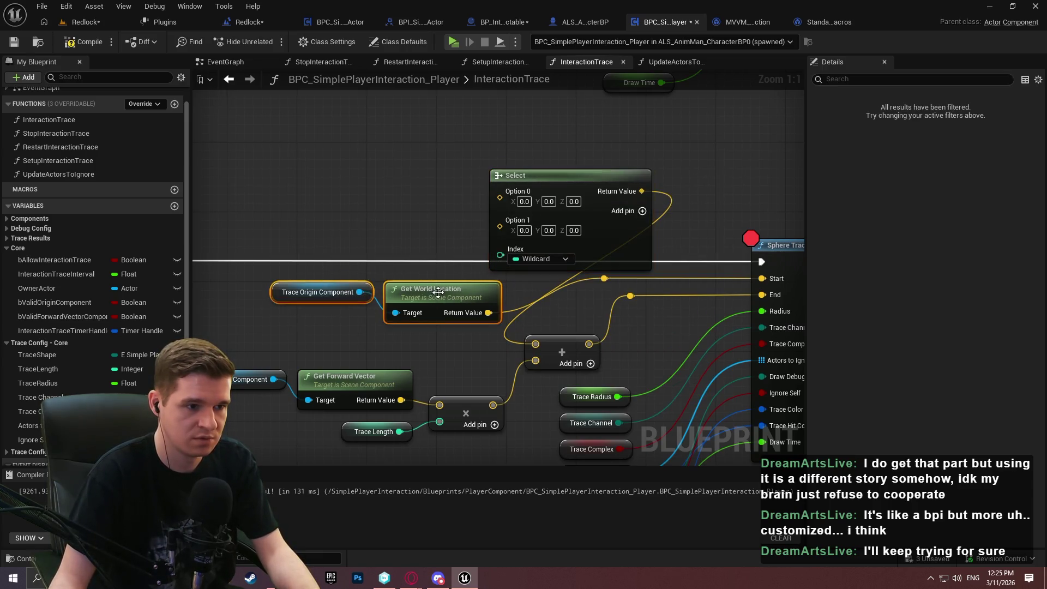
pyautogui.moveTo(448, 301); pyautogui.dragTo(307, 179)
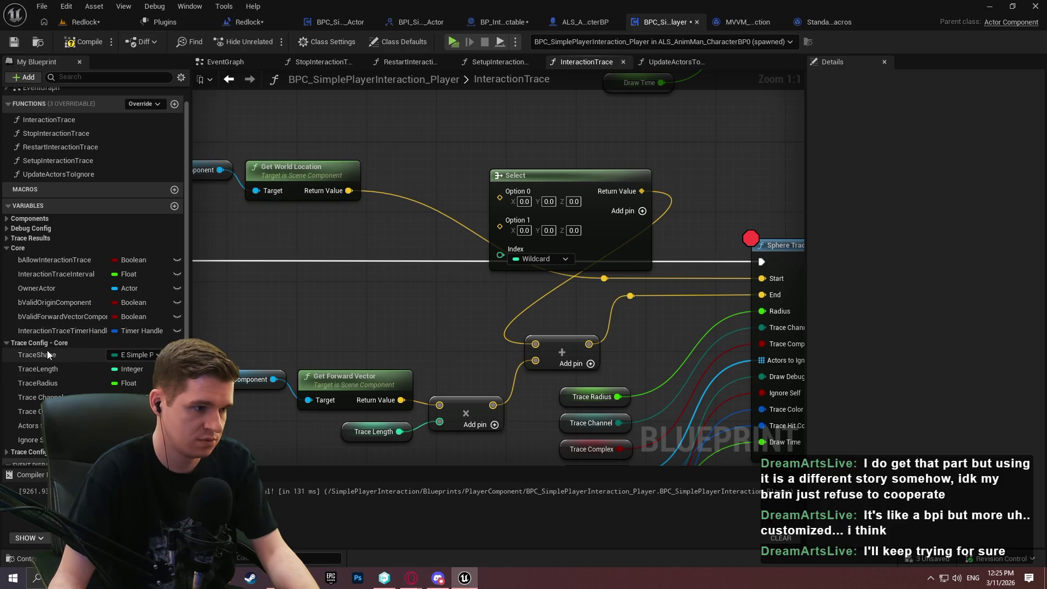
pyautogui.scroll(-3, 22, 382)
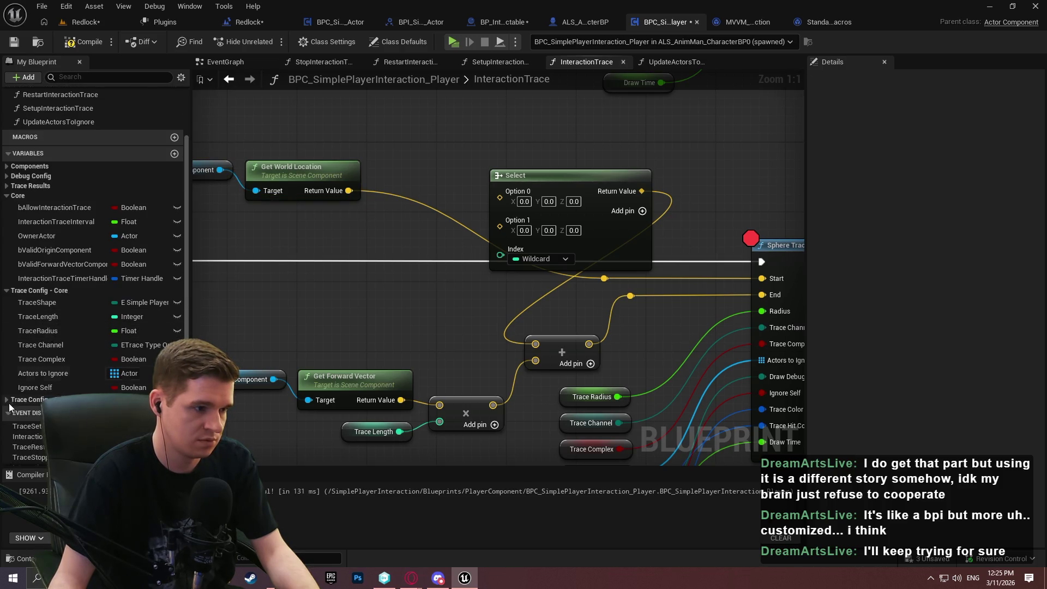
pyautogui.scroll(-5, 114, 360)
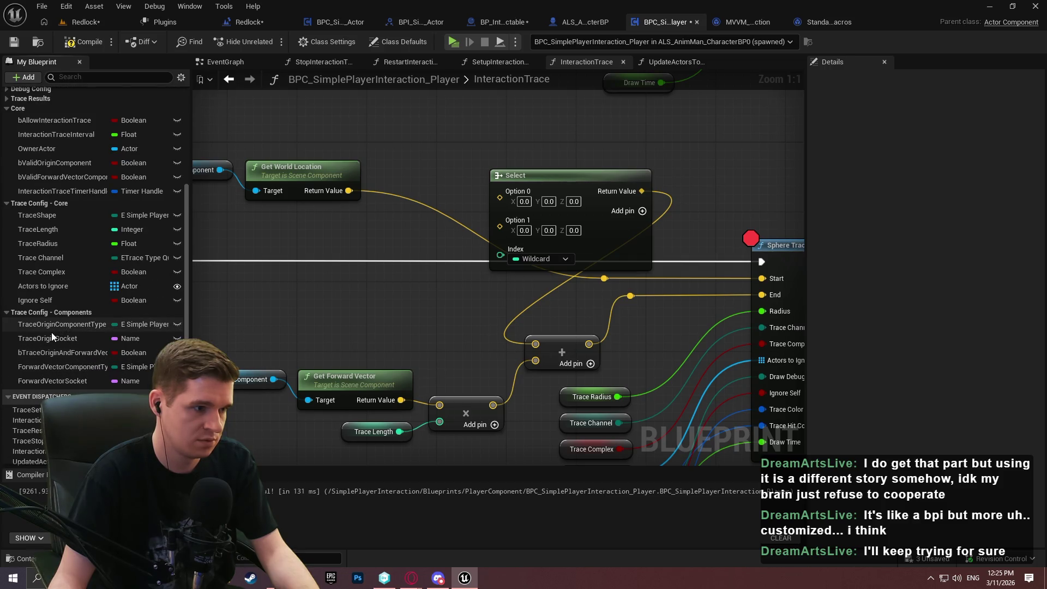
# Drive the Select index from TraceOriginComponentType and wire world location to the Gameplay Camera and Player Character options.
pyautogui.moveTo(41, 329)
pyautogui.mouseDown()
pyautogui.moveTo(502, 259)
pyautogui.moveTo(454, 191)
pyautogui.moveTo(500, 170)
pyautogui.mouseUp()
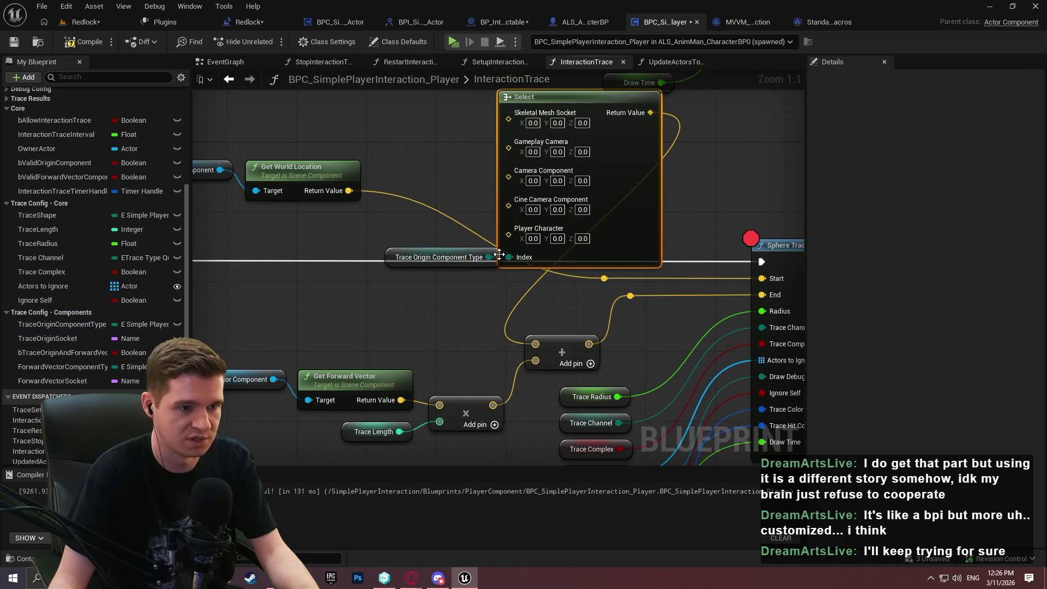
pyautogui.moveTo(453, 258); pyautogui.dragTo(434, 268)
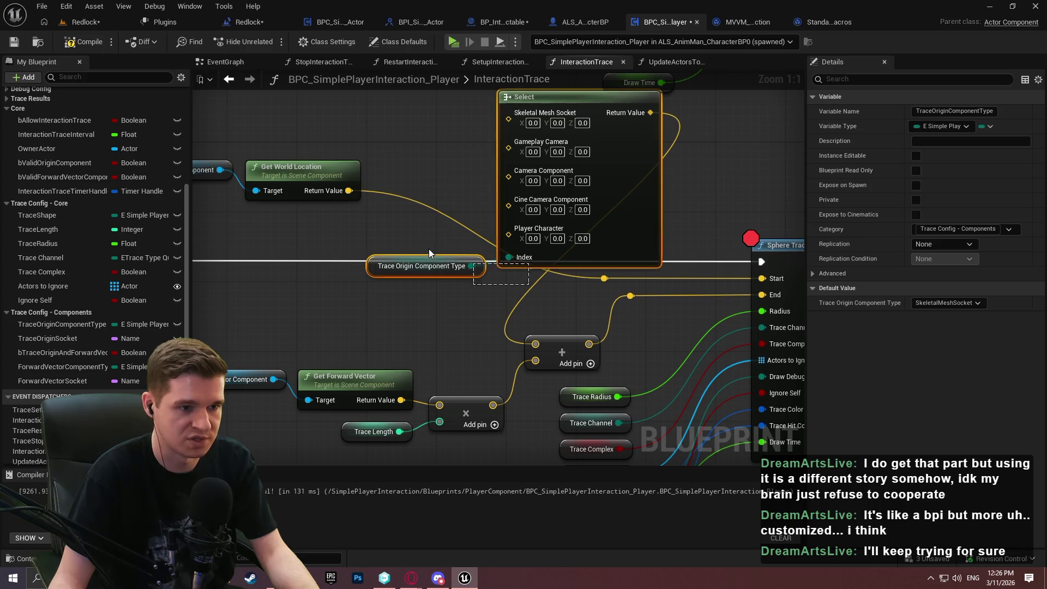
pyautogui.moveTo(646, 224)
pyautogui.mouseDown()
pyautogui.moveTo(508, 267)
pyautogui.moveTo(525, 259)
pyautogui.moveTo(630, 310)
pyautogui.mouseUp()
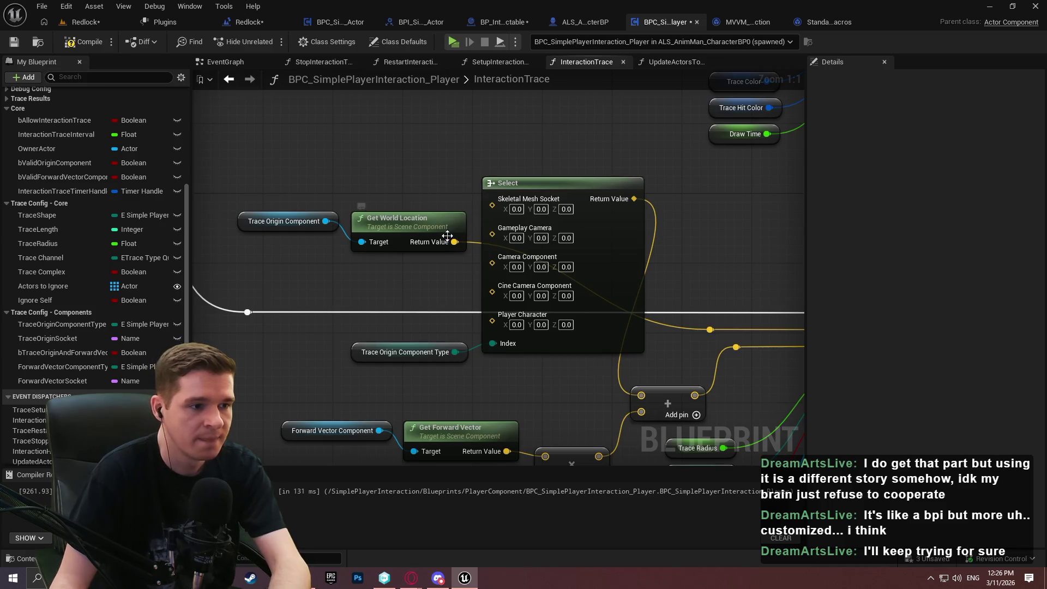
pyautogui.moveTo(453, 241)
pyautogui.mouseDown()
pyautogui.moveTo(505, 238)
pyautogui.moveTo(456, 243)
pyautogui.moveTo(492, 244)
pyautogui.moveTo(500, 277)
pyautogui.mouseUp()
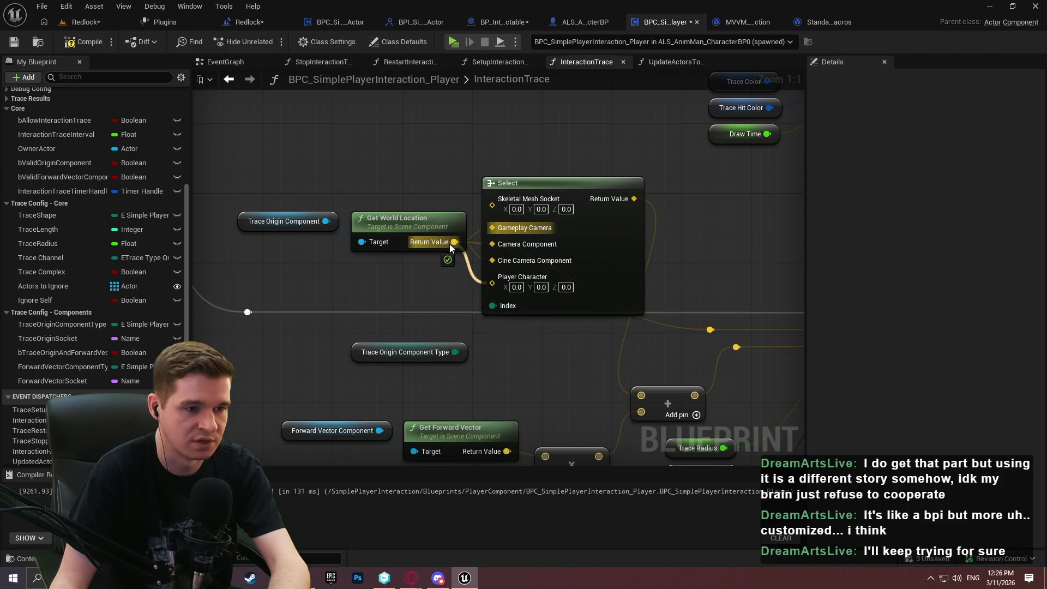
pyautogui.moveTo(450, 243); pyautogui.dragTo(450, 244)
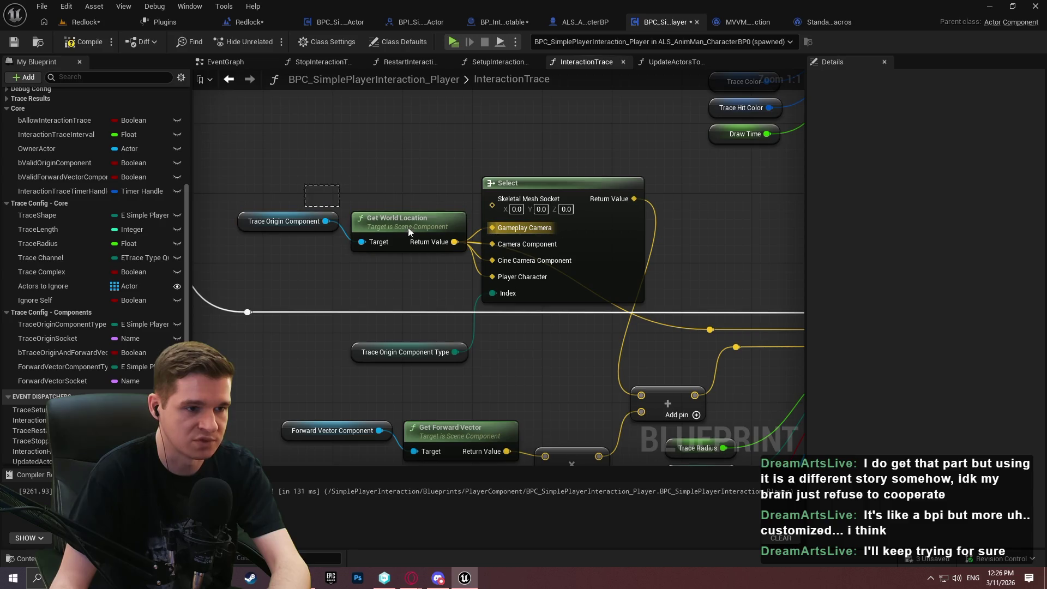
pyautogui.moveTo(330, 224); pyautogui.dragTo(368, 117)
# Feed Get Socket Location with Trace Origin Socket into the Select's Skeletal Mesh Socket option.
pyautogui.write('get socket')
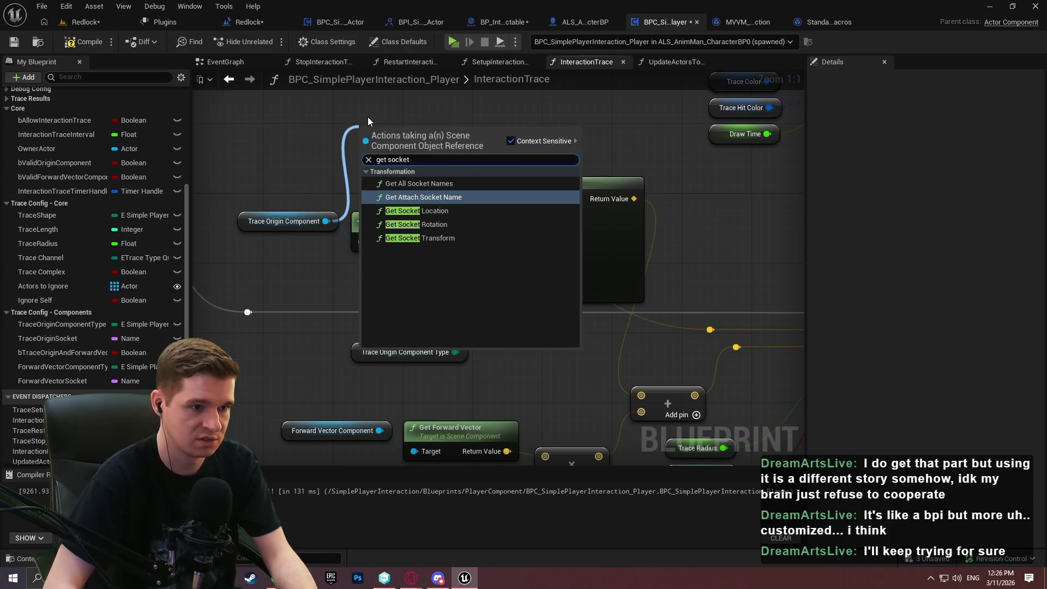
pyautogui.press('Down')
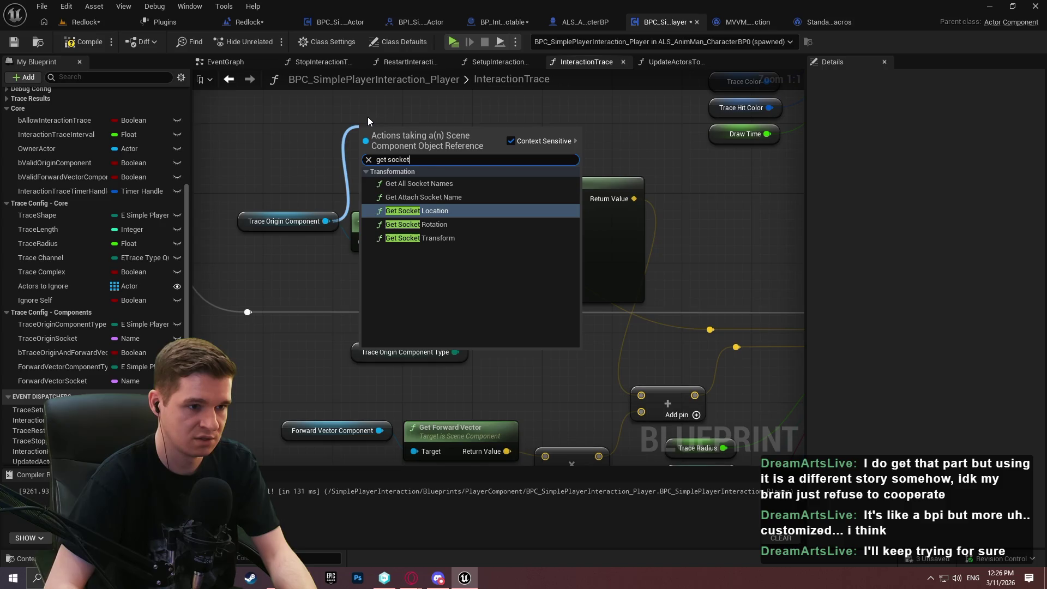
pyautogui.press('Return')
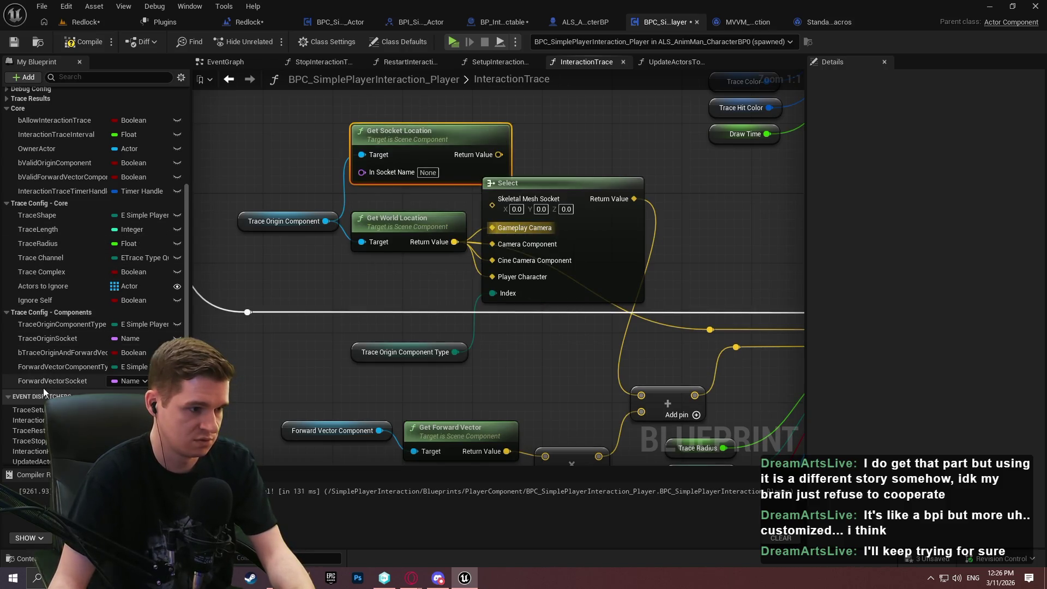
pyautogui.moveTo(40, 339)
pyautogui.mouseDown()
pyautogui.moveTo(387, 165)
pyautogui.moveTo(339, 170)
pyautogui.mouseUp()
pyautogui.moveTo(477, 155)
pyautogui.mouseDown()
pyautogui.moveTo(494, 205)
pyautogui.moveTo(520, 175)
pyautogui.moveTo(515, 194)
pyautogui.mouseUp()
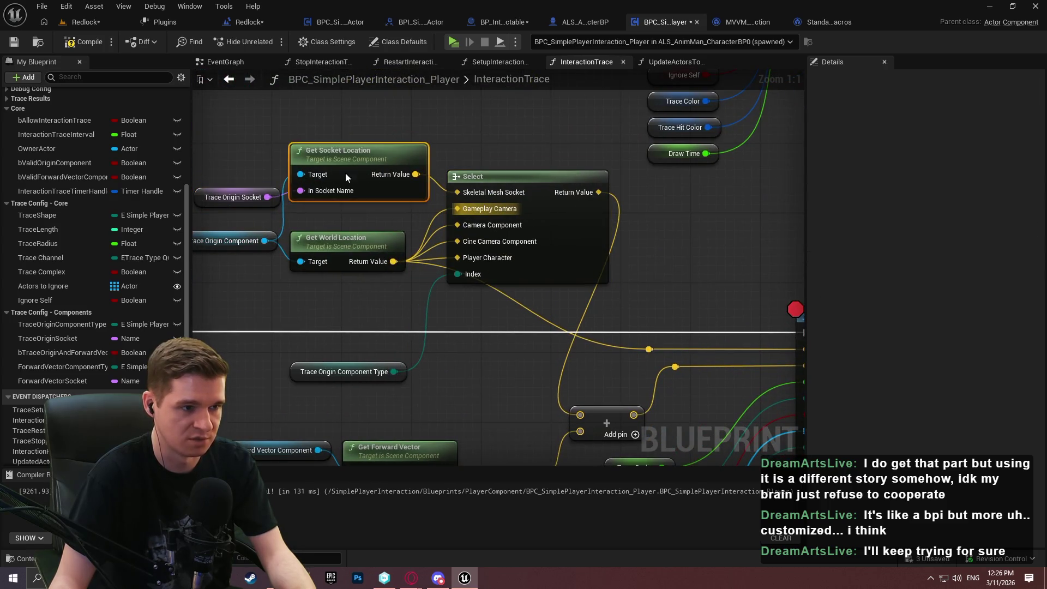
pyautogui.moveTo(346, 173); pyautogui.dragTo(346, 190)
pyautogui.click(322, 148)
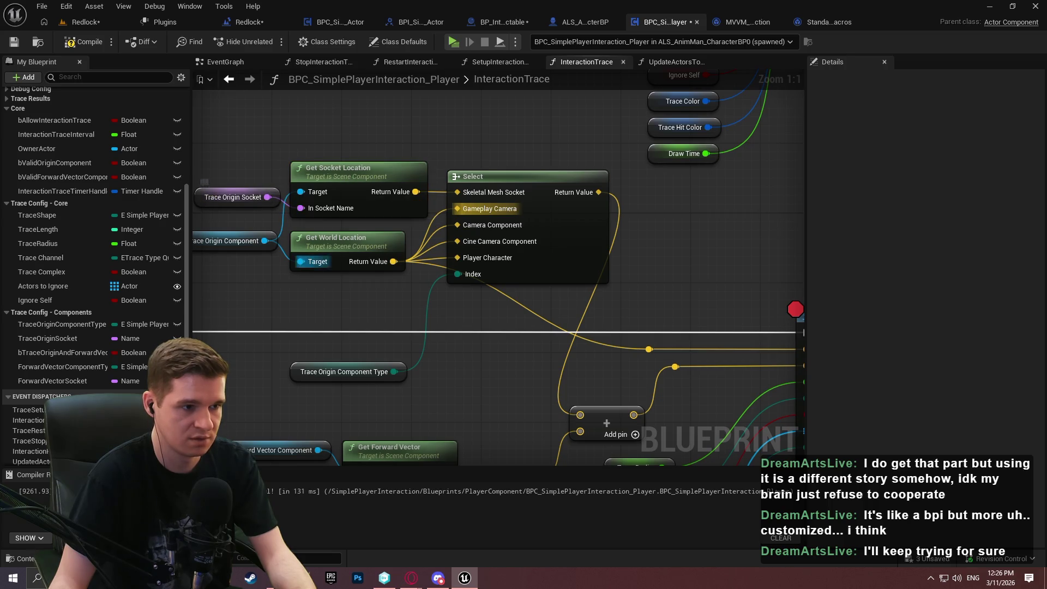
# Wire a copied Trace Origin Component getter into Get World Location's Target and rearrange the getters.
pyautogui.moveTo(293, 252)
pyautogui.mouseDown()
pyautogui.moveTo(439, 277)
pyautogui.moveTo(418, 196)
pyautogui.mouseUp()
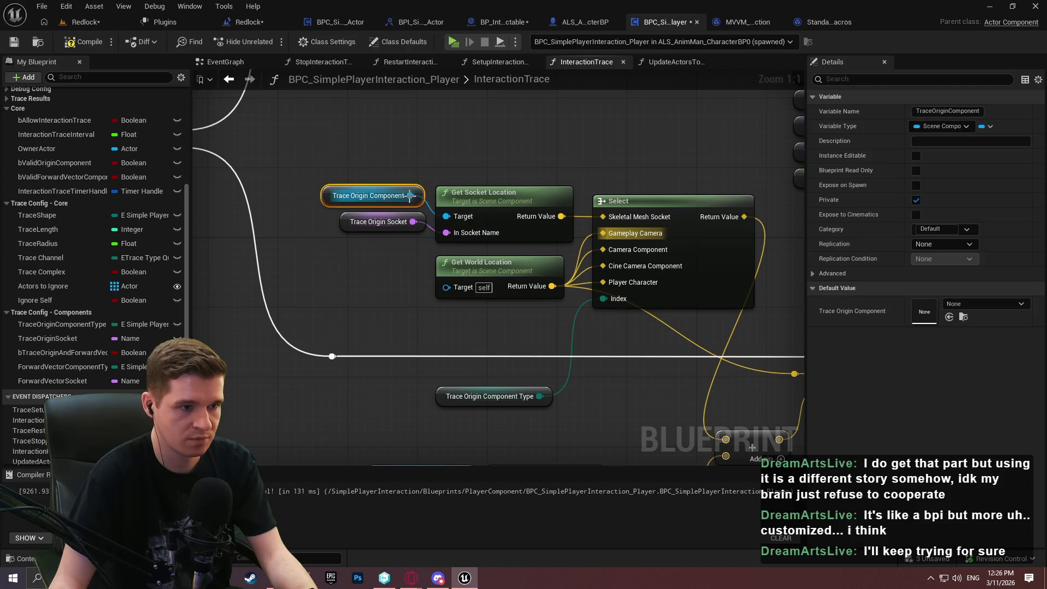
pyautogui.hotkey('ctrl', 'c')
pyautogui.hotkey('ctrl', 'v')
pyautogui.moveTo(410, 300); pyautogui.dragTo(446, 286)
pyautogui.click(402, 185)
pyautogui.moveTo(402, 186)
pyautogui.mouseDown()
pyautogui.moveTo(352, 240)
pyautogui.moveTo(376, 231)
pyautogui.mouseUp()
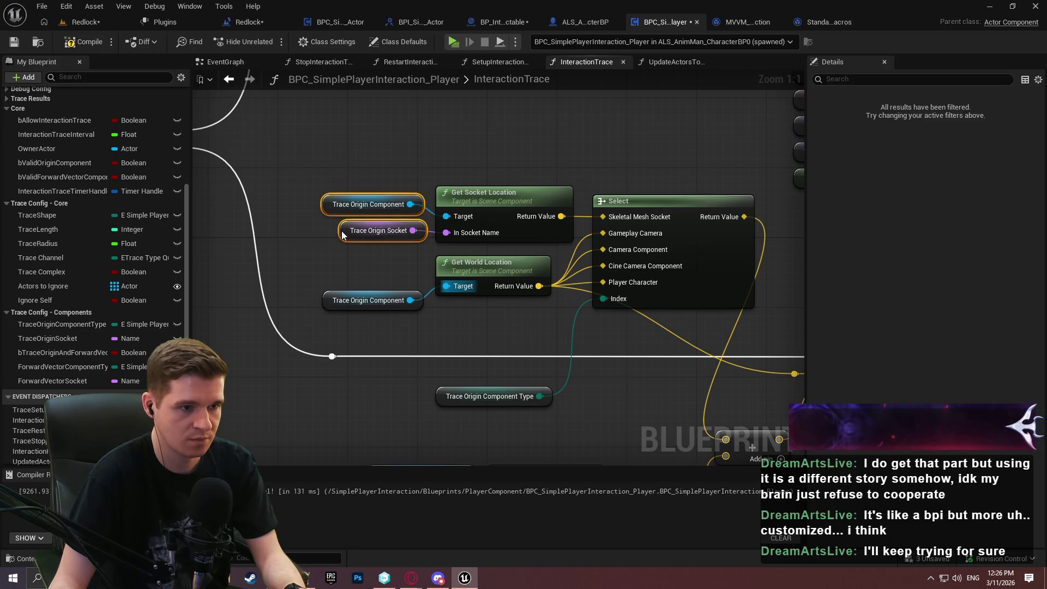
pyautogui.click(382, 283)
# Route the Select result into the trace's start wire.
pyautogui.click(382, 297)
pyautogui.click(588, 322)
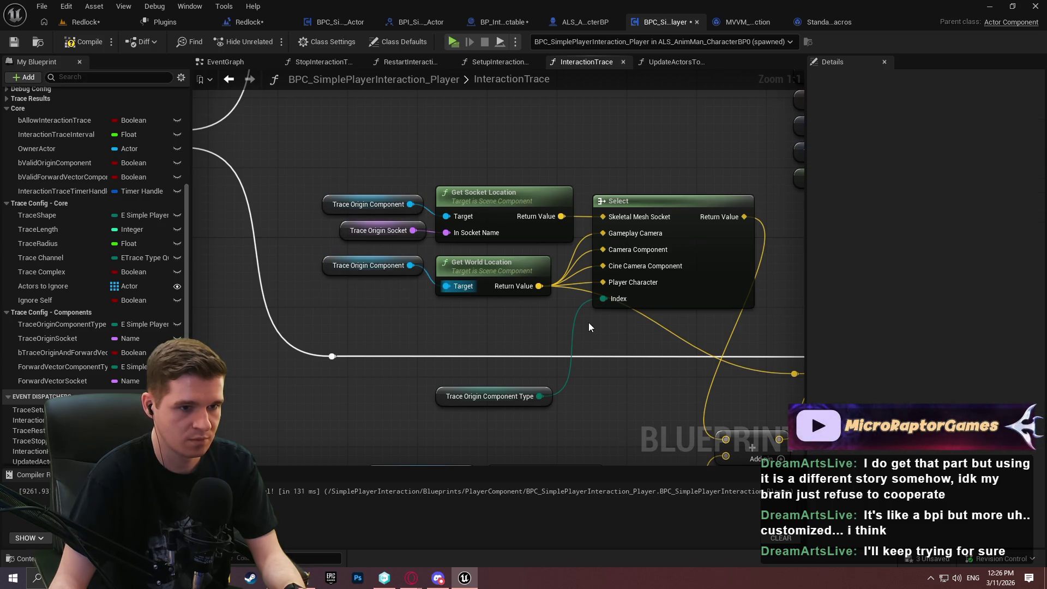
pyautogui.moveTo(588, 323)
pyautogui.mouseDown()
pyautogui.moveTo(496, 301)
pyautogui.moveTo(361, 234)
pyautogui.moveTo(295, 313)
pyautogui.moveTo(408, 355)
pyautogui.moveTo(404, 263)
pyautogui.mouseUp()
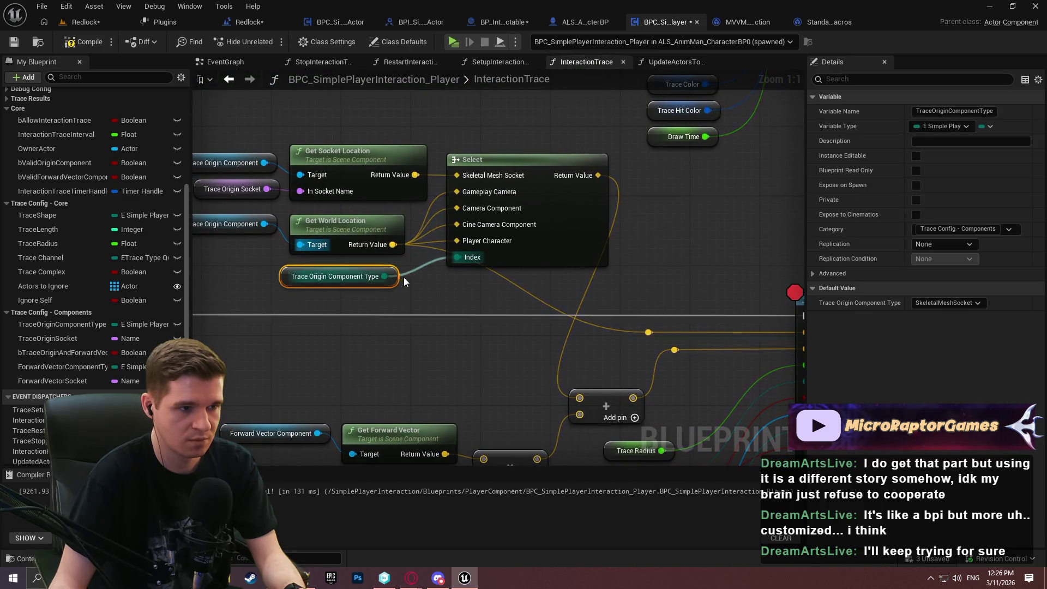
pyautogui.click(505, 327)
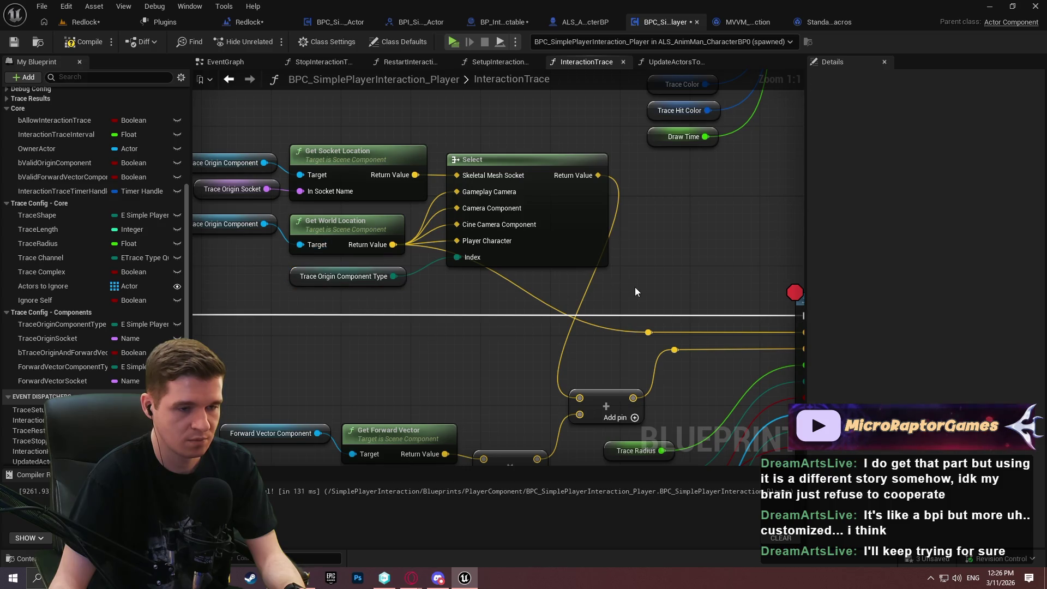
pyautogui.scroll(-1, 635, 273)
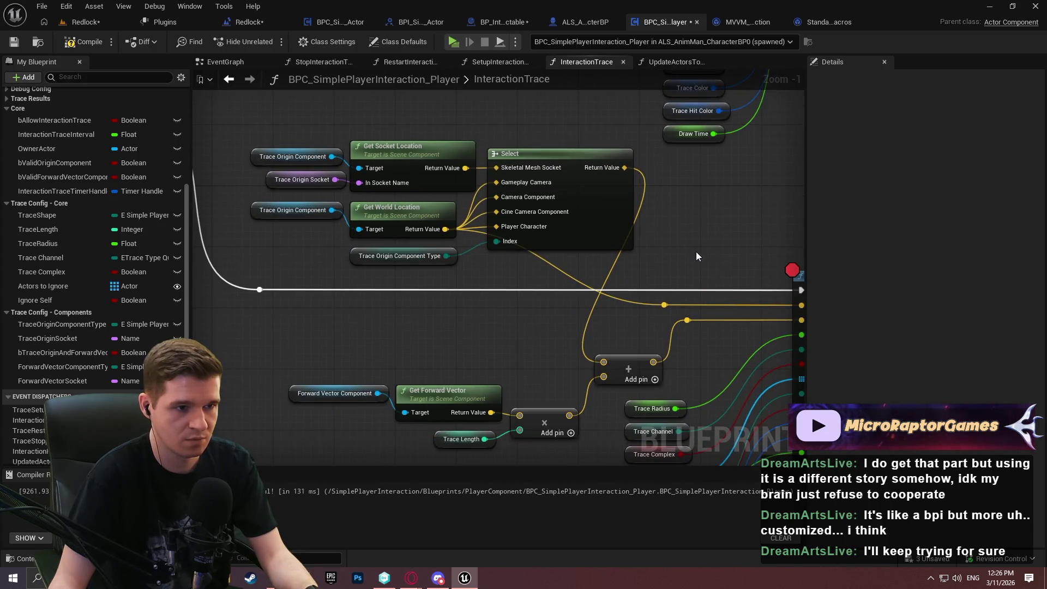
pyautogui.moveTo(625, 168)
pyautogui.mouseDown()
pyautogui.moveTo(663, 309)
pyautogui.moveTo(350, 133)
pyautogui.mouseUp()
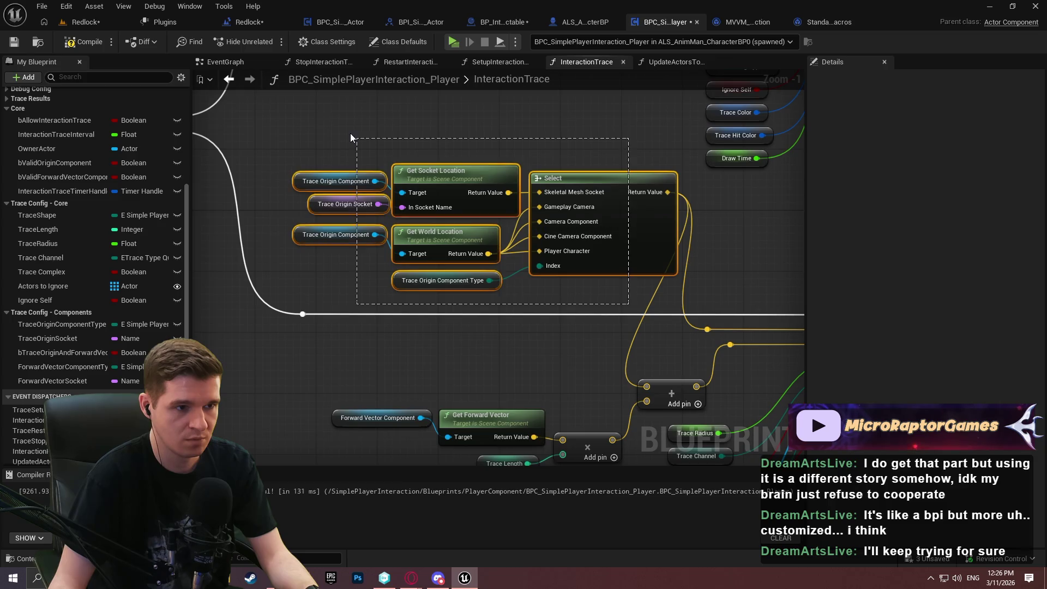
# Collapse the selected origin nodes into a macro named GetTraceComponentWorldLocation.
pyautogui.rightClick(591, 185)
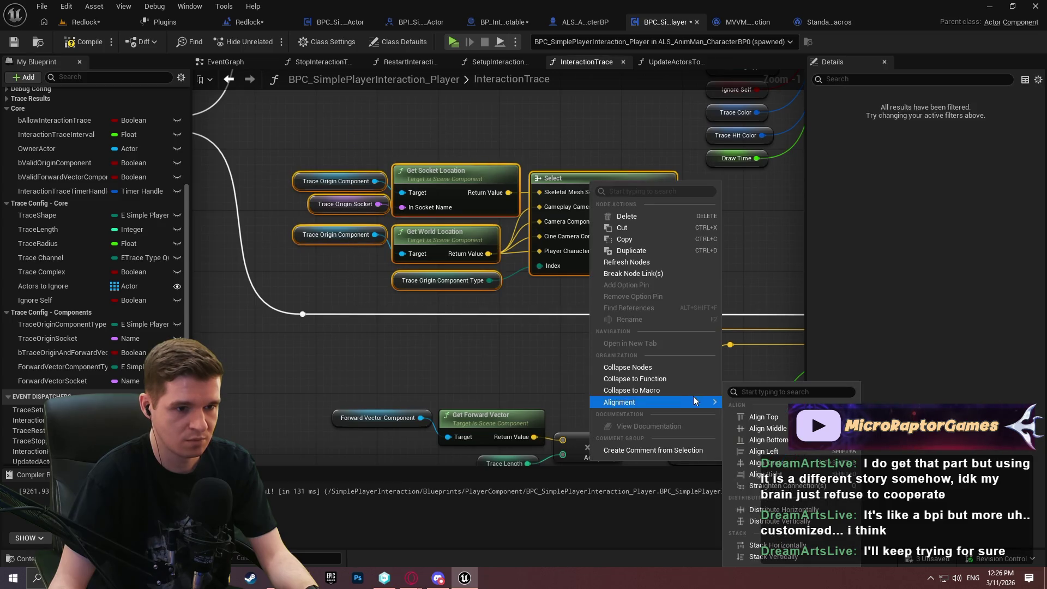
pyautogui.click(658, 391)
pyautogui.write('Get')
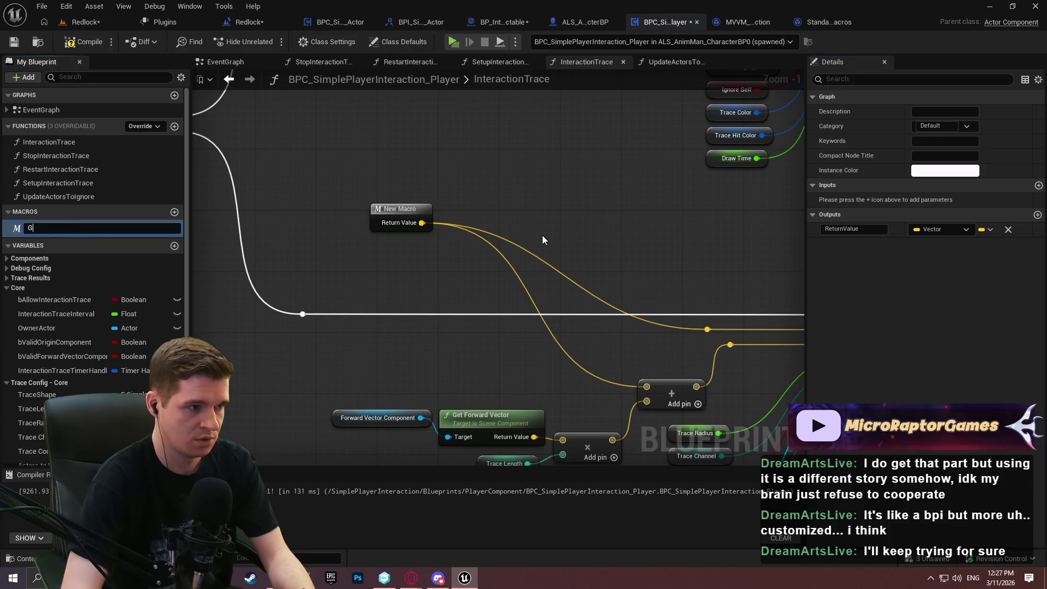
pyautogui.write('Origin')
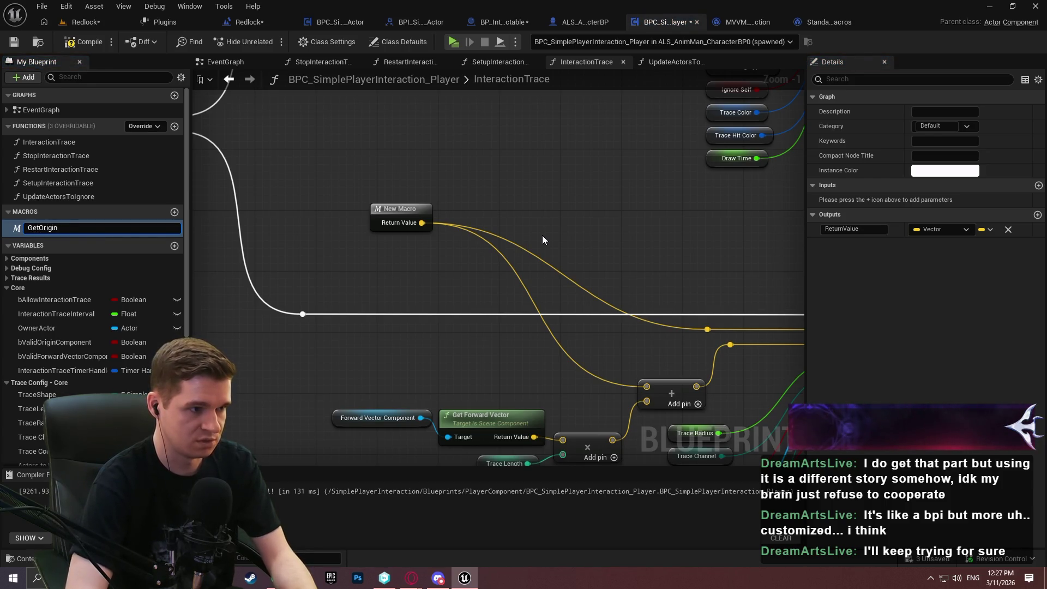
pyautogui.write('Locati')
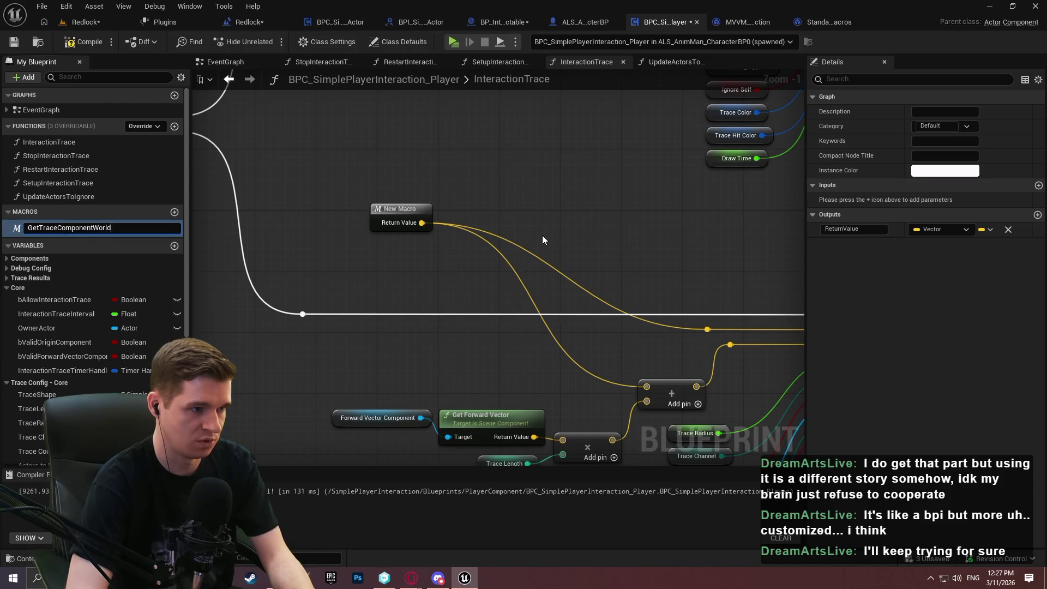
pyautogui.write('tion')
pyautogui.press('Return')
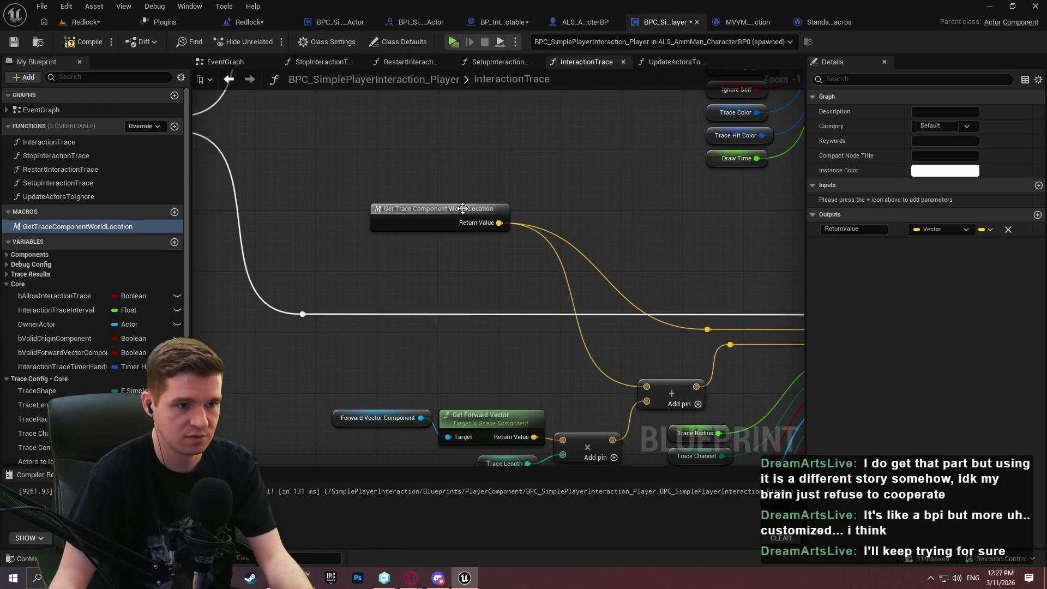
pyautogui.moveTo(438, 211); pyautogui.dragTo(577, 330)
pyautogui.scroll(1, 632, 283)
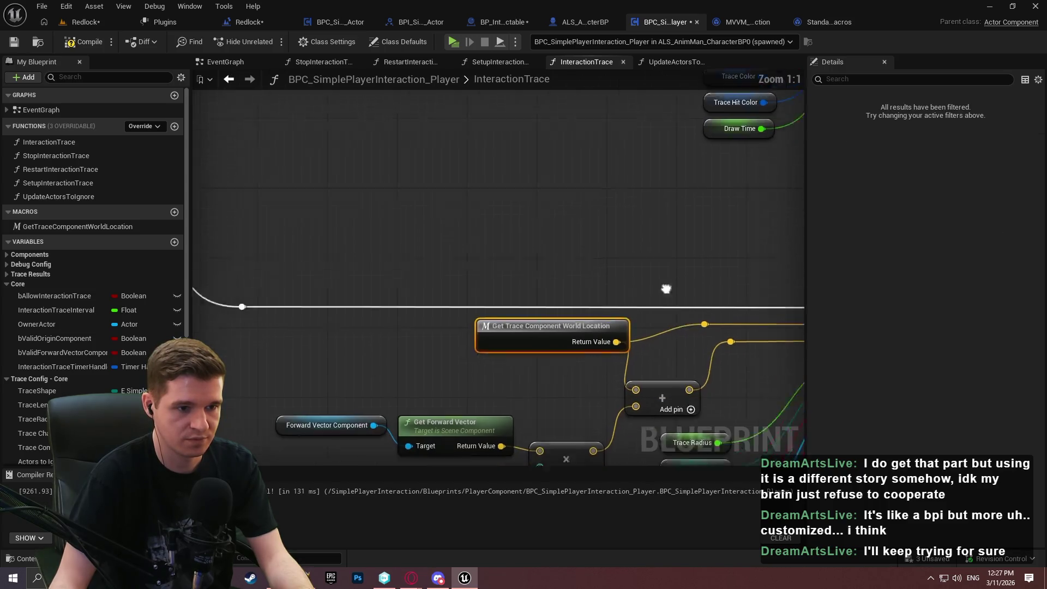
pyautogui.moveTo(428, 233)
pyautogui.mouseDown()
pyautogui.moveTo(408, 222)
pyautogui.moveTo(411, 207)
pyautogui.moveTo(408, 218)
pyautogui.moveTo(441, 242)
pyautogui.moveTo(389, 240)
pyautogui.mouseUp()
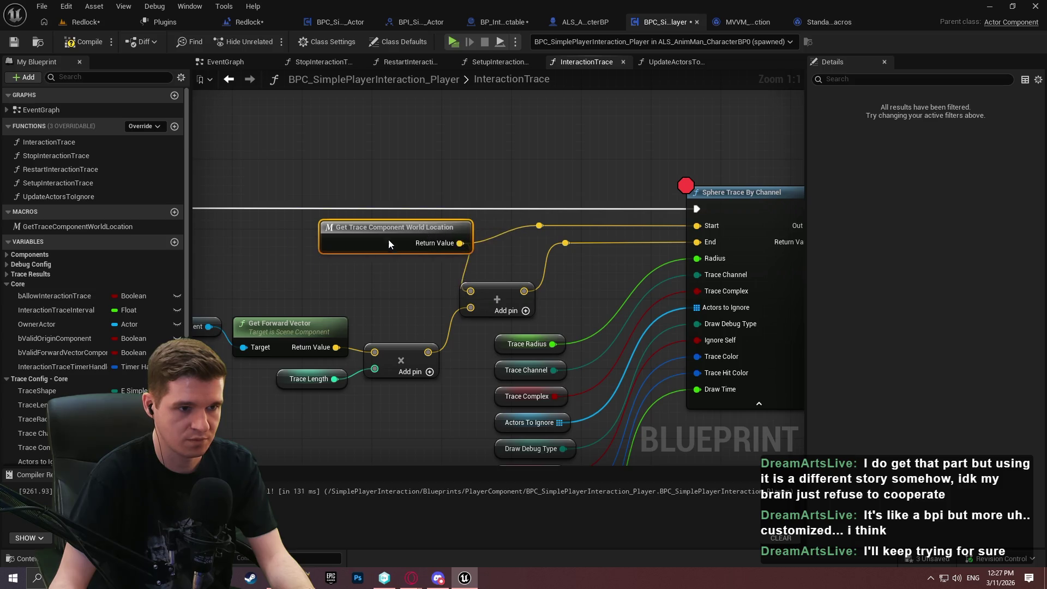
pyautogui.click(509, 263)
# Replace the Line Trace's old origin nodes with the macro, wiring its Return Value.
pyautogui.click(425, 235)
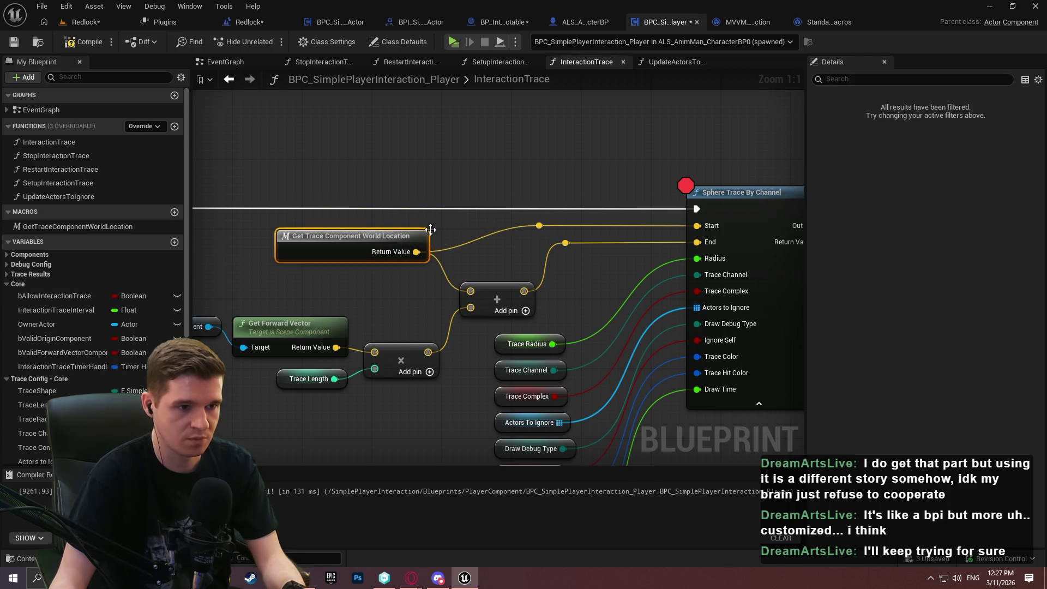
pyautogui.scroll(-2, 561, 174)
pyautogui.moveTo(561, 175)
pyautogui.mouseDown()
pyautogui.moveTo(510, 387)
pyautogui.moveTo(463, 351)
pyautogui.moveTo(316, 185)
pyautogui.mouseUp()
pyautogui.moveTo(448, 223); pyautogui.dragTo(463, 221)
pyautogui.press('Delete')
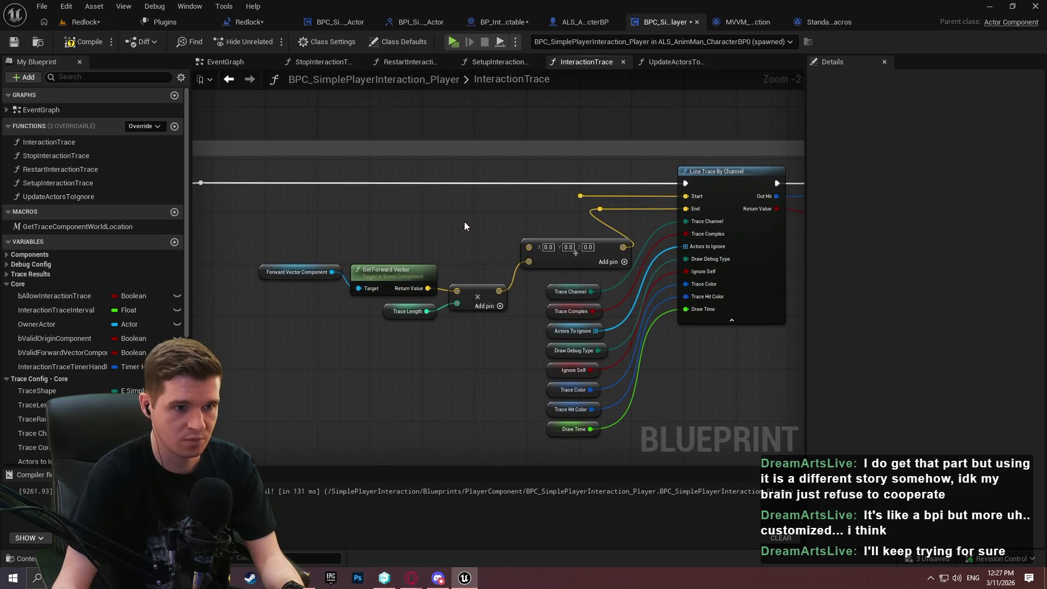
pyautogui.hotkey('ctrl', 'v')
pyautogui.moveTo(545, 229)
pyautogui.mouseDown()
pyautogui.moveTo(581, 198)
pyautogui.moveTo(529, 246)
pyautogui.moveTo(414, 218)
pyautogui.mouseUp()
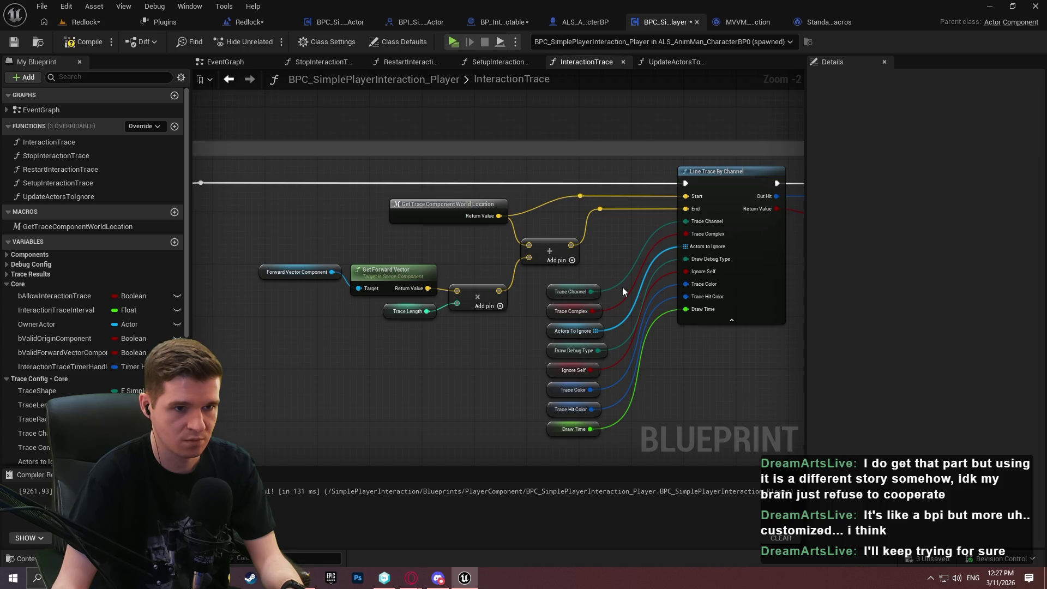
# Remove the breakpoint from Sphere Trace By Channel.
pyautogui.scroll(-1, 623, 287)
pyautogui.rightClick(610, 223)
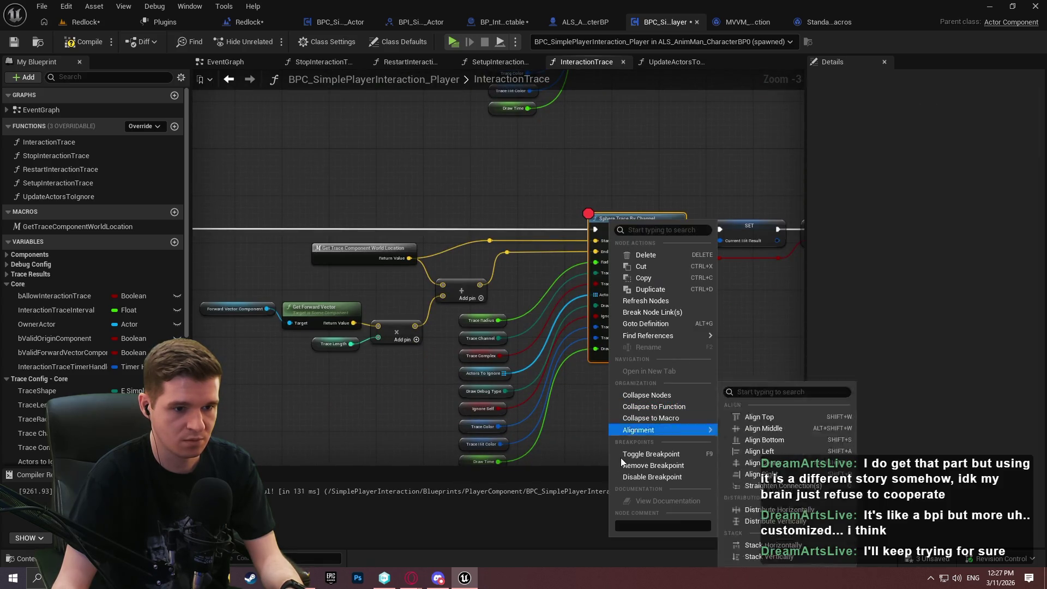
pyautogui.click(638, 465)
pyautogui.click(454, 42)
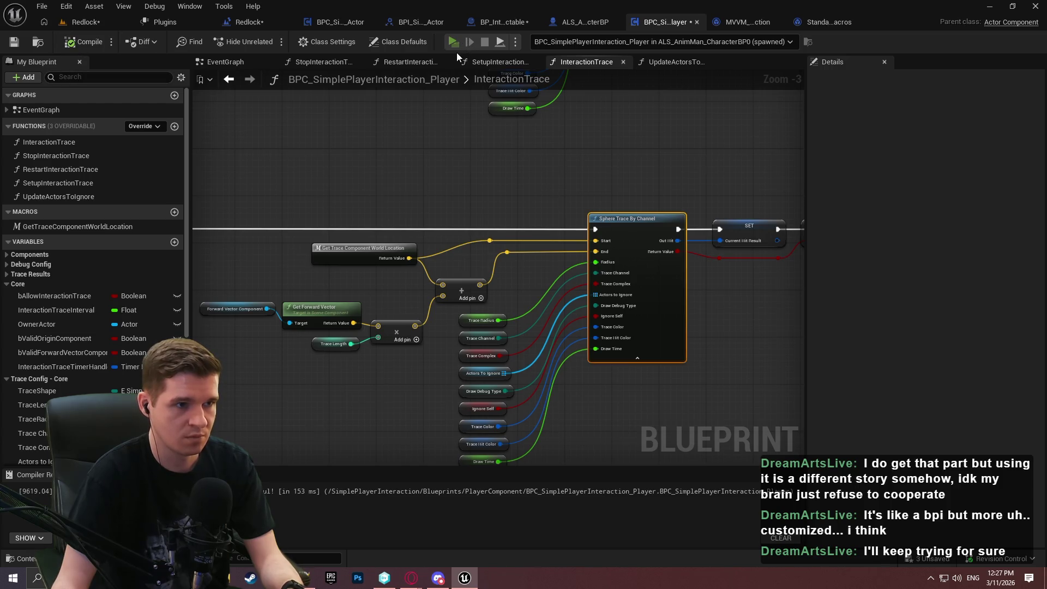
pyautogui.press('Escape')
pyautogui.press('w')
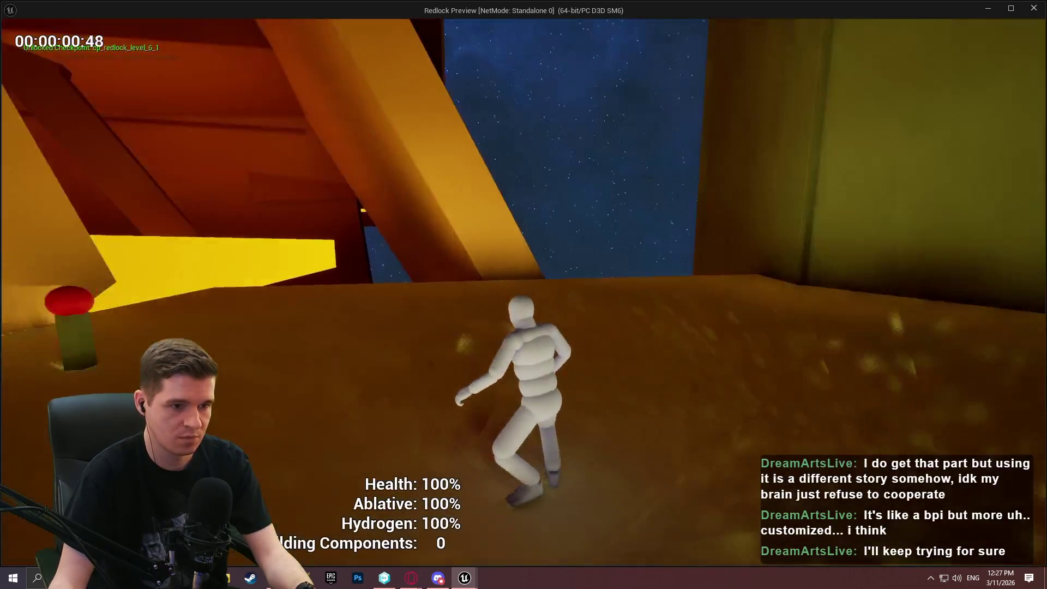
pyautogui.press('w')
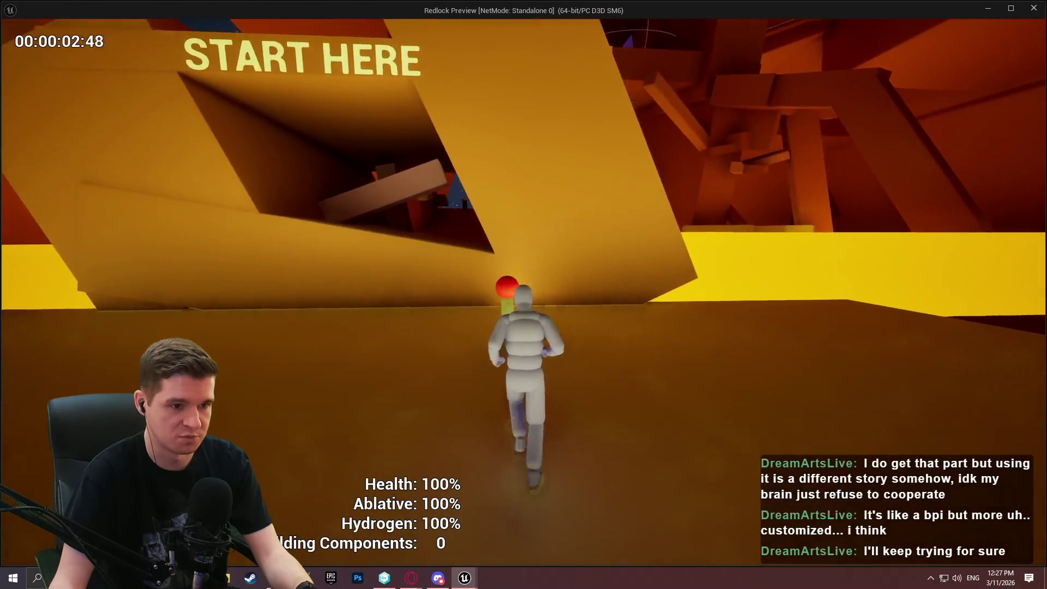
pyautogui.press('w')
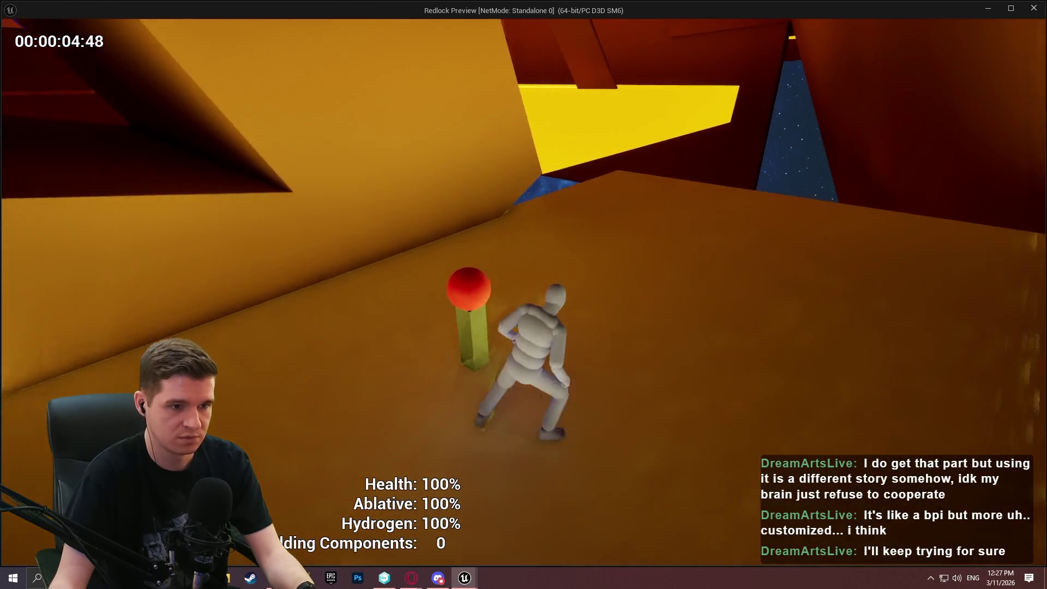
pyautogui.press('w')
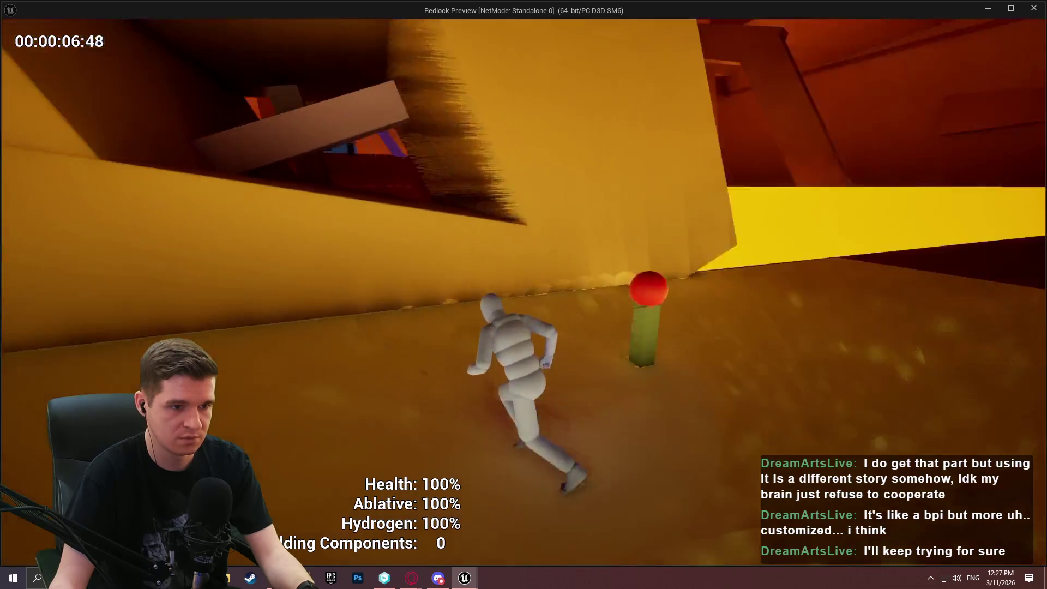
pyautogui.press('w')
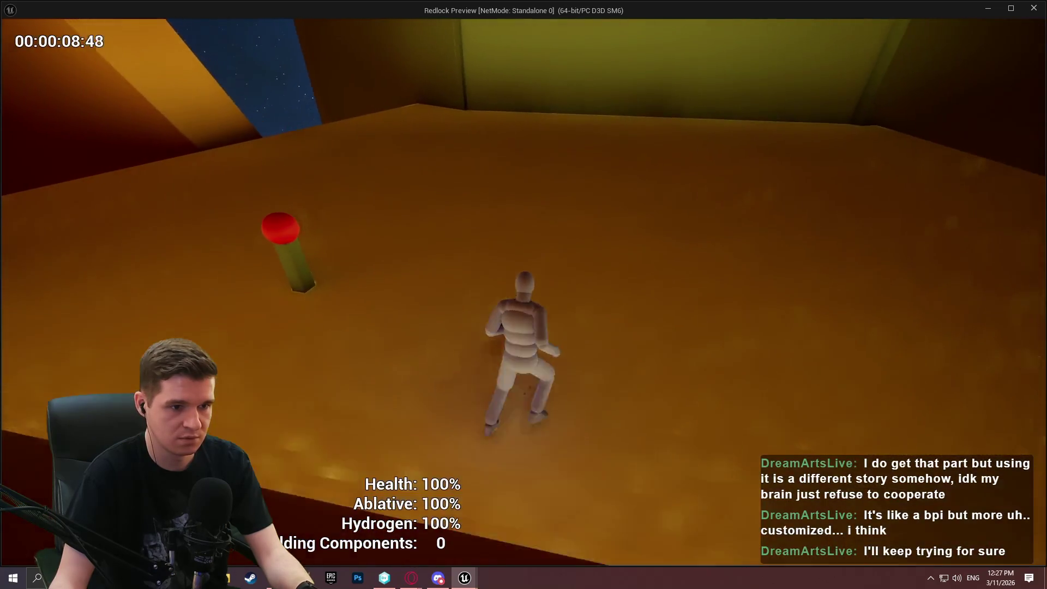
pyautogui.press('w')
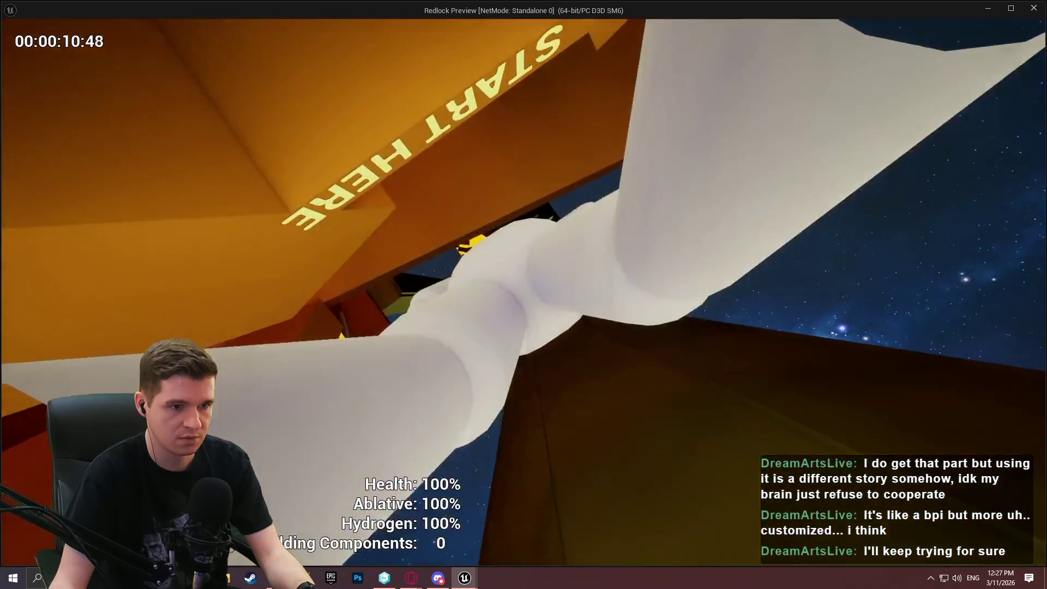
pyautogui.press('w')
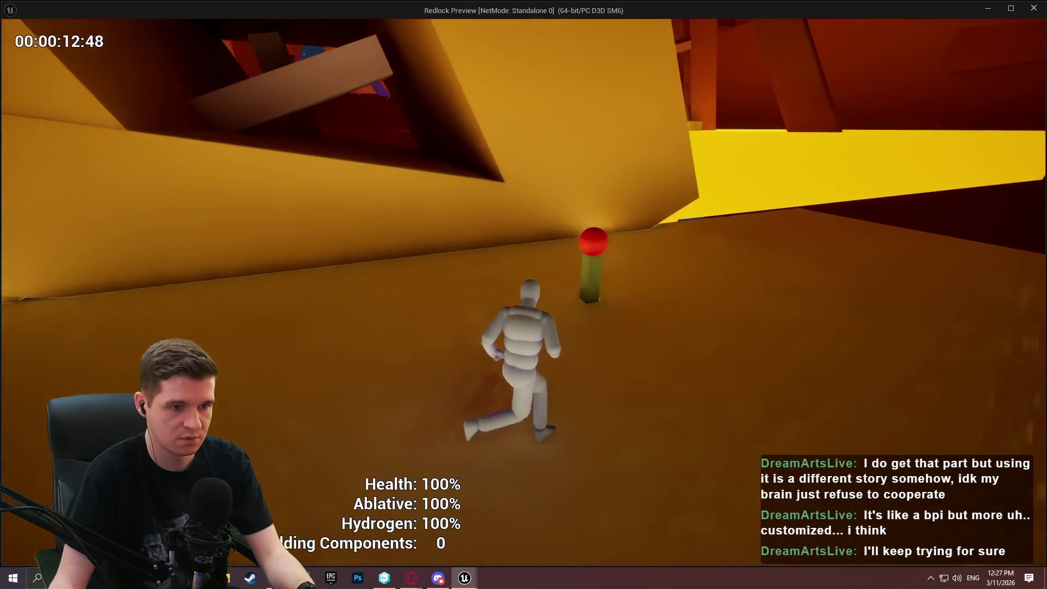
pyautogui.press('w')
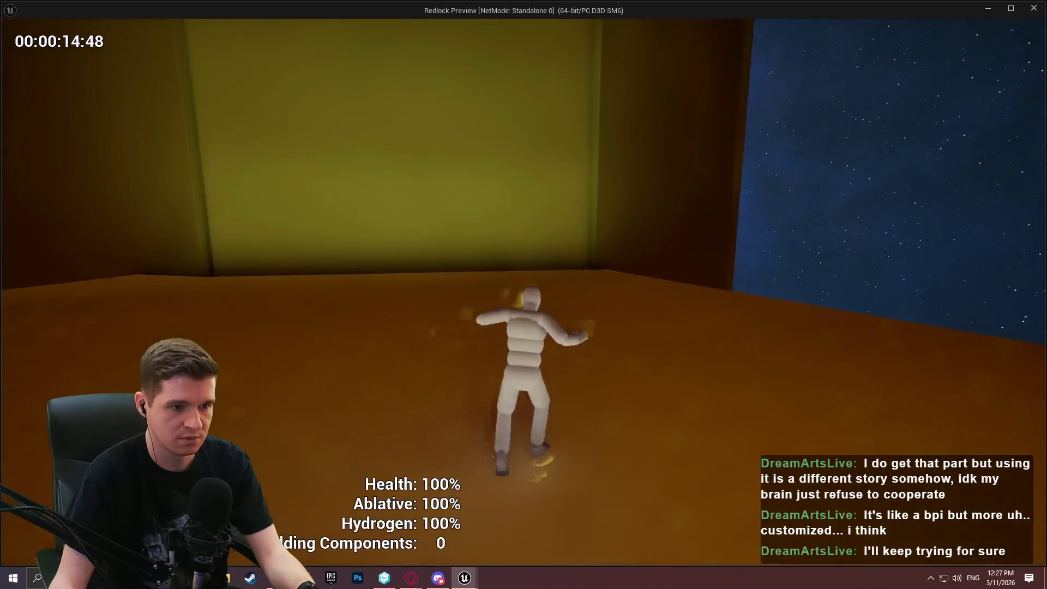
pyautogui.press('w')
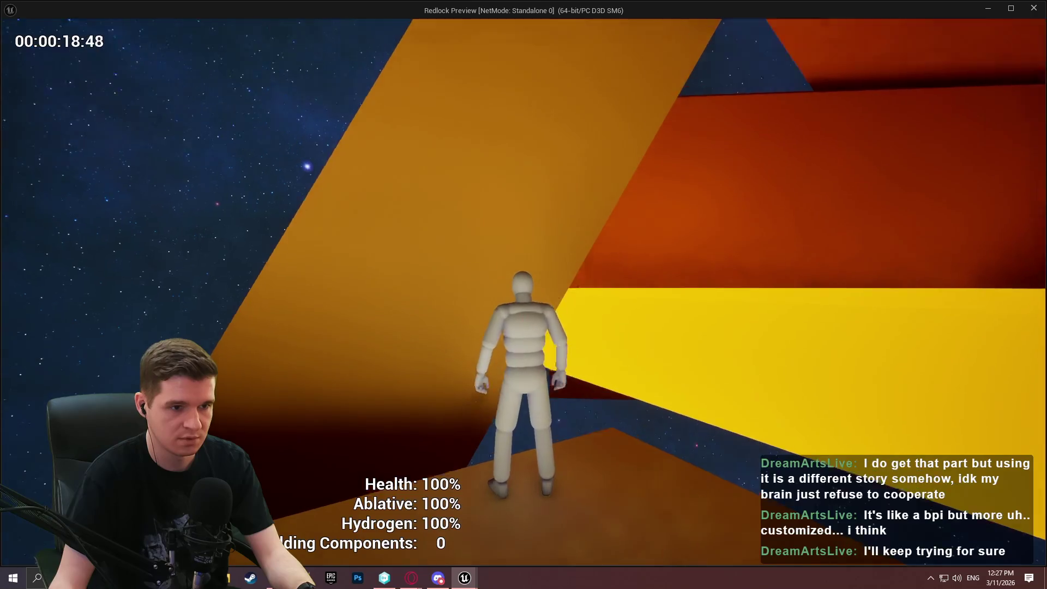
pyautogui.press('w')
pyautogui.press('w')
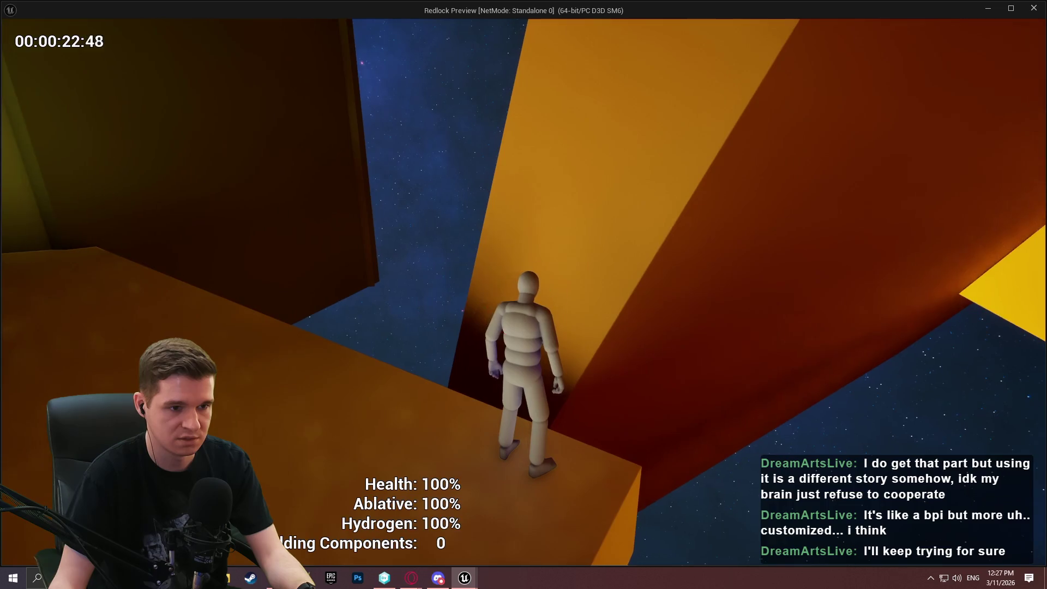
pyautogui.press('w')
pyautogui.press('w')
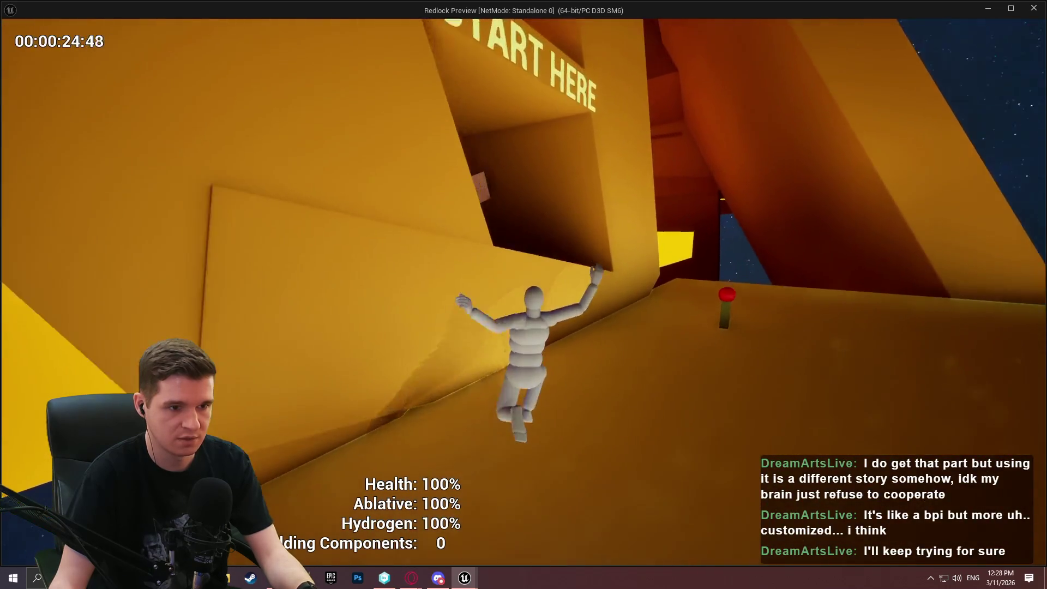
pyautogui.press('w')
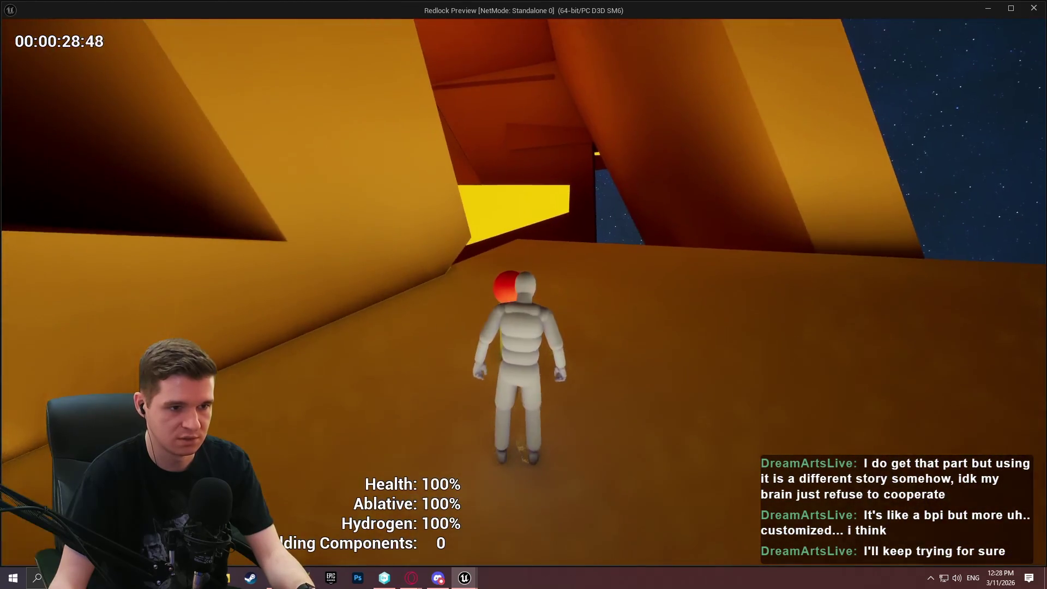
pyautogui.press('Escape')
pyautogui.scroll(-1, 482, 190)
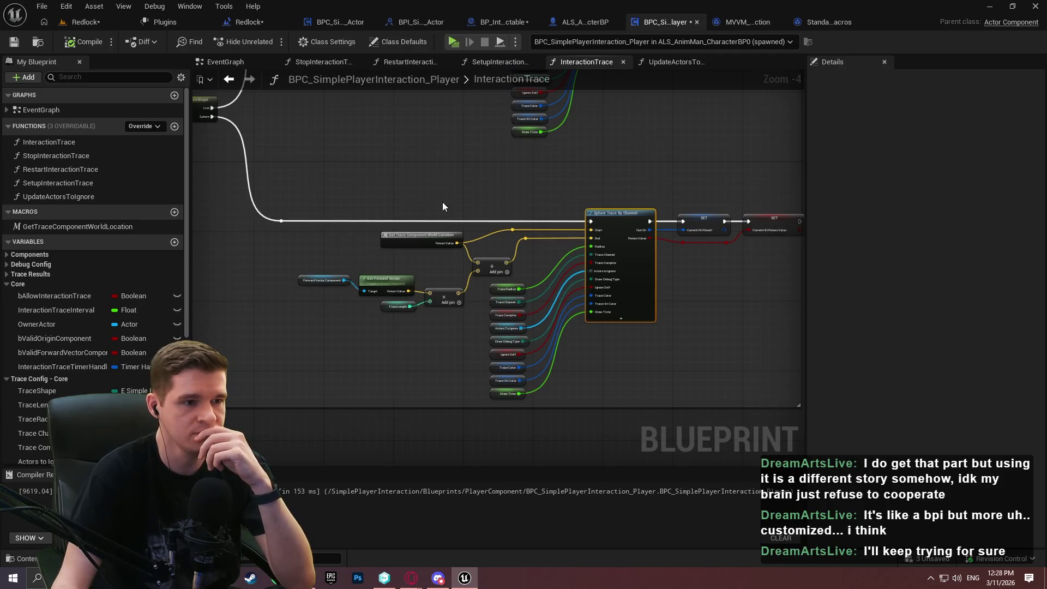
# Look over the line trace, Branch, Break Hit Result and Is Valid nodes, then start a new play test.
pyautogui.moveTo(442, 207)
pyautogui.mouseDown()
pyautogui.moveTo(638, 183)
pyautogui.moveTo(709, 246)
pyautogui.moveTo(519, 338)
pyautogui.moveTo(346, 221)
pyautogui.moveTo(675, 212)
pyautogui.moveTo(350, 188)
pyautogui.mouseUp()
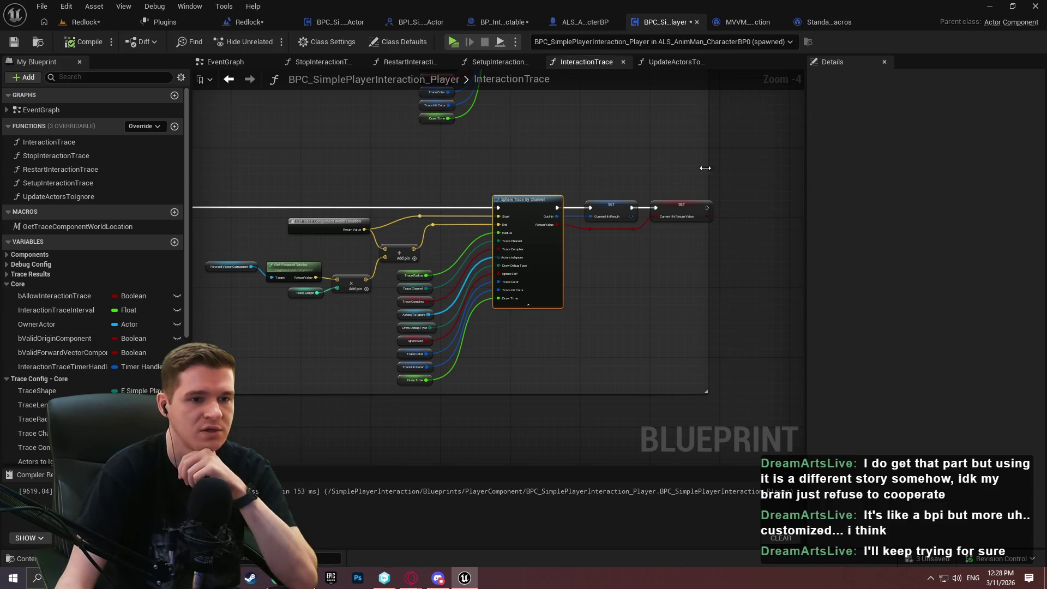
pyautogui.moveTo(706, 168)
pyautogui.mouseDown()
pyautogui.moveTo(584, 194)
pyautogui.moveTo(622, 196)
pyautogui.mouseUp()
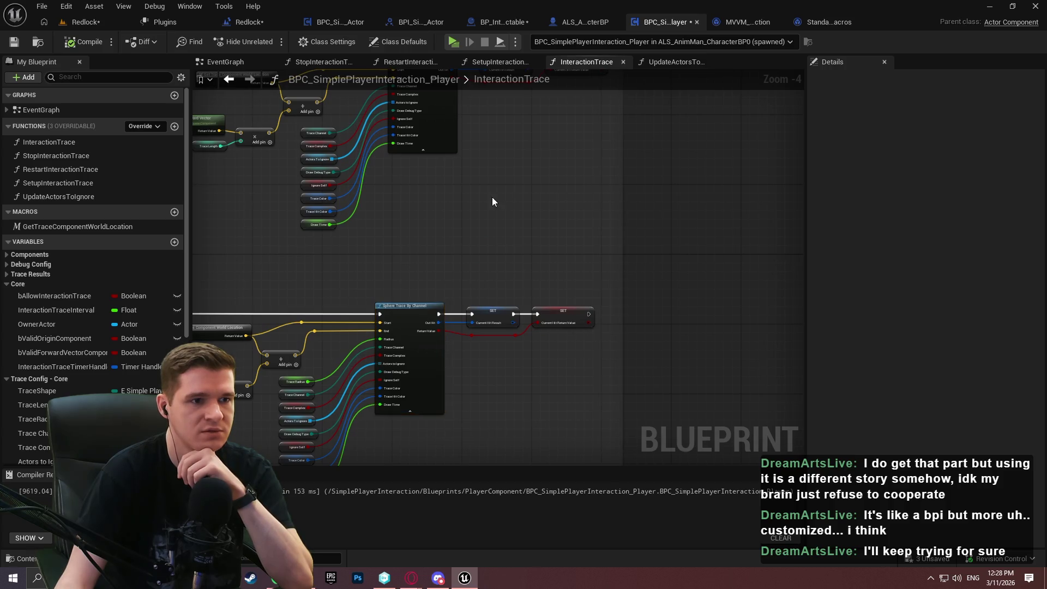
pyautogui.moveTo(492, 201); pyautogui.dragTo(425, 102)
pyautogui.moveTo(466, 278); pyautogui.dragTo(467, 194)
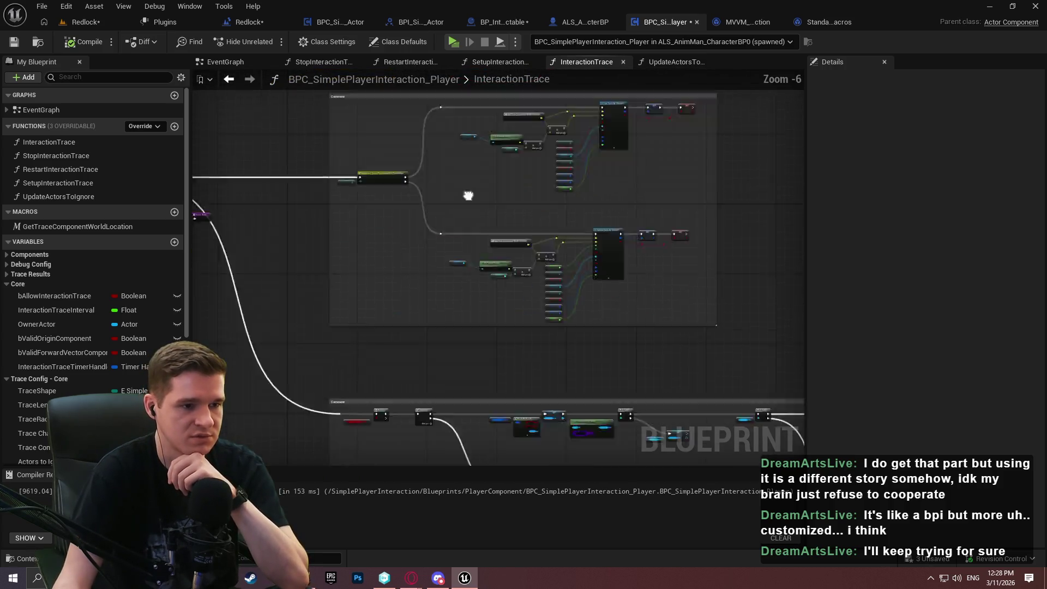
pyautogui.scroll(2, 648, 250)
pyautogui.moveTo(756, 318); pyautogui.dragTo(375, 244)
pyautogui.scroll(-1, 375, 244)
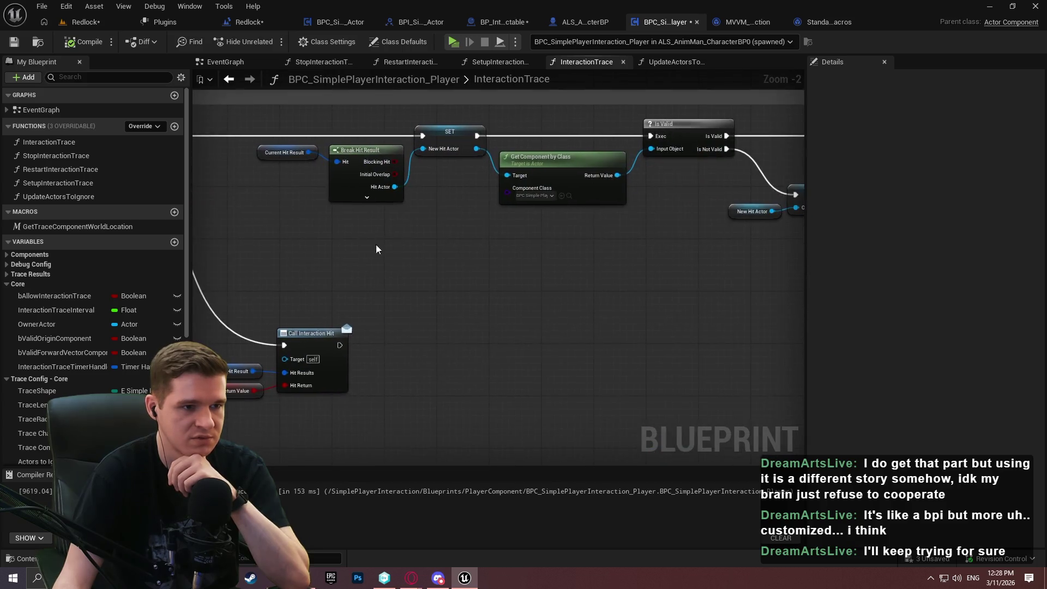
pyautogui.click(452, 44)
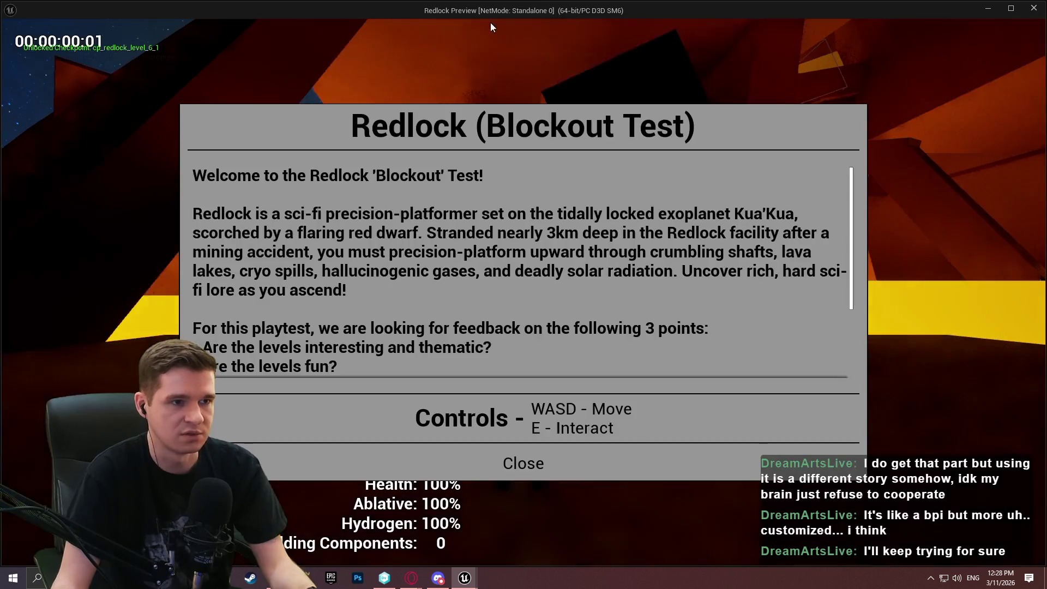
# Dismiss the welcome dialog, then view the live Hover Interactable call followed by SET Old Hit Actor.
pyautogui.press('w')
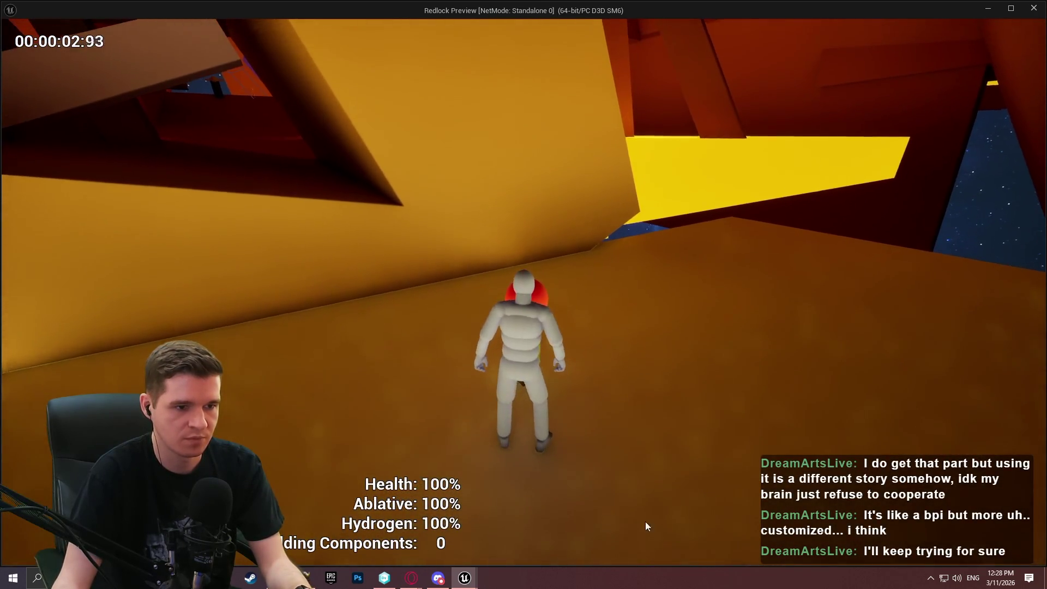
pyautogui.press('super')
pyautogui.click(488, 12)
pyautogui.hotkey('alt', 'Tab')
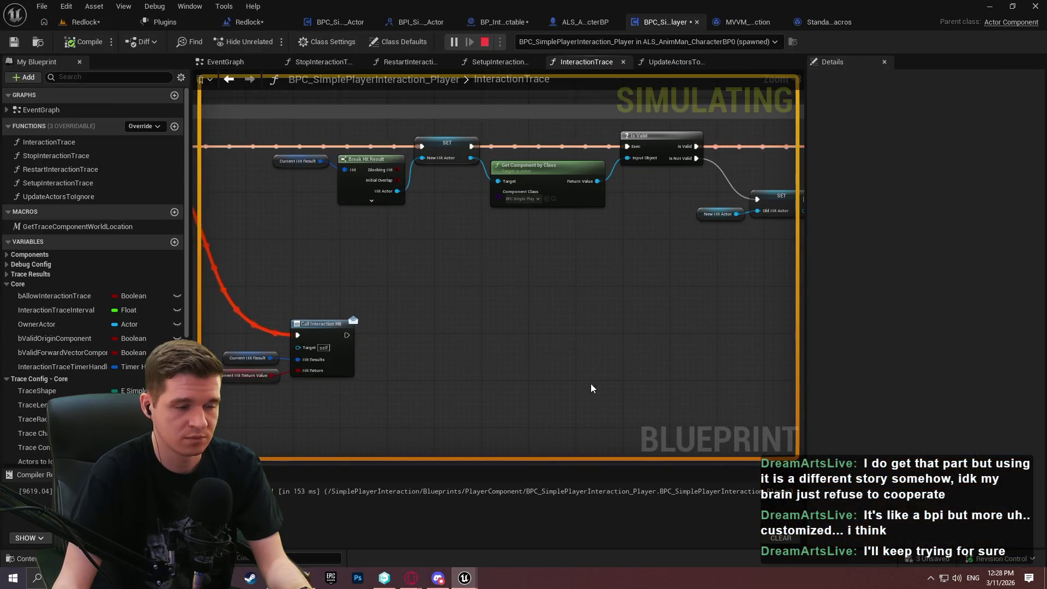
pyautogui.moveTo(592, 387)
pyautogui.mouseDown()
pyautogui.moveTo(491, 339)
pyautogui.moveTo(371, 303)
pyautogui.mouseUp()
pyautogui.scroll(2, 371, 303)
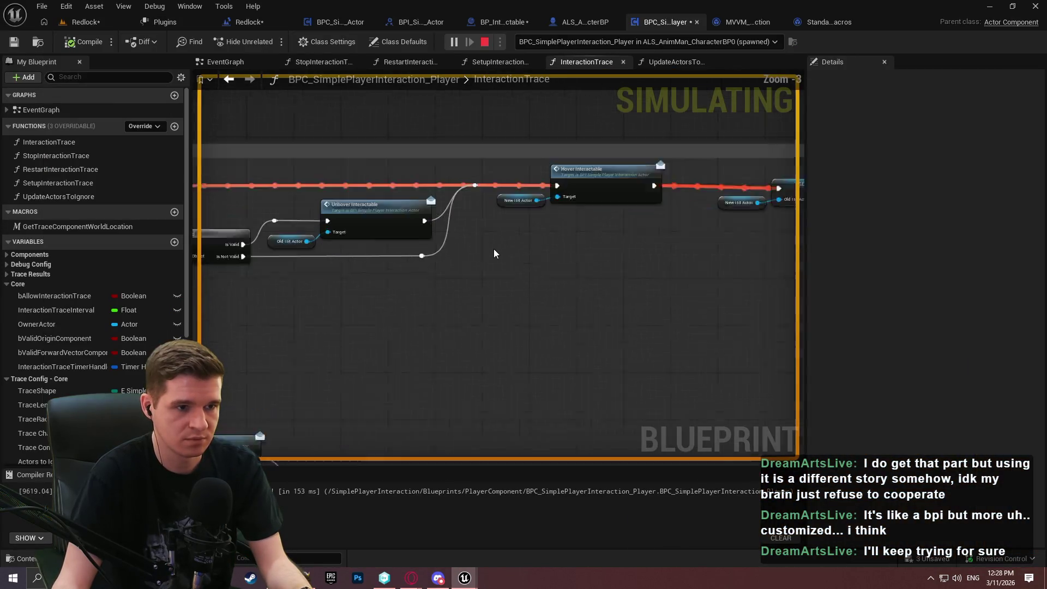
pyautogui.scroll(1, 494, 254)
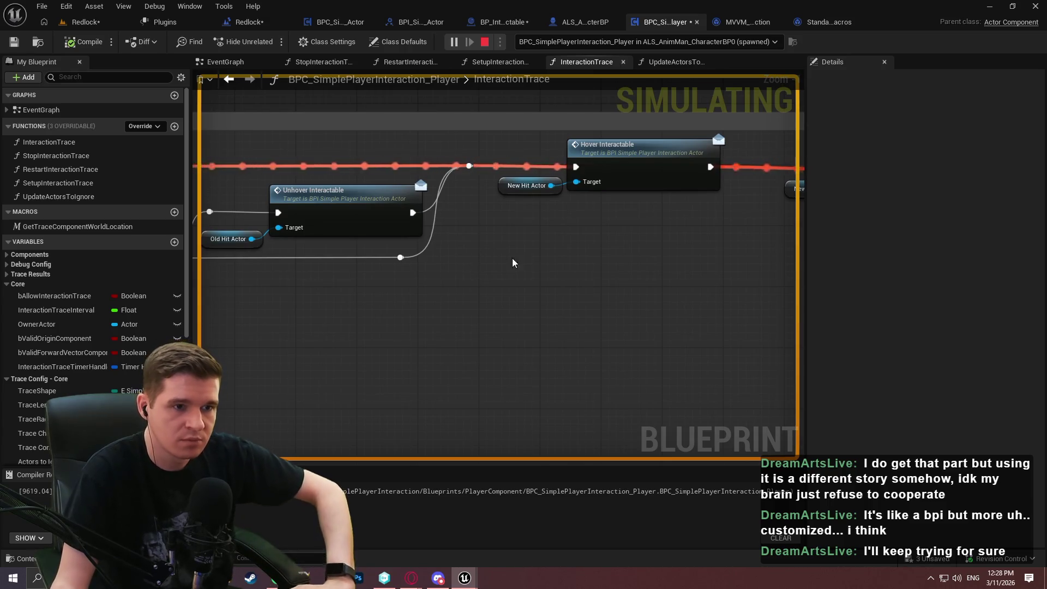
pyautogui.moveTo(512, 263); pyautogui.dragTo(405, 331)
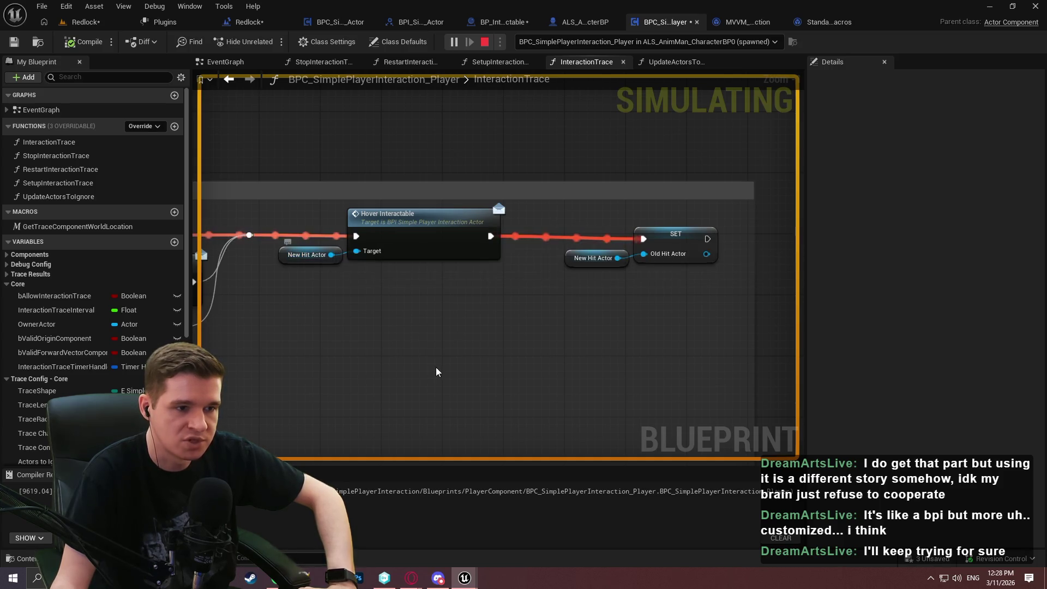
# Debug BP_Interactable against the spawned BP_Checkpoint and view its InitialHover and Unhover events.
pyautogui.click(498, 22)
pyautogui.click(574, 42)
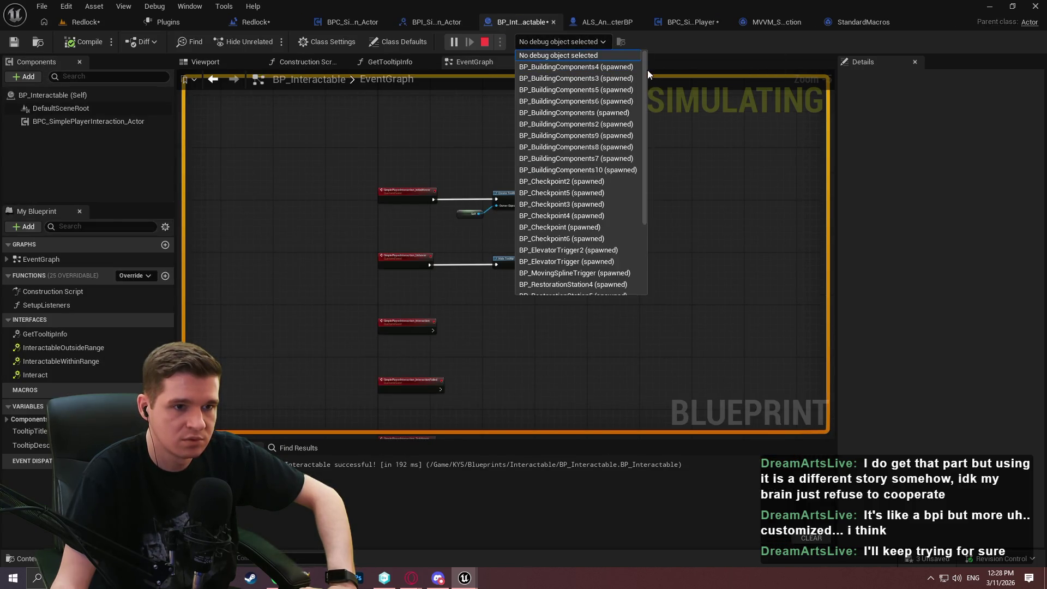
pyautogui.moveTo(642, 99); pyautogui.dragTo(643, 165)
pyautogui.scroll(5, 643, 125)
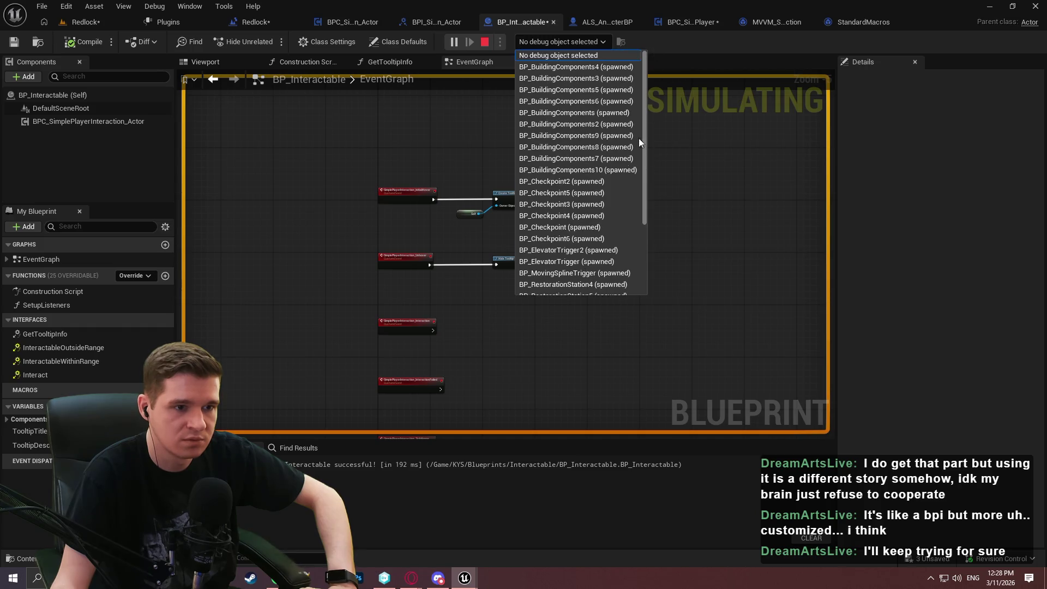
pyautogui.click(599, 227)
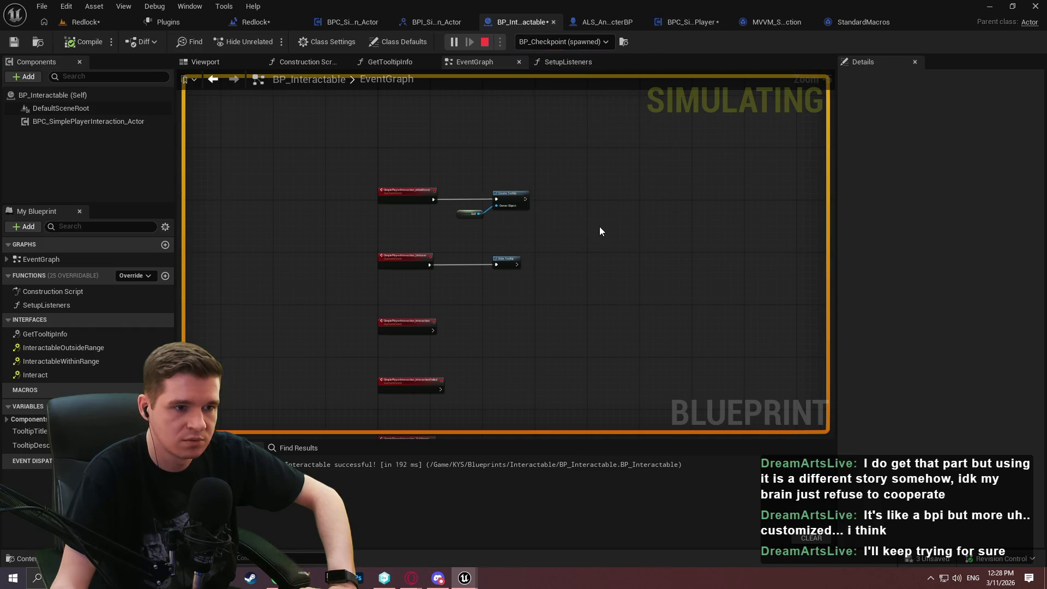
pyautogui.scroll(3, 540, 179)
pyautogui.scroll(-3, 522, 180)
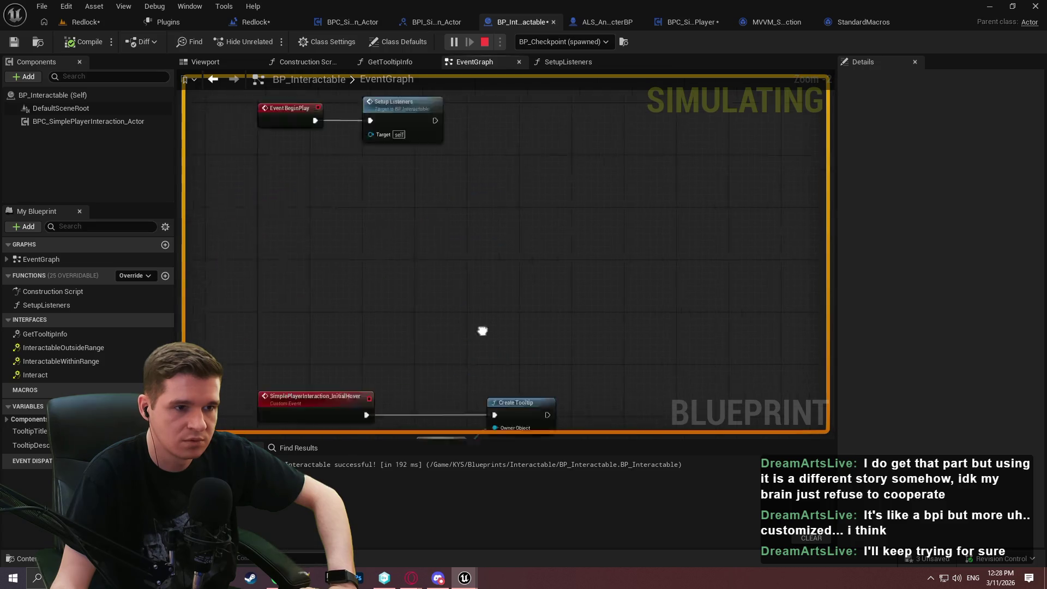
pyautogui.scroll(3, 473, 188)
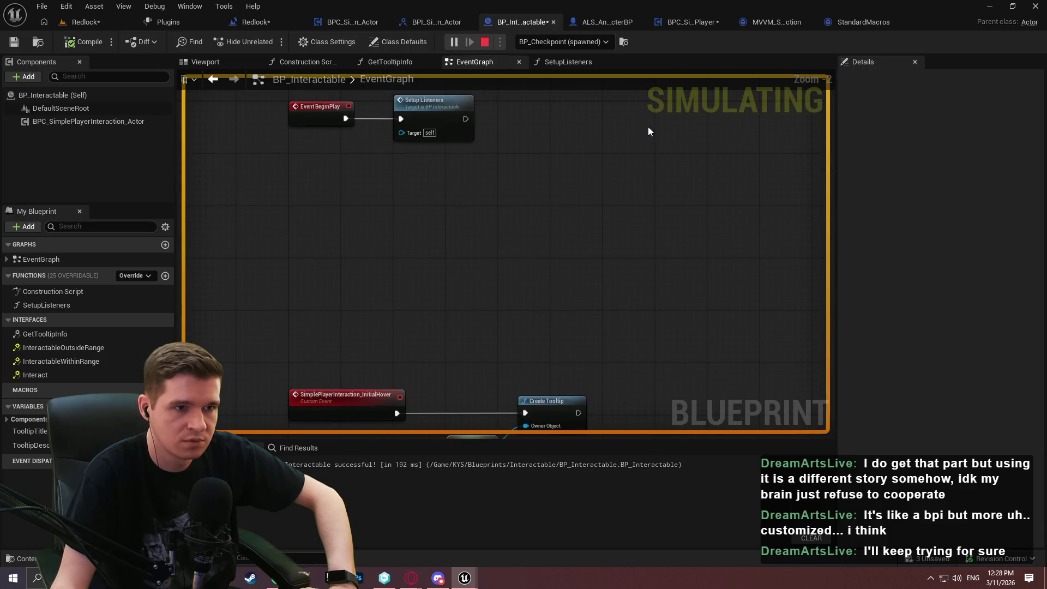
pyautogui.click(561, 41)
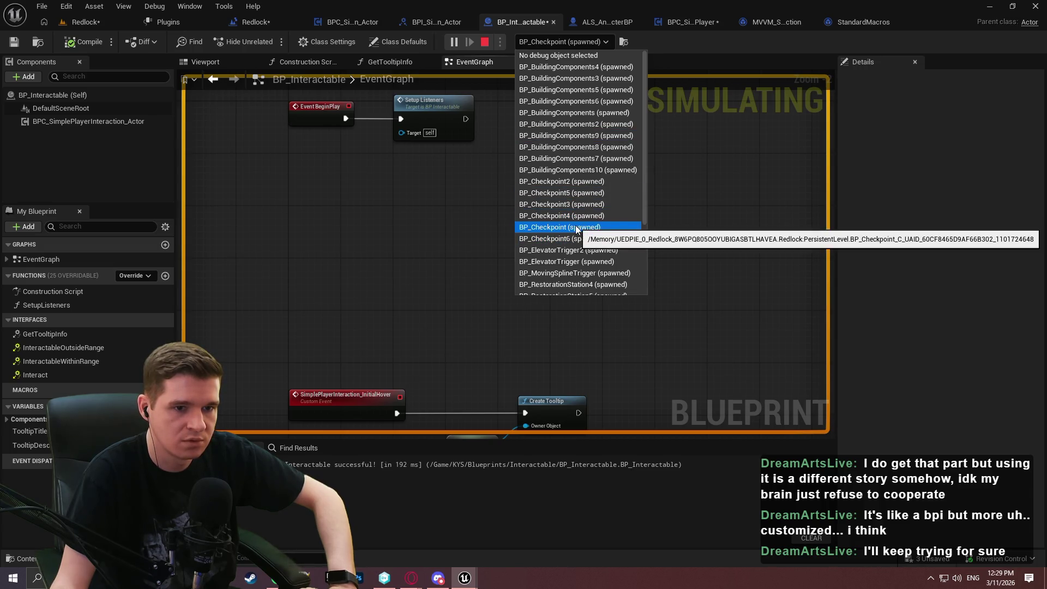
pyautogui.moveTo(378, 297); pyautogui.dragTo(404, 120)
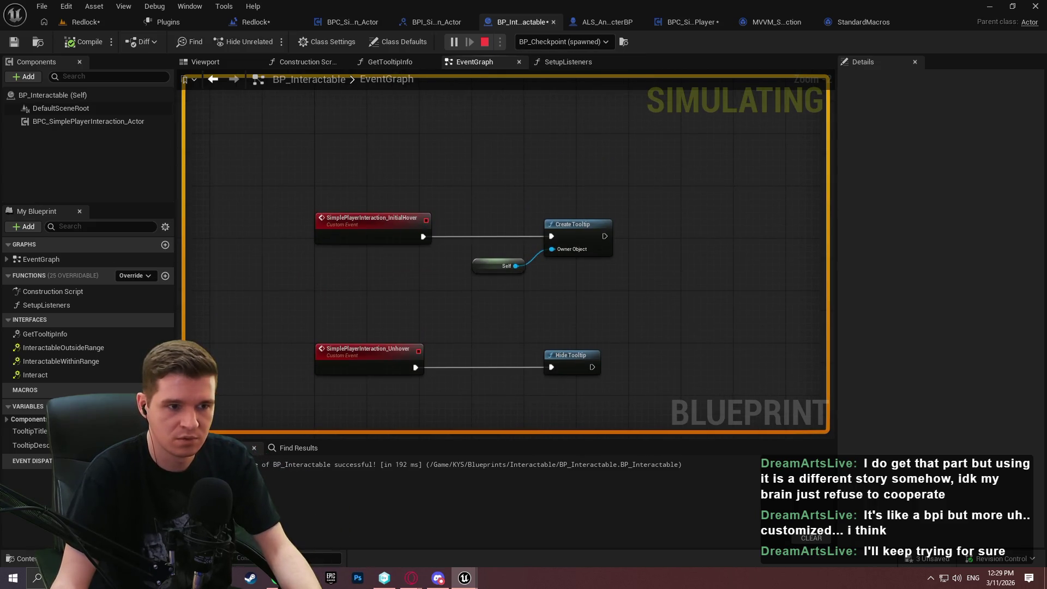
# Stop the simulation and add a Return Node after Bind Event to Tick Hover in SetupListeners.
pyautogui.press('Escape')
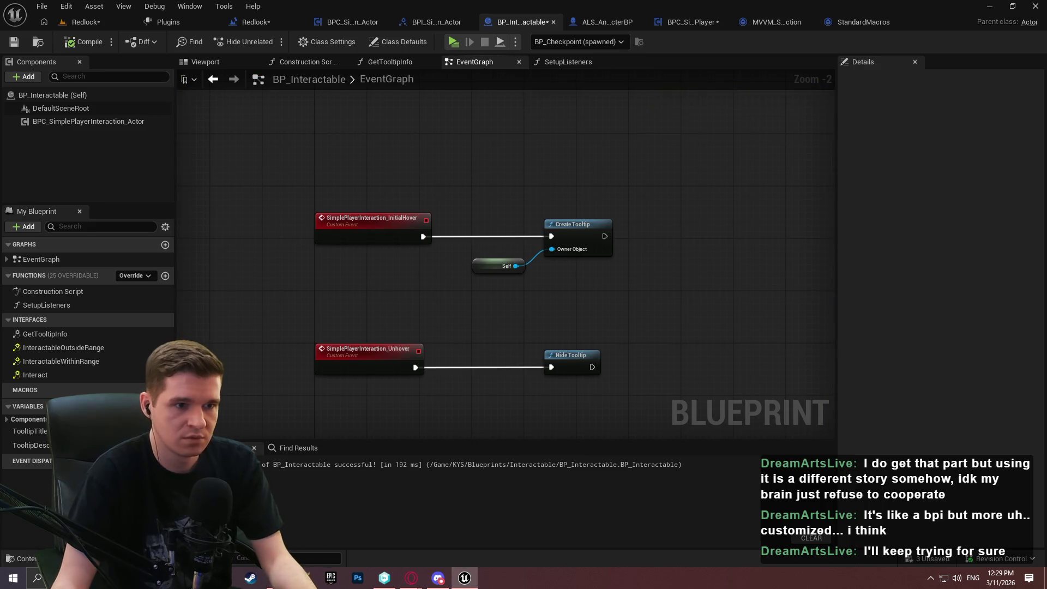
pyautogui.hotkey('ctrl', 'Tab')
pyautogui.scroll(-2, 832, 123)
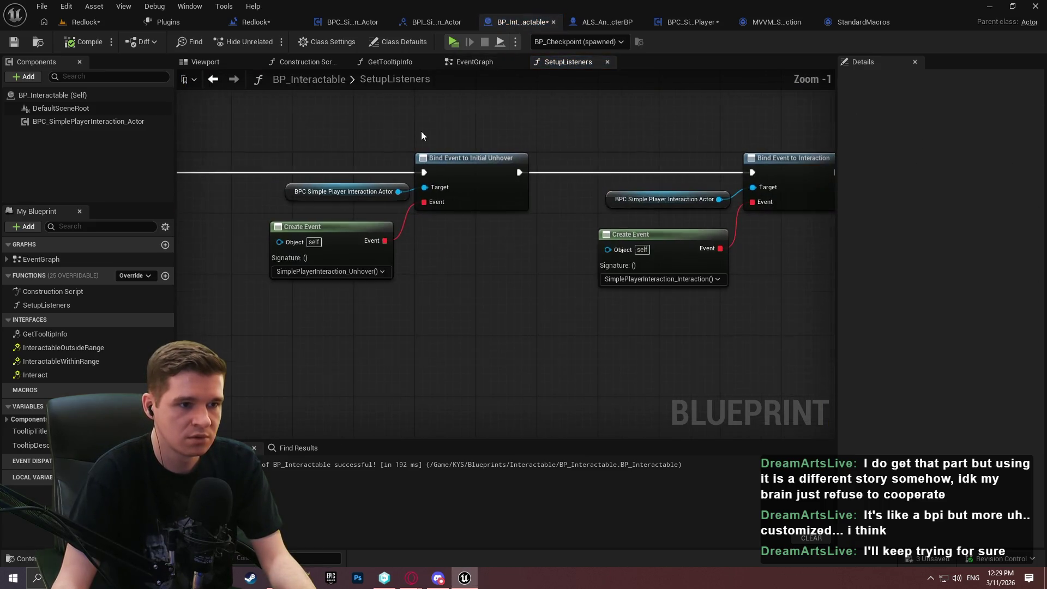
pyautogui.moveTo(563, 139); pyautogui.dragTo(395, 149)
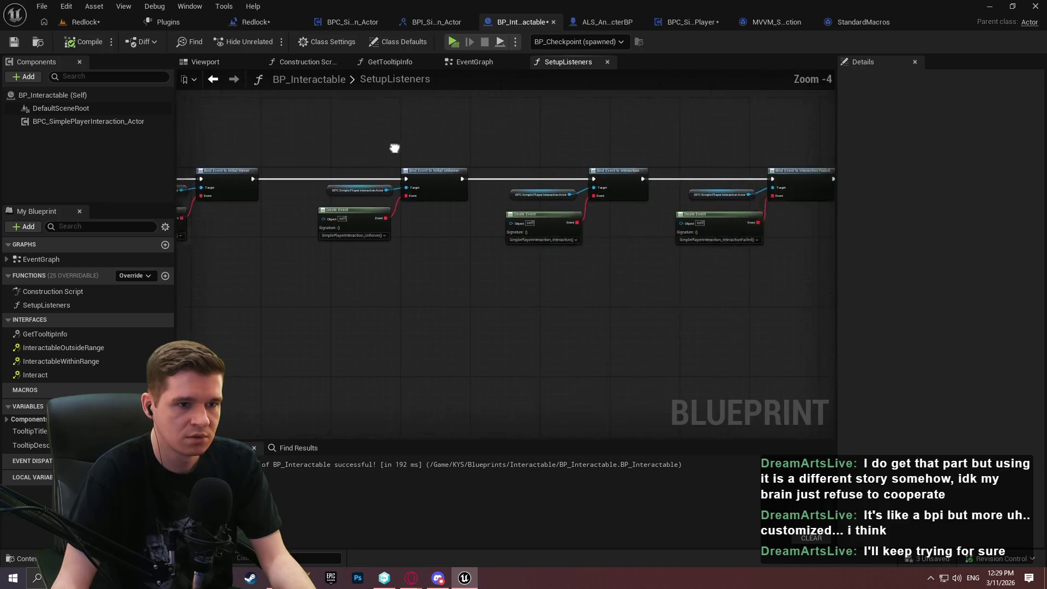
pyautogui.moveTo(807, 163); pyautogui.dragTo(498, 167)
pyautogui.moveTo(462, 211); pyautogui.dragTo(526, 212)
pyautogui.write('return')
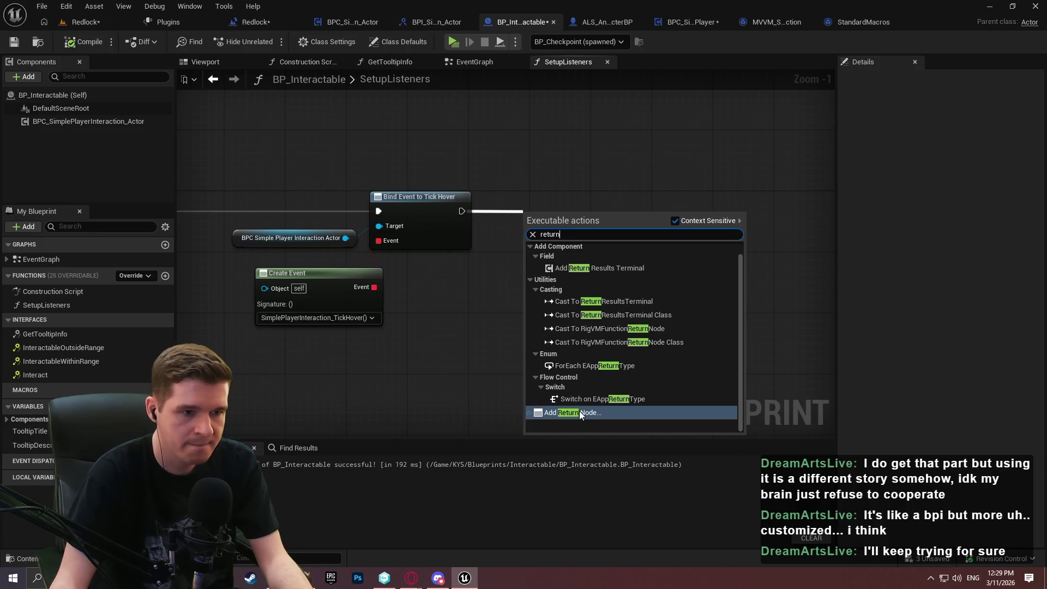
pyautogui.click(579, 413)
# Check the SetupListeners entry node, then compile and save BP_Interactable.
pyautogui.moveTo(526, 208)
pyautogui.mouseDown()
pyautogui.moveTo(547, 307)
pyautogui.moveTo(549, 247)
pyautogui.mouseUp()
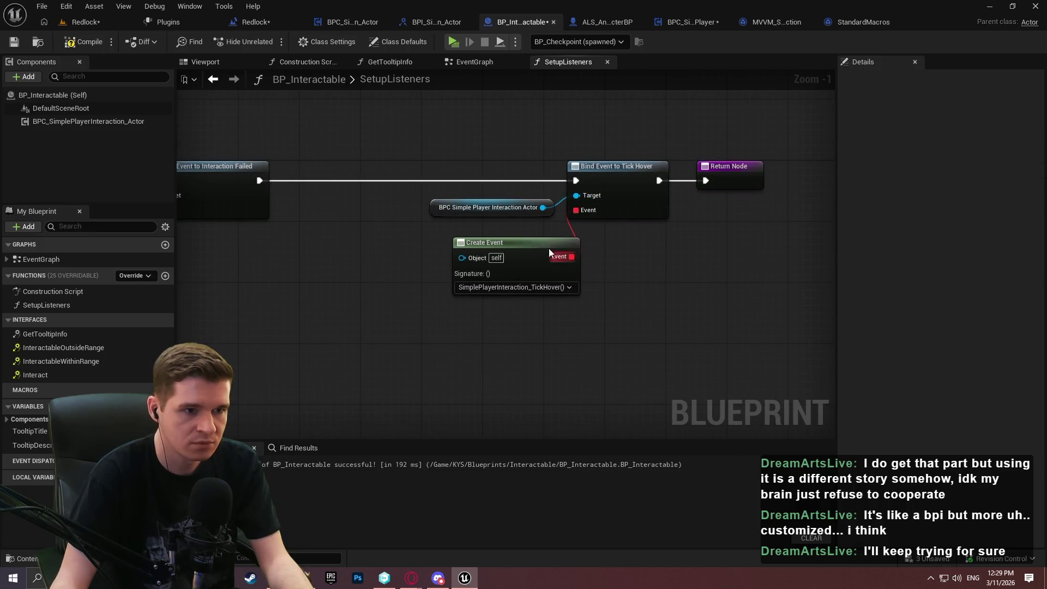
pyautogui.scroll(-3, 806, 257)
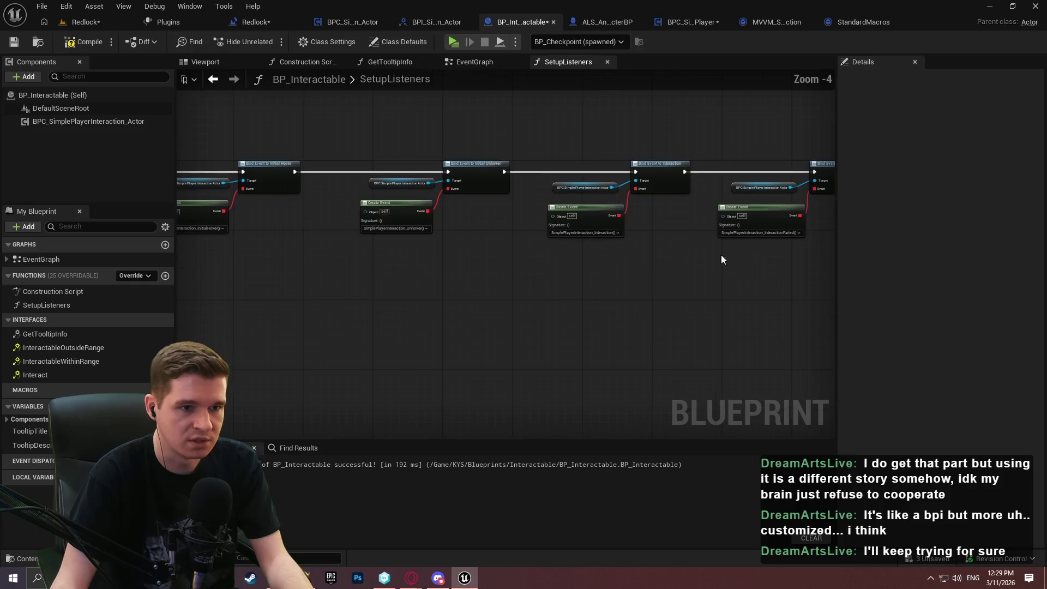
pyautogui.moveTo(722, 259); pyautogui.dragTo(834, 247)
pyautogui.click(83, 42)
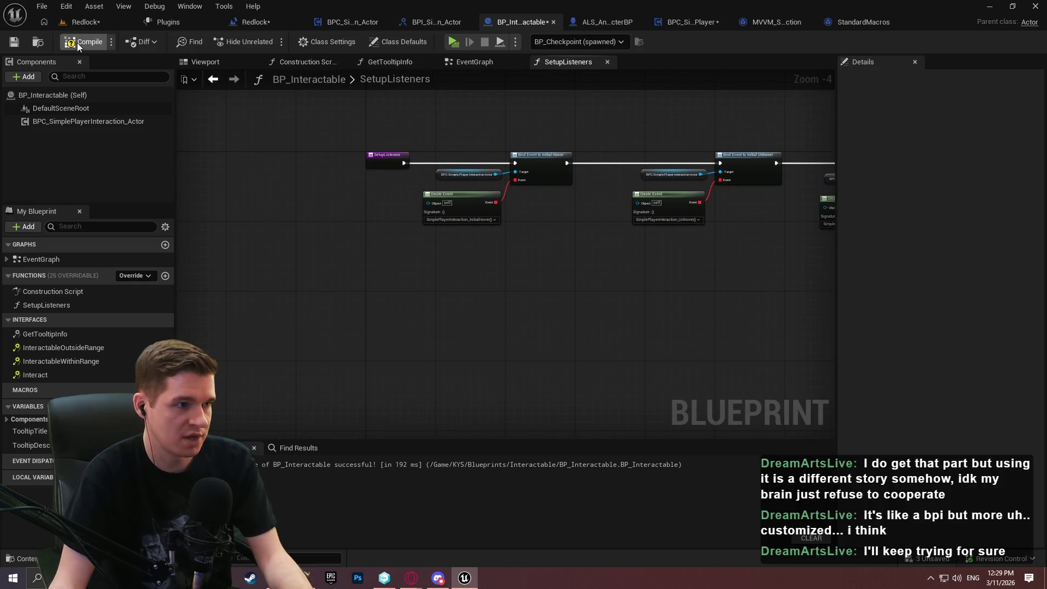
pyautogui.click(11, 46)
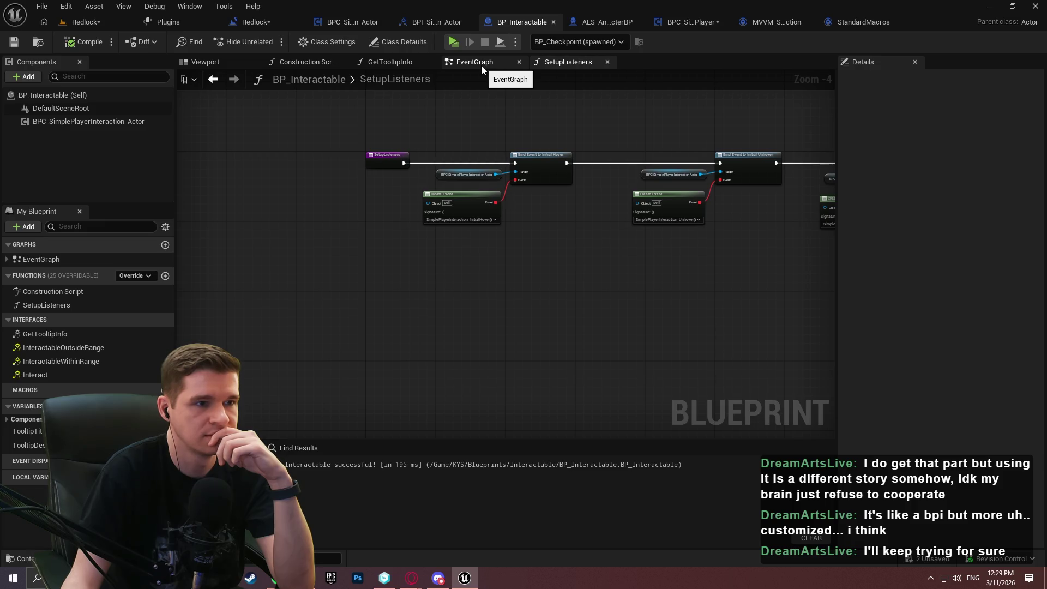
# Open the BPC_SimplePlayerInteraction_Actor component's own blueprint from its context menu.
pyautogui.rightClick(97, 123)
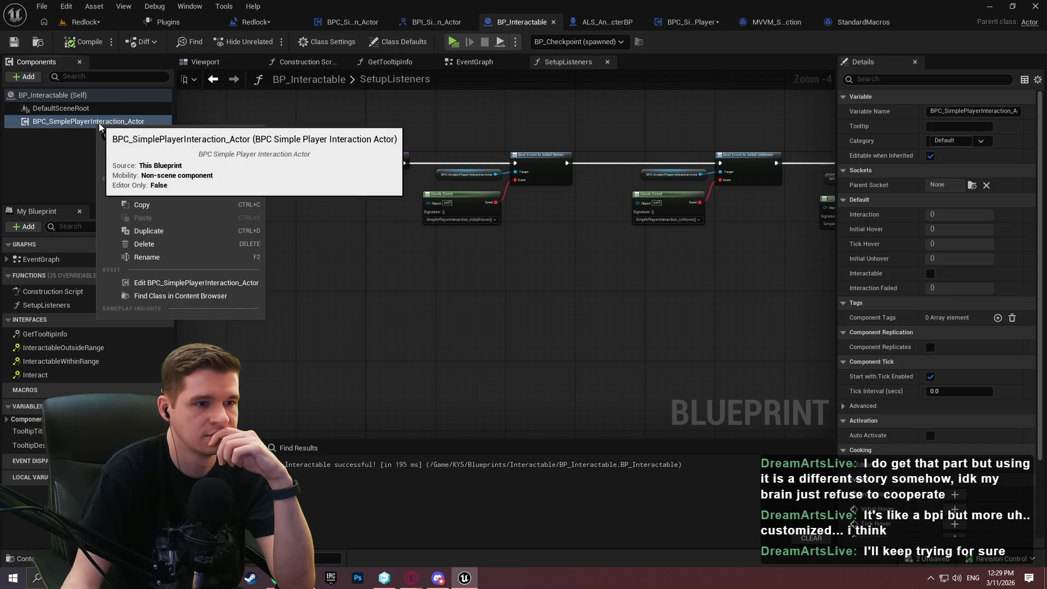
pyautogui.click(179, 282)
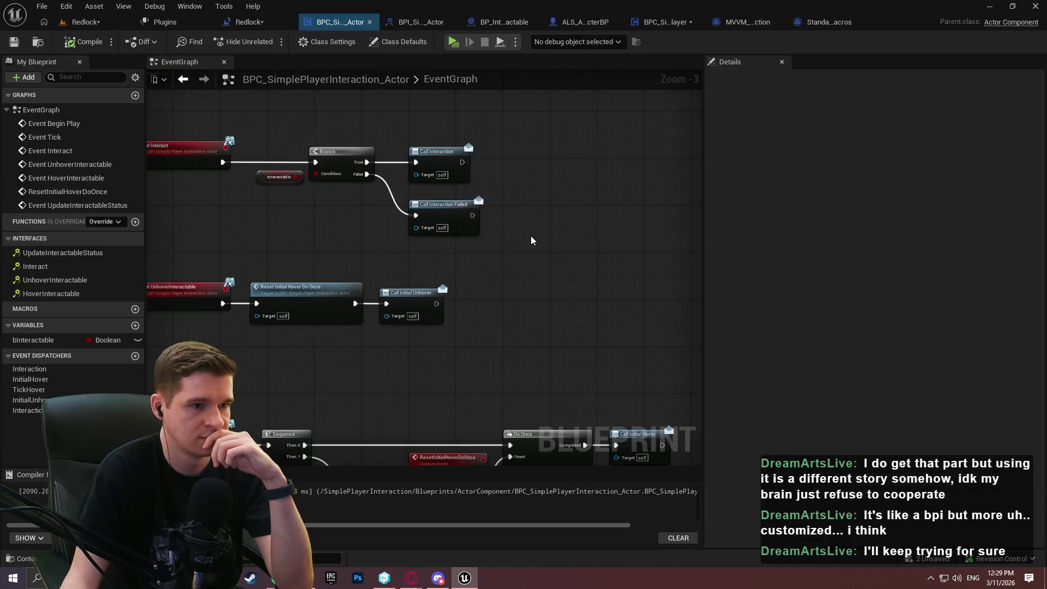
pyautogui.scroll(-3, 532, 241)
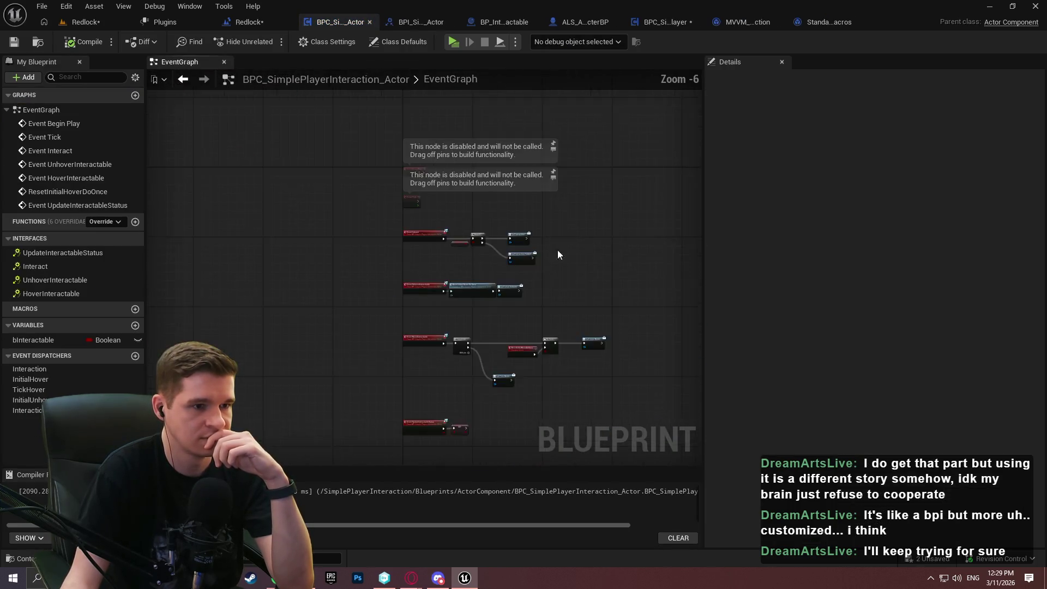
pyautogui.scroll(1, 492, 154)
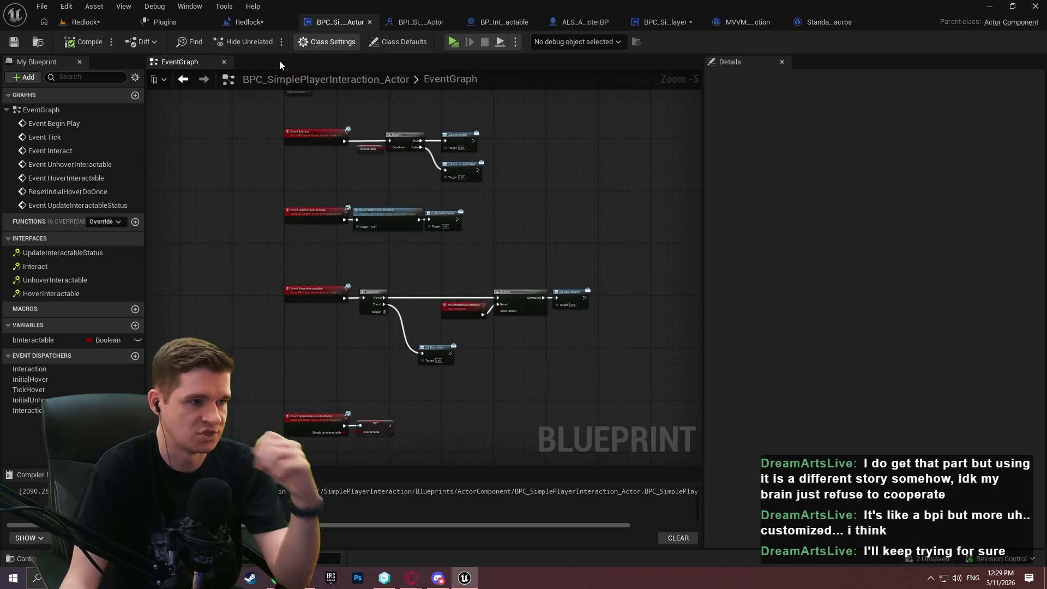
# Start a play-in-editor session and debug the component on BP_Checkpoint.
pyautogui.click(463, 44)
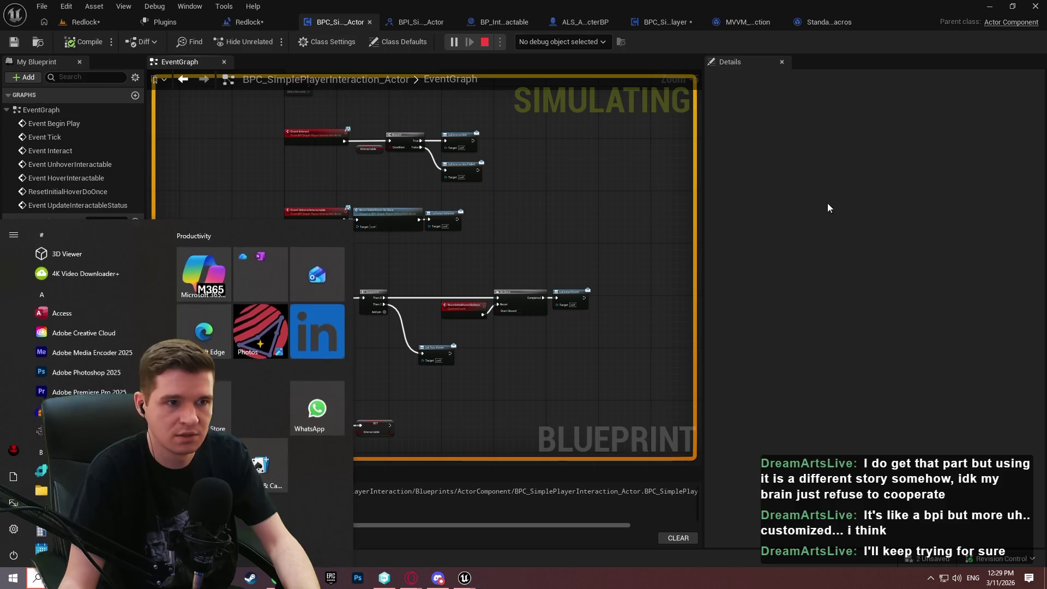
pyautogui.click(561, 42)
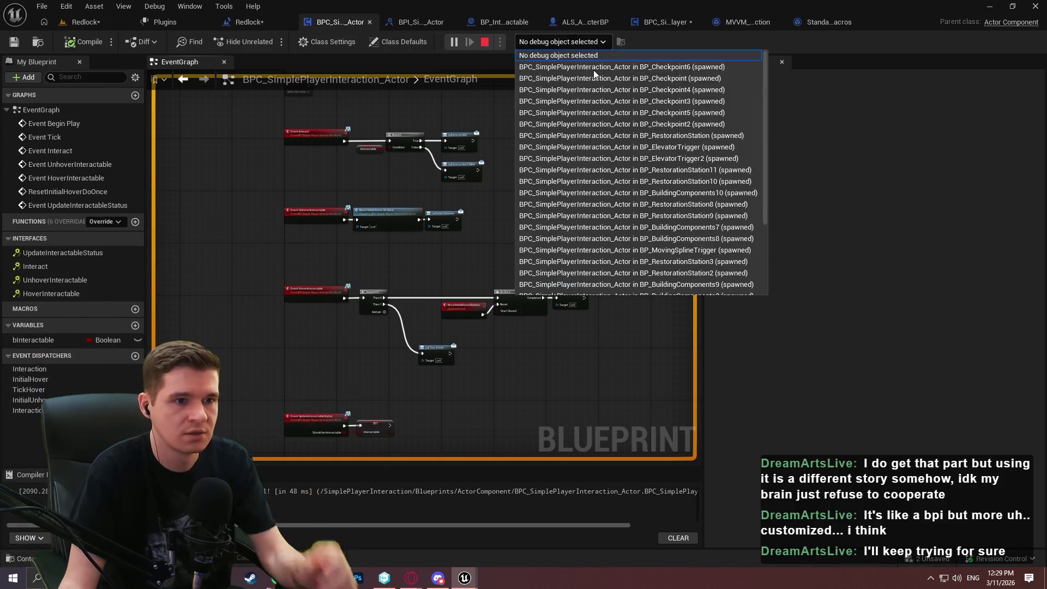
pyautogui.click(714, 78)
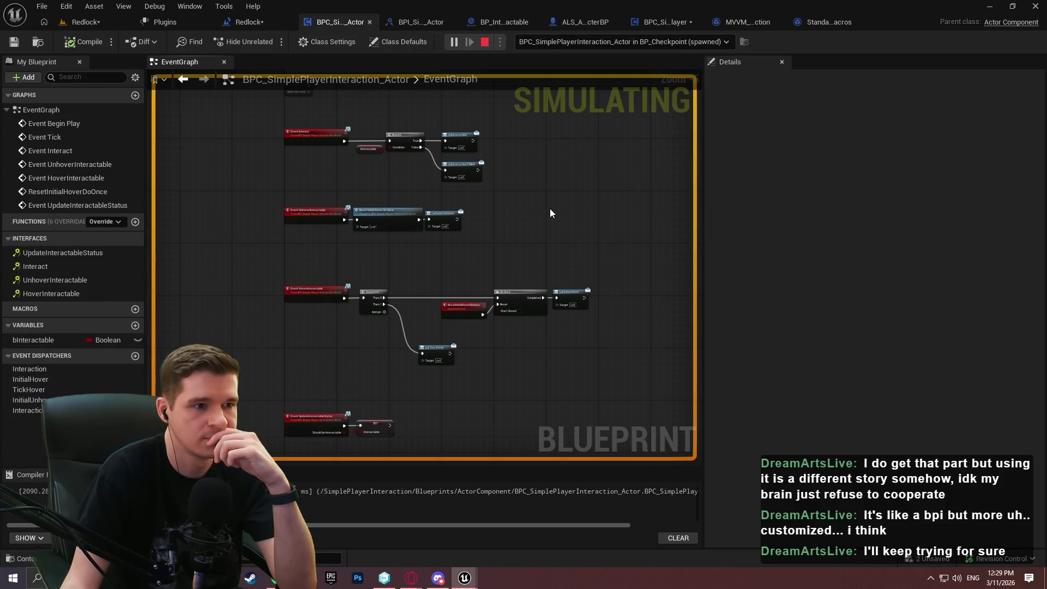
pyautogui.scroll(-2, 550, 208)
pyautogui.scroll(2, 505, 193)
pyautogui.moveTo(505, 187)
pyautogui.mouseDown()
pyautogui.moveTo(542, 273)
pyautogui.moveTo(545, 212)
pyautogui.mouseUp()
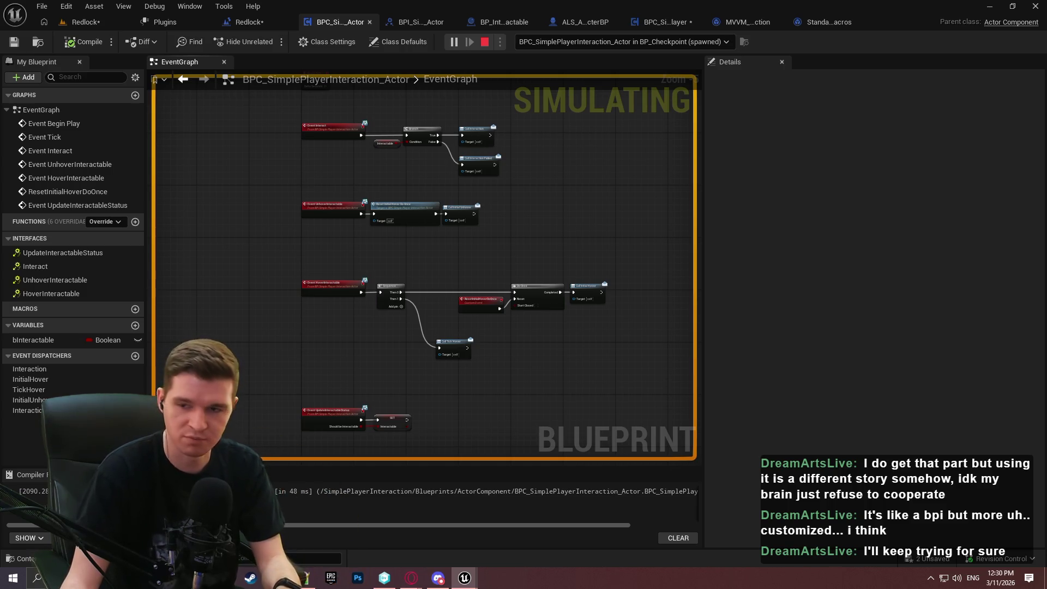
pyautogui.press('super')
# Switch the debug object through BP_Checkpoint2, 3, 4 and 5, then stop the simulation.
pyautogui.click(632, 42)
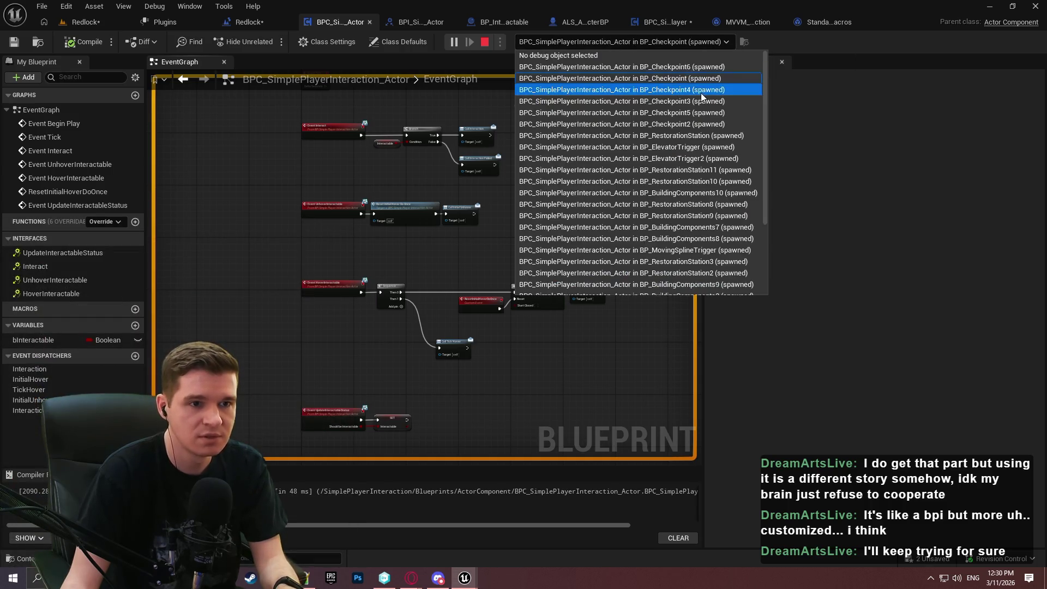
pyautogui.click(696, 121)
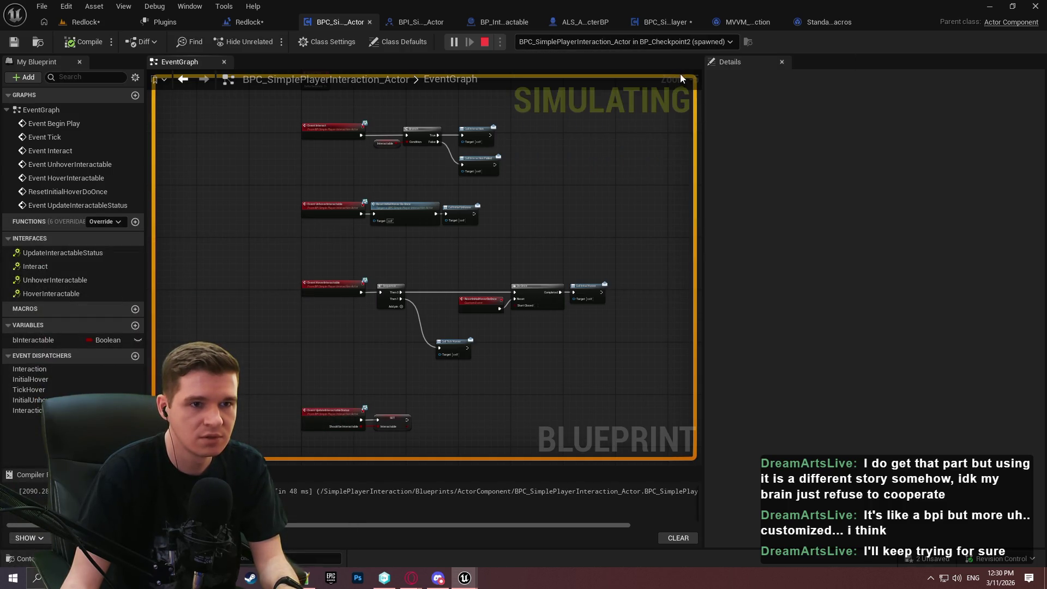
pyautogui.click(682, 42)
pyautogui.click(706, 100)
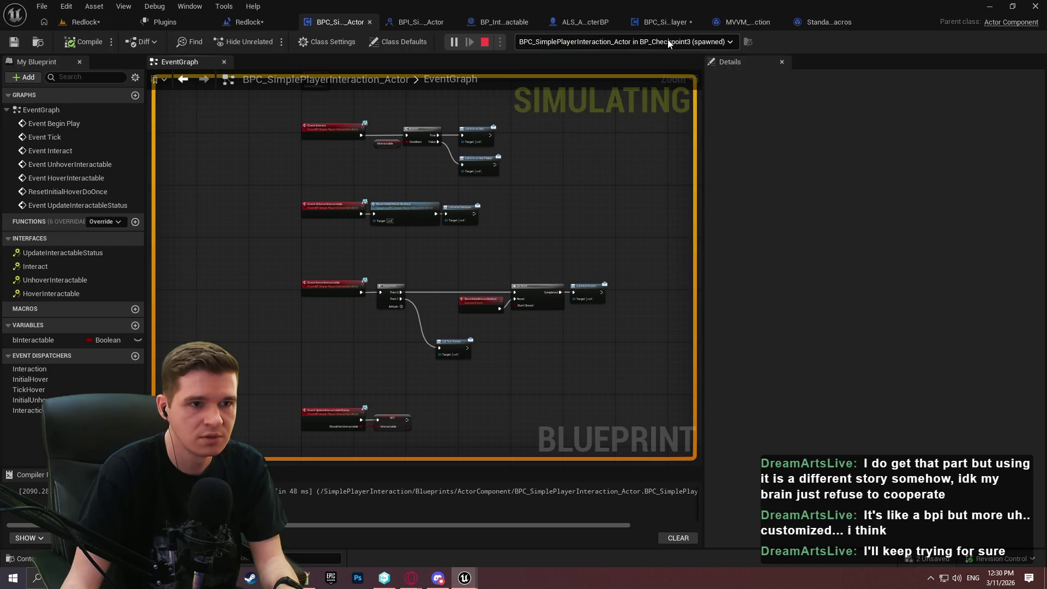
pyautogui.click(669, 42)
pyautogui.click(702, 92)
pyautogui.click(679, 42)
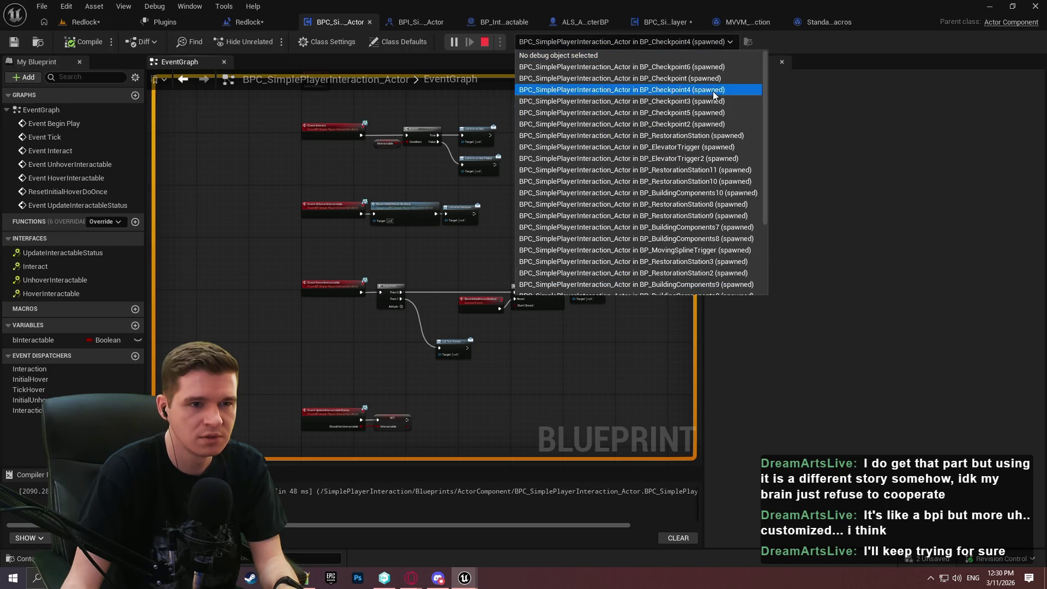
pyautogui.click(709, 112)
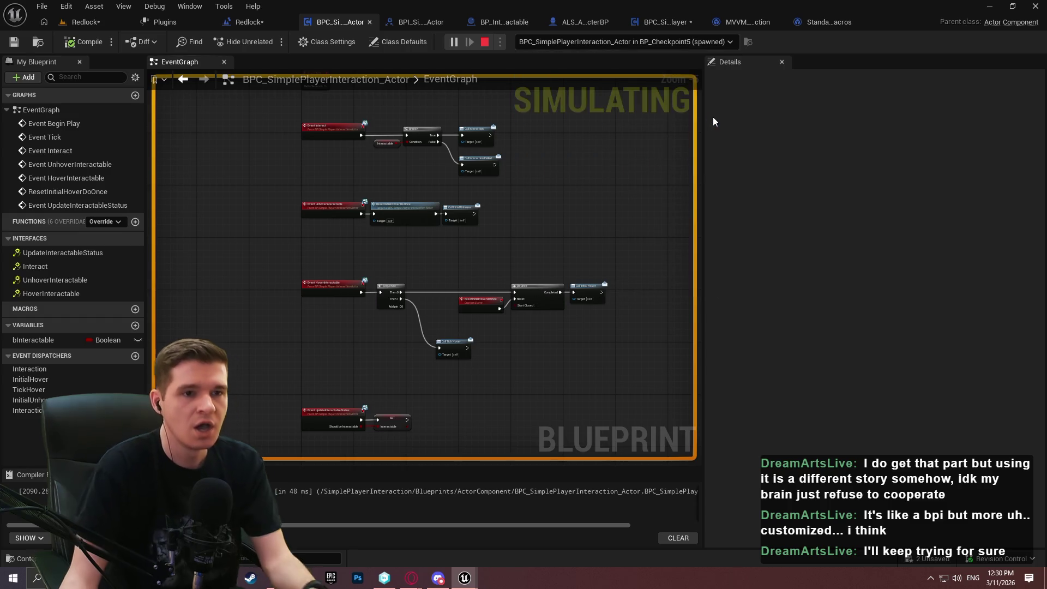
pyautogui.press('Escape')
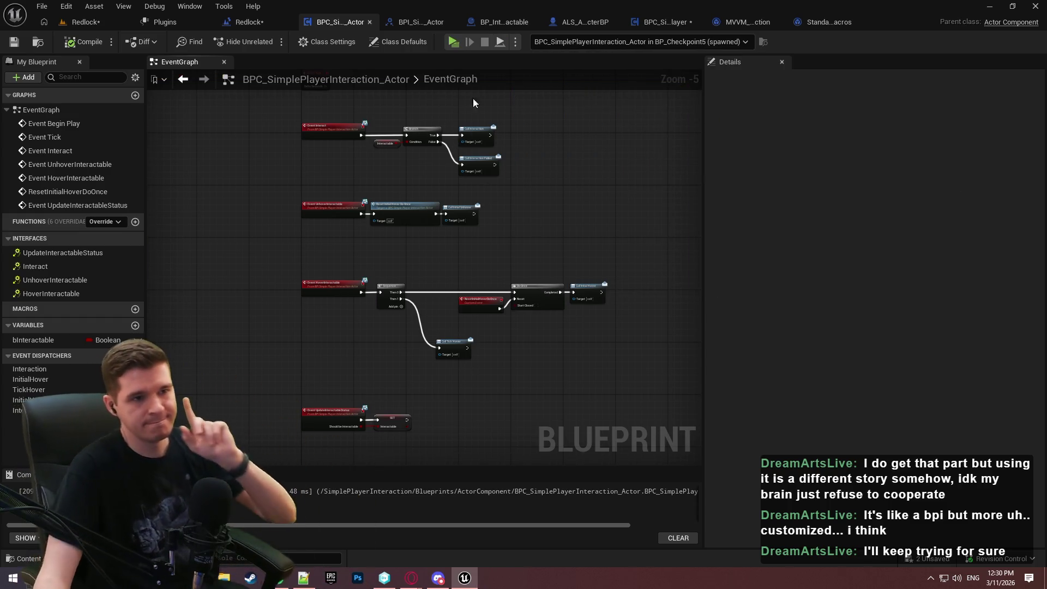
# Back in InteractionTrace, frame Get Component by Class and the Is Valid node fed by New Hit Actor.
pyautogui.click(659, 20)
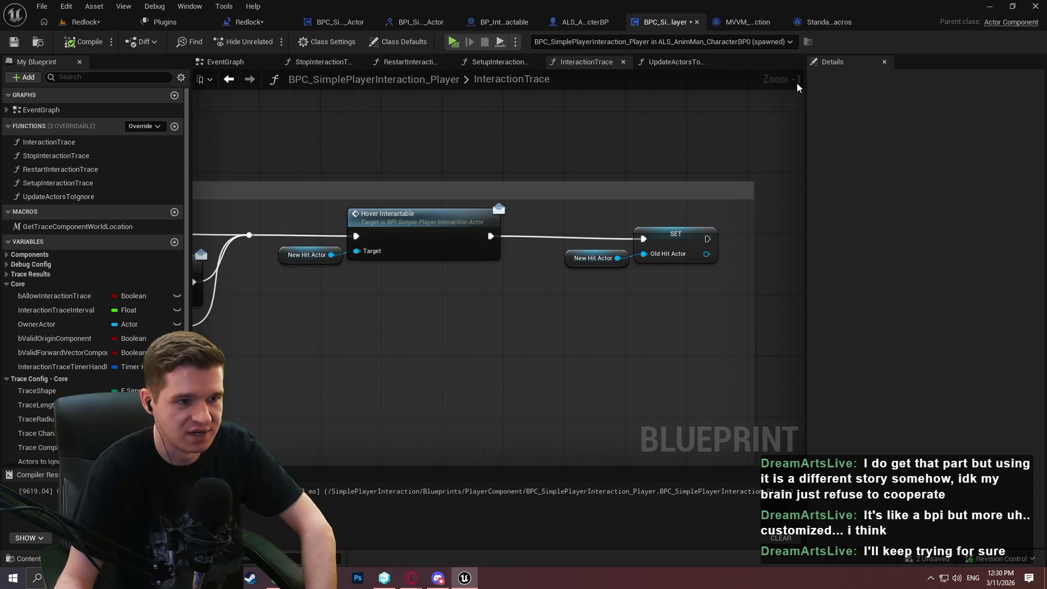
pyautogui.scroll(-2, 751, 211)
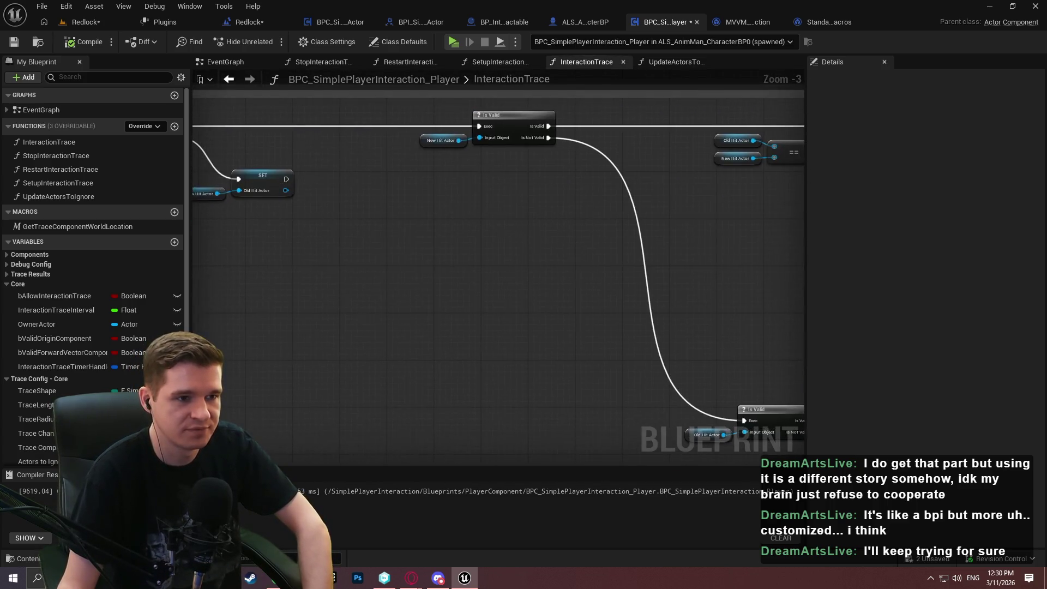
pyautogui.moveTo(294, 236); pyautogui.dragTo(565, 267)
pyautogui.scroll(1, 575, 253)
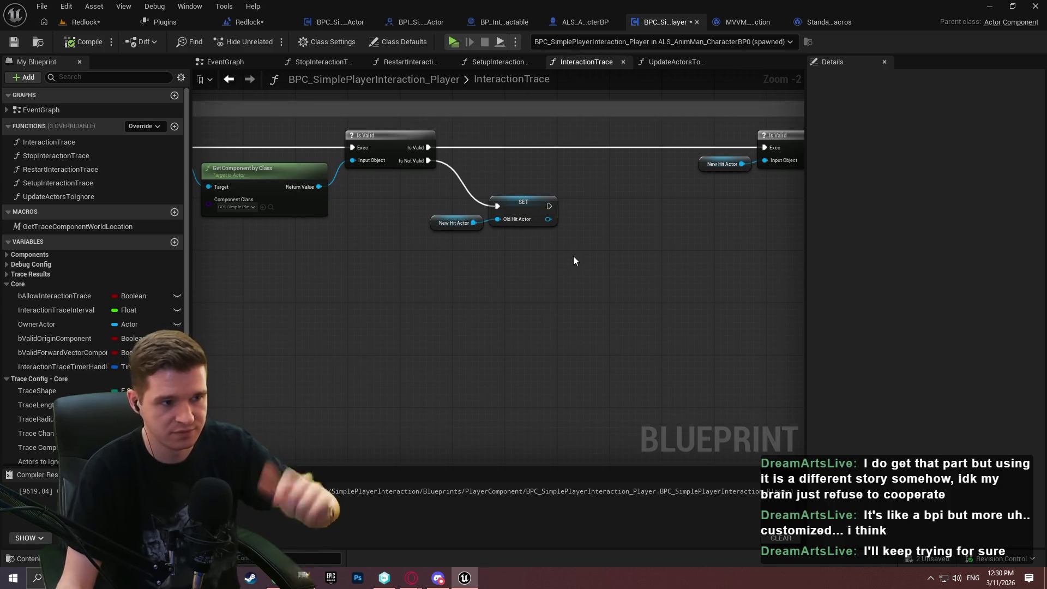
pyautogui.moveTo(428, 285); pyautogui.dragTo(496, 241)
pyautogui.scroll(3, 582, 292)
pyautogui.rightClick(581, 287)
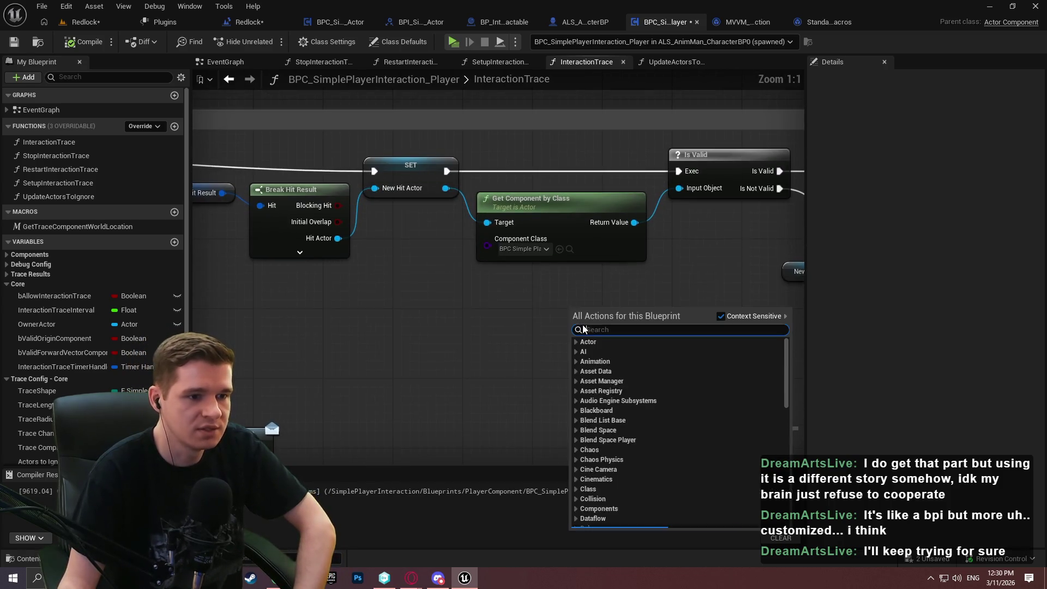
pyautogui.moveTo(703, 272)
pyautogui.mouseDown()
pyautogui.moveTo(477, 247)
pyautogui.moveTo(308, 265)
pyautogui.moveTo(226, 319)
pyautogui.moveTo(212, 258)
pyautogui.moveTo(237, 263)
pyautogui.mouseUp()
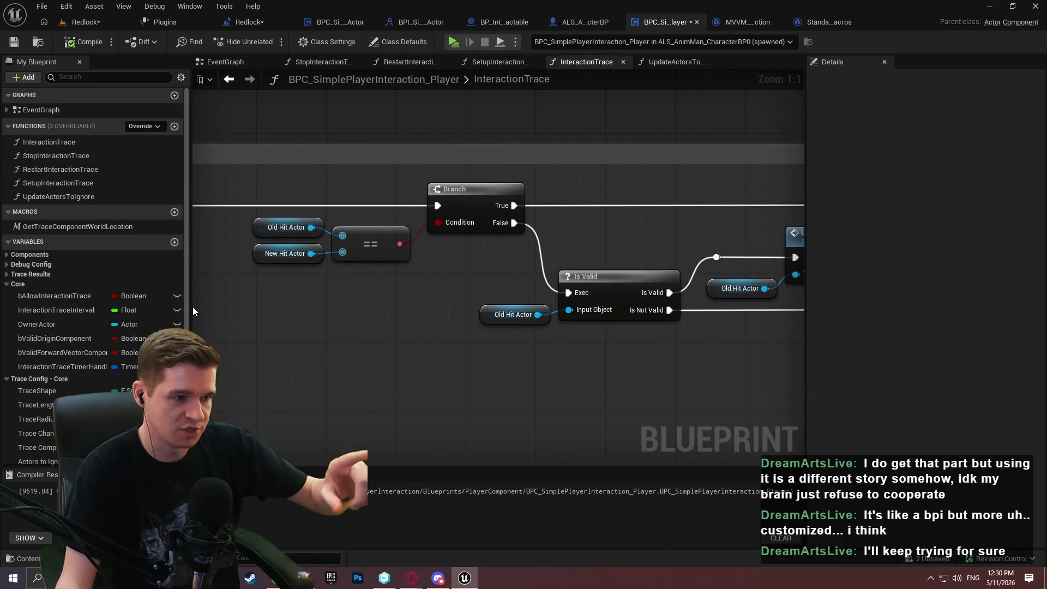
pyautogui.moveTo(731, 310)
pyautogui.mouseDown()
pyautogui.moveTo(283, 341)
pyautogui.moveTo(316, 344)
pyautogui.moveTo(425, 283)
pyautogui.moveTo(280, 276)
pyautogui.moveTo(452, 249)
pyautogui.moveTo(545, 346)
pyautogui.mouseUp()
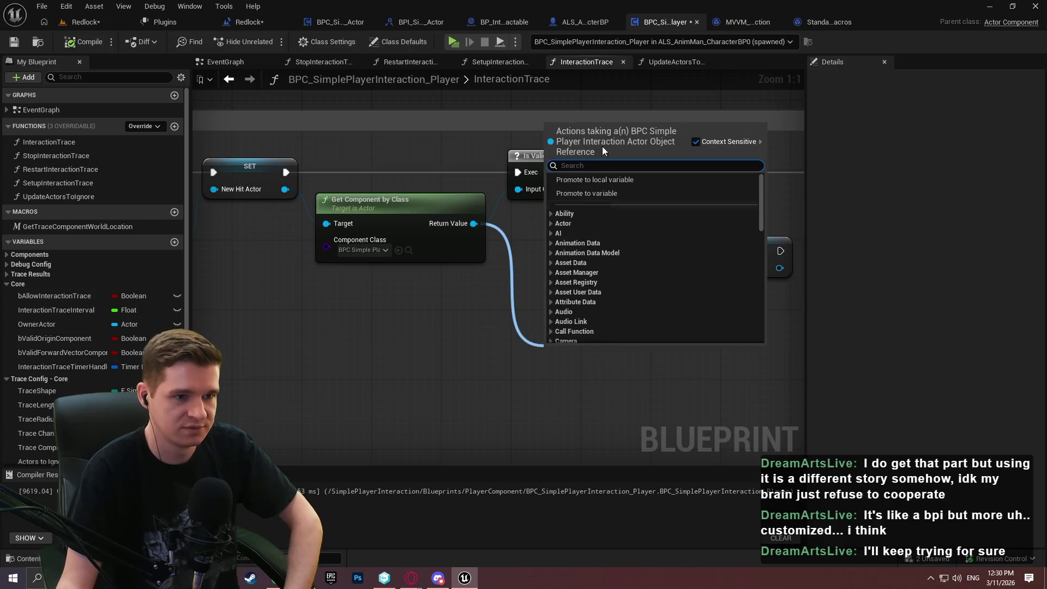
# Promote Get Component by Class's Return Value to a variable named HitActorComponent.
pyautogui.click(588, 192)
pyautogui.write('HitActorCompon')
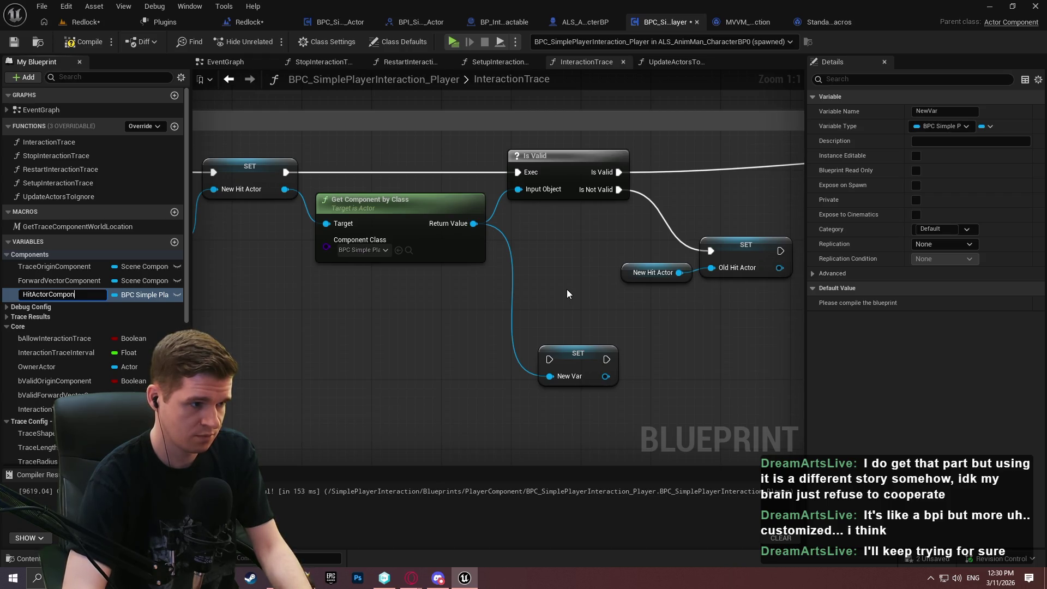
pyautogui.write('ent')
pyautogui.press('Return')
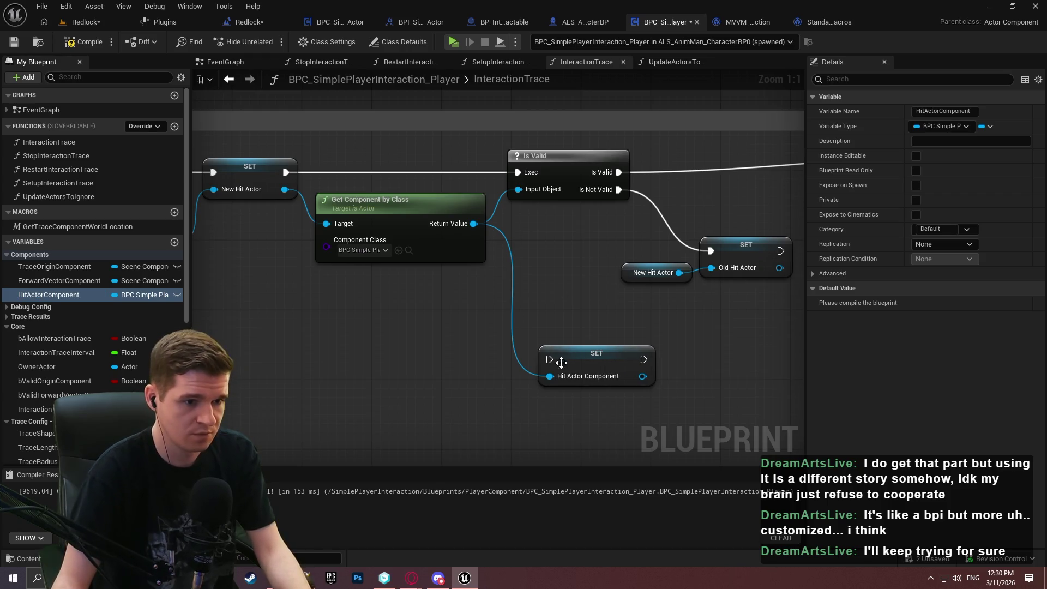
# Run the new SET Hit Actor Component node from Is Valid's success output and continue the chain.
pyautogui.moveTo(550, 359)
pyautogui.mouseDown()
pyautogui.moveTo(362, 190)
pyautogui.moveTo(280, 170)
pyautogui.moveTo(616, 172)
pyautogui.mouseUp()
pyautogui.moveTo(434, 425); pyautogui.dragTo(591, 215)
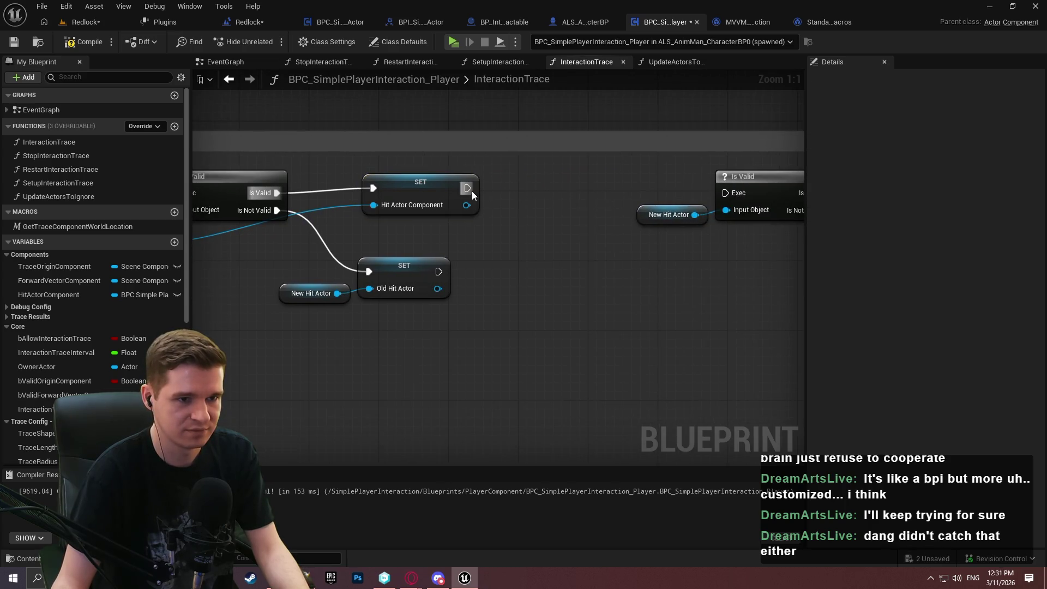
pyautogui.moveTo(467, 188); pyautogui.dragTo(734, 190)
pyautogui.moveTo(437, 186)
pyautogui.mouseDown()
pyautogui.moveTo(430, 201)
pyautogui.moveTo(496, 212)
pyautogui.moveTo(514, 194)
pyautogui.moveTo(504, 203)
pyautogui.mouseUp()
pyautogui.click(536, 254)
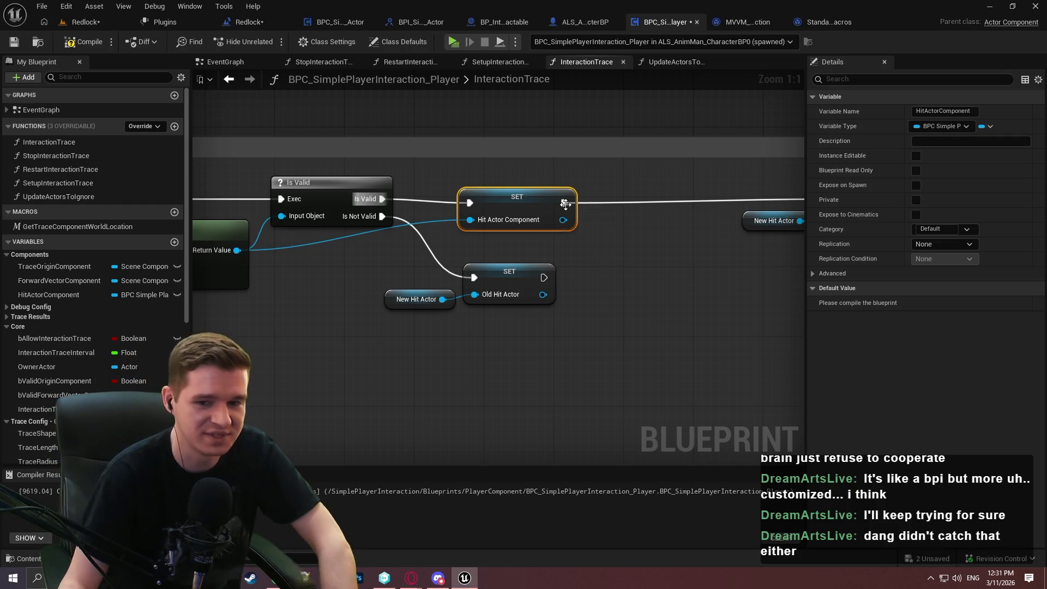
pyautogui.moveTo(605, 253); pyautogui.dragTo(542, 243)
pyautogui.scroll(-9, 528, 256)
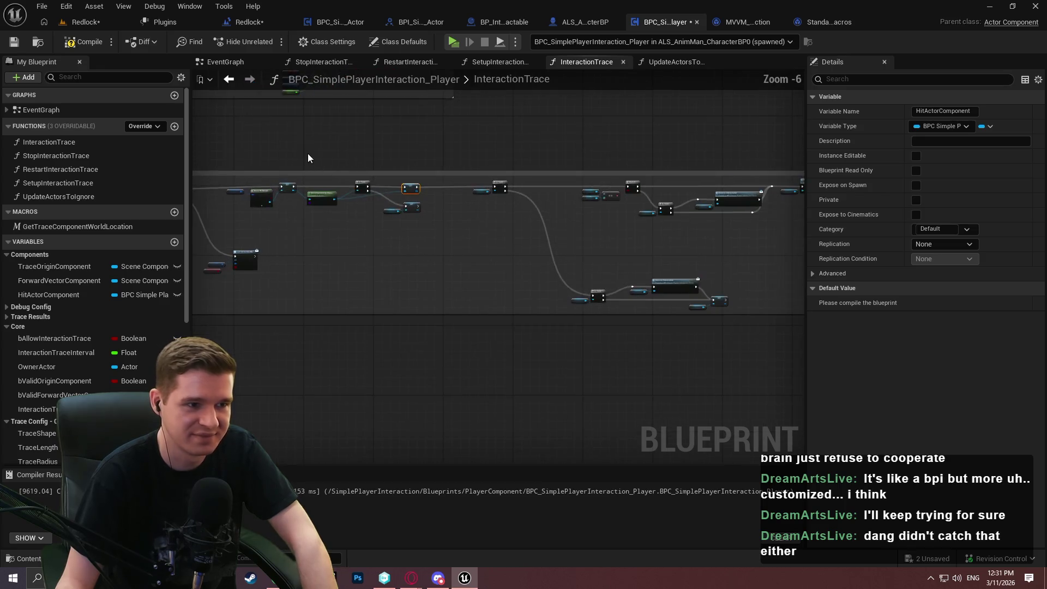
# Inspect the row of trace nodes around the Hit Actor Component SET node.
pyautogui.scroll(8, 545, 230)
pyautogui.scroll(1, 385, 261)
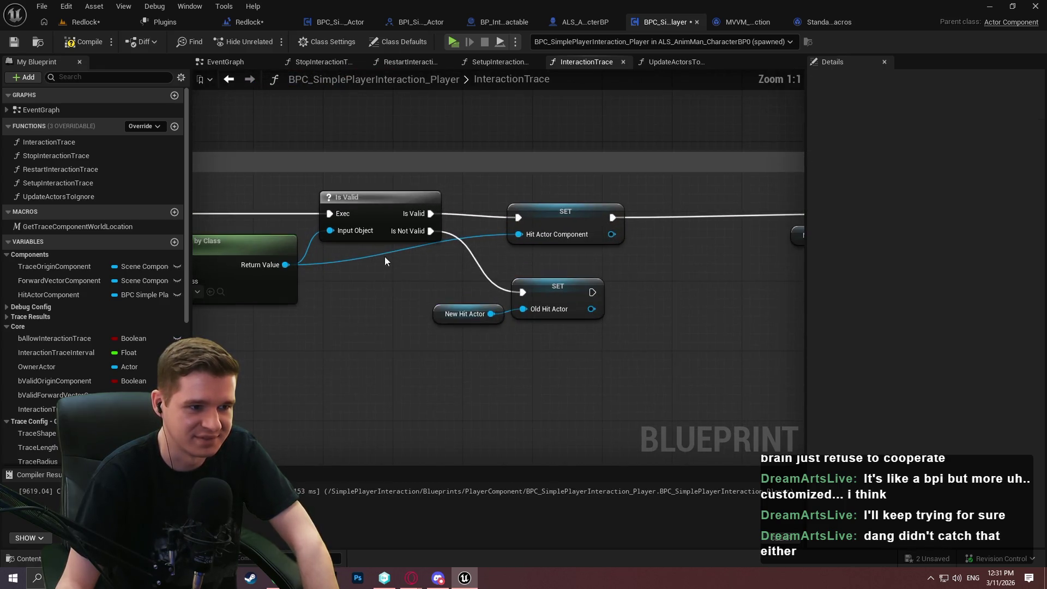
pyautogui.scroll(-8, 568, 277)
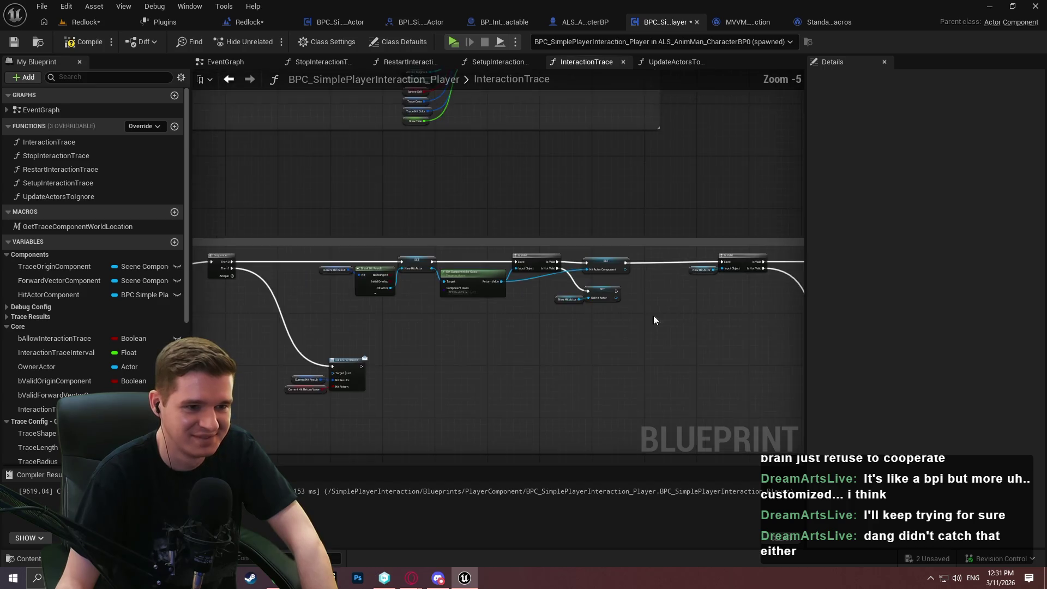
pyautogui.scroll(-1, 567, 258)
pyautogui.moveTo(656, 277)
pyautogui.mouseDown()
pyautogui.moveTo(236, 180)
pyautogui.moveTo(236, 193)
pyautogui.moveTo(338, 192)
pyautogui.mouseUp()
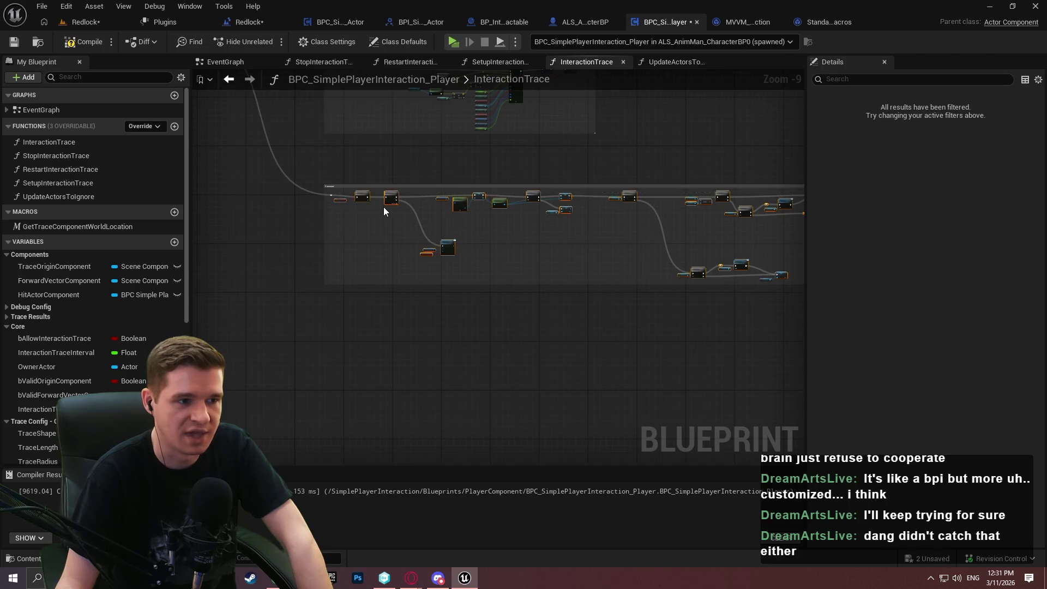
pyautogui.scroll(1, 355, 204)
pyautogui.scroll(7, 347, 208)
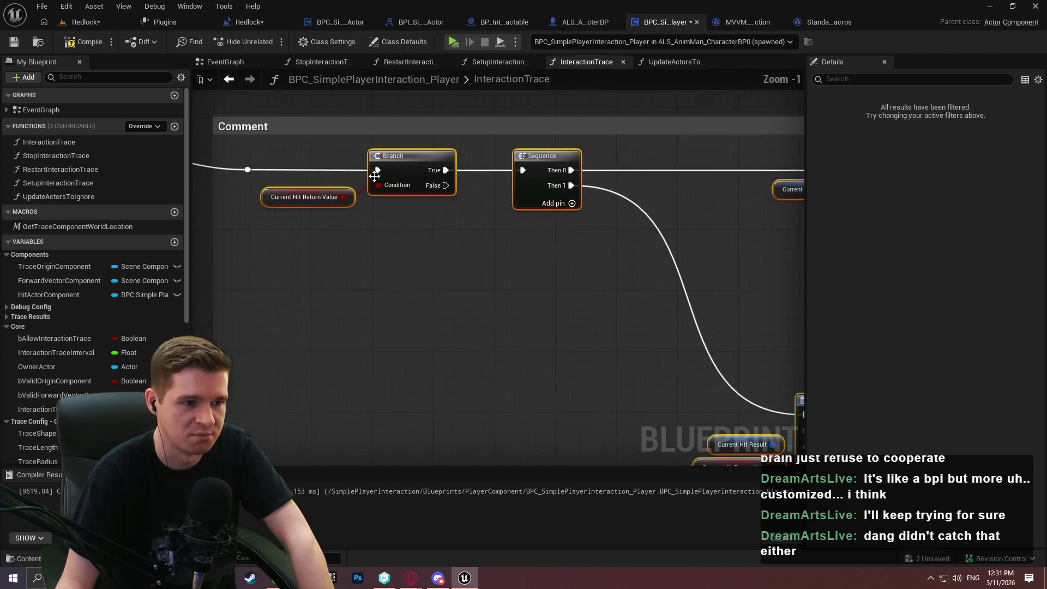
pyautogui.click(256, 169)
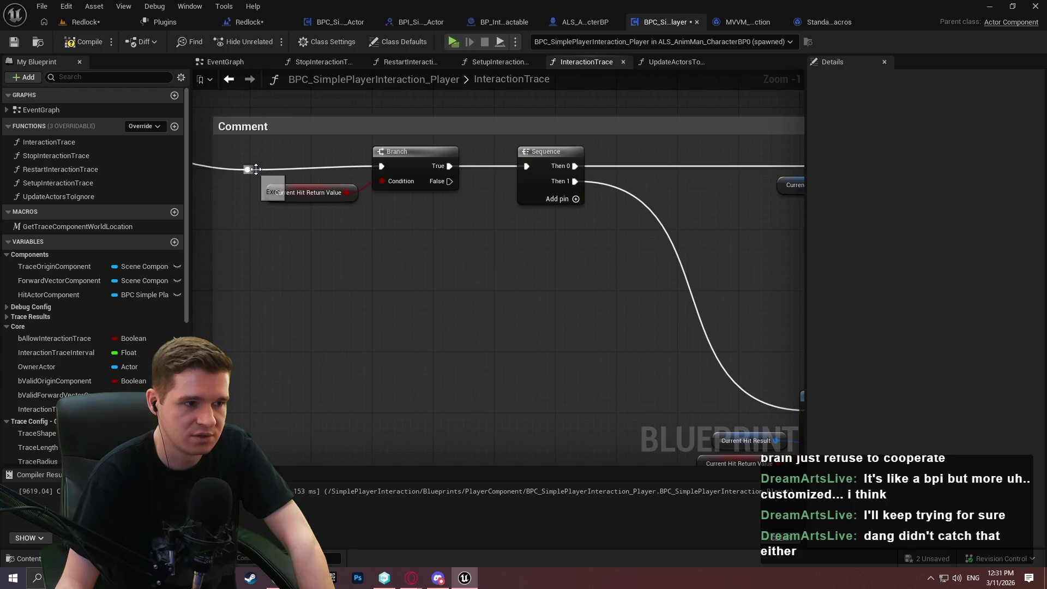
pyautogui.scroll(-1, 695, 253)
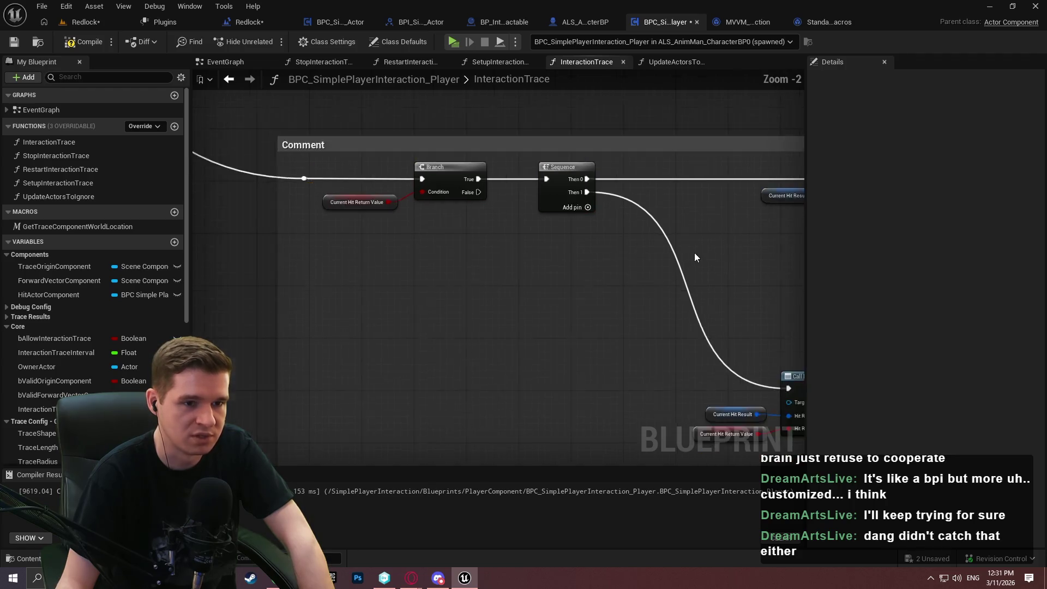
pyautogui.scroll(1, 611, 244)
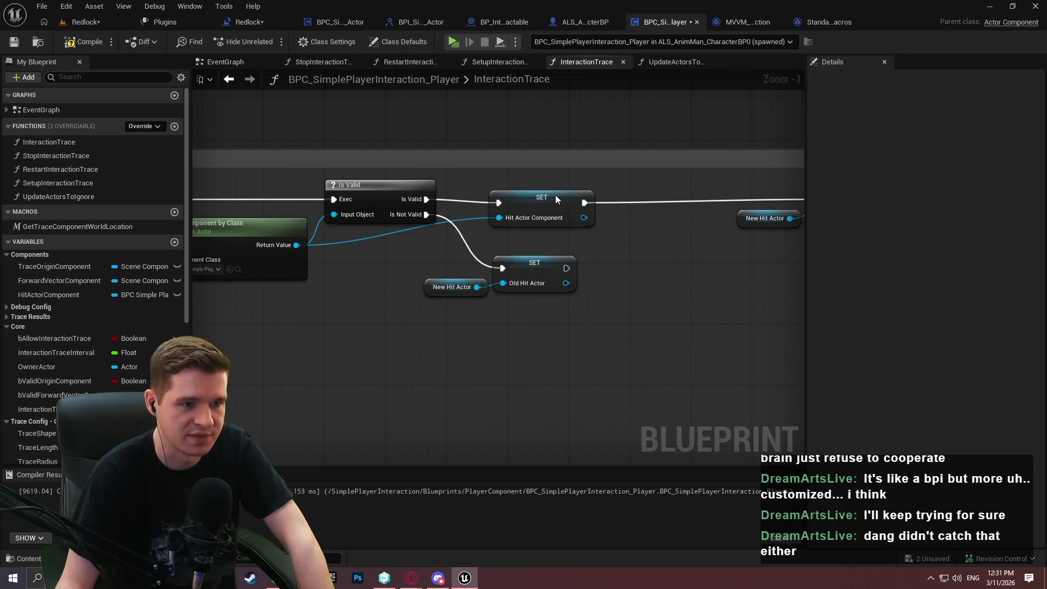
pyautogui.click(555, 195)
pyautogui.click(490, 243)
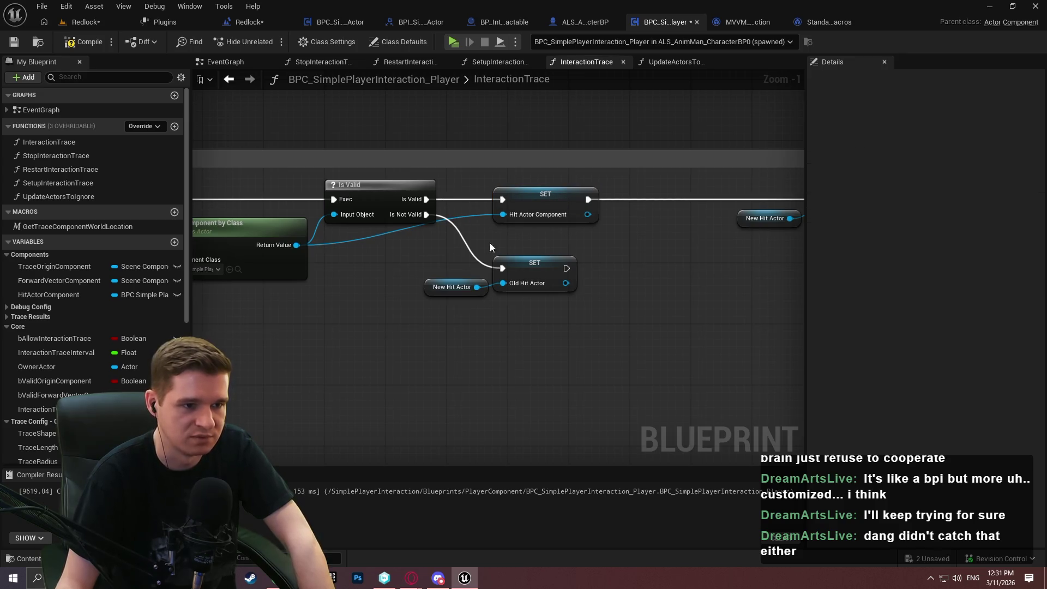
# Reroute the Return Value wire between Is Valid and SET, and add a HitActorComponent getter near Hover Interactable.
pyautogui.doubleClick(374, 237)
pyautogui.moveTo(374, 236); pyautogui.dragTo(437, 249)
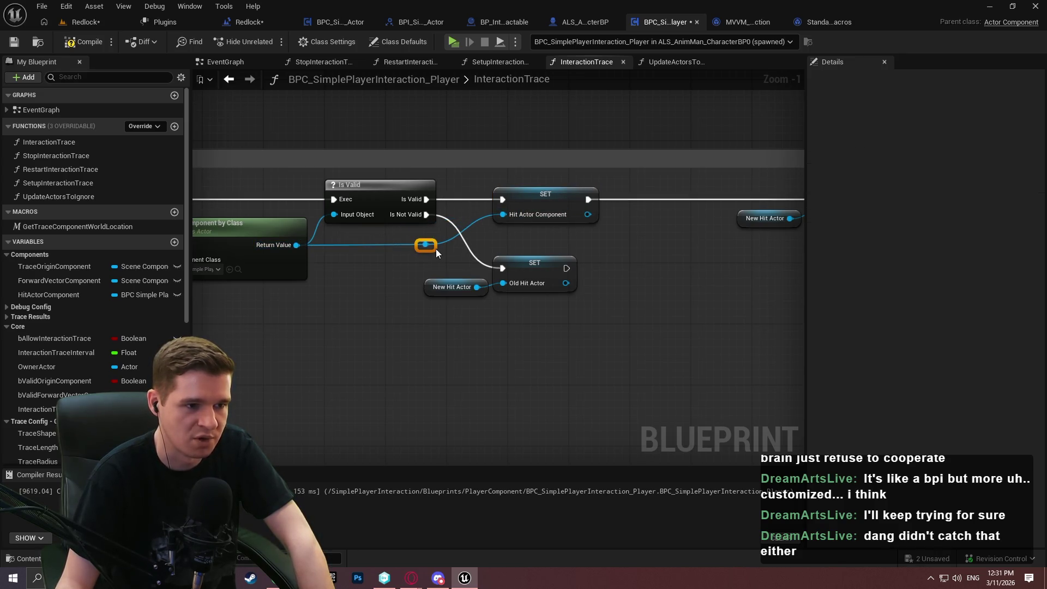
pyautogui.scroll(-1, 575, 230)
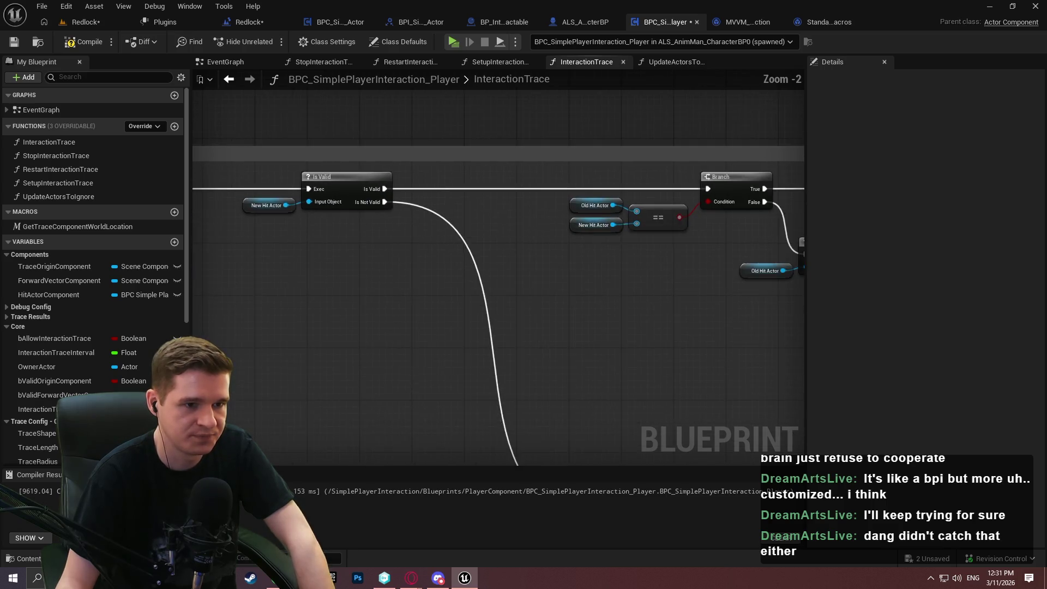
pyautogui.moveTo(49, 294)
pyautogui.mouseDown()
pyautogui.moveTo(529, 184)
pyautogui.moveTo(490, 199)
pyautogui.moveTo(619, 218)
pyautogui.mouseUp()
# Swap Hover's New Hit Actor getter for Hit Actor Component and wire a copy to Unhover's Target.
pyautogui.scroll(2, 491, 207)
pyautogui.click(490, 187)
pyautogui.press('Delete')
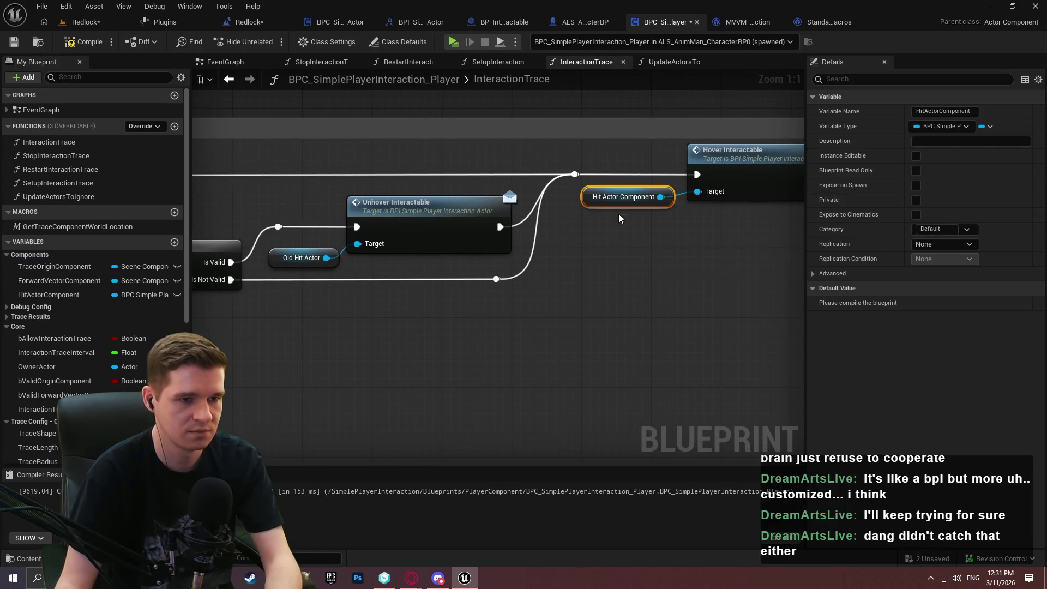
pyautogui.moveTo(602, 266); pyautogui.dragTo(692, 267)
pyautogui.hotkey('ctrl', 'c')
pyautogui.hotkey('ctrl', 'v')
pyautogui.moveTo(445, 310); pyautogui.dragTo(448, 244)
# Delete the Old Hit Actor getter and move the Hit Actor Component getter into its place.
pyautogui.click(376, 261)
pyautogui.press('Delete')
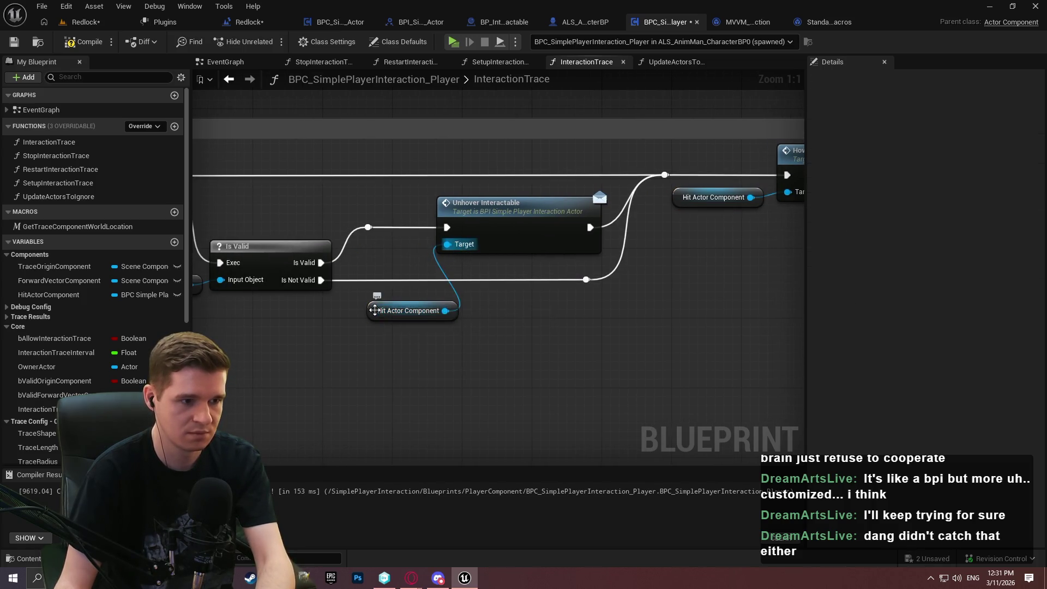
pyautogui.moveTo(373, 310); pyautogui.dragTo(345, 252)
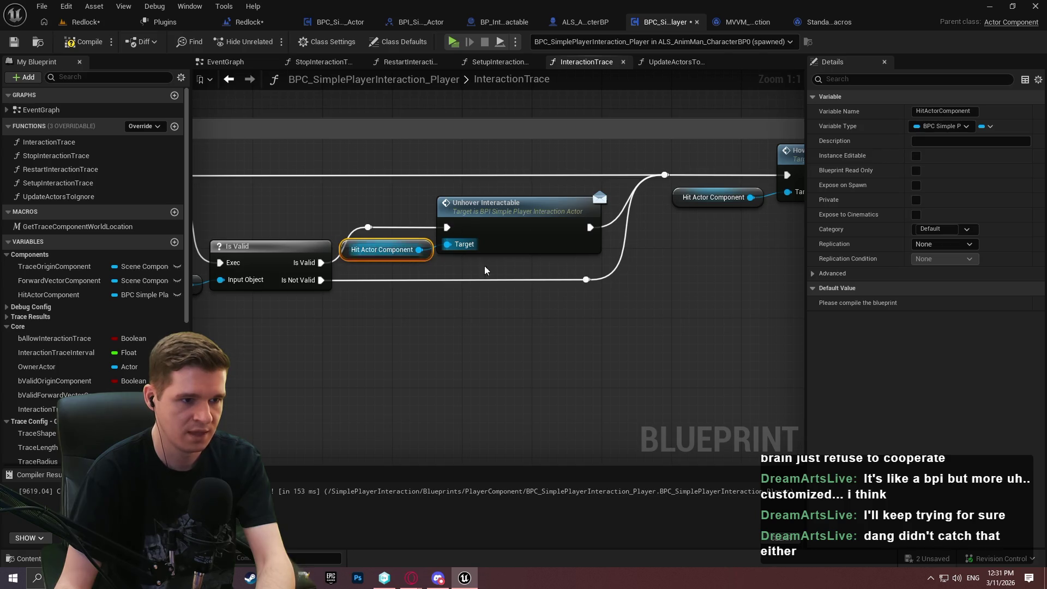
pyautogui.scroll(-4, 571, 255)
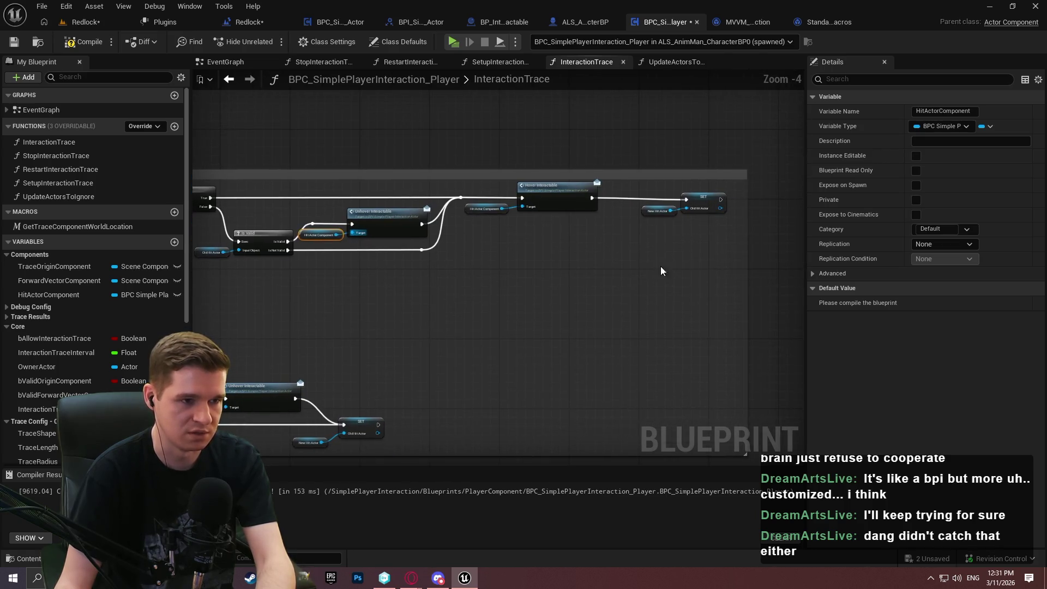
pyautogui.moveTo(724, 286); pyautogui.dragTo(300, 194)
pyautogui.scroll(2, 344, 212)
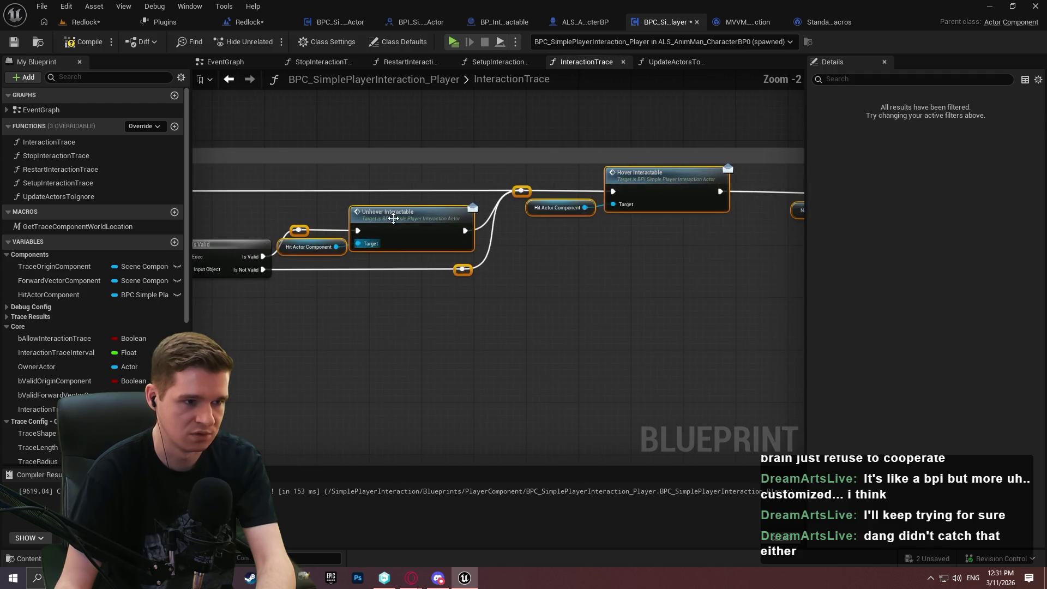
pyautogui.scroll(2, 341, 223)
pyautogui.click(322, 245)
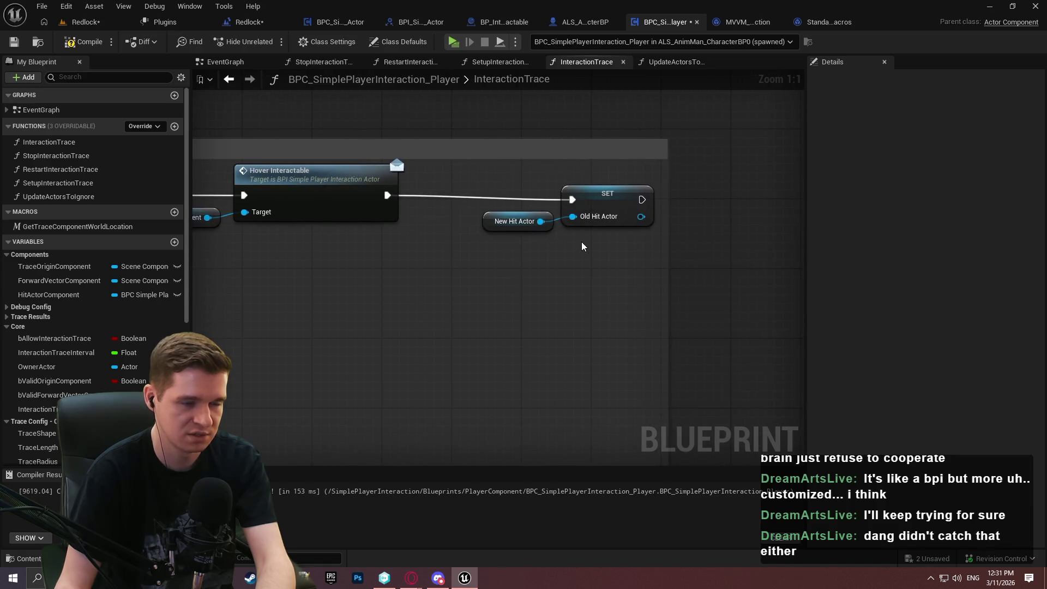
# Reposition the New Hit Actor and SET nodes and align the getter beside Unhover Interactable's Target.
pyautogui.moveTo(582, 244); pyautogui.dragTo(491, 205)
pyautogui.moveTo(643, 200); pyautogui.dragTo(585, 189)
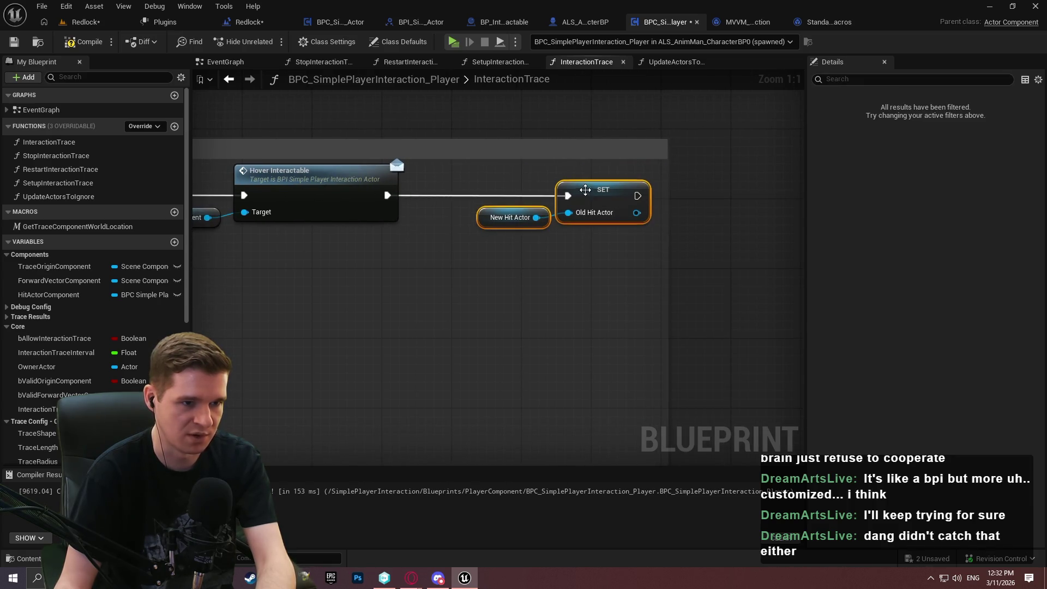
pyautogui.scroll(-2, 499, 319)
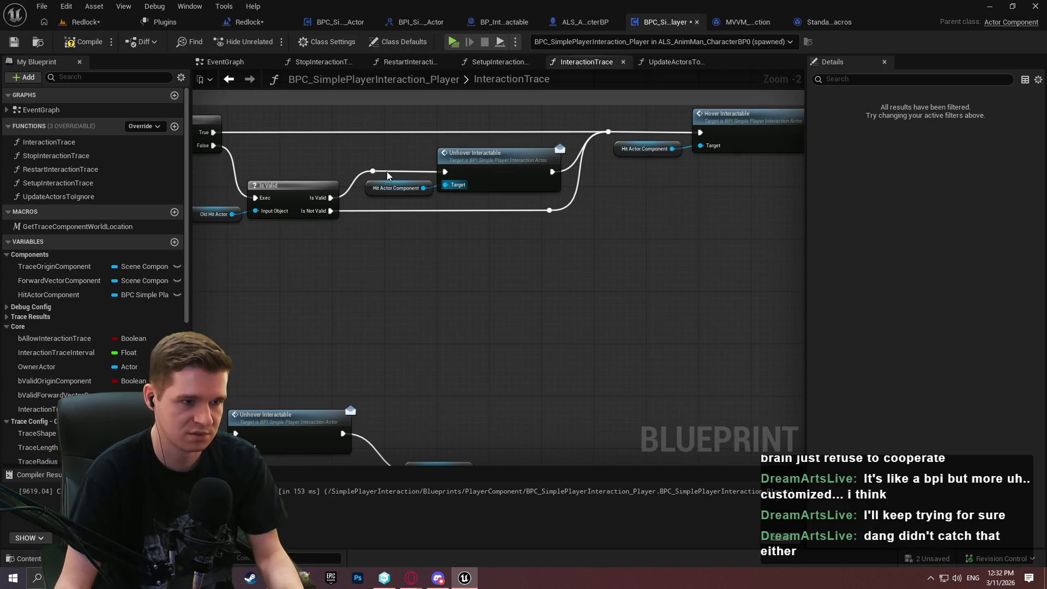
pyautogui.click(392, 189)
pyautogui.scroll(2, 450, 294)
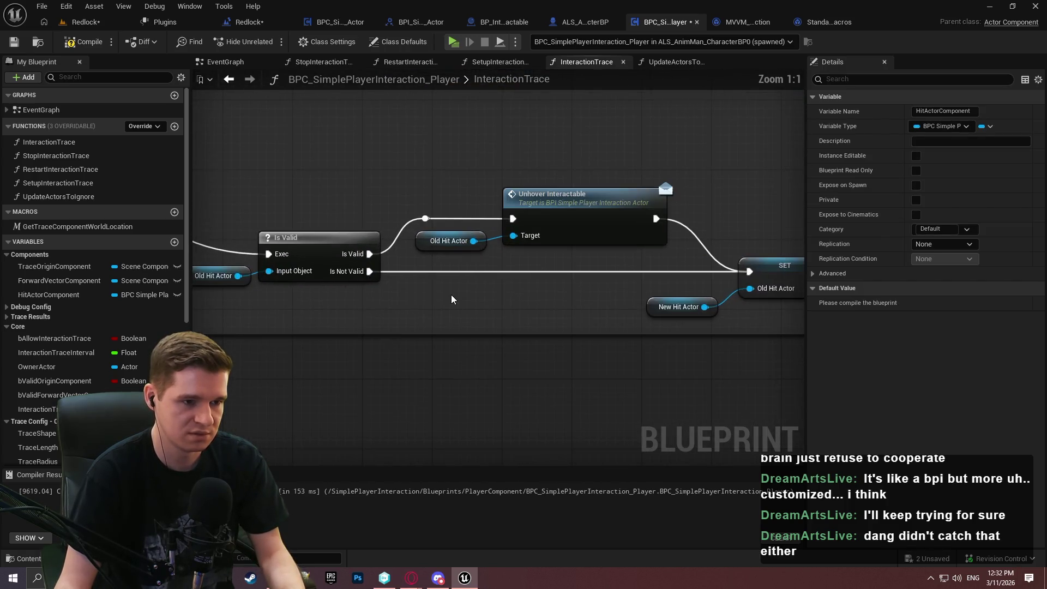
pyautogui.moveTo(451, 295)
pyautogui.mouseDown()
pyautogui.moveTo(504, 303)
pyautogui.moveTo(513, 235)
pyautogui.mouseUp()
pyautogui.click(449, 241)
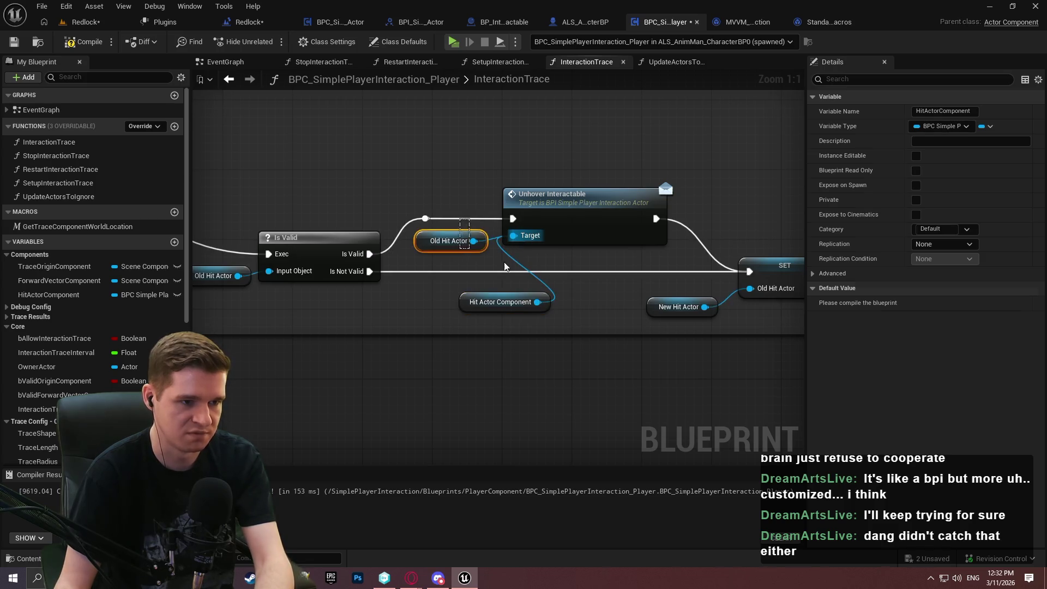
pyautogui.press('Delete')
pyautogui.moveTo(544, 303); pyautogui.dragTo(490, 243)
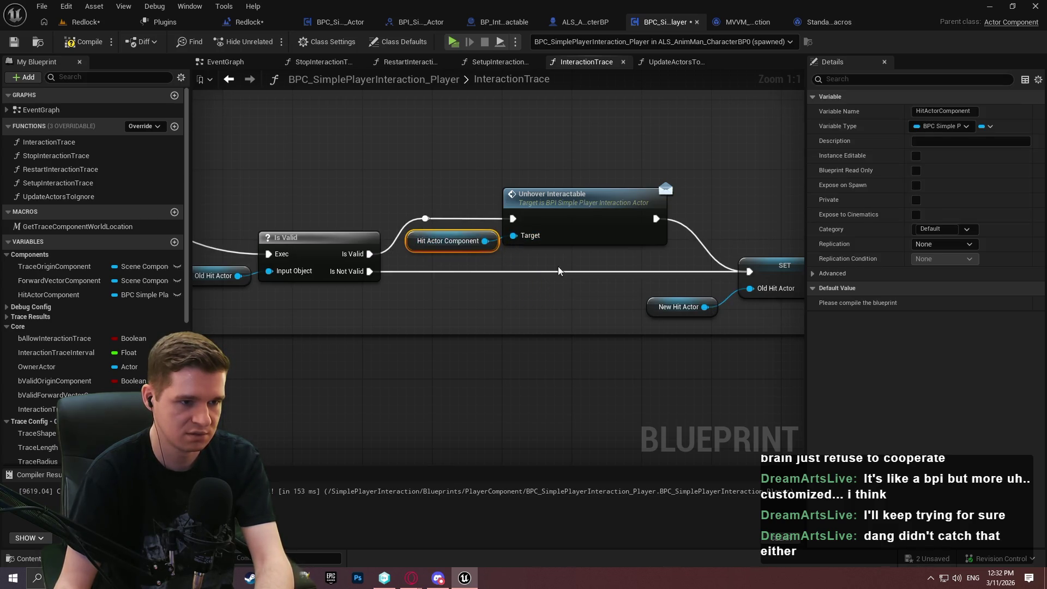
pyautogui.moveTo(588, 231); pyautogui.dragTo(598, 231)
# Compile and save the player interaction component, then launch a game preview.
pyautogui.click(608, 278)
pyautogui.click(83, 42)
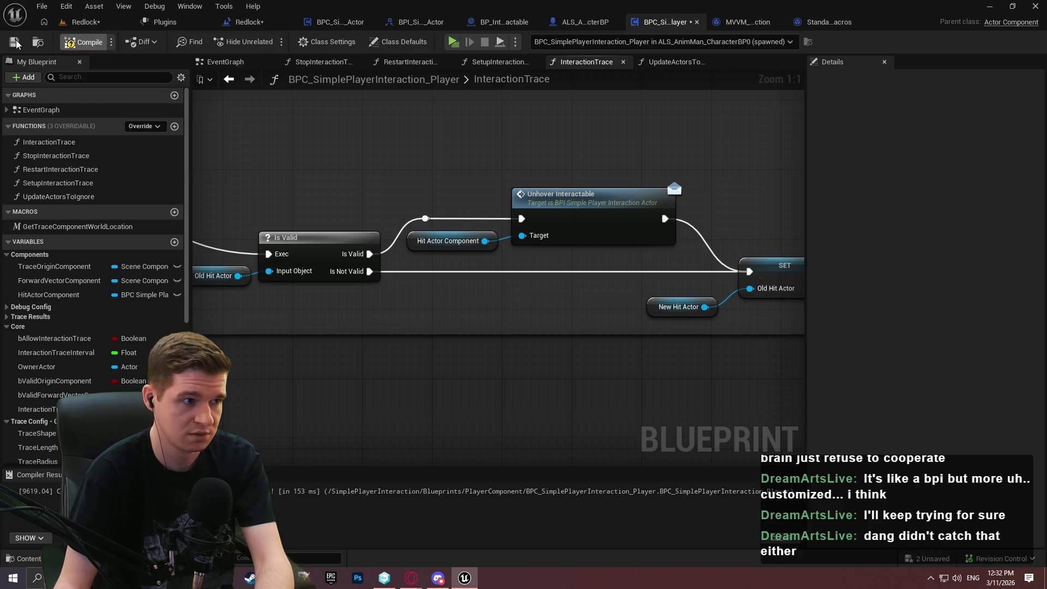
pyautogui.click(14, 42)
pyautogui.scroll(-4, 576, 154)
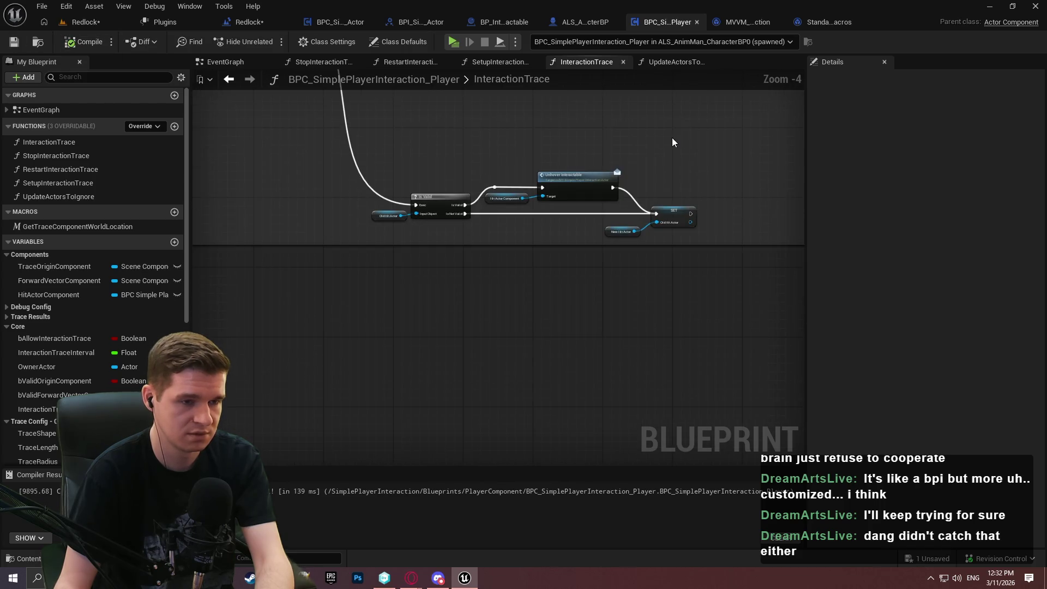
pyautogui.moveTo(682, 135); pyautogui.dragTo(614, 195)
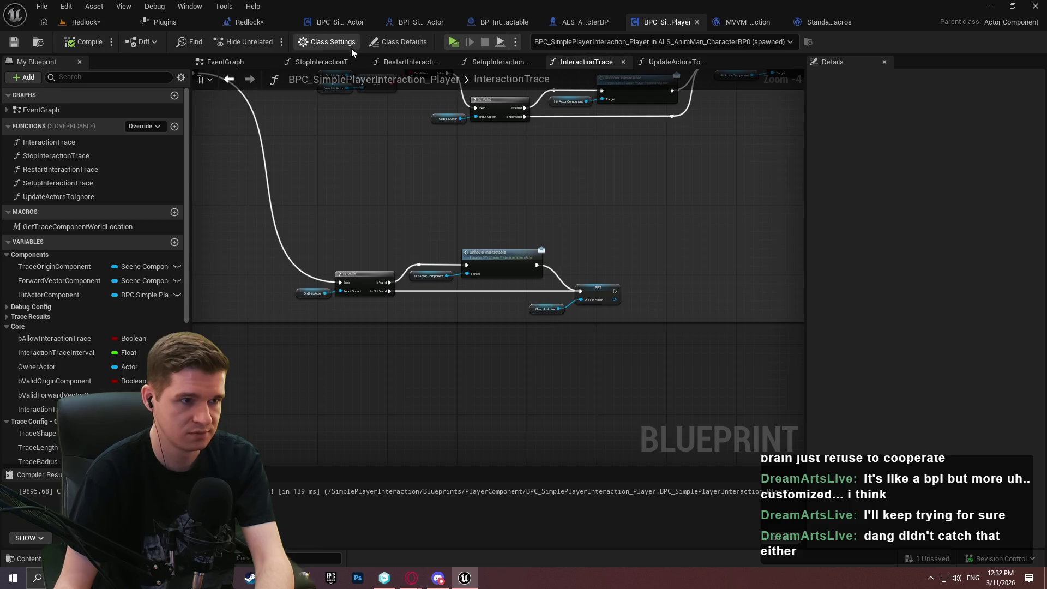
pyautogui.click(459, 42)
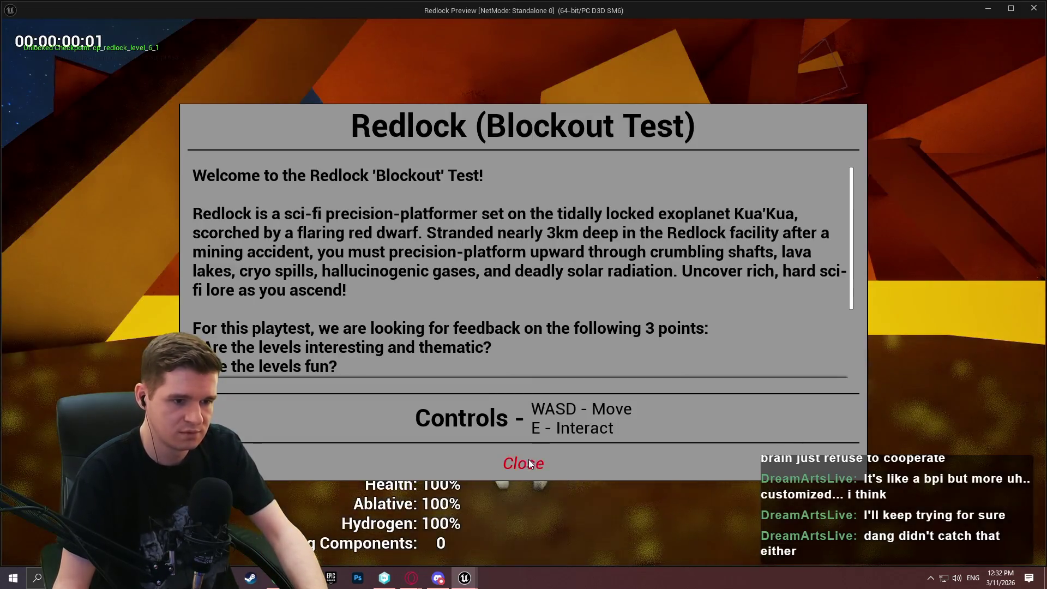
# Close the Redlock intro, walk forward with W, then return to the editor's BP_Interactable graph.
pyautogui.click(529, 460)
pyautogui.press('w')
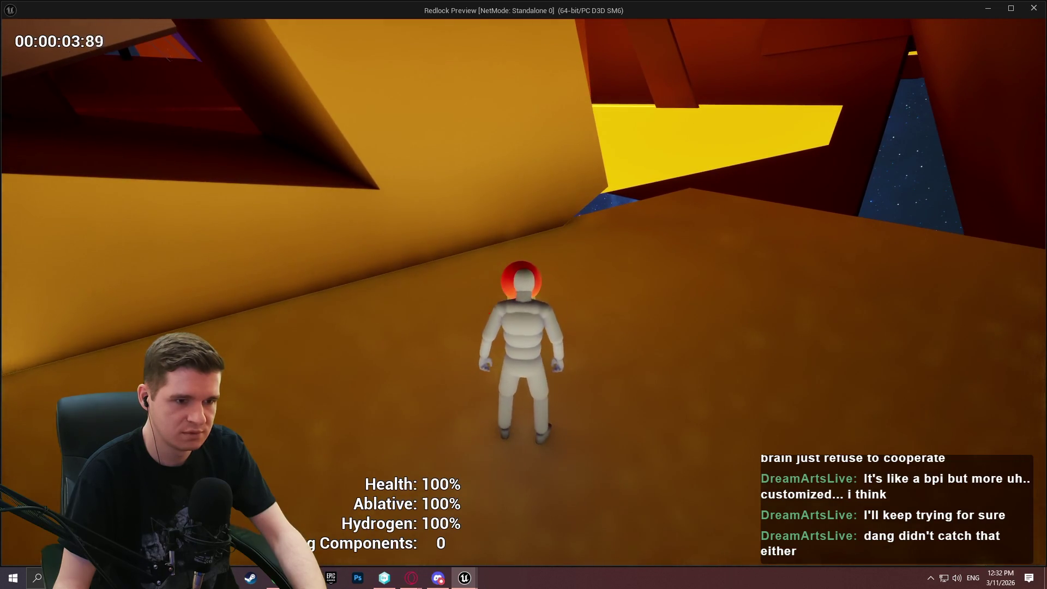
pyautogui.press('super')
pyautogui.click(469, 6)
pyautogui.hotkey('alt', 'Tab')
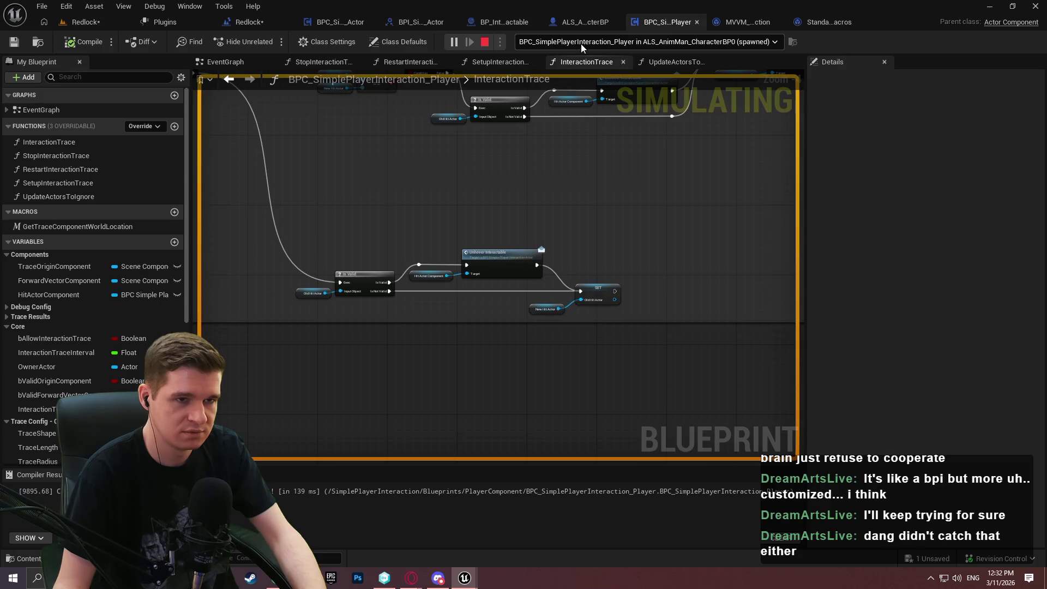
pyautogui.moveTo(594, 182); pyautogui.dragTo(575, 290)
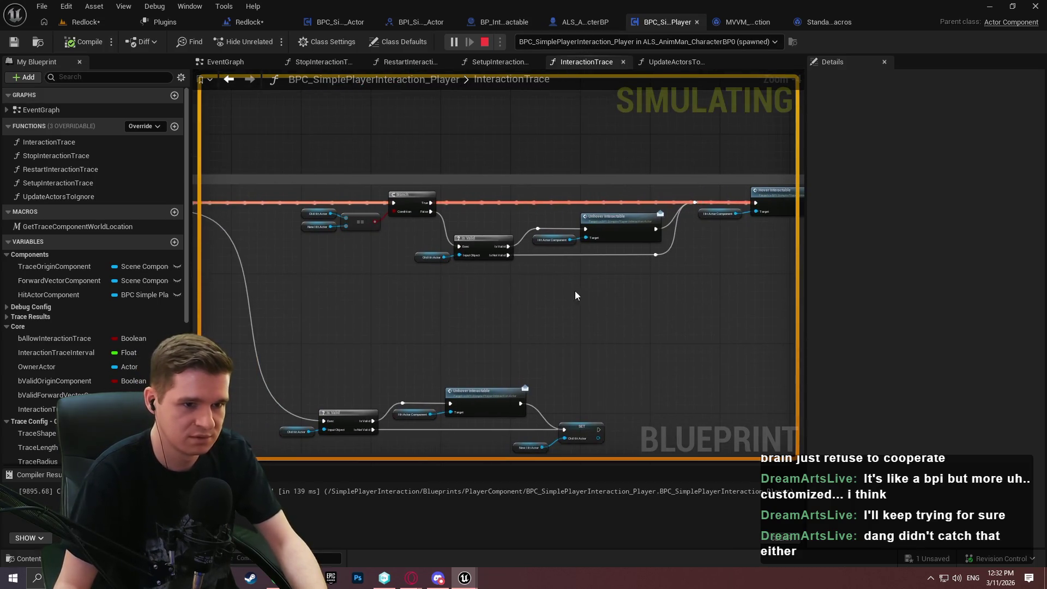
pyautogui.scroll(2, 670, 271)
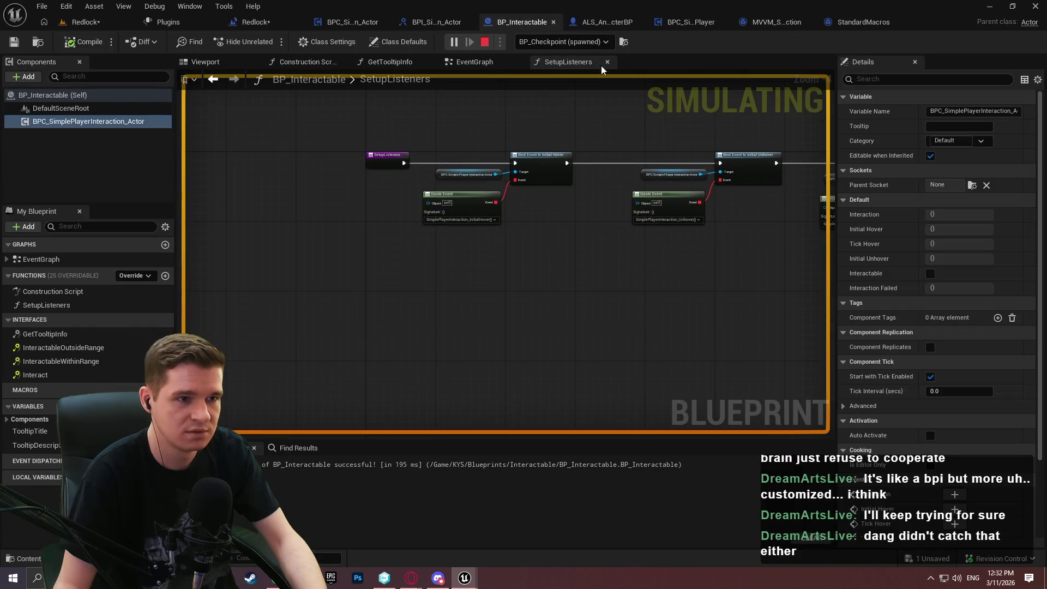
# View BP_Interactable's EventGraph, then list debug instances on the BPC_SimplePlayerInteraction_Actor tab.
pyautogui.click(494, 63)
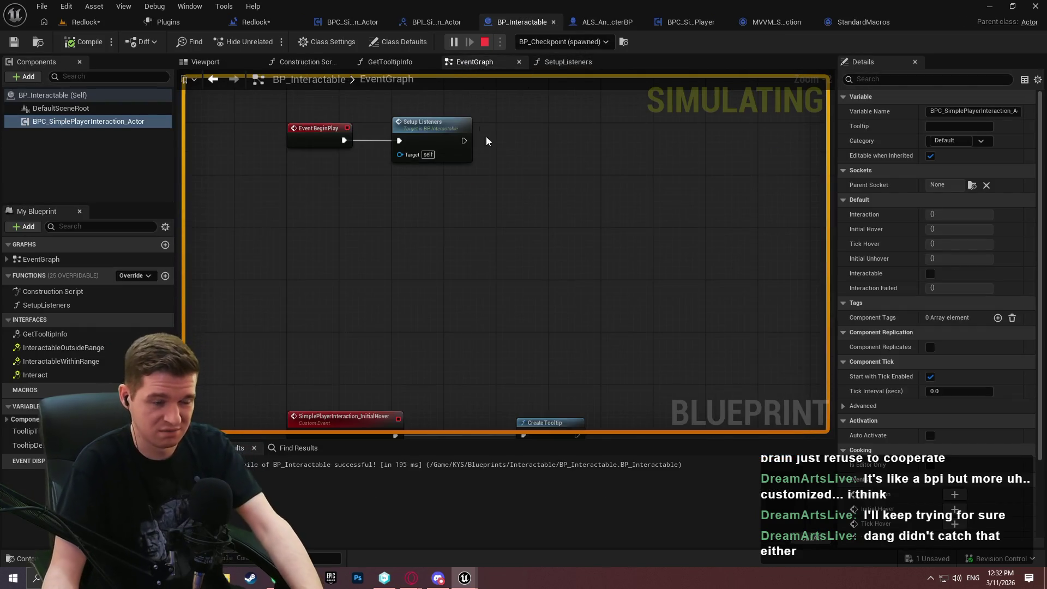
pyautogui.scroll(-3, 575, 206)
pyautogui.scroll(5, 533, 128)
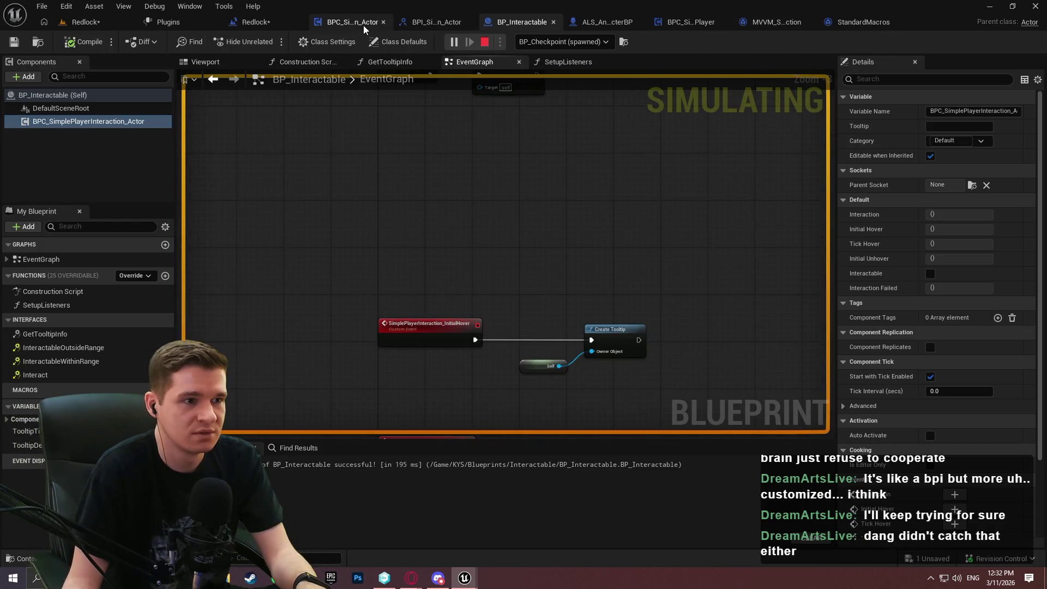
pyautogui.click(349, 22)
pyautogui.click(581, 41)
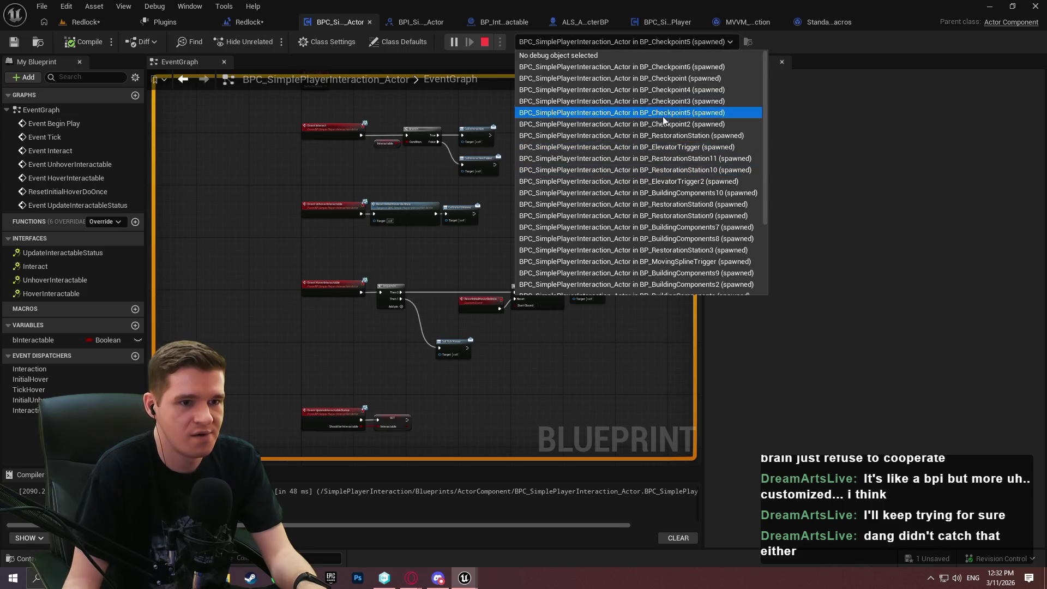
# Debug the component on BP_Checkpoint and watch the hover event run through Sequence and Do Once.
pyautogui.click(650, 79)
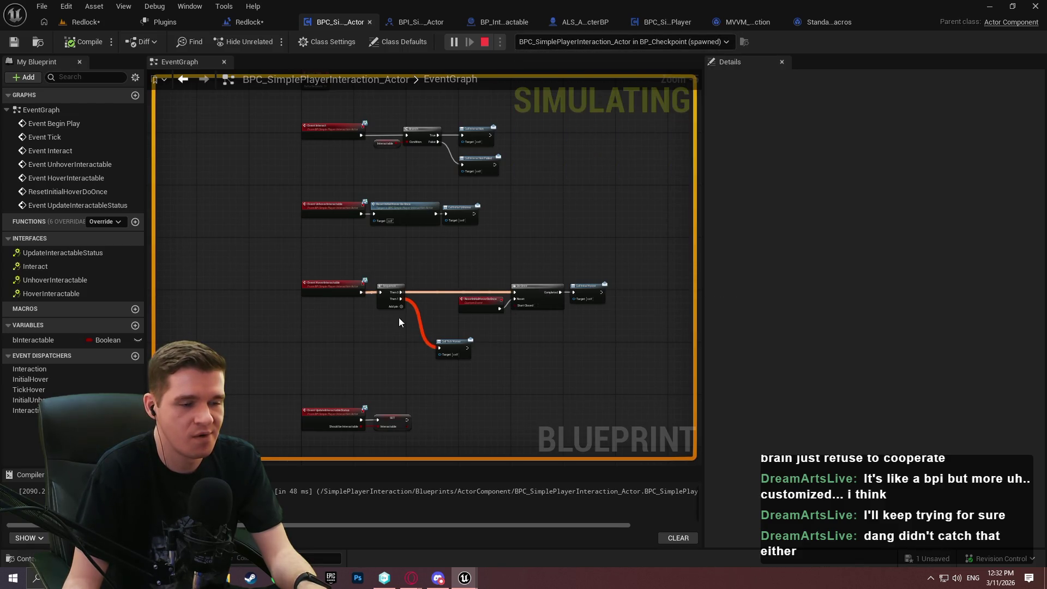
pyautogui.scroll(5, 398, 317)
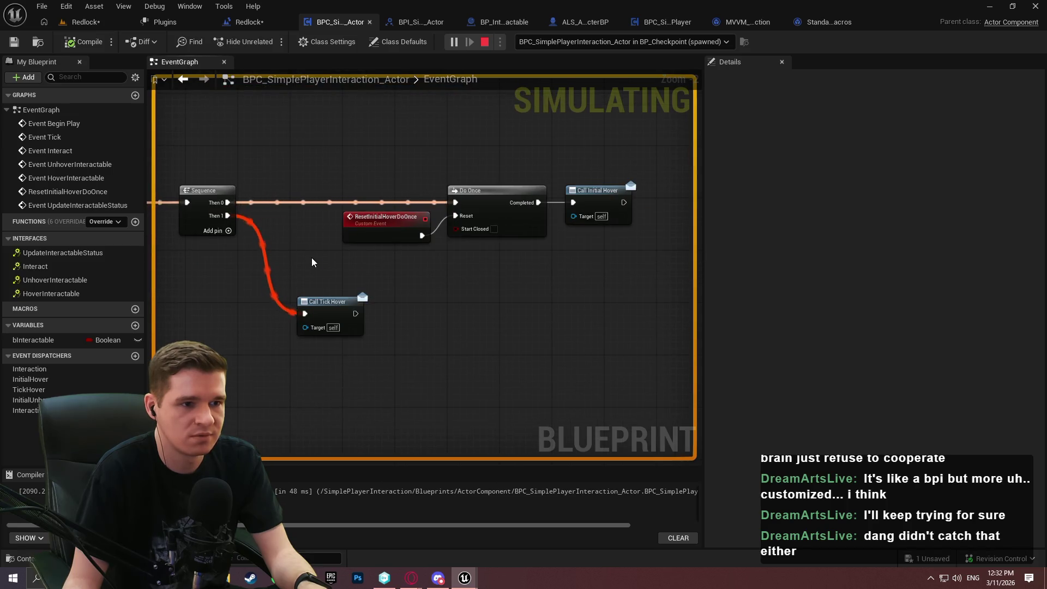
pyautogui.moveTo(312, 258); pyautogui.dragTo(394, 263)
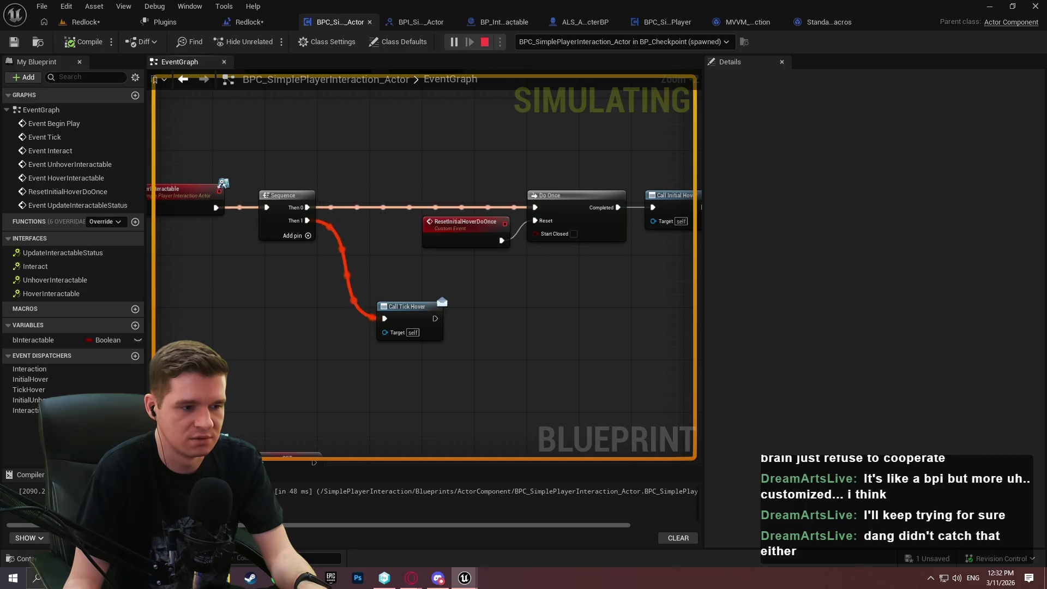
pyautogui.press('super')
pyautogui.click(518, 201)
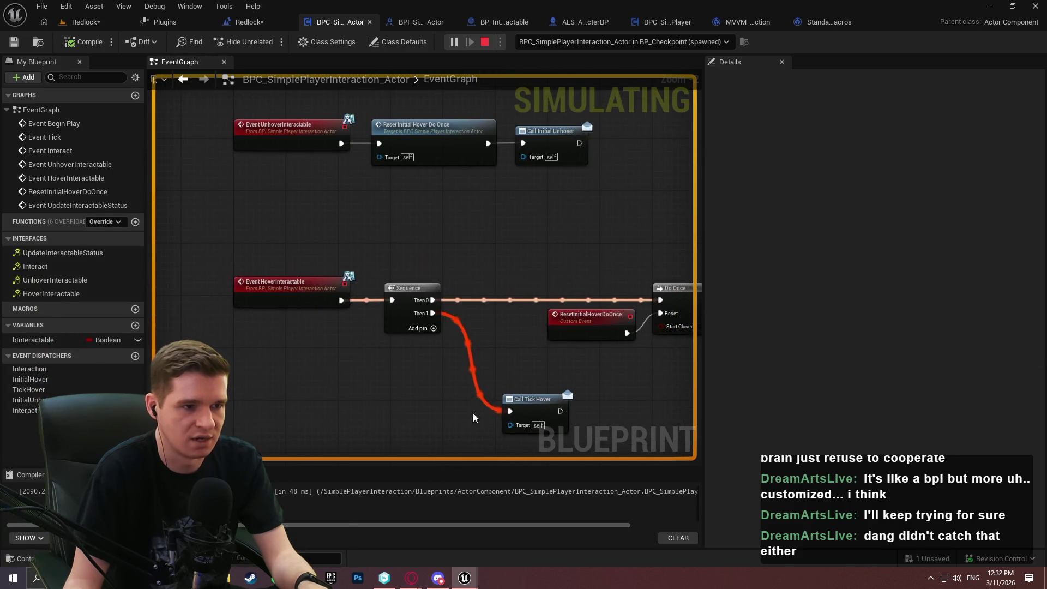
pyautogui.moveTo(477, 215); pyautogui.dragTo(477, 316)
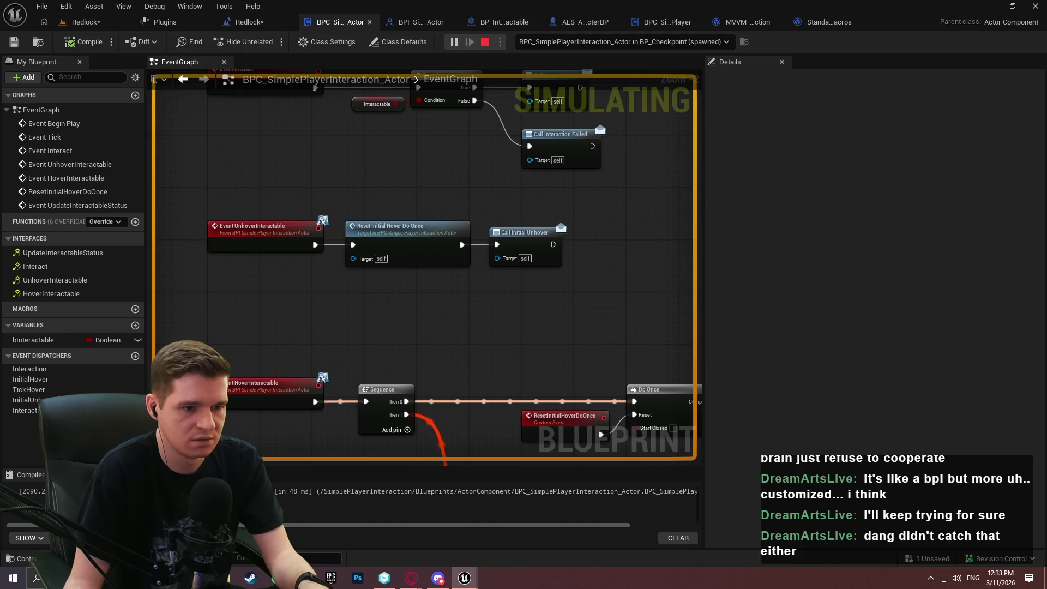
pyautogui.press('super')
pyautogui.press('super')
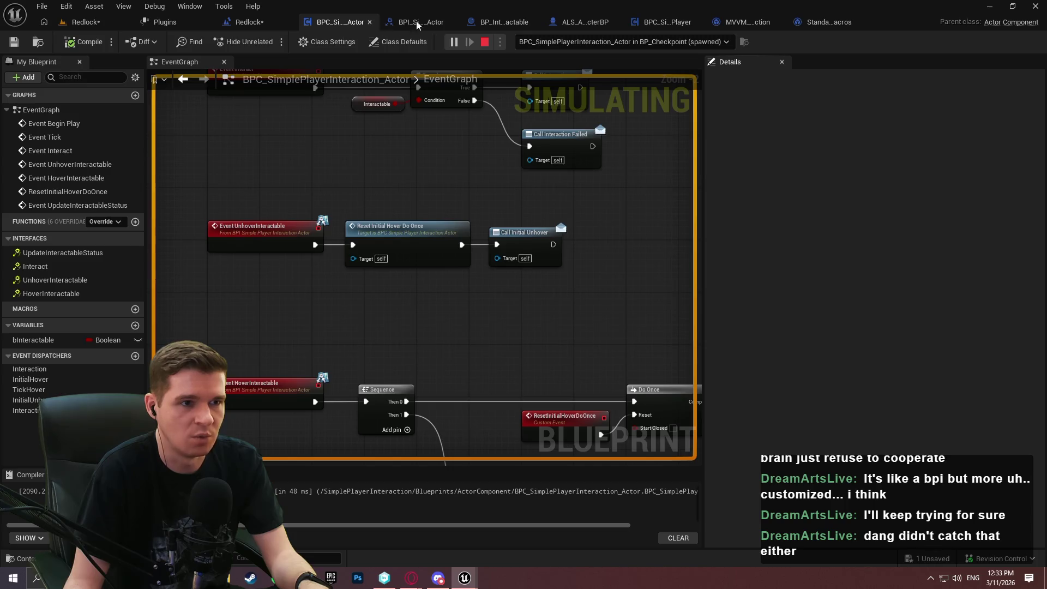
# Stop the simulation and return to the interaction actor component blueprint.
pyautogui.click(507, 22)
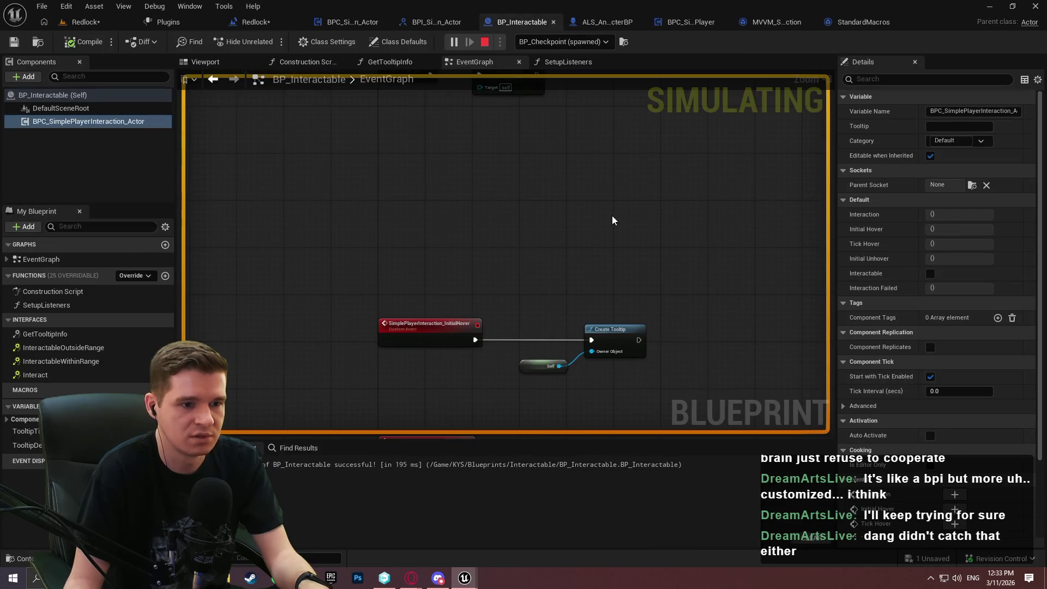
pyautogui.press('Escape')
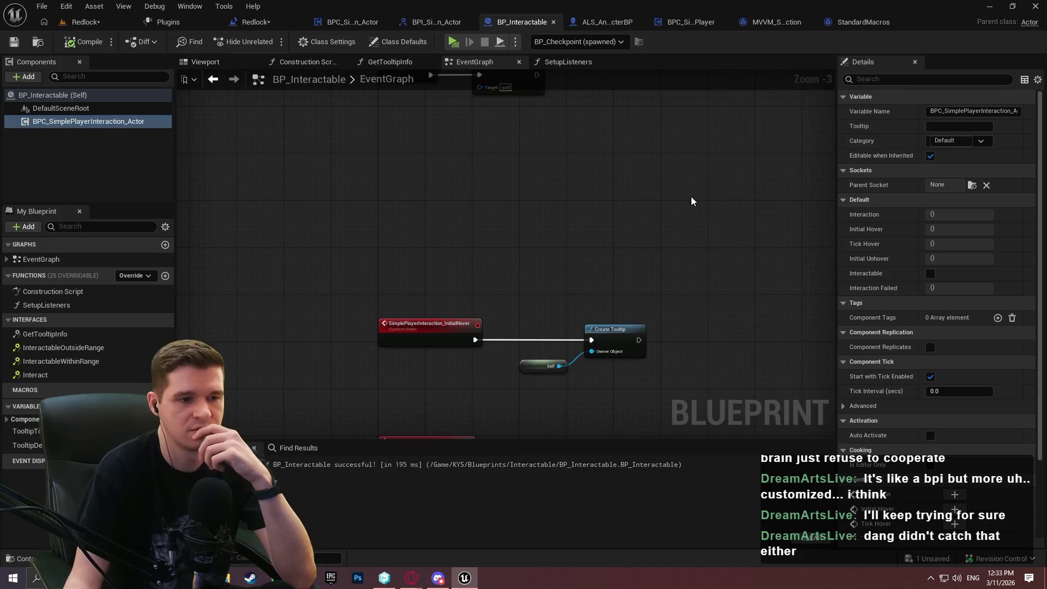
pyautogui.click(349, 22)
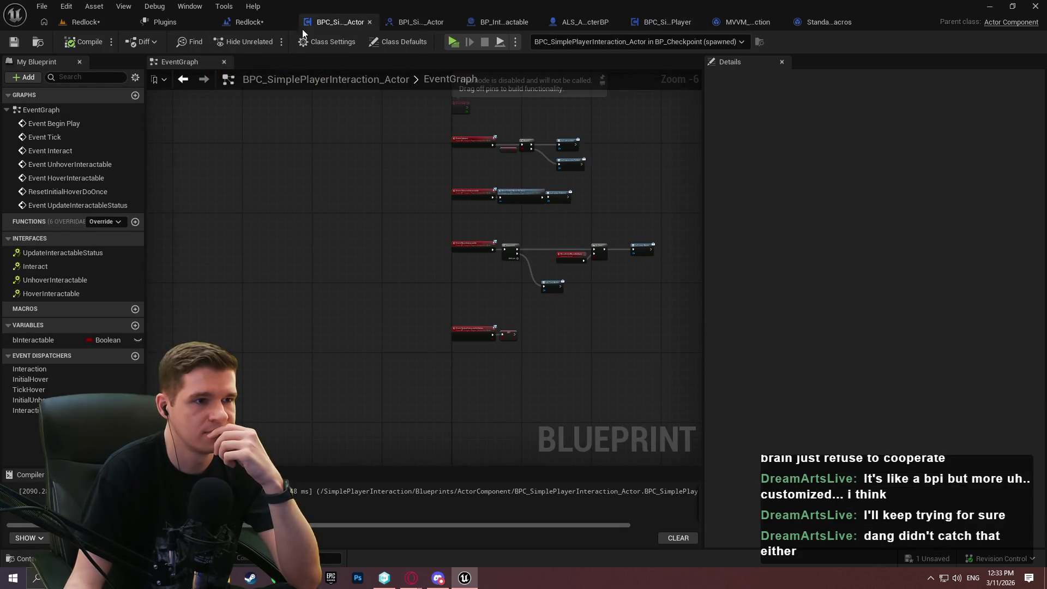
# In the player component's InteractionTrace, review the Is Valid, SET and Unhover Interactable chain.
pyautogui.click(661, 21)
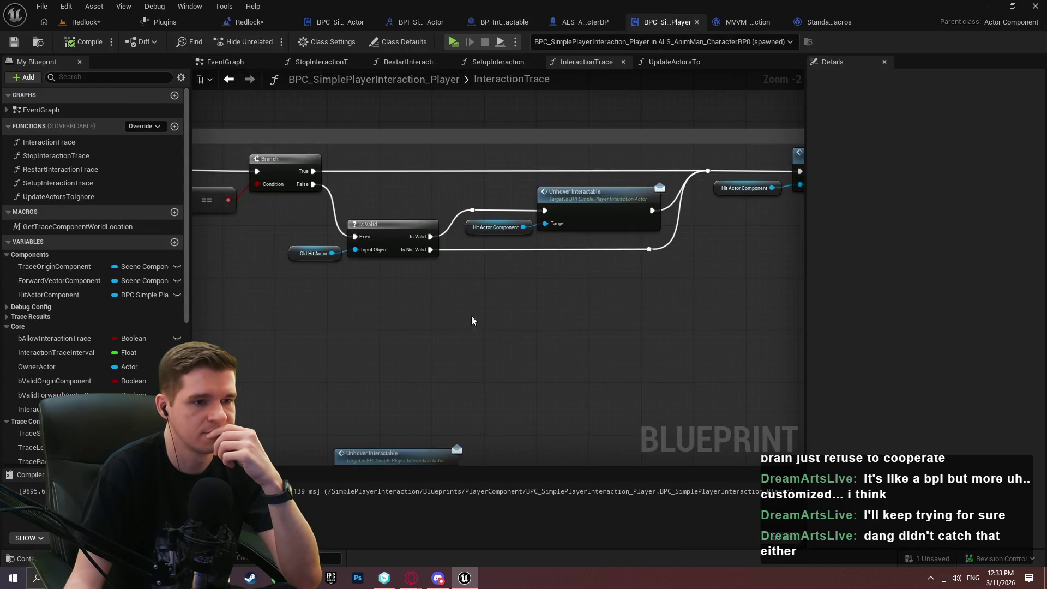
pyautogui.click(404, 201)
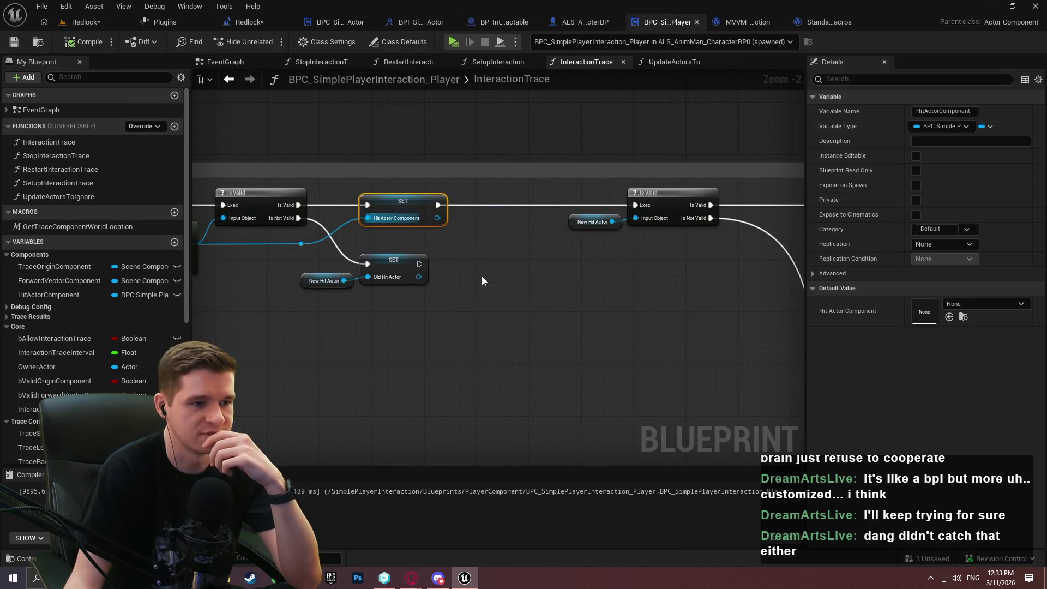
pyautogui.click(508, 279)
pyautogui.moveTo(509, 279)
pyautogui.mouseDown()
pyautogui.moveTo(327, 192)
pyautogui.moveTo(1046, 200)
pyautogui.moveTo(1023, 186)
pyautogui.moveTo(672, 195)
pyautogui.mouseUp()
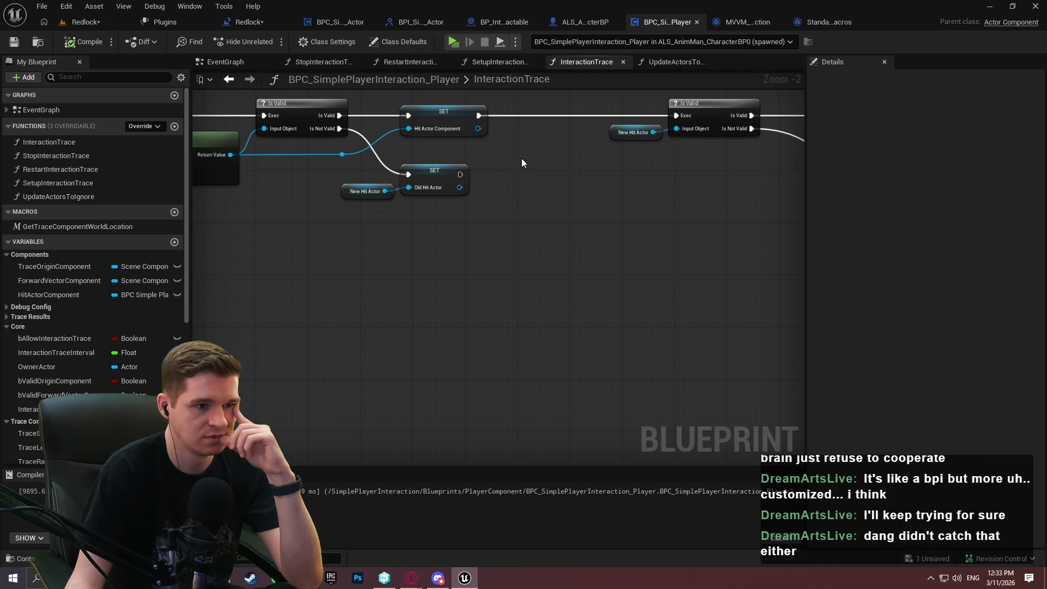
pyautogui.moveTo(576, 162); pyautogui.dragTo(0, 219)
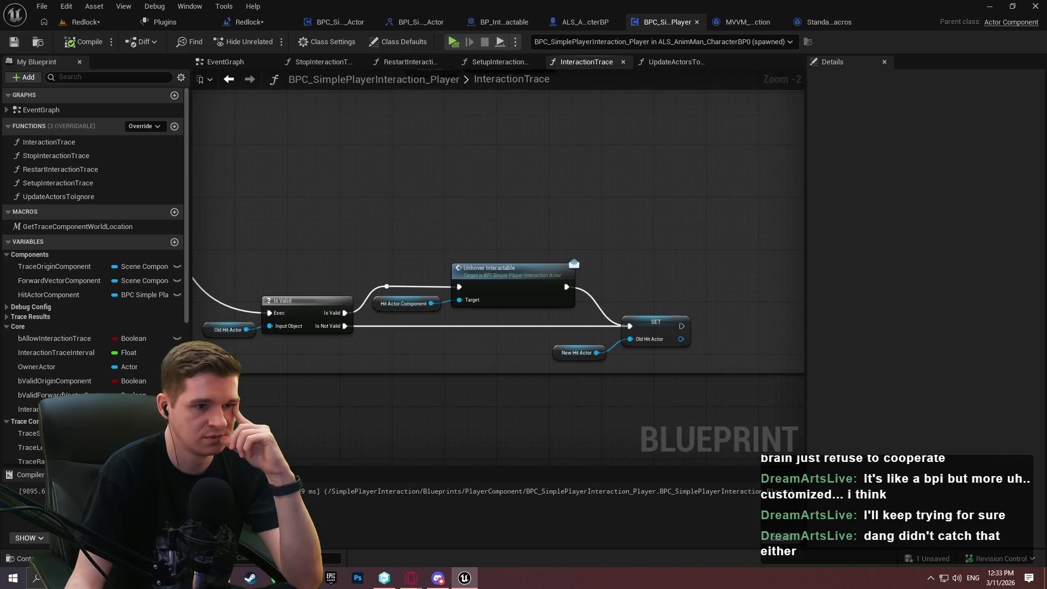
pyautogui.moveTo(409, 214); pyautogui.dragTo(552, 316)
pyautogui.click(476, 221)
# Pan across the Branch, SET Old Hit Actor, Hover Interactable and SET New Hit Actor Component nodes.
pyautogui.moveTo(304, 200)
pyautogui.mouseDown()
pyautogui.moveTo(375, 307)
pyautogui.moveTo(316, 166)
pyautogui.moveTo(703, 252)
pyautogui.moveTo(649, 93)
pyautogui.mouseUp()
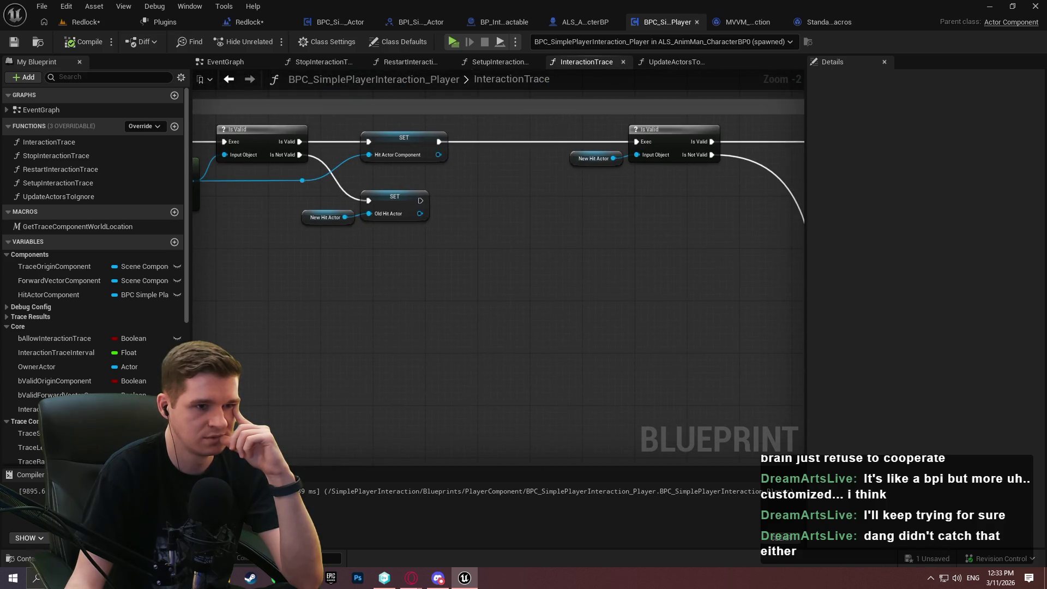
pyautogui.moveTo(649, 93)
pyautogui.mouseDown()
pyautogui.moveTo(547, 306)
pyautogui.moveTo(381, 110)
pyautogui.moveTo(306, 92)
pyautogui.moveTo(277, 159)
pyautogui.moveTo(305, 136)
pyautogui.moveTo(246, 234)
pyautogui.moveTo(229, 218)
pyautogui.moveTo(273, 164)
pyautogui.mouseUp()
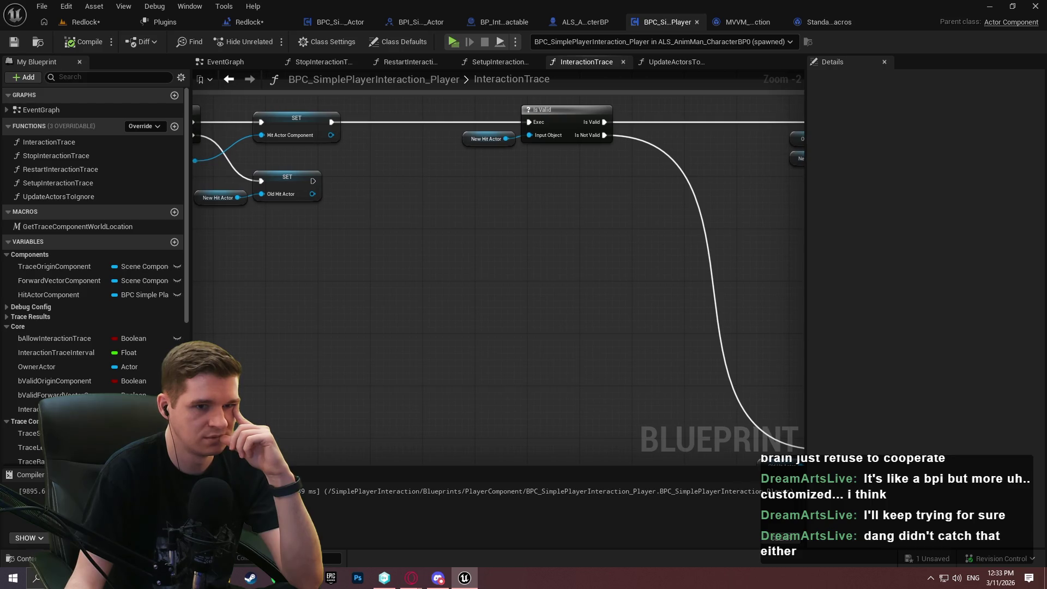
pyautogui.moveTo(610, 223); pyautogui.dragTo(280, 231)
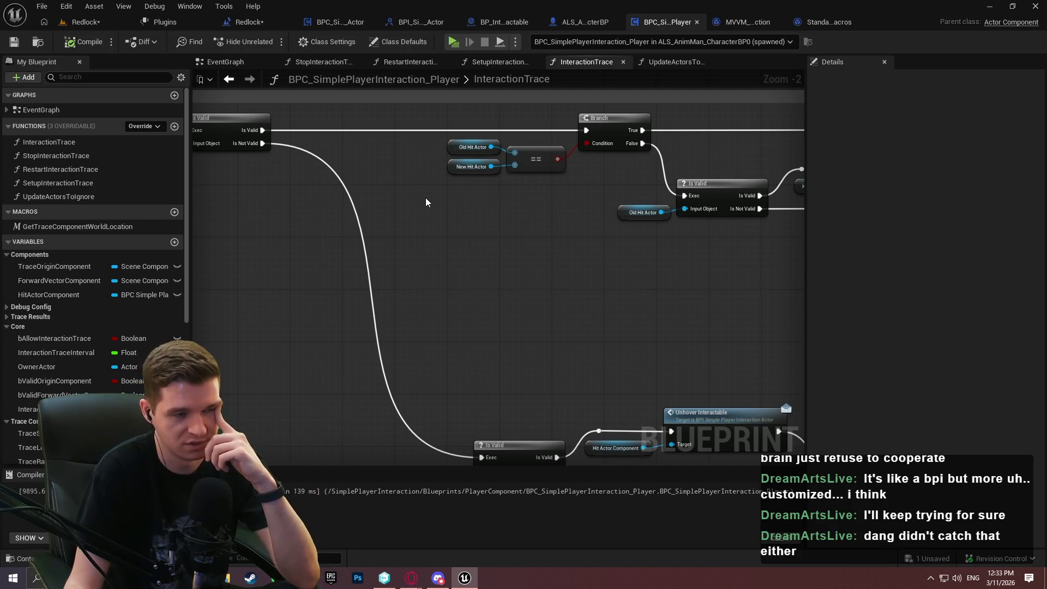
pyautogui.moveTo(427, 202); pyautogui.dragTo(67, 196)
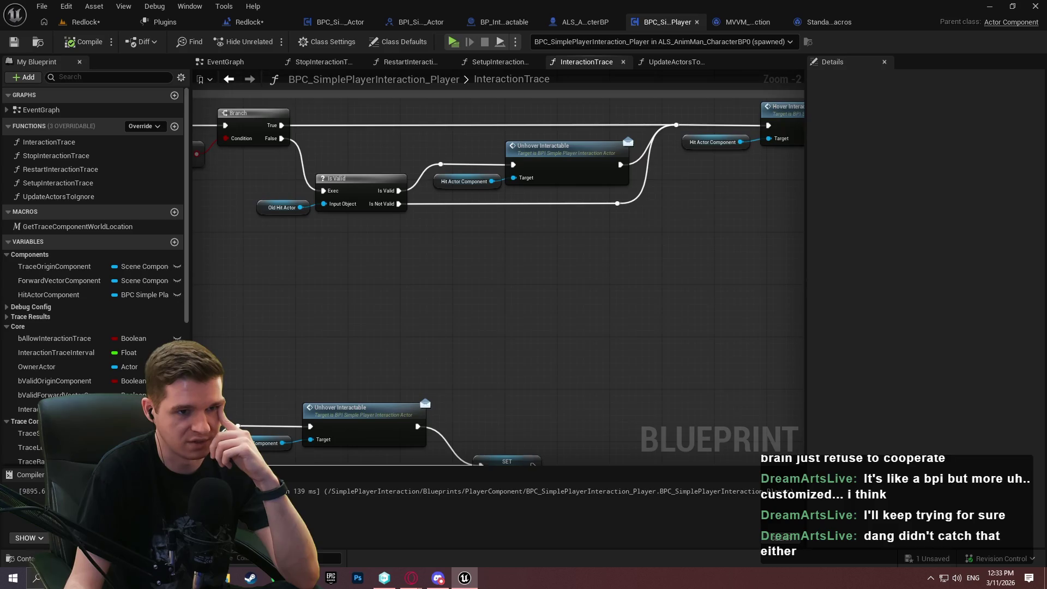
pyautogui.moveTo(637, 254)
pyautogui.mouseDown()
pyautogui.moveTo(225, 287)
pyautogui.moveTo(240, 309)
pyautogui.moveTo(259, 311)
pyautogui.moveTo(270, 295)
pyautogui.moveTo(800, 309)
pyautogui.mouseUp()
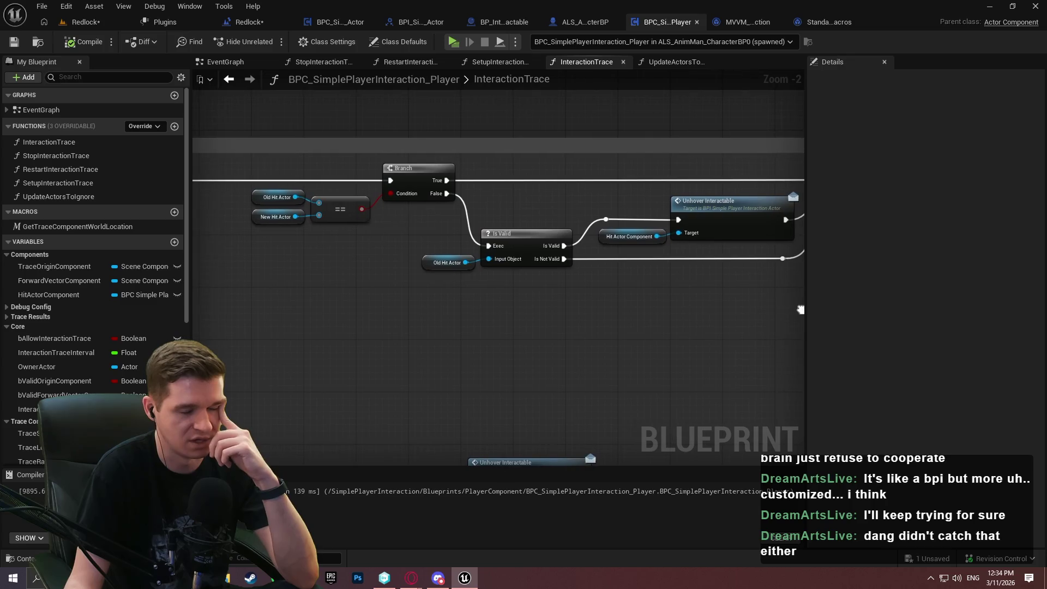
pyautogui.moveTo(525, 295); pyautogui.dragTo(720, 297)
# Duplicate the NewHitActorComponent variable and name the copy OldHitComponent.
pyautogui.hotkey('ctrl', 'w')
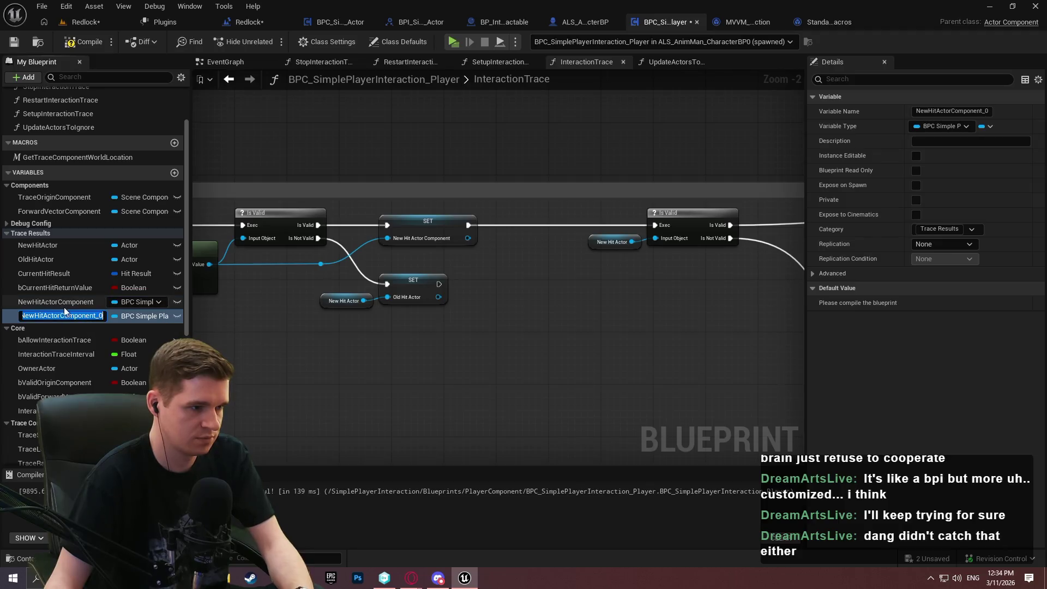
pyautogui.write('OldHit')
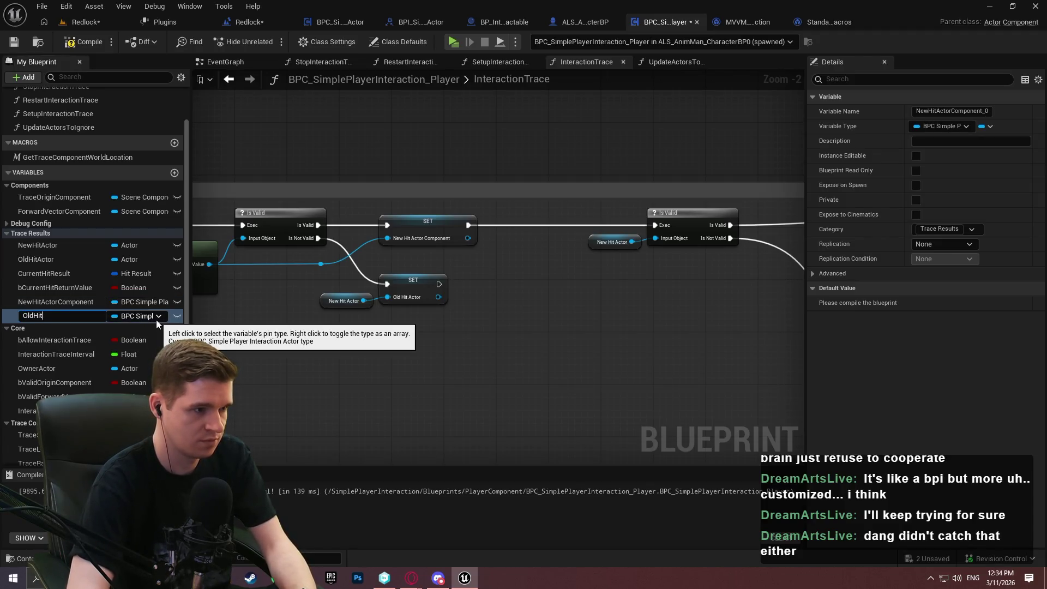
pyautogui.write('Component')
pyautogui.press('Return')
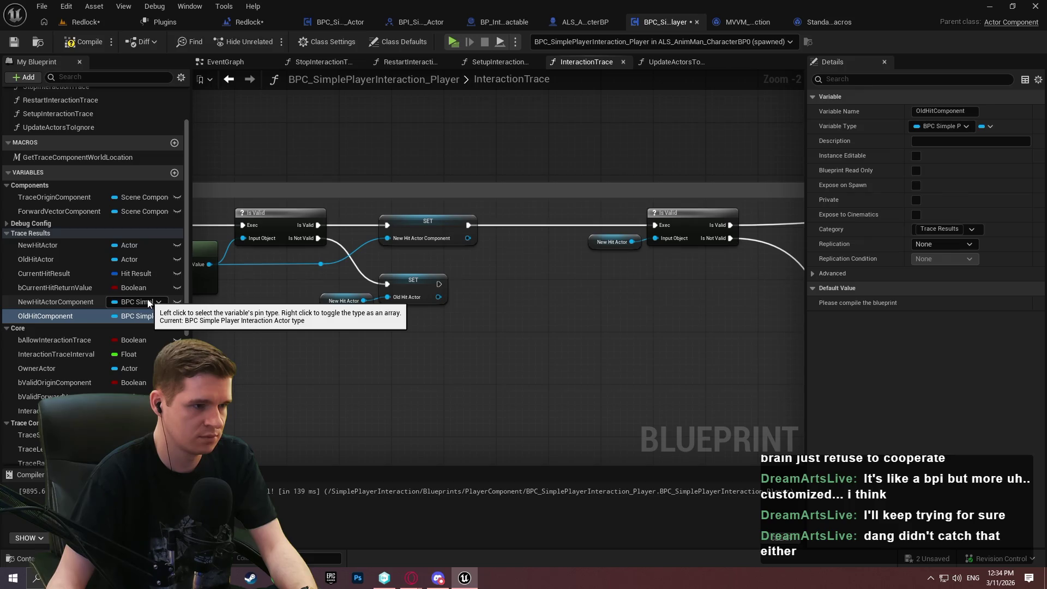
# Replace SET Old Hit Actor with a SET OldHitComponent fed by New Hit Actor Component on Is Not Valid.
pyautogui.moveTo(500, 330); pyautogui.dragTo(737, 328)
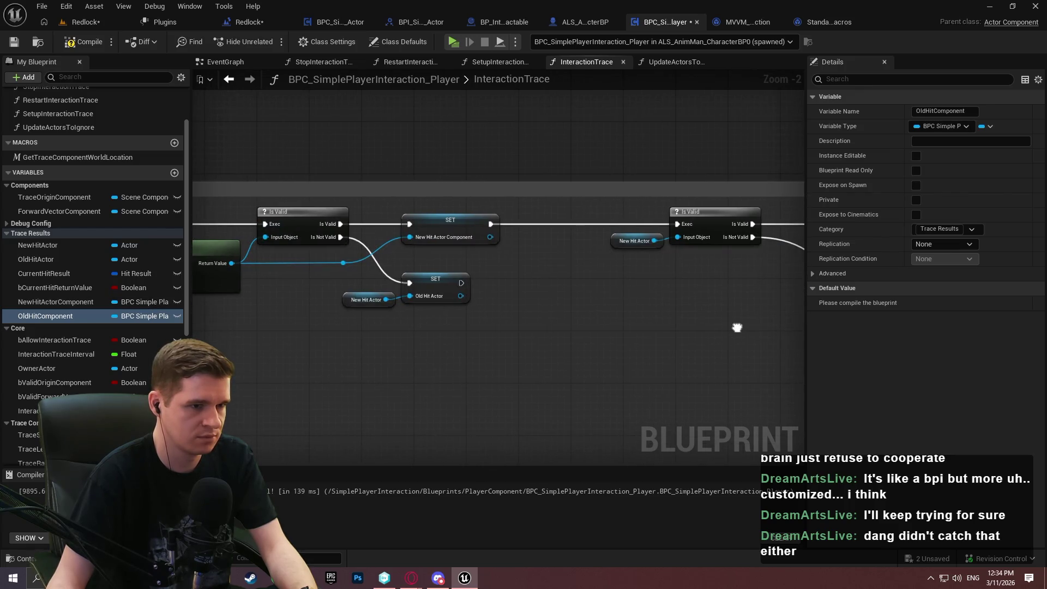
pyautogui.scroll(2, 542, 303)
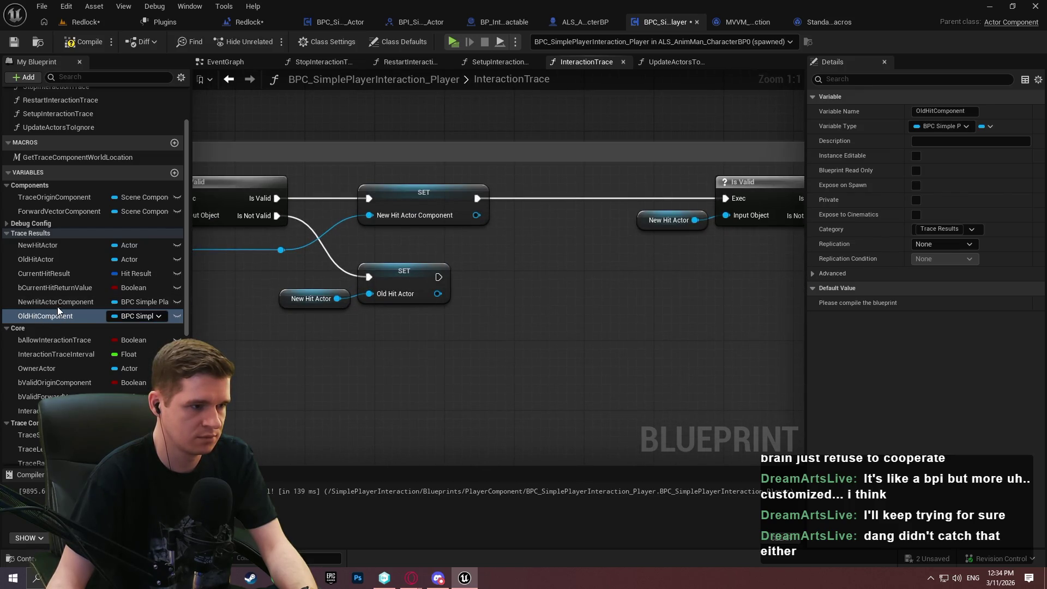
pyautogui.moveTo(532, 354); pyautogui.dragTo(573, 323)
pyautogui.moveTo(42, 309)
pyautogui.mouseDown()
pyautogui.moveTo(467, 337)
pyautogui.moveTo(388, 315)
pyautogui.mouseUp()
pyautogui.moveTo(33, 301)
pyautogui.mouseDown()
pyautogui.moveTo(408, 342)
pyautogui.moveTo(394, 342)
pyautogui.moveTo(303, 195)
pyautogui.moveTo(318, 185)
pyautogui.mouseUp()
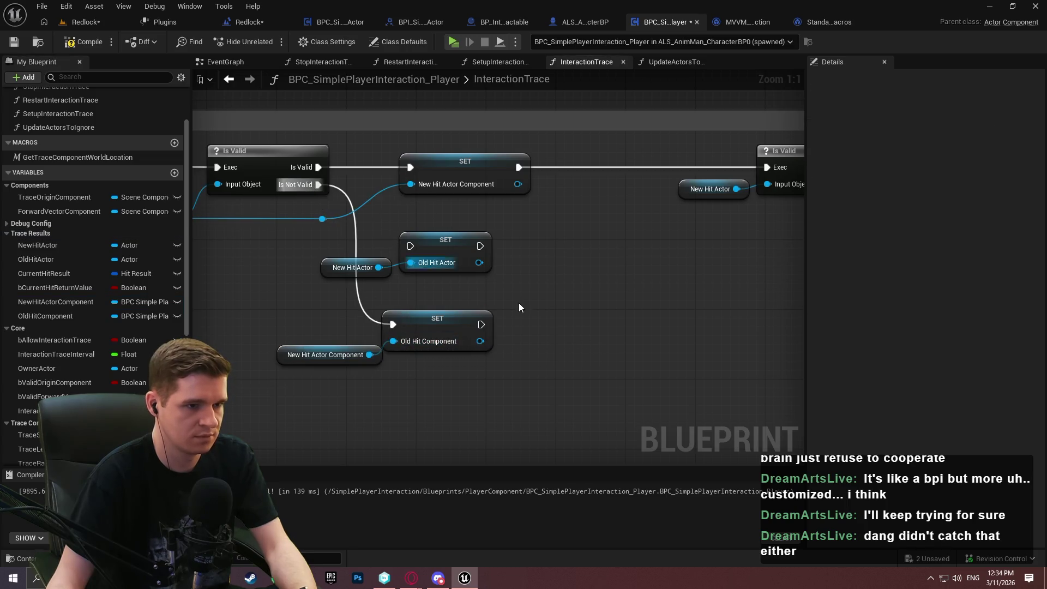
pyautogui.moveTo(405, 273); pyautogui.dragTo(327, 256)
pyautogui.press('Delete')
pyautogui.moveTo(415, 317); pyautogui.dragTo(433, 273)
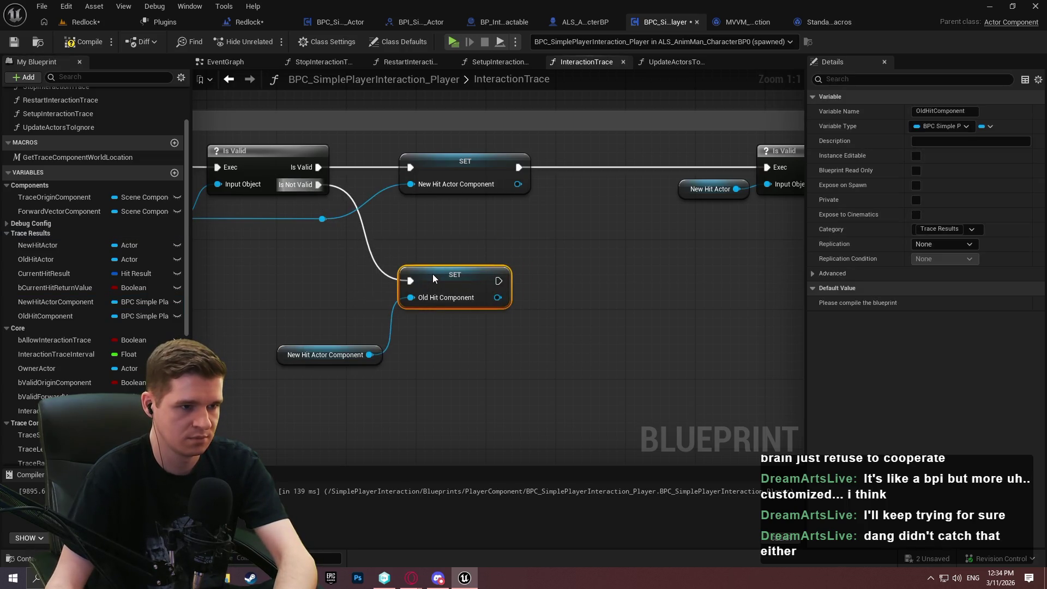
pyautogui.moveTo(382, 347); pyautogui.dragTo(384, 303)
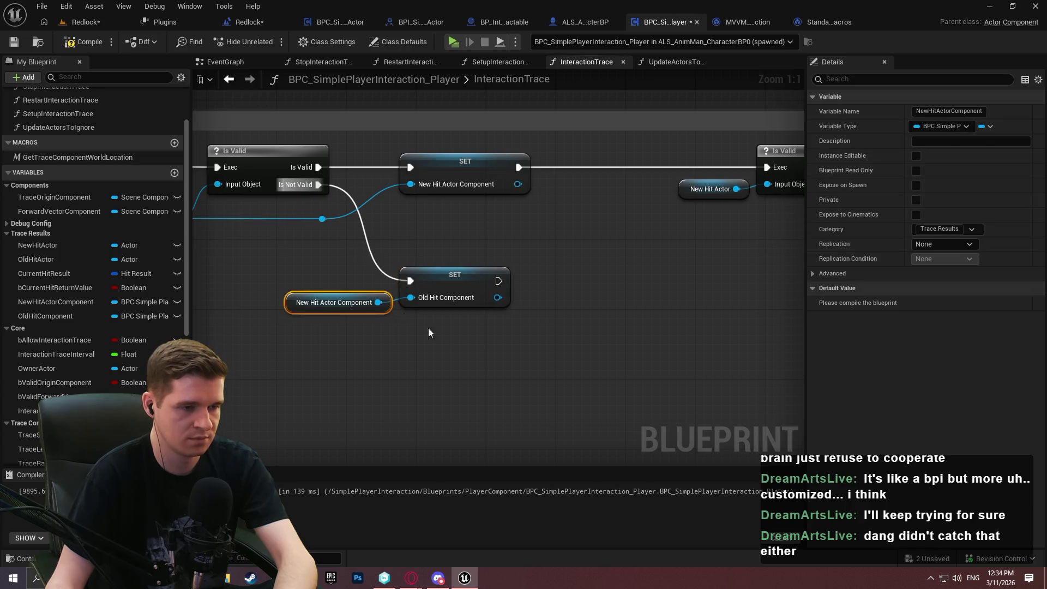
pyautogui.click(406, 319)
# Make the second Is Valid check New Hit Actor Component instead of New Hit Actor.
pyautogui.moveTo(386, 351); pyautogui.dragTo(85, 337)
pyautogui.moveTo(54, 301)
pyautogui.mouseDown()
pyautogui.moveTo(382, 248)
pyautogui.moveTo(362, 256)
pyautogui.mouseUp()
pyautogui.click(305, 259)
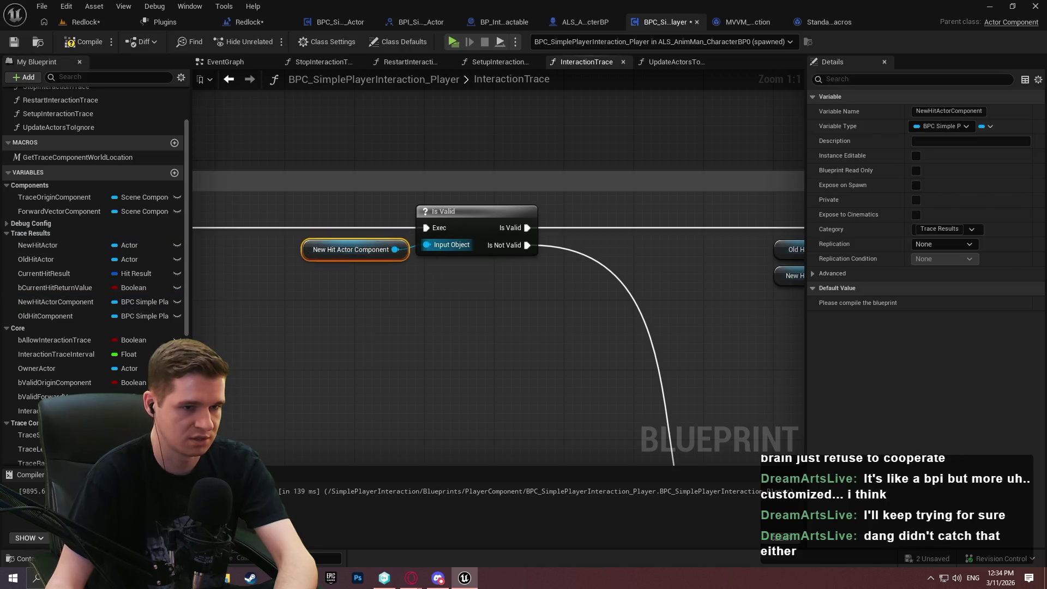
# Add Old Hit Component and New Hit Actor Component getters by the Branch and copy the == node.
pyautogui.moveTo(797, 333); pyautogui.dragTo(454, 325)
pyautogui.moveTo(60, 316); pyautogui.dragTo(358, 313)
pyautogui.click(359, 317)
pyautogui.moveTo(55, 301); pyautogui.dragTo(348, 333)
pyautogui.click(357, 343)
pyautogui.click(461, 256)
pyautogui.hotkey('ctrl', 'c')
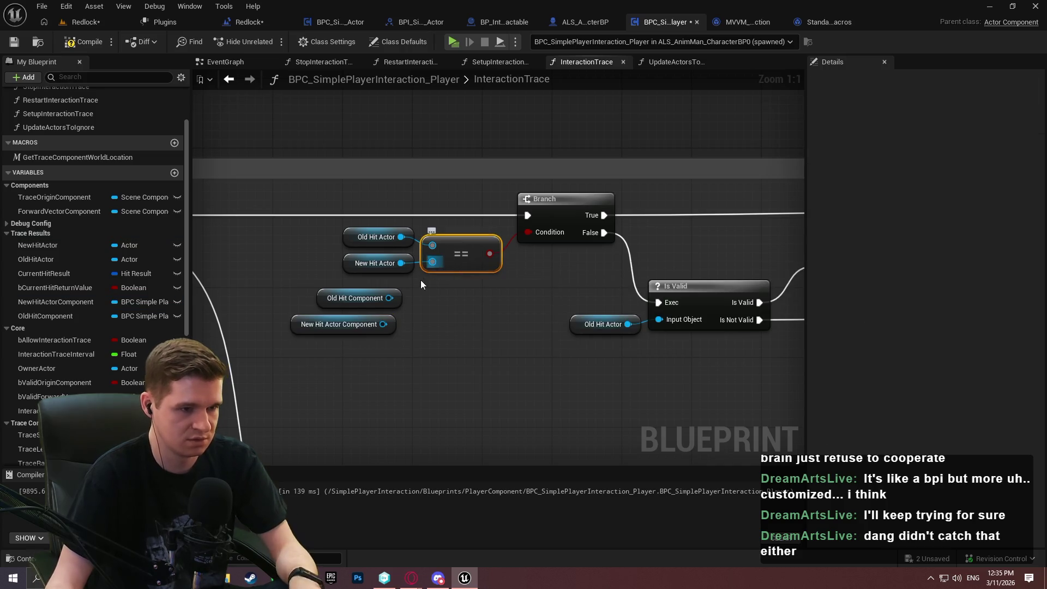
# Swap the Branch's == node for one comparing Old Hit Component and New Hit Actor Component.
pyautogui.hotkey('ctrl', 'v')
pyautogui.moveTo(424, 290)
pyautogui.mouseDown()
pyautogui.moveTo(387, 299)
pyautogui.moveTo(427, 309)
pyautogui.moveTo(526, 231)
pyautogui.moveTo(339, 276)
pyautogui.mouseUp()
pyautogui.press('Delete')
pyautogui.moveTo(491, 290); pyautogui.dragTo(323, 349)
pyautogui.moveTo(446, 319)
pyautogui.mouseDown()
pyautogui.moveTo(463, 257)
pyautogui.moveTo(472, 259)
pyautogui.moveTo(233, 243)
pyautogui.mouseUp()
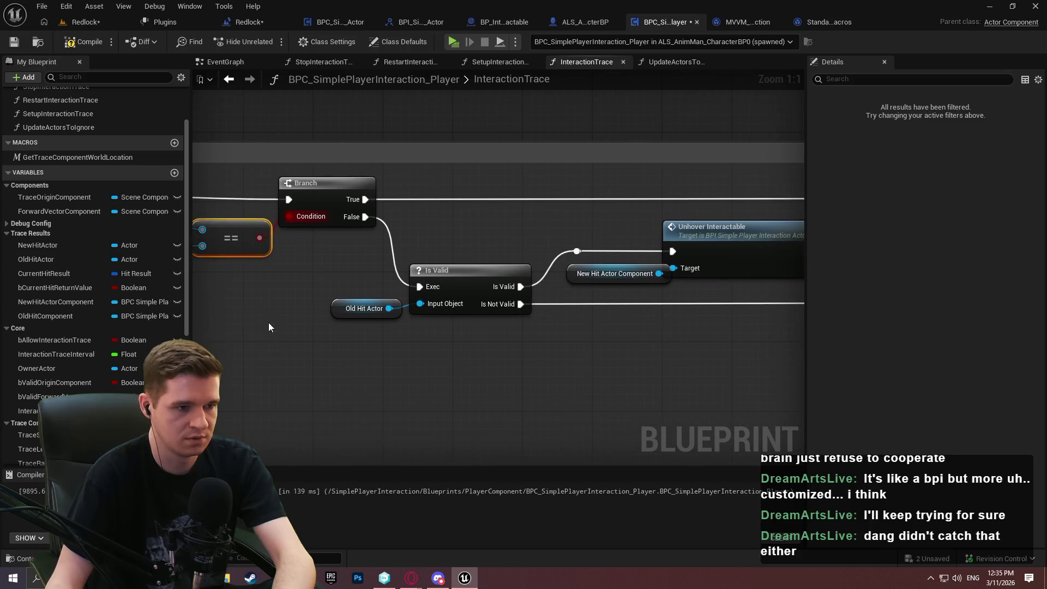
pyautogui.click(268, 323)
pyautogui.moveTo(56, 321)
pyautogui.mouseDown()
pyautogui.moveTo(461, 304)
pyautogui.moveTo(316, 315)
pyautogui.mouseUp()
pyautogui.click(322, 303)
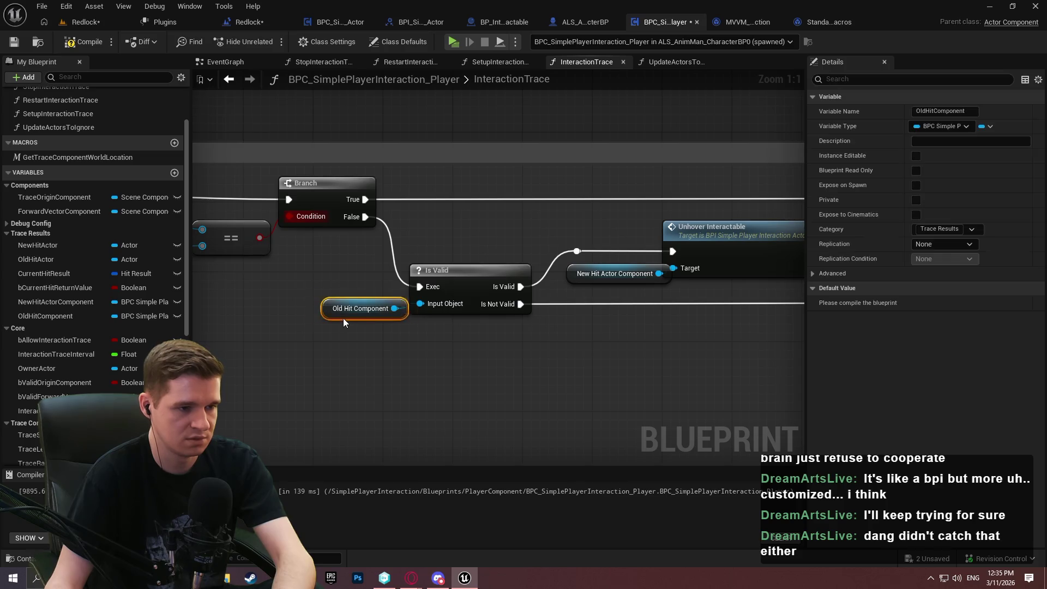
# Rearrange the Unhover Interactable, reroute and Hover Interactable nodes to make room.
pyautogui.moveTo(671, 300); pyautogui.dragTo(424, 290)
pyautogui.moveTo(468, 243); pyautogui.dragTo(485, 244)
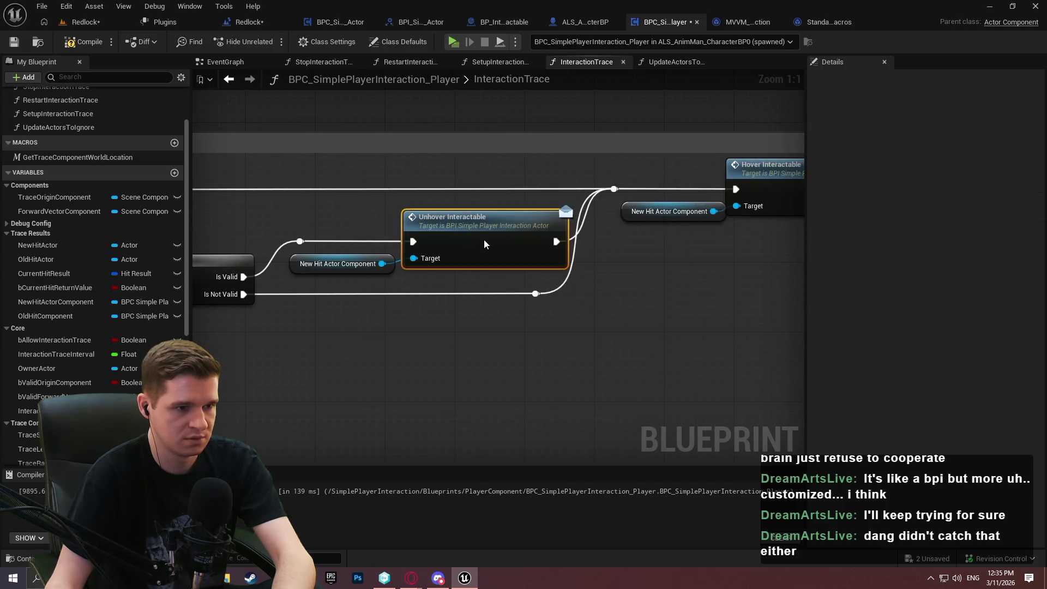
pyautogui.moveTo(544, 293); pyautogui.dragTo(561, 300)
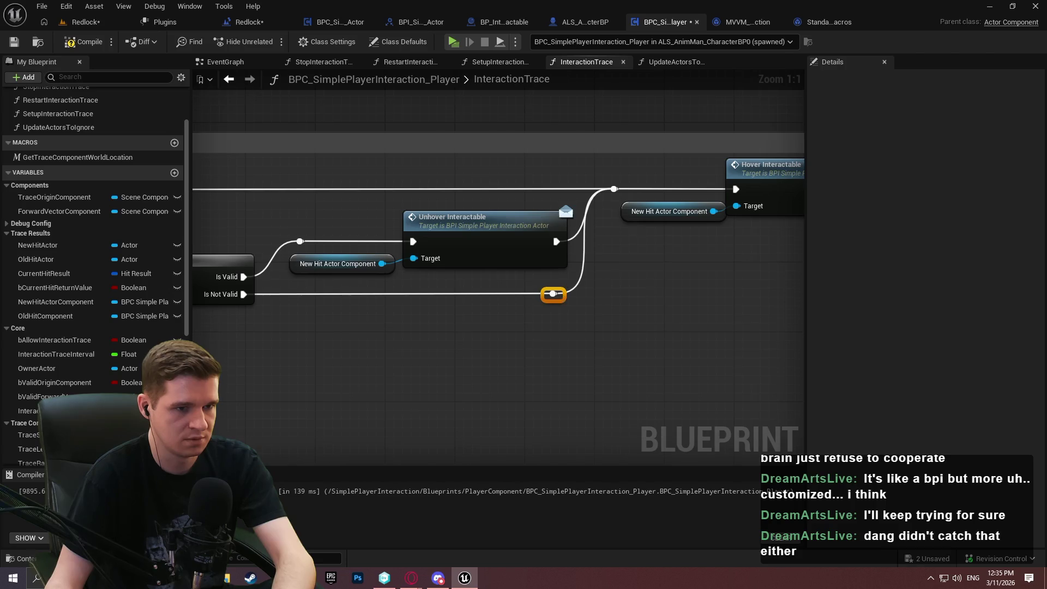
pyautogui.moveTo(682, 256); pyautogui.dragTo(396, 262)
pyautogui.moveTo(363, 198); pyautogui.dragTo(327, 188)
pyautogui.moveTo(510, 181); pyautogui.dragTo(543, 185)
pyautogui.click(520, 258)
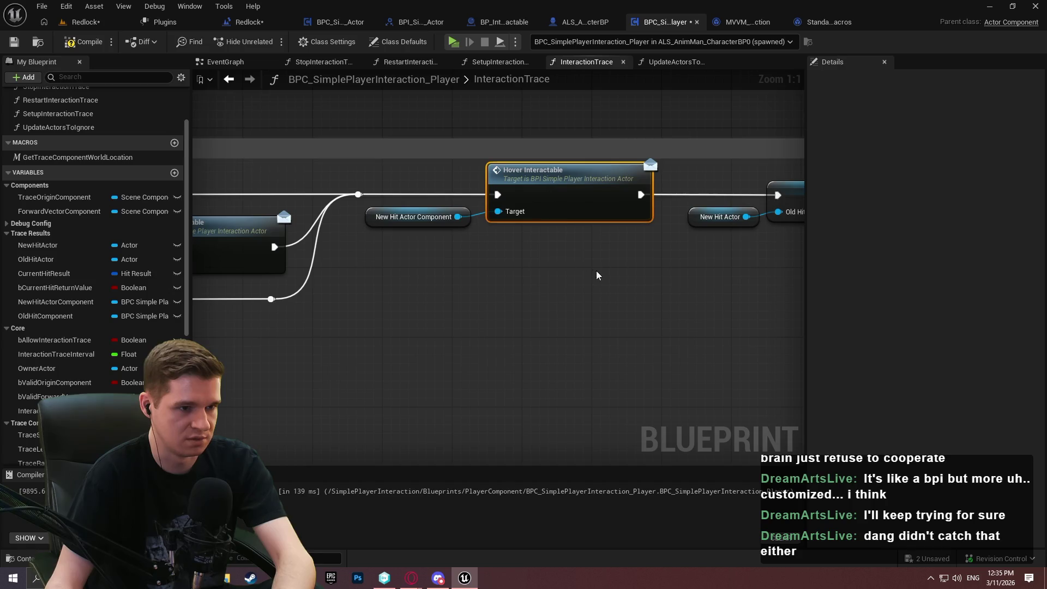
pyautogui.moveTo(592, 273); pyautogui.dragTo(495, 303)
pyautogui.moveTo(497, 262); pyautogui.dragTo(398, 187)
pyautogui.click(491, 272)
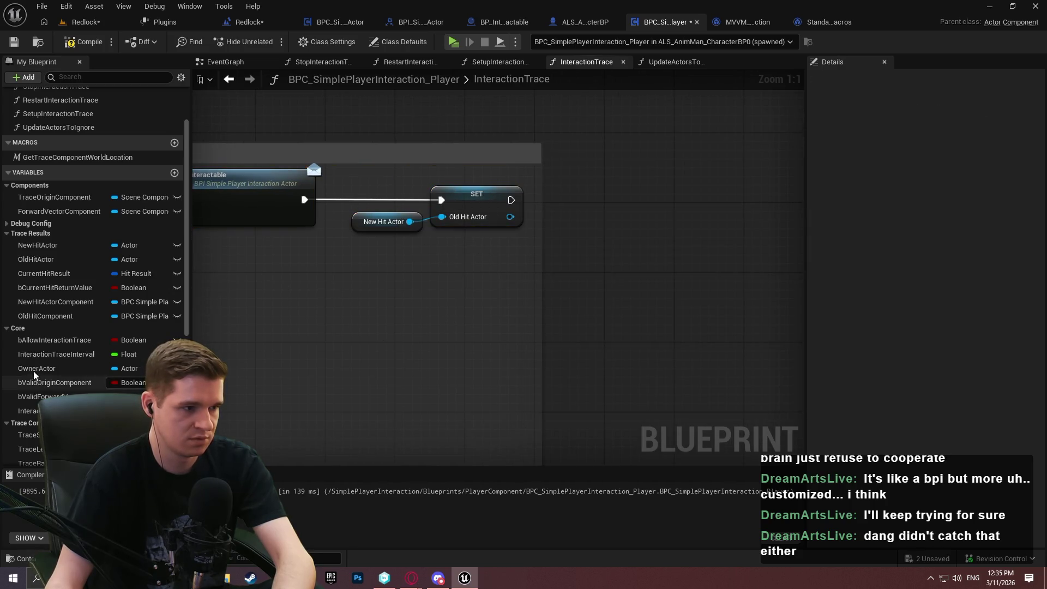
# After Hover Interactable, set OldHitComponent from New Hit Actor Component, deleting SET Old Hit Actor.
pyautogui.moveTo(45, 316)
pyautogui.mouseDown()
pyautogui.moveTo(493, 276)
pyautogui.moveTo(485, 261)
pyautogui.mouseUp()
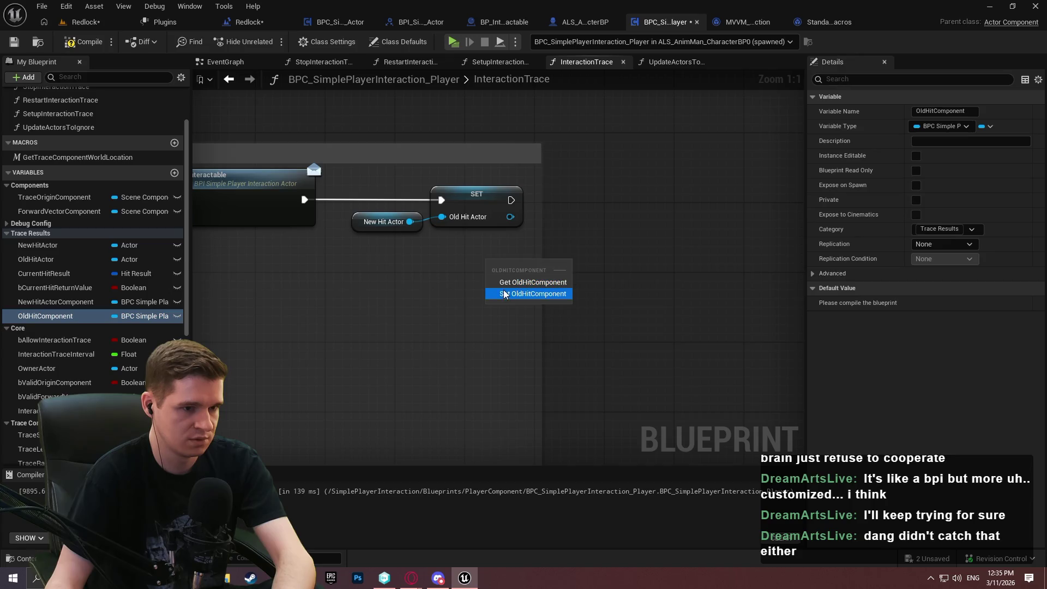
pyautogui.moveTo(54, 302)
pyautogui.mouseDown()
pyautogui.moveTo(509, 304)
pyautogui.moveTo(495, 286)
pyautogui.moveTo(304, 200)
pyautogui.mouseUp()
pyautogui.moveTo(397, 171); pyautogui.dragTo(463, 235)
pyautogui.press('Delete')
pyautogui.moveTo(533, 262); pyautogui.dragTo(537, 195)
pyautogui.moveTo(385, 302)
pyautogui.mouseDown()
pyautogui.moveTo(385, 230)
pyautogui.moveTo(369, 228)
pyautogui.mouseUp()
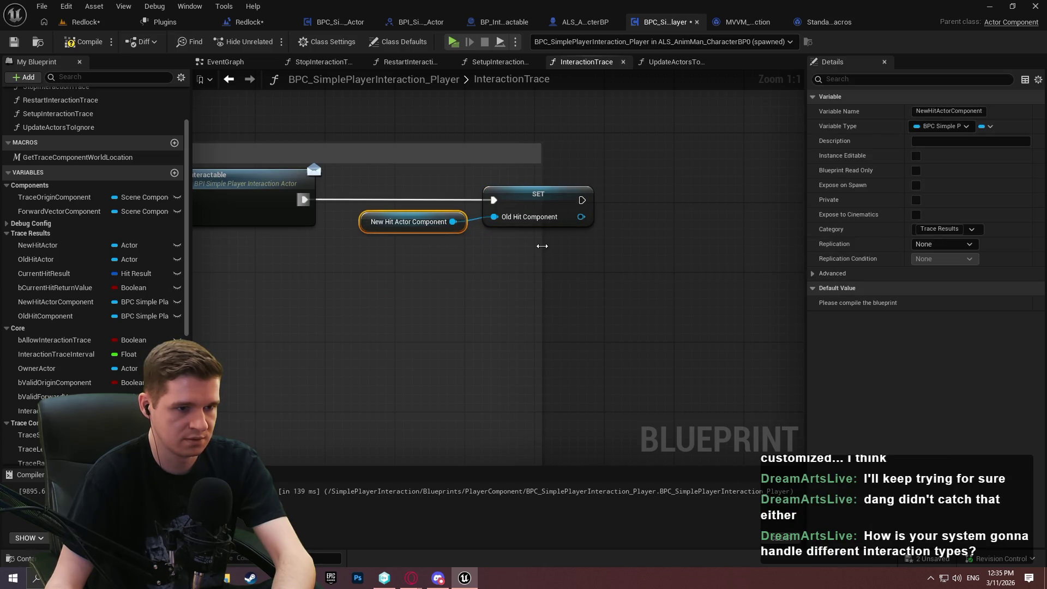
pyautogui.moveTo(542, 246); pyautogui.dragTo(638, 239)
pyautogui.click(546, 284)
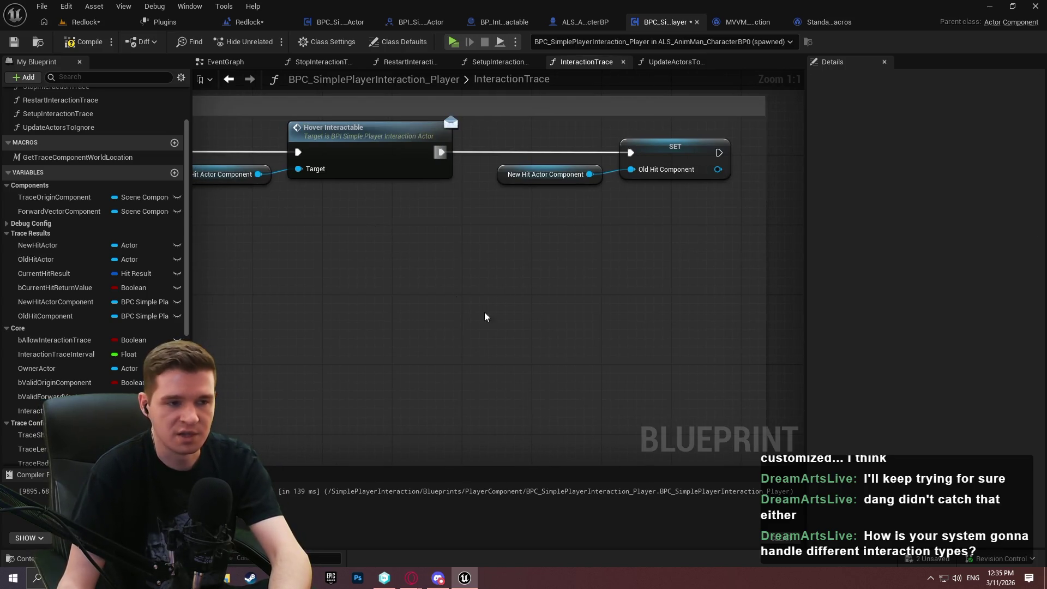
pyautogui.scroll(-3, 464, 270)
pyautogui.moveTo(525, 199); pyautogui.dragTo(789, 218)
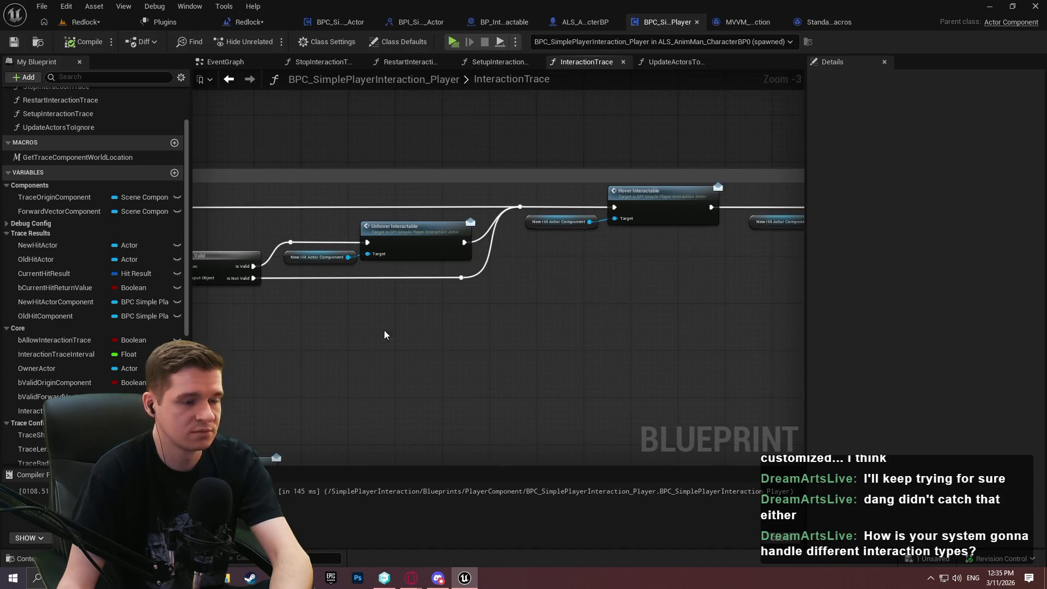
# Make the lower Is Valid check Old Hit Component, removing the Old Hit Actor getter.
pyautogui.moveTo(385, 354); pyautogui.dragTo(519, 185)
pyautogui.scroll(2, 364, 234)
pyautogui.scroll(2, 469, 267)
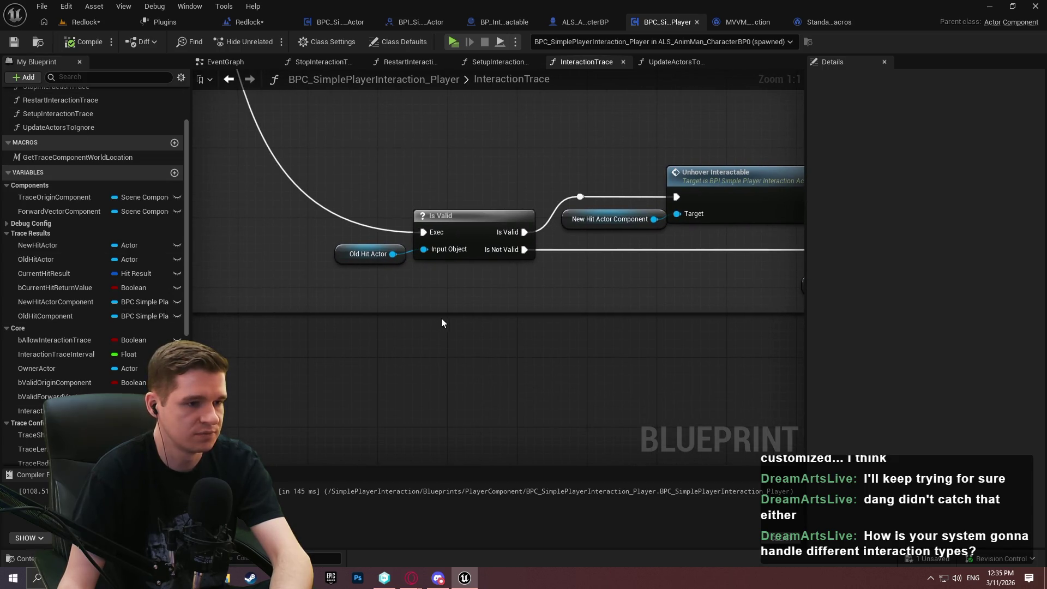
pyautogui.scroll(-3, 77, 280)
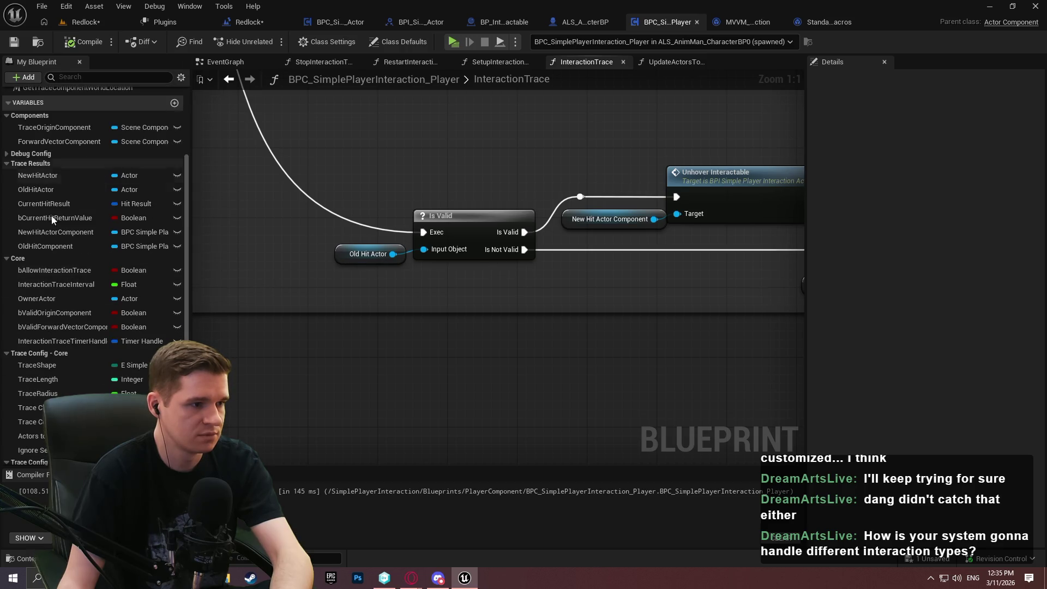
pyautogui.moveTo(37, 233); pyautogui.dragTo(302, 302)
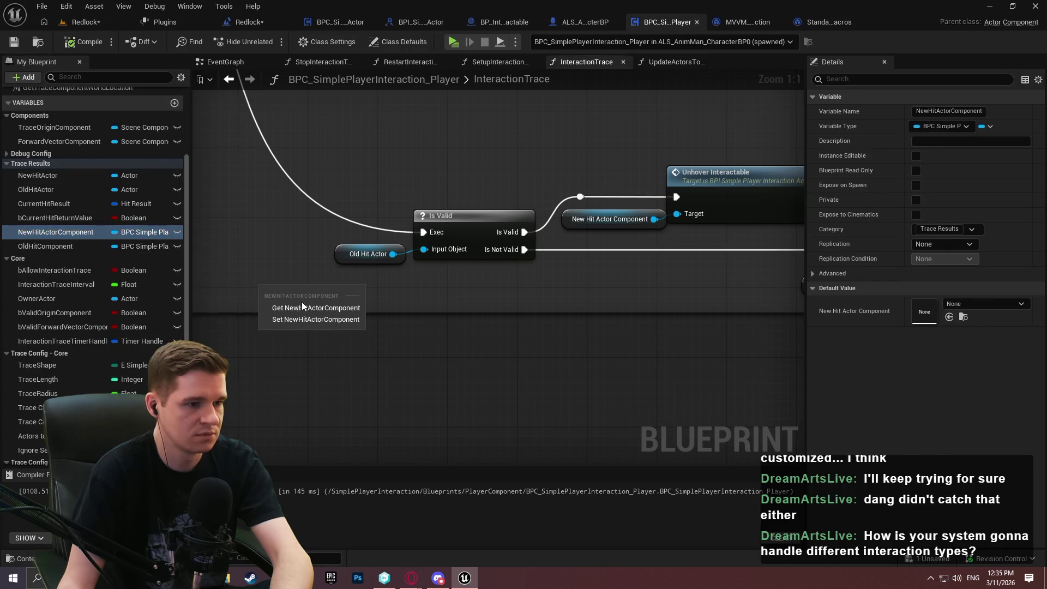
pyautogui.click(302, 308)
pyautogui.moveTo(37, 248)
pyautogui.mouseDown()
pyautogui.moveTo(338, 334)
pyautogui.moveTo(436, 249)
pyautogui.mouseUp()
pyautogui.click(350, 343)
pyautogui.click(363, 254)
pyautogui.press('Delete')
pyautogui.moveTo(330, 332); pyautogui.dragTo(351, 253)
pyautogui.click(356, 287)
# Add a SET OldHitComponent fed by New Hit Actor Component below Unhover Interactable.
pyautogui.click(355, 288)
pyautogui.hotkey('ctrl', 'x')
pyautogui.hotkey('ctrl', 'v')
pyautogui.moveTo(691, 320); pyautogui.dragTo(334, 214)
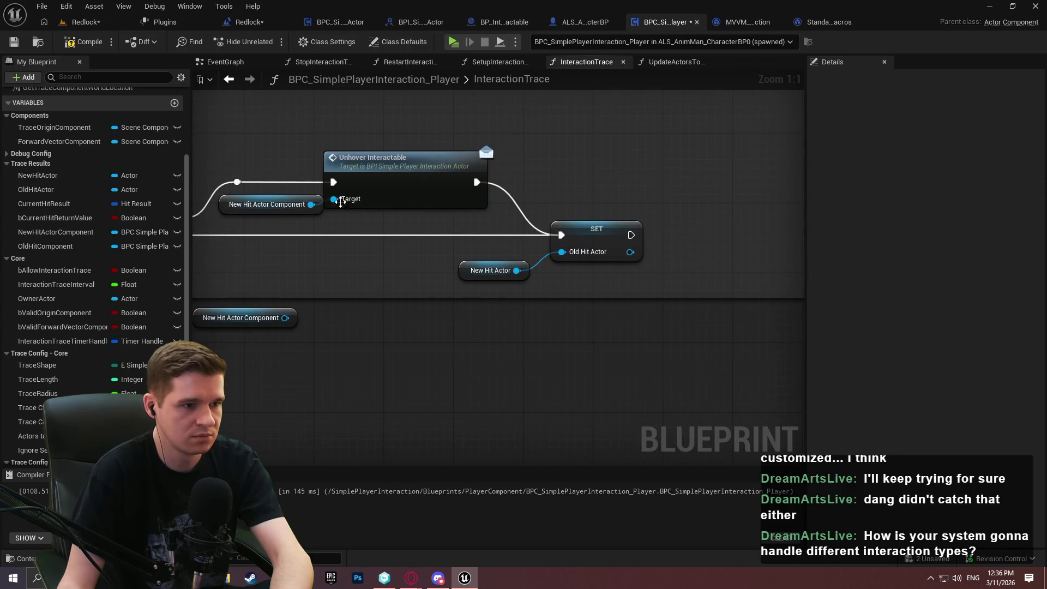
pyautogui.moveTo(307, 296)
pyautogui.mouseDown()
pyautogui.moveTo(573, 335)
pyautogui.moveTo(460, 362)
pyautogui.moveTo(34, 258)
pyautogui.moveTo(729, 342)
pyautogui.moveTo(599, 365)
pyautogui.mouseUp()
pyautogui.click(594, 376)
pyautogui.moveTo(407, 342)
pyautogui.mouseDown()
pyautogui.moveTo(579, 372)
pyautogui.moveTo(551, 375)
pyautogui.moveTo(557, 381)
pyautogui.mouseUp()
# Run the new setter after Unhover Interactable and on Is Not Valid, deleting SET Old Hit Actor.
pyautogui.moveTo(599, 206); pyautogui.dragTo(579, 355)
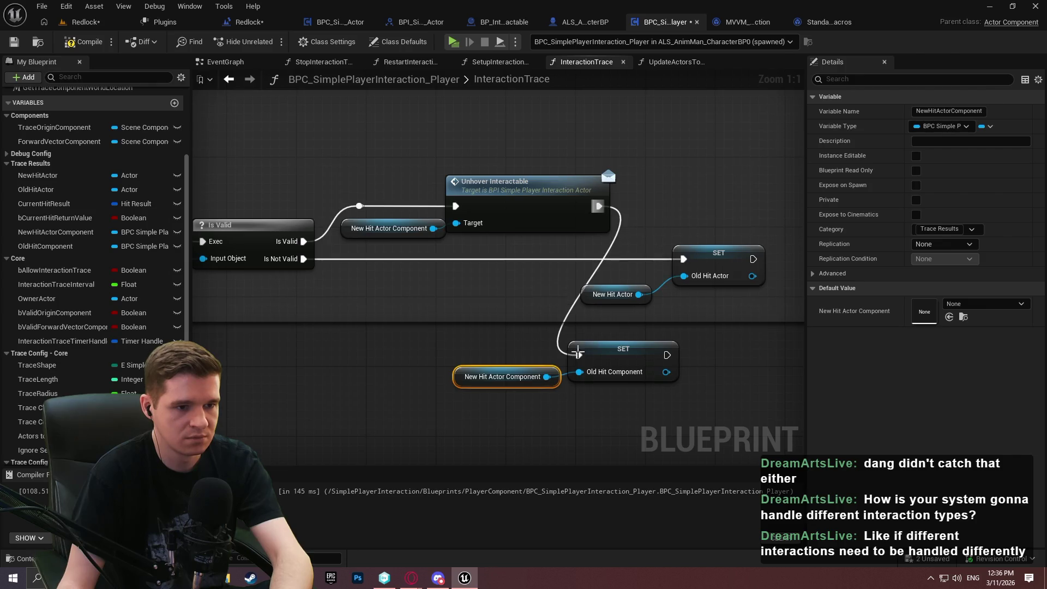
pyautogui.moveTo(304, 258); pyautogui.dragTo(578, 355)
pyautogui.moveTo(741, 222); pyautogui.dragTo(627, 308)
pyautogui.press('Delete')
pyautogui.moveTo(625, 352); pyautogui.dragTo(746, 256)
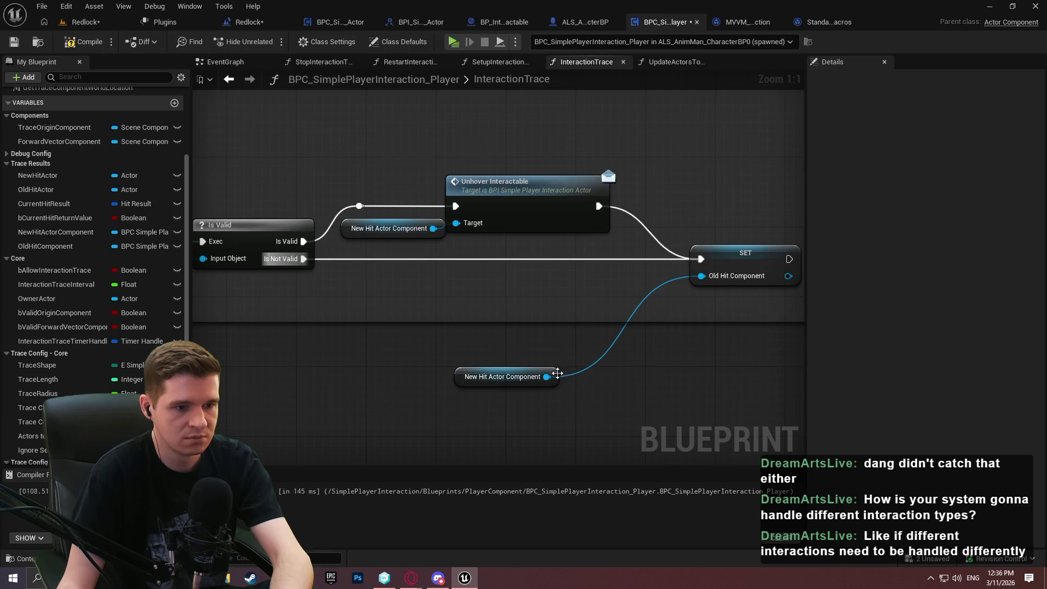
pyautogui.moveTo(558, 373); pyautogui.dragTo(681, 282)
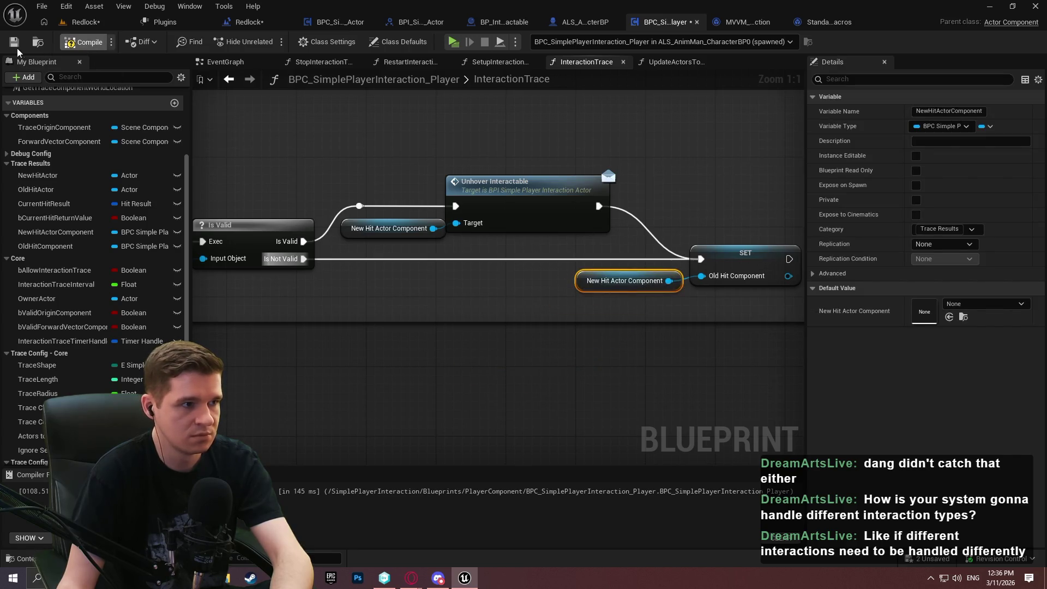
pyautogui.click(42, 7)
# Save all changes to BPC_SimplePlayerInteraction_Player and dismiss the Save Content prompt.
pyautogui.click(79, 93)
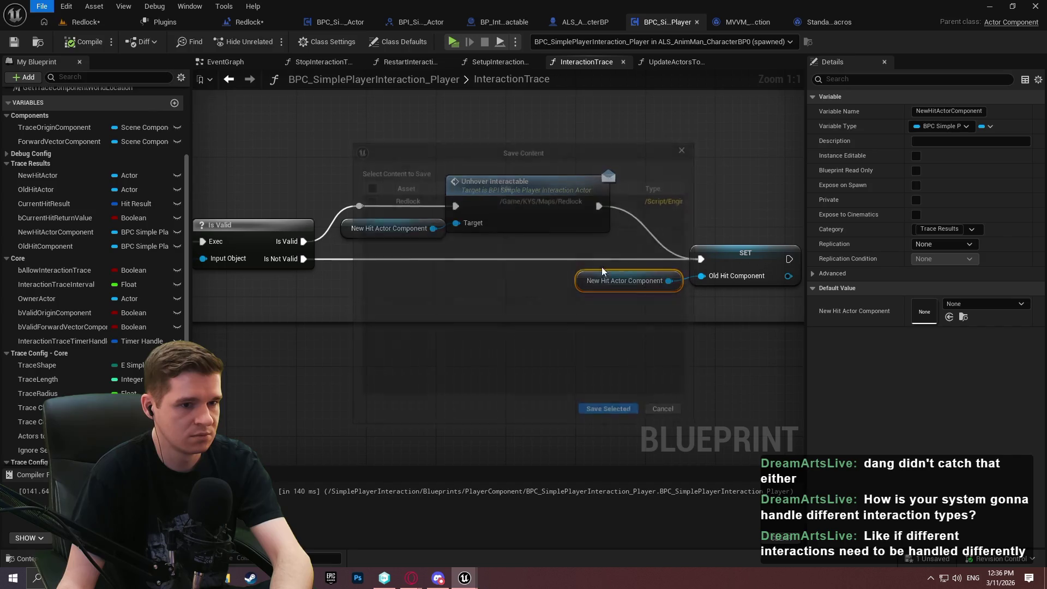
pyautogui.click(668, 406)
pyautogui.scroll(-5, 424, 279)
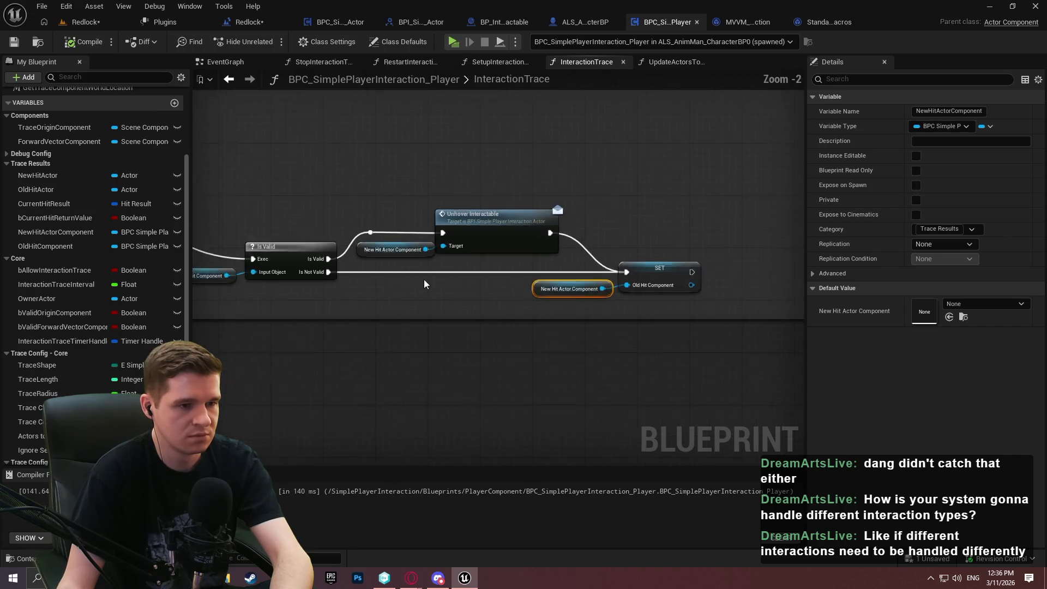
pyautogui.click(469, 194)
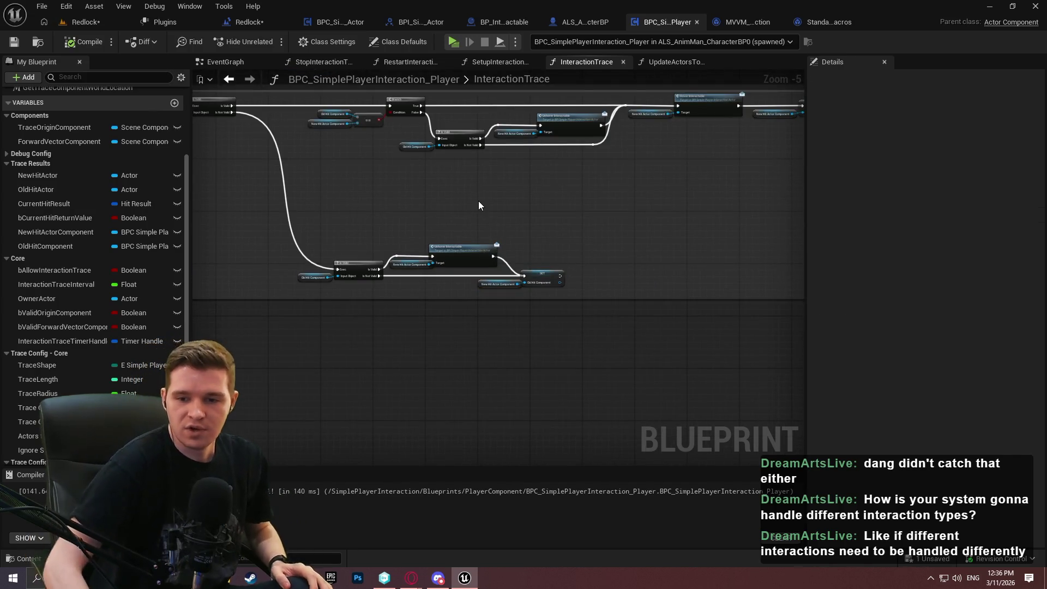
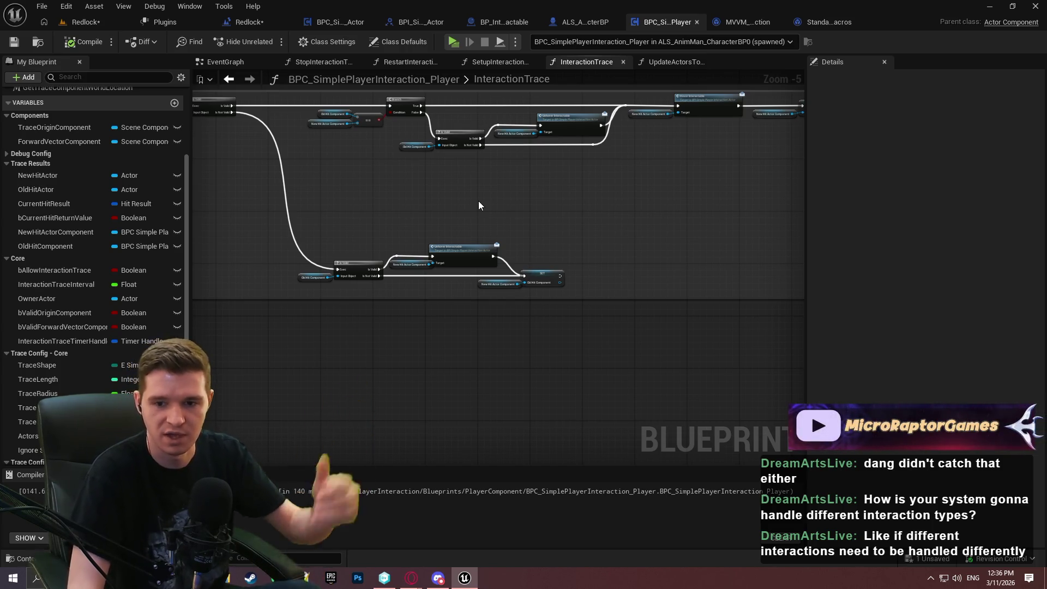
# Nudge the Unhover Interactable node, then move NewHitActorComponent and OldHitComponent to the top of Trace Results.
pyautogui.scroll(2, 505, 266)
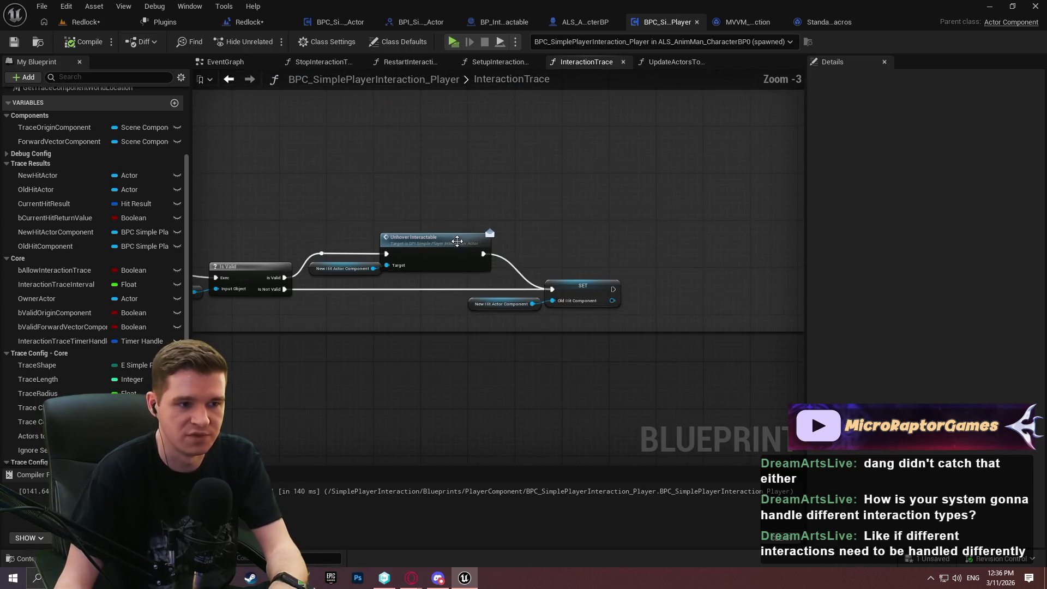
pyautogui.moveTo(435, 248); pyautogui.dragTo(445, 249)
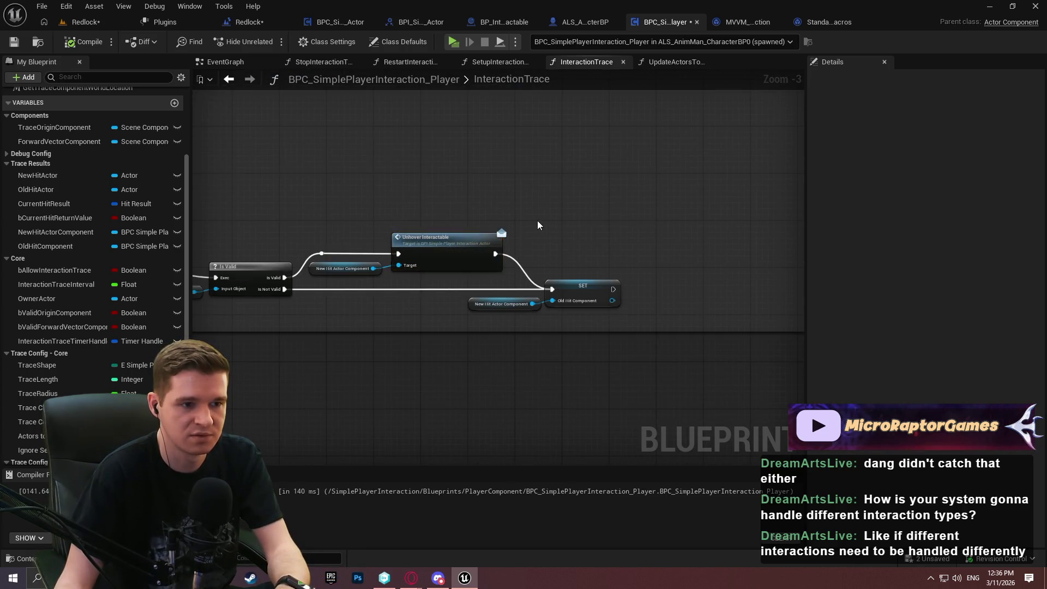
pyautogui.scroll(3, 537, 219)
pyautogui.moveTo(331, 225); pyautogui.dragTo(463, 220)
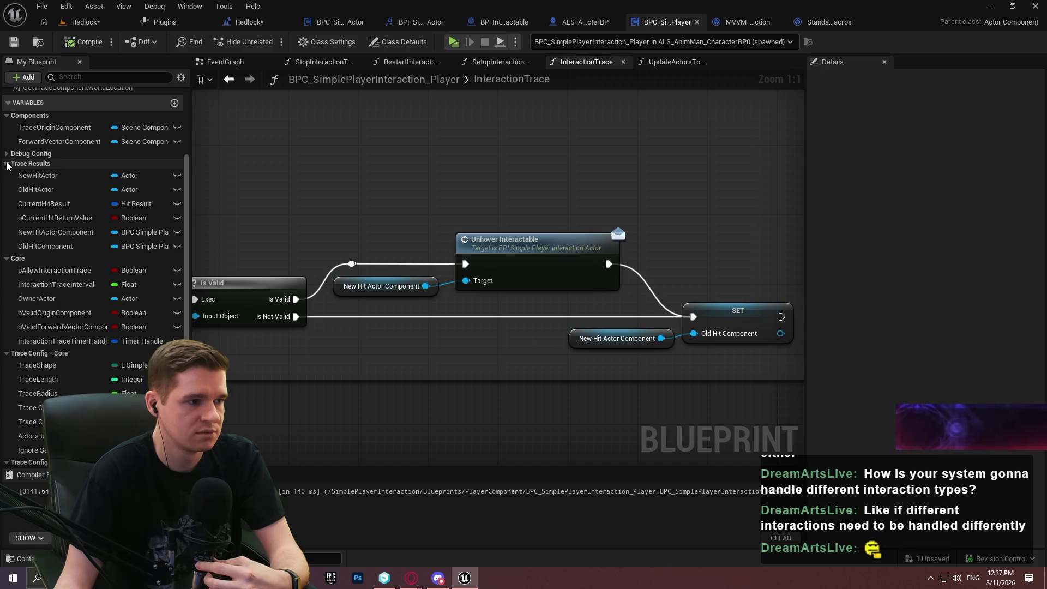
pyautogui.moveTo(55, 232); pyautogui.dragTo(43, 171)
pyautogui.moveTo(52, 246); pyautogui.dragTo(63, 189)
# Make NewHitActorComponent, OldHitComponent and NewHitActor private, then save and start a play test.
pyautogui.click(63, 176)
pyautogui.click(917, 200)
pyautogui.click(49, 189)
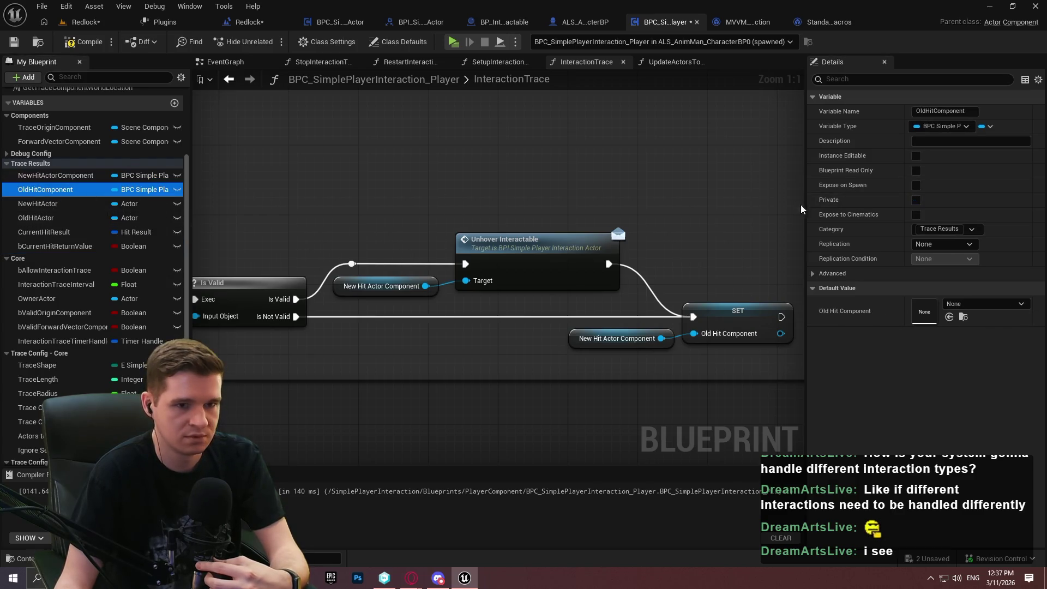
pyautogui.click(916, 200)
pyautogui.click(30, 204)
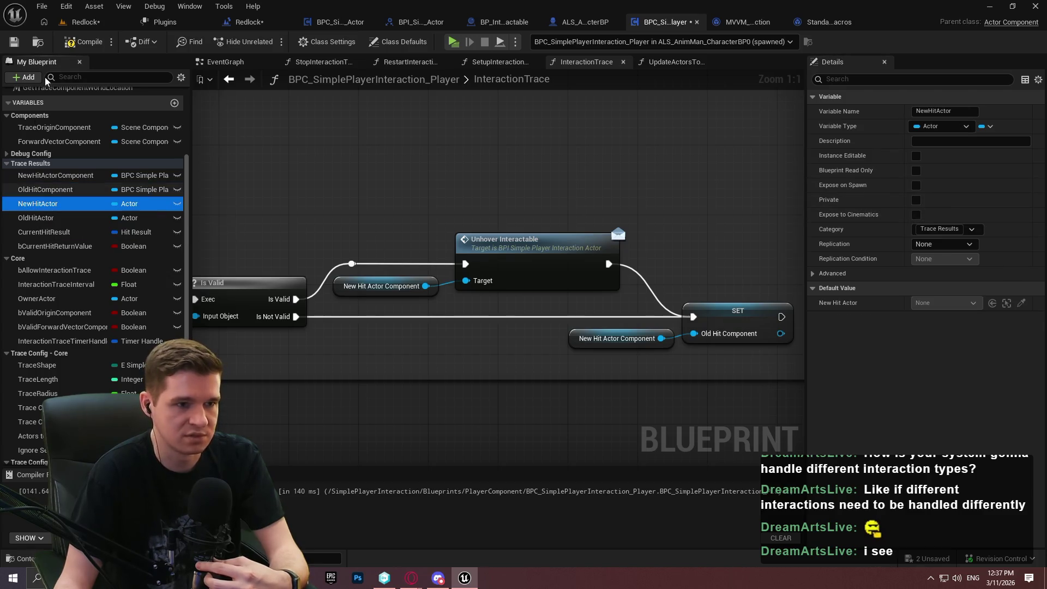
pyautogui.click(46, 176)
pyautogui.click(46, 189)
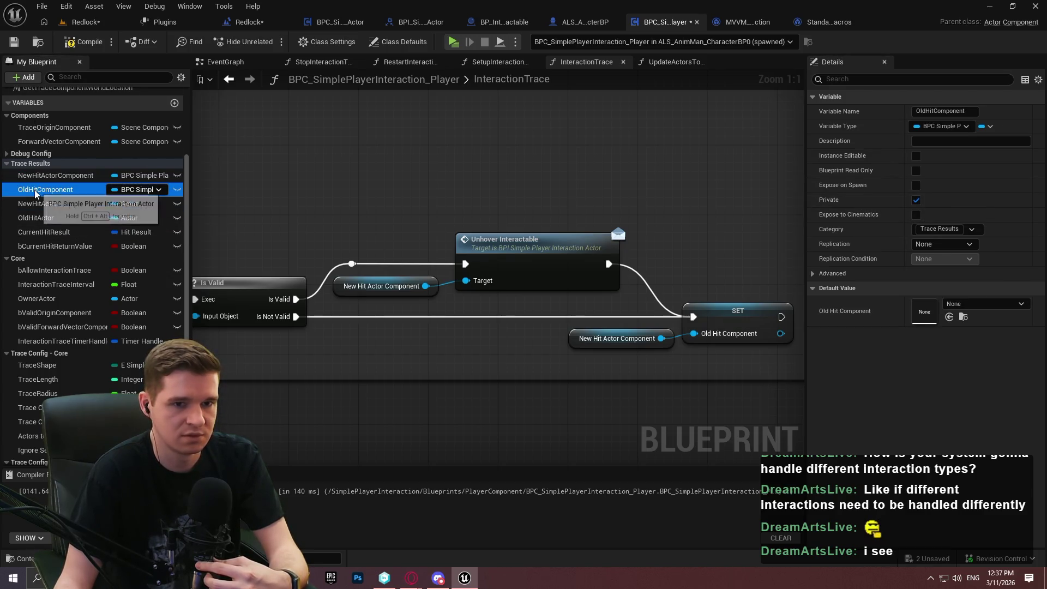
pyautogui.click(40, 208)
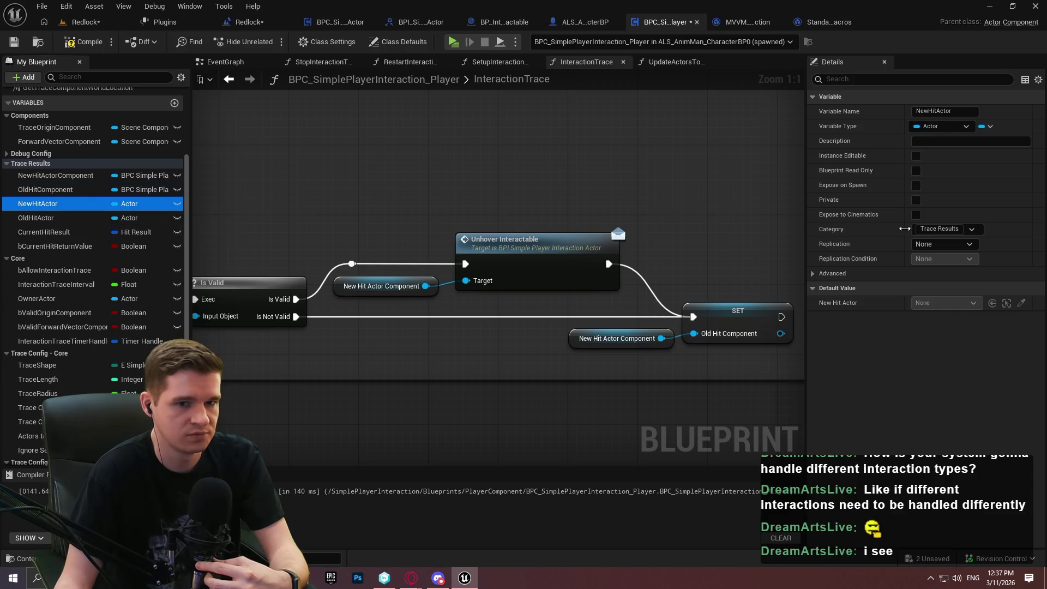
pyautogui.click(917, 199)
pyautogui.click(36, 217)
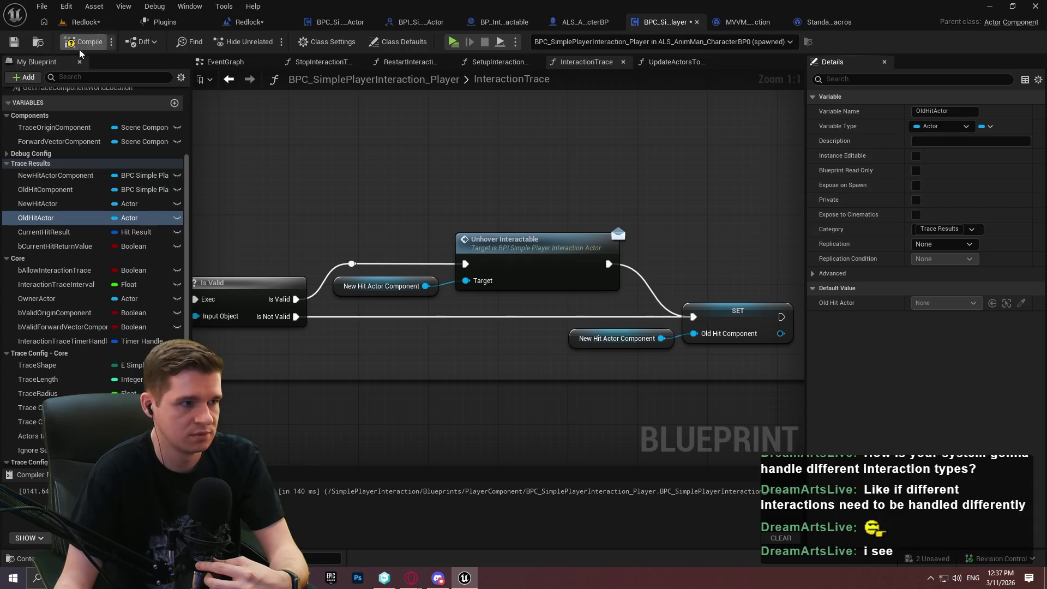
pyautogui.click(13, 41)
pyautogui.click(453, 42)
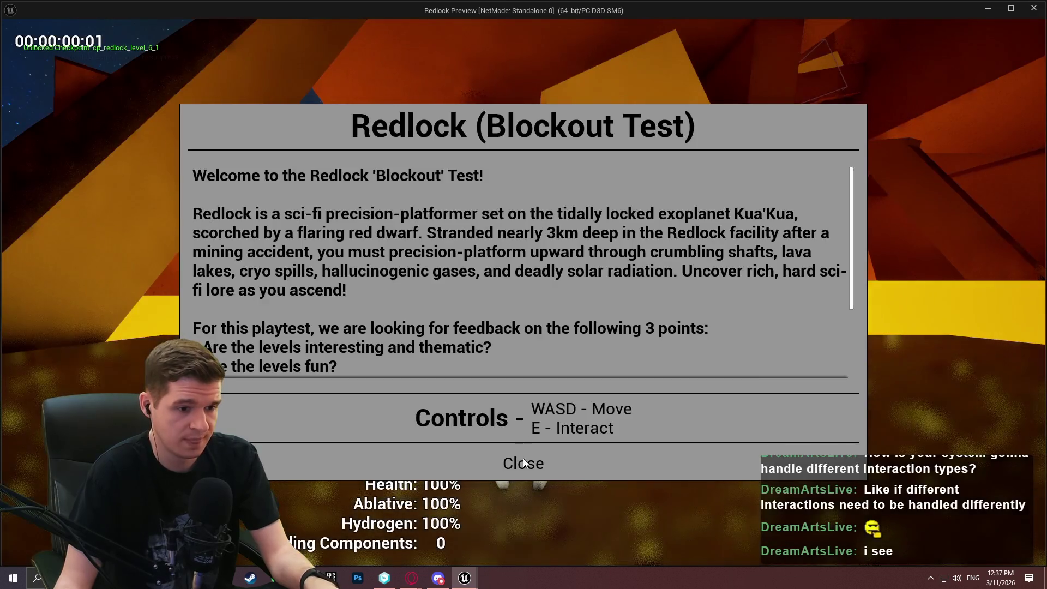
# Dismiss the welcome dialog, walk the character to the red sphere, and return to the editor.
pyautogui.click(523, 462)
pyautogui.press('w')
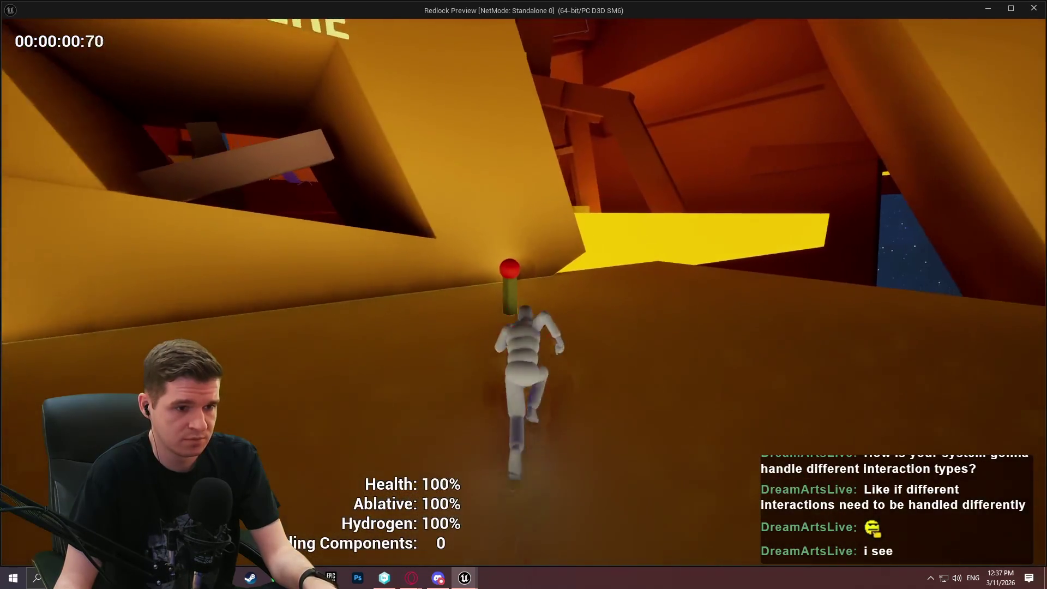
pyautogui.press('s')
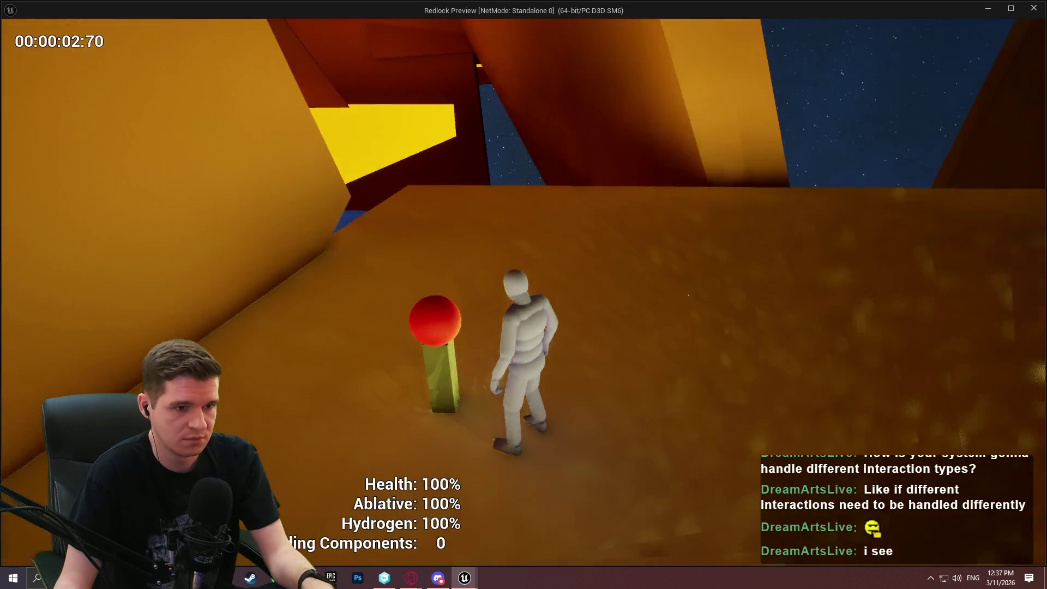
pyautogui.press('w')
pyautogui.press('super')
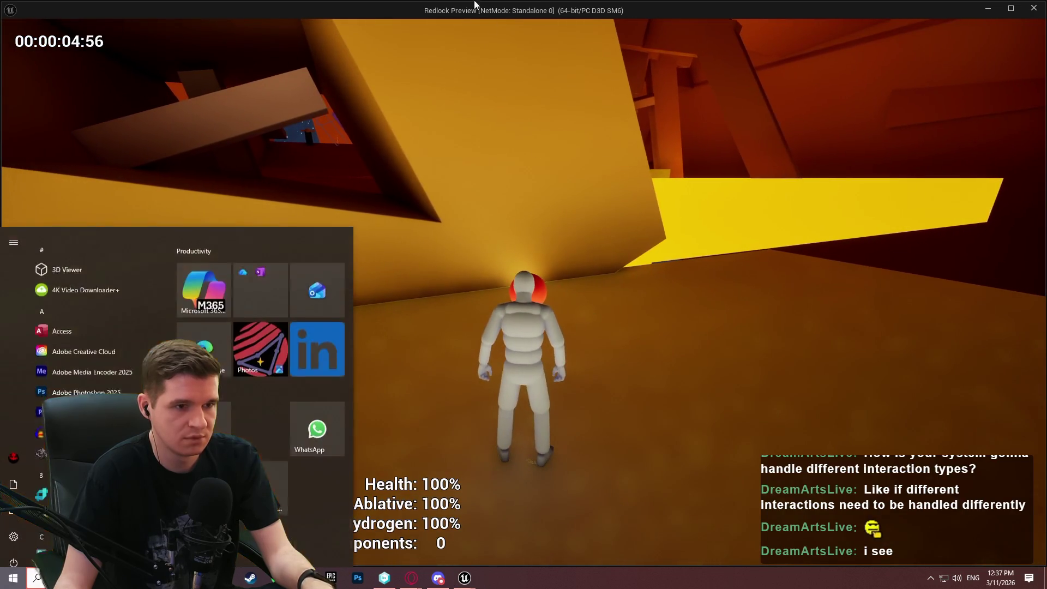
pyautogui.press('Escape')
pyautogui.hotkey('alt', 'Tab')
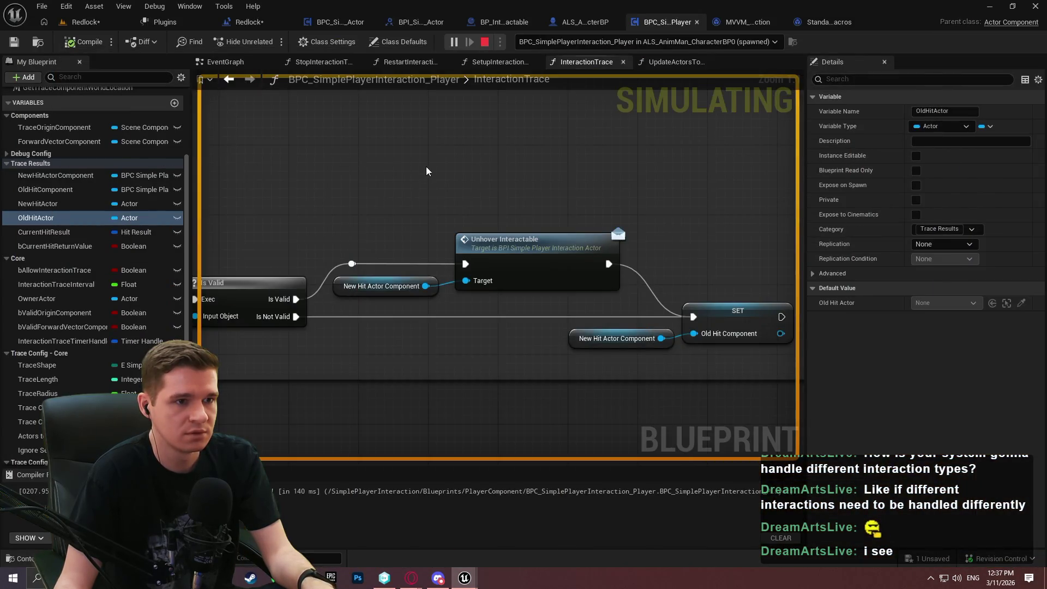
# Stop the session and review the Break Hit Result, Get Component by Class and SET chain.
pyautogui.click(484, 42)
pyautogui.scroll(-6, 418, 243)
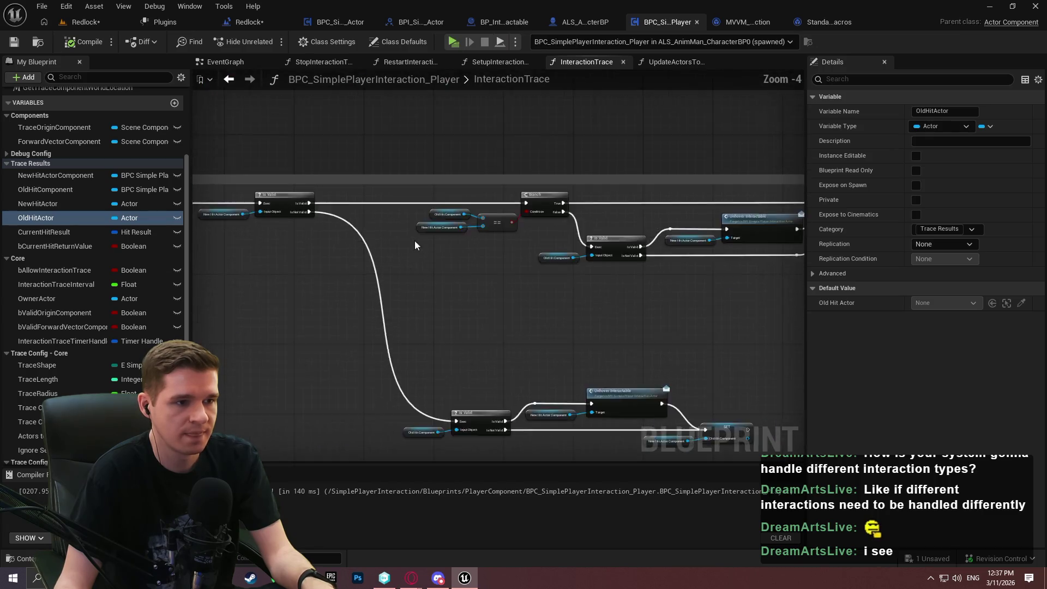
pyautogui.scroll(6, 455, 255)
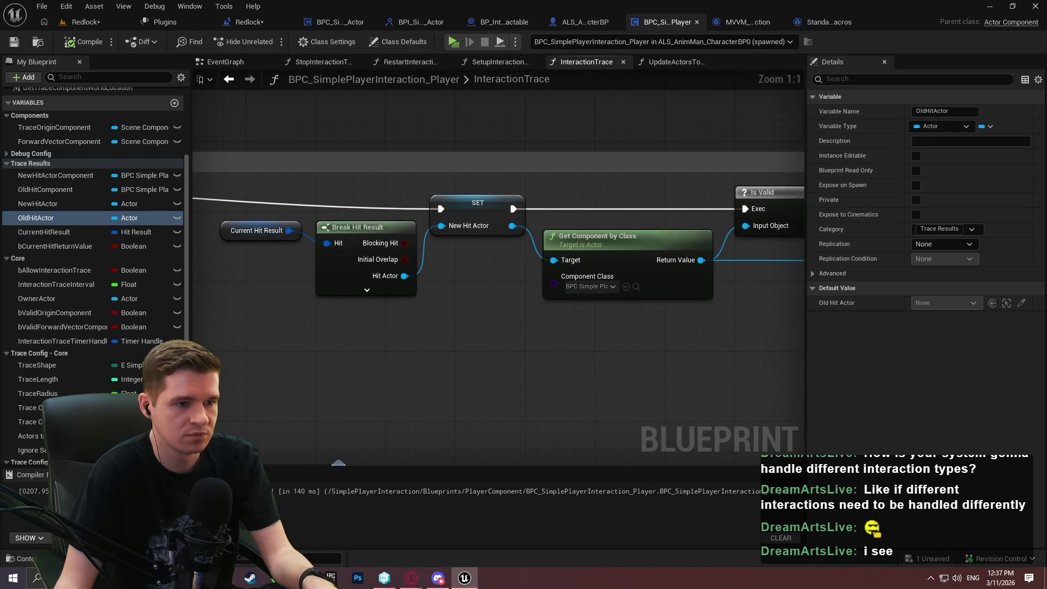
pyautogui.moveTo(663, 245)
pyautogui.mouseDown()
pyautogui.moveTo(877, 238)
pyautogui.moveTo(495, 261)
pyautogui.moveTo(1012, 262)
pyautogui.moveTo(94, 252)
pyautogui.moveTo(763, 254)
pyautogui.moveTo(452, 233)
pyautogui.moveTo(401, 202)
pyautogui.moveTo(401, 158)
pyautogui.moveTo(459, 153)
pyautogui.moveTo(493, 181)
pyautogui.mouseUp()
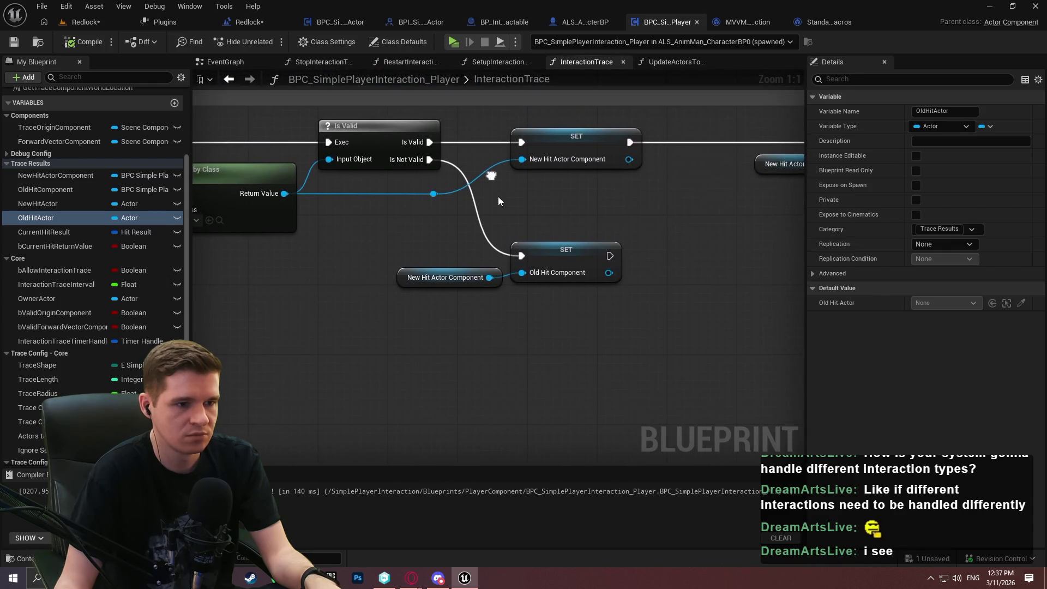
pyautogui.moveTo(569, 269)
pyautogui.mouseDown()
pyautogui.moveTo(447, 236)
pyautogui.moveTo(754, 277)
pyautogui.moveTo(297, 270)
pyautogui.mouseUp()
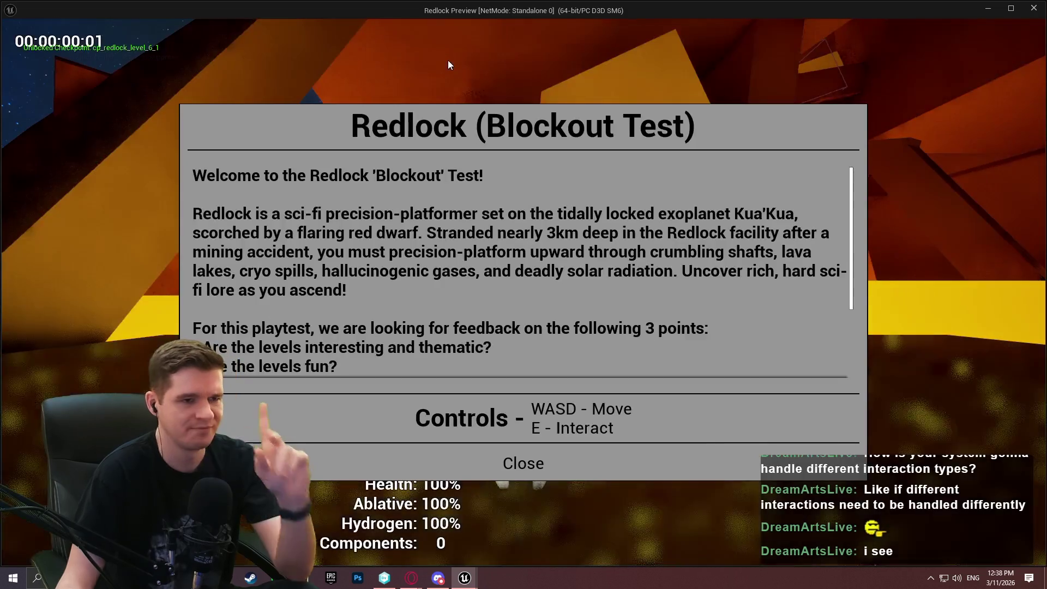
# Review BP_Interactable's hover, unhover and interaction events, stopping the session and inspecting InitialHover's options.
pyautogui.moveTo(523, 3); pyautogui.dragTo(1046, 107)
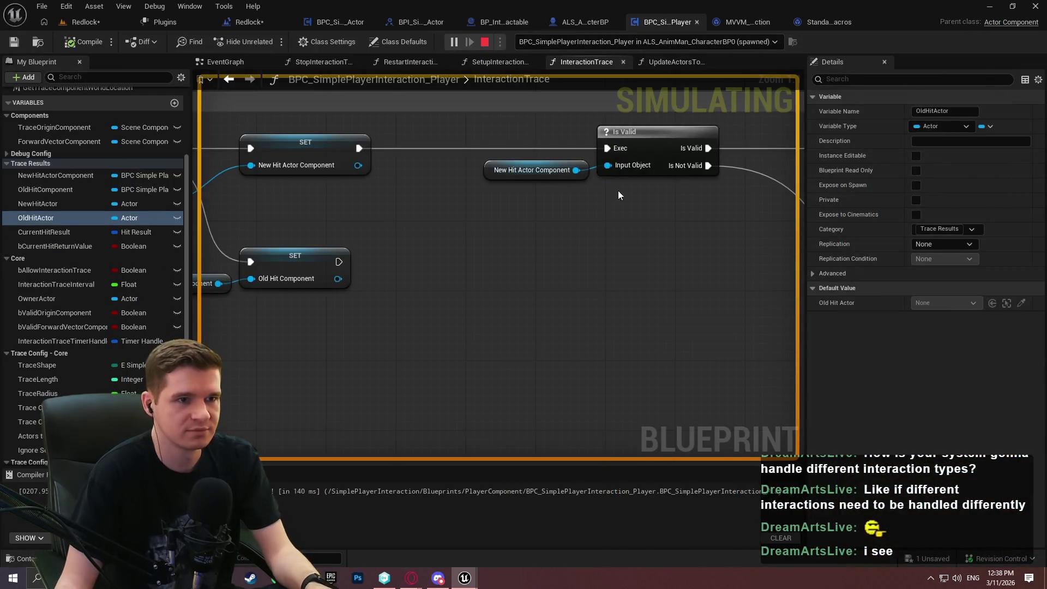
pyautogui.click(572, 27)
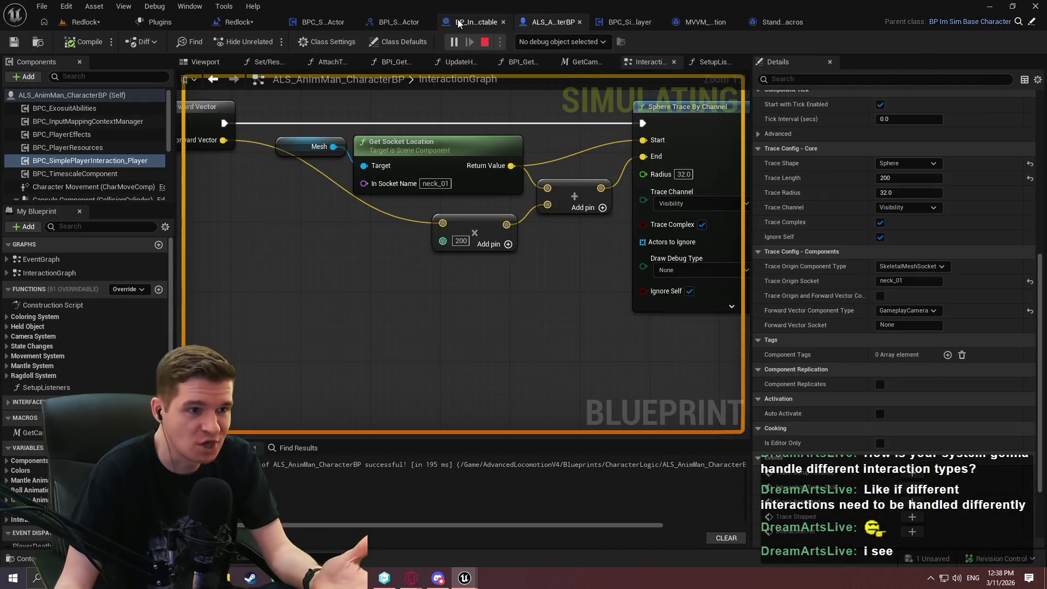
pyautogui.click(463, 23)
pyautogui.scroll(-3, 594, 246)
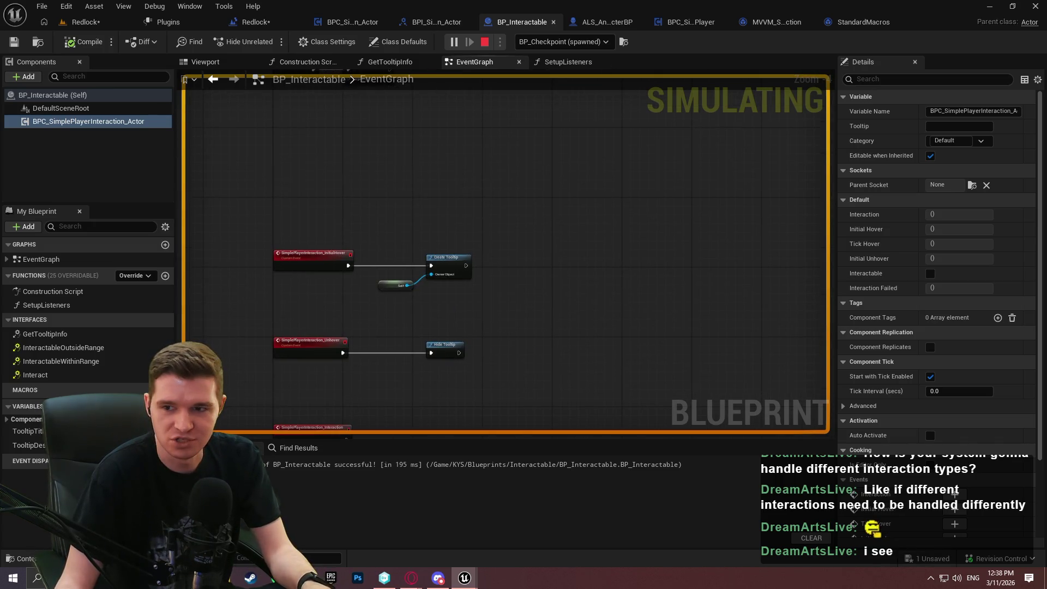
pyautogui.moveTo(543, 299)
pyautogui.mouseDown()
pyautogui.moveTo(518, 173)
pyautogui.moveTo(503, 156)
pyautogui.moveTo(512, 201)
pyautogui.mouseUp()
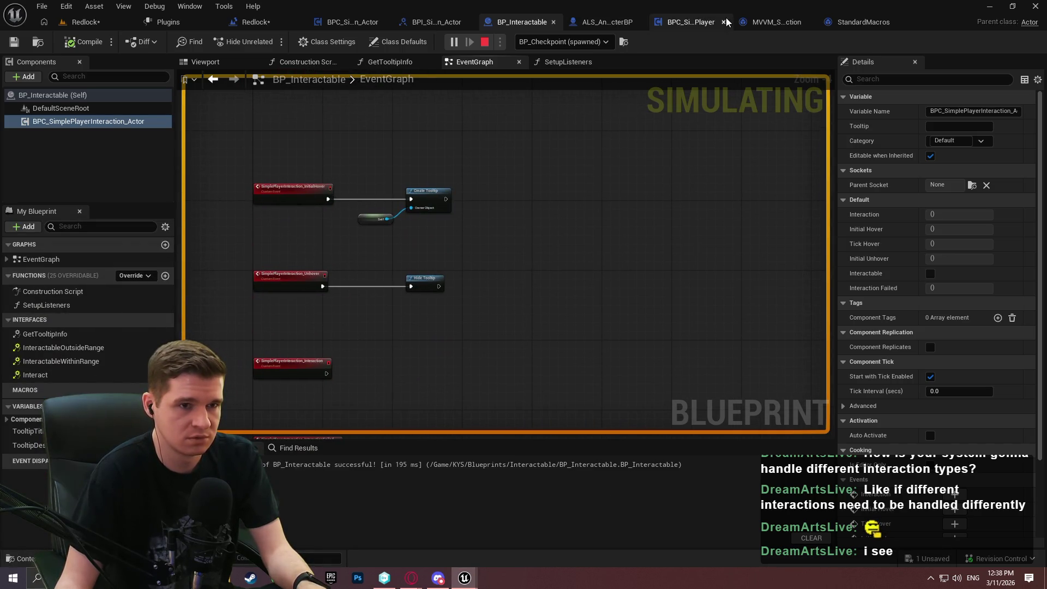
pyautogui.click(484, 42)
pyautogui.scroll(3, 334, 196)
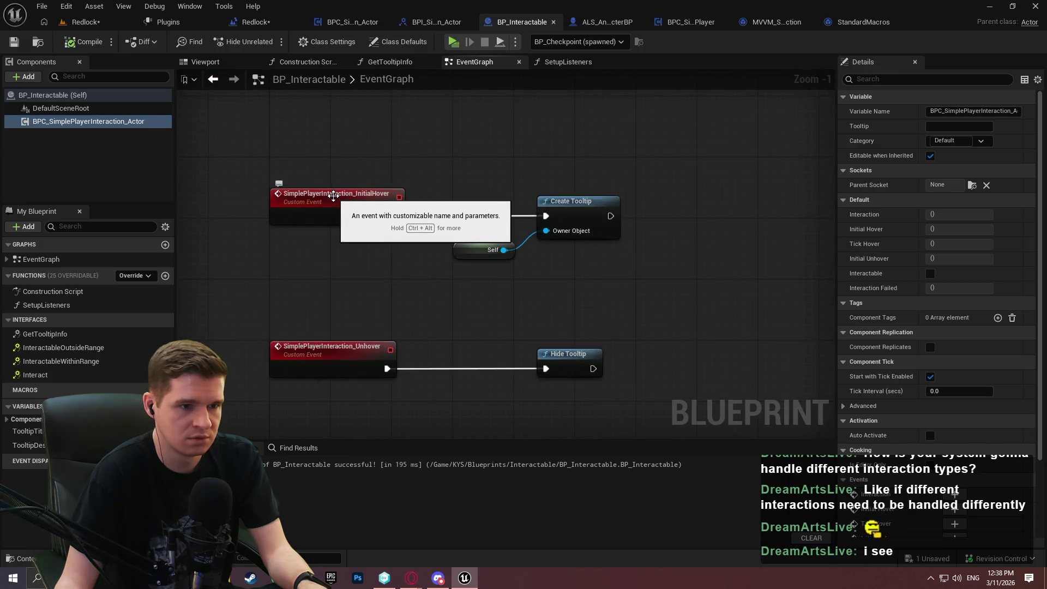
pyautogui.rightClick(334, 195)
pyautogui.click(400, 54)
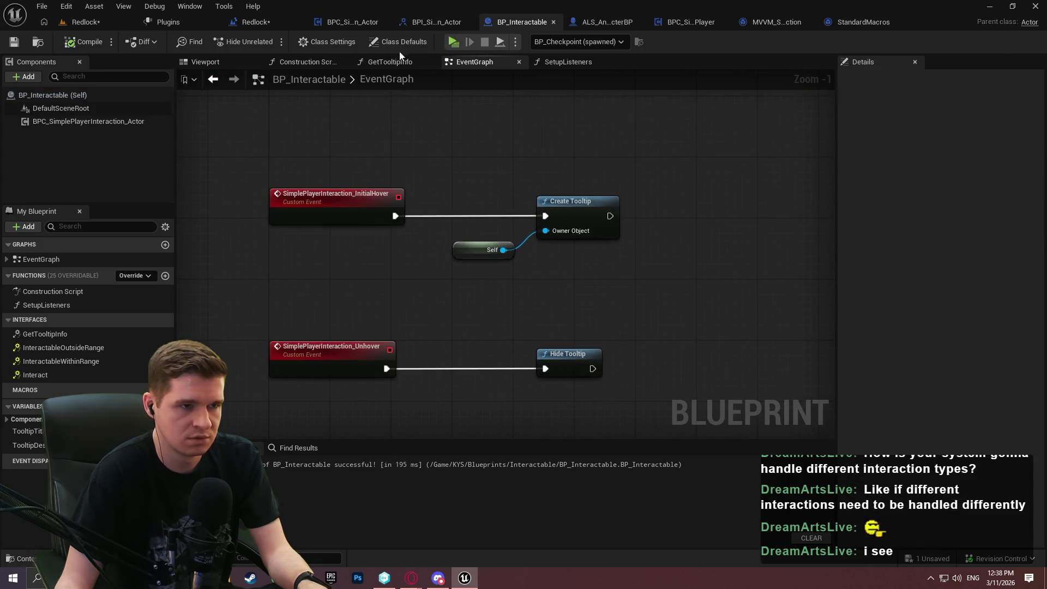
# Rerun the play test, then view the BPC_SimplePlayerInteraction_Actor event graph while it runs.
pyautogui.click(455, 43)
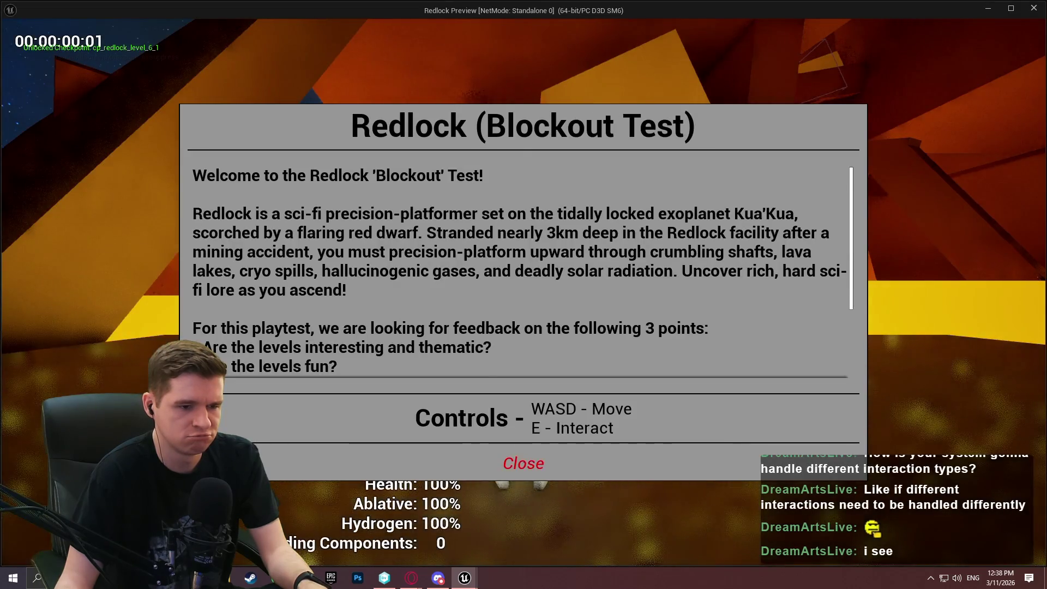
pyautogui.click(521, 460)
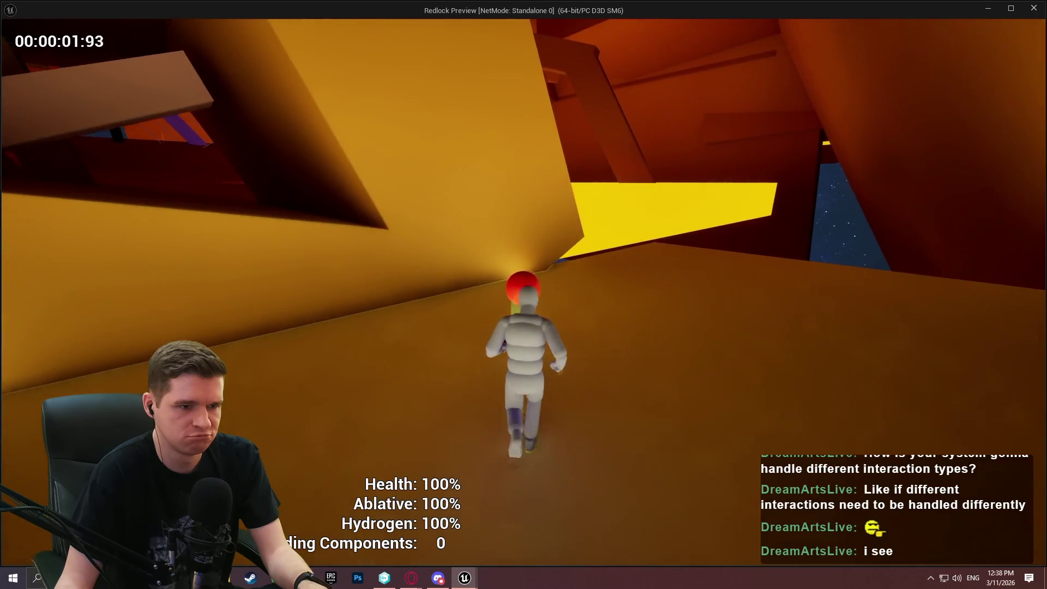
pyautogui.press('super')
pyautogui.hotkey('alt', 'Tab')
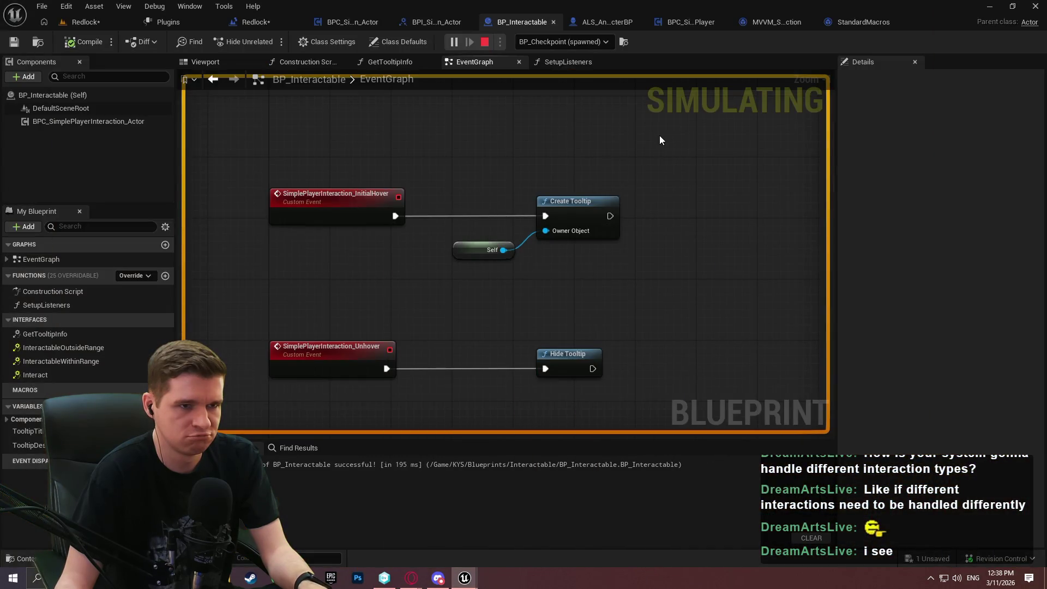
pyautogui.click(372, 22)
pyautogui.scroll(5, 613, 231)
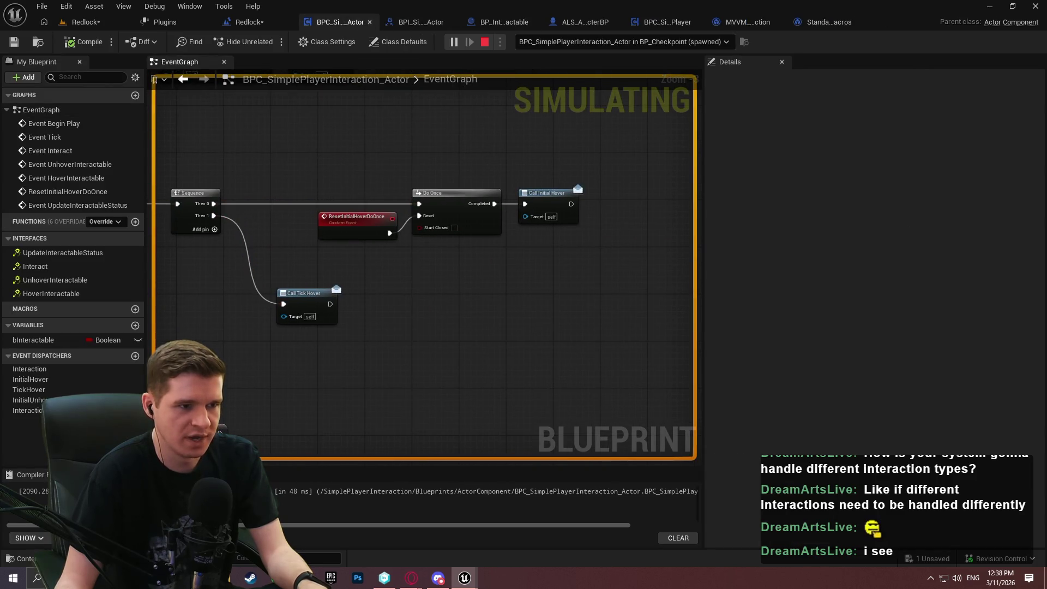
# Look over the Unhover chain, the interaction interface, and the player component's InteractionTrace graph.
pyautogui.moveTo(430, 146)
pyautogui.mouseDown()
pyautogui.moveTo(373, 185)
pyautogui.moveTo(538, 246)
pyautogui.mouseUp()
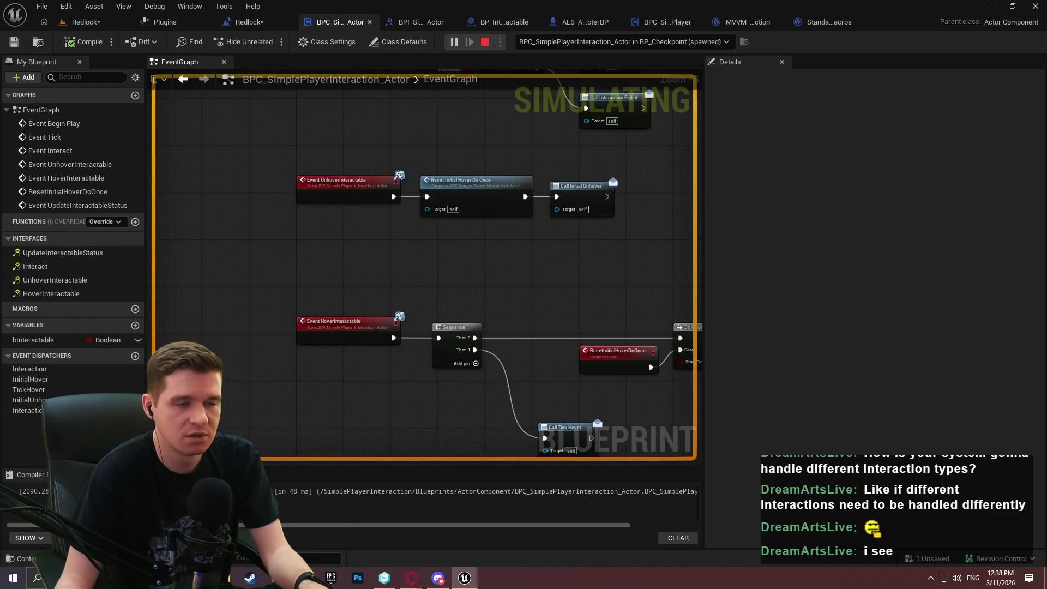
pyautogui.press('super')
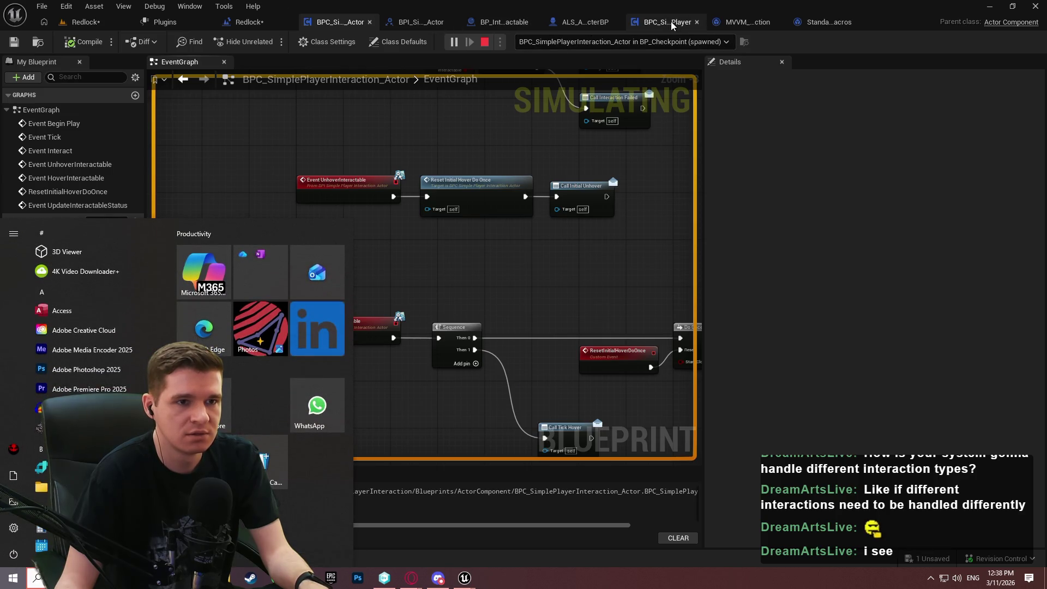
pyautogui.click(423, 24)
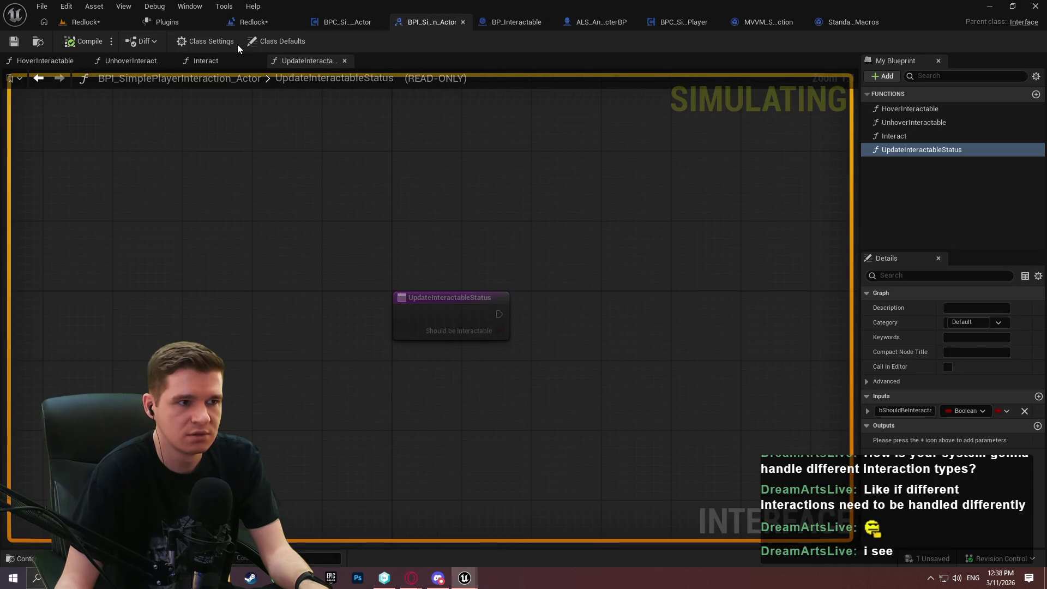
pyautogui.click(349, 21)
pyautogui.scroll(-5, 603, 107)
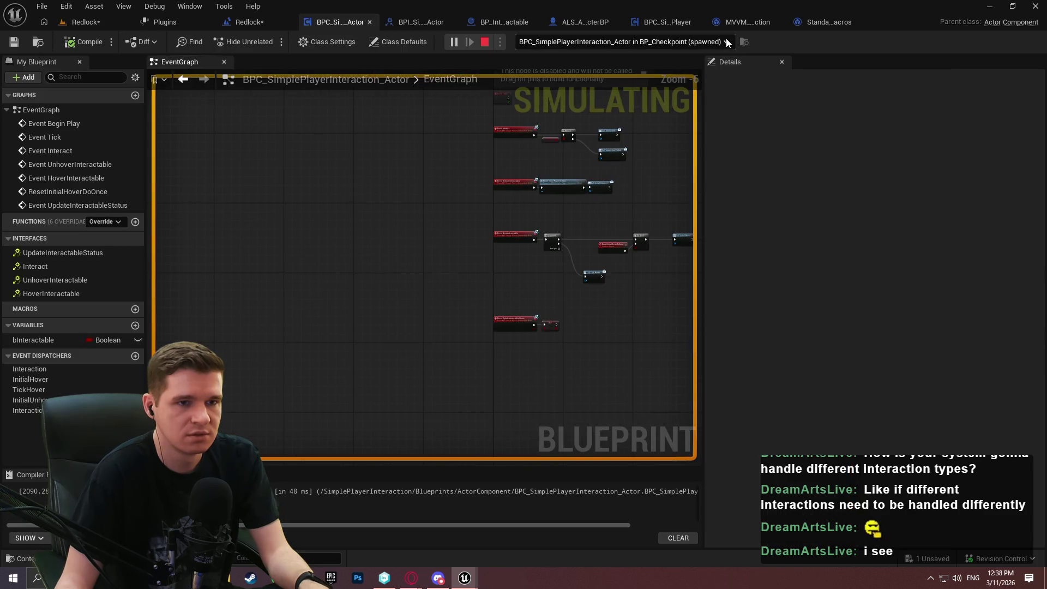
pyautogui.click(665, 24)
pyautogui.scroll(-8, 622, 248)
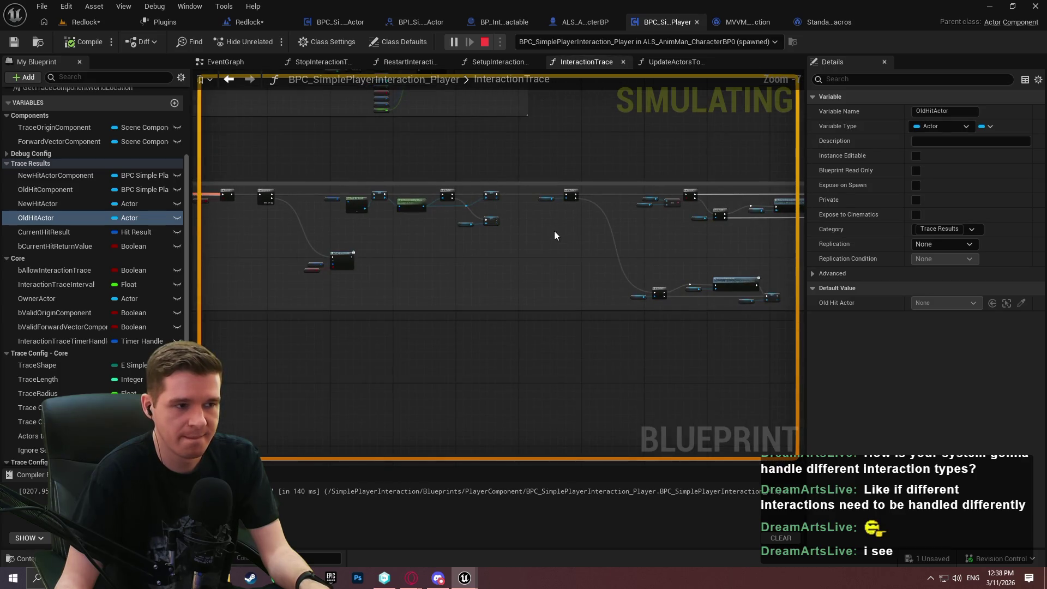
pyautogui.moveTo(554, 235); pyautogui.dragTo(540, 237)
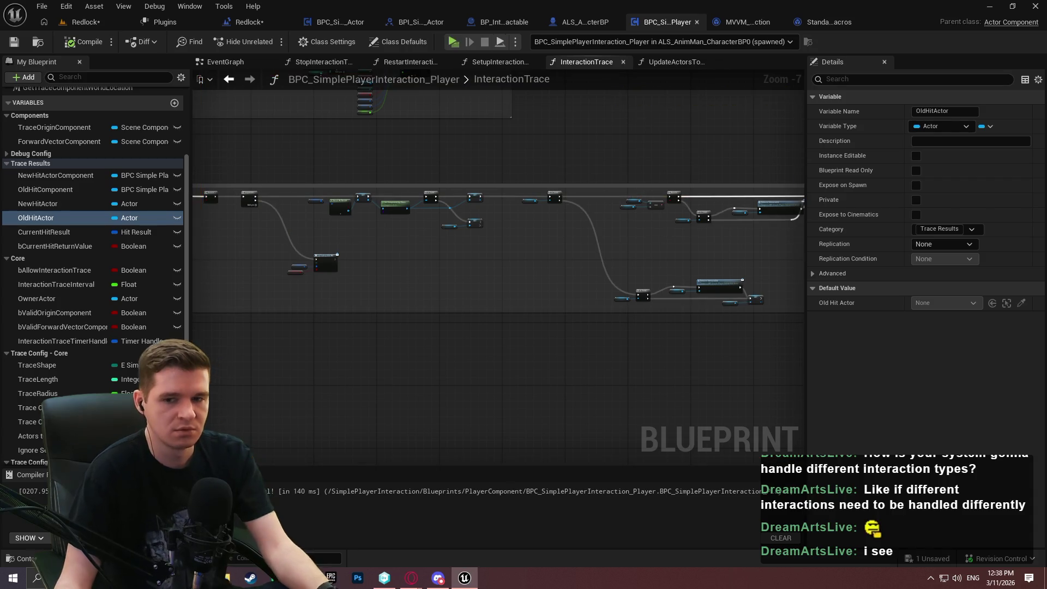
# Stop the simulation and go to the ALS_AnimMan_CharacterBP InteractionGraph with trace length 200, radius 32.
pyautogui.press('Escape')
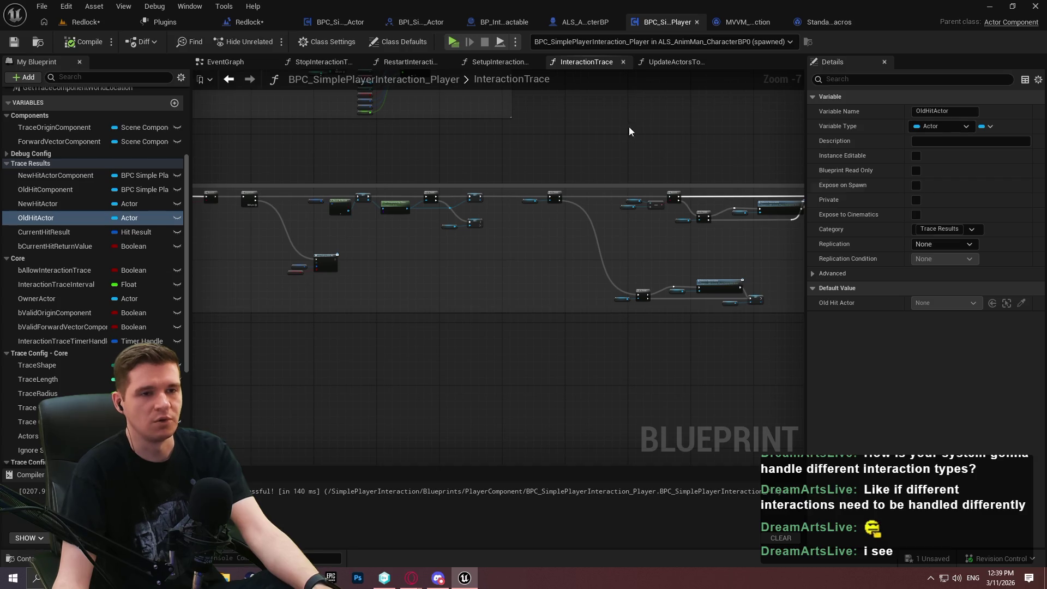
pyautogui.click(481, 17)
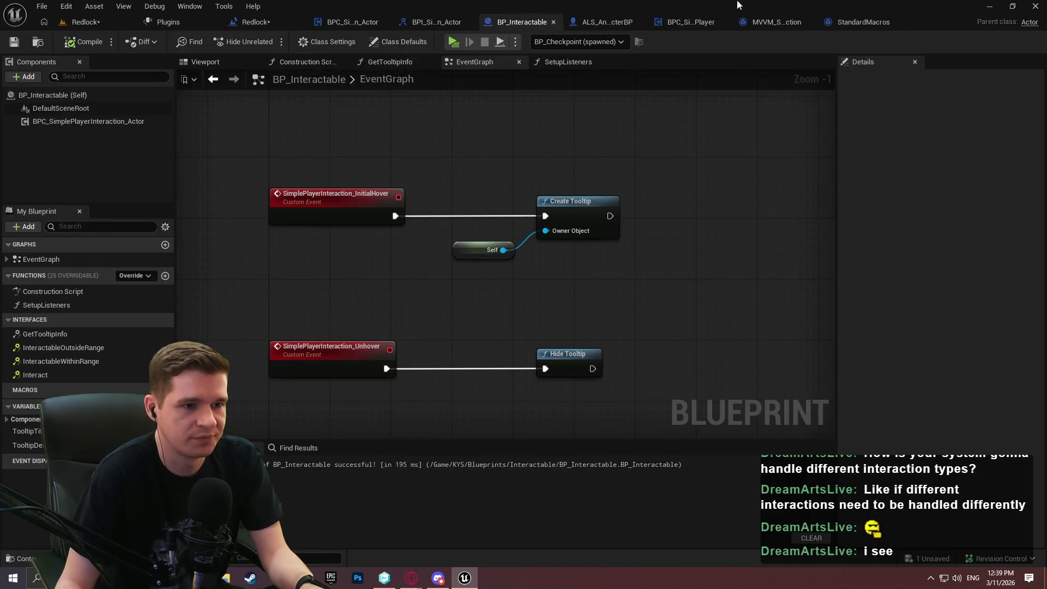
pyautogui.click(357, 18)
pyautogui.scroll(4, 419, 170)
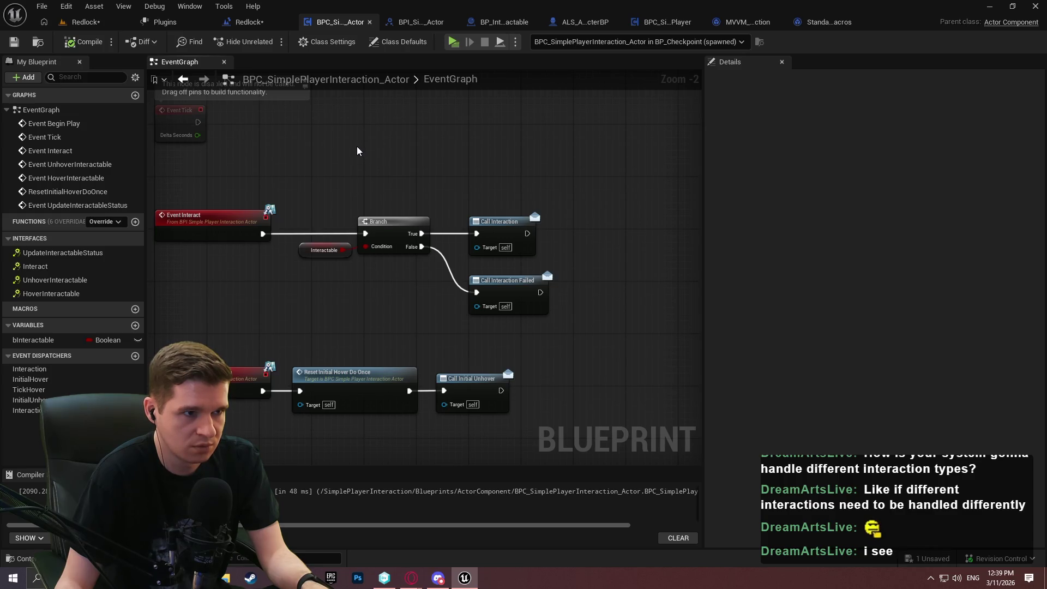
pyautogui.click(579, 22)
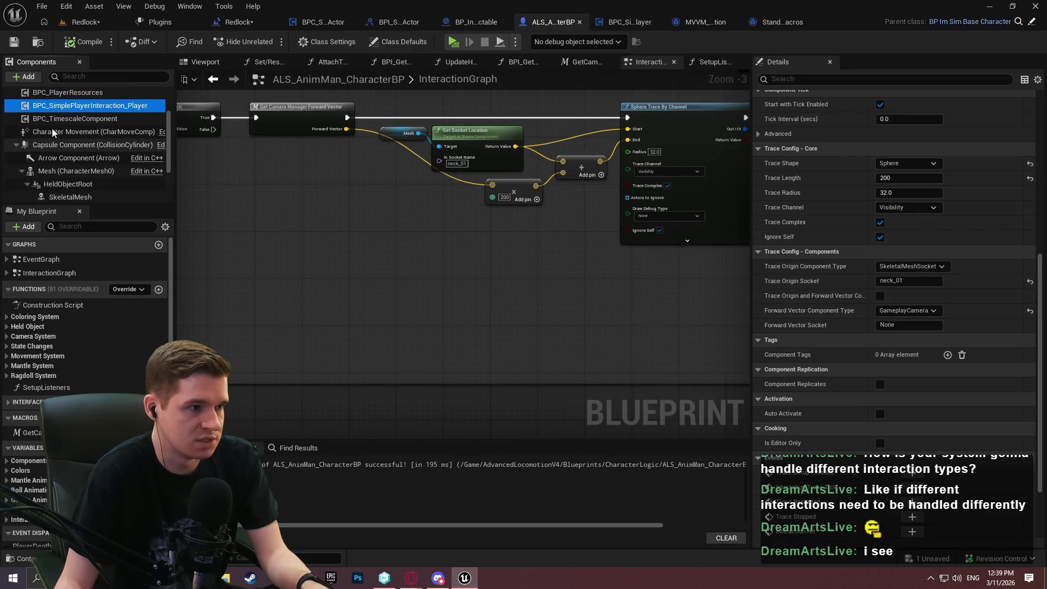
# Turn off Allow Interaction Trace and pan to the forward vector and socket location nodes.
pyautogui.scroll(2, 79, 133)
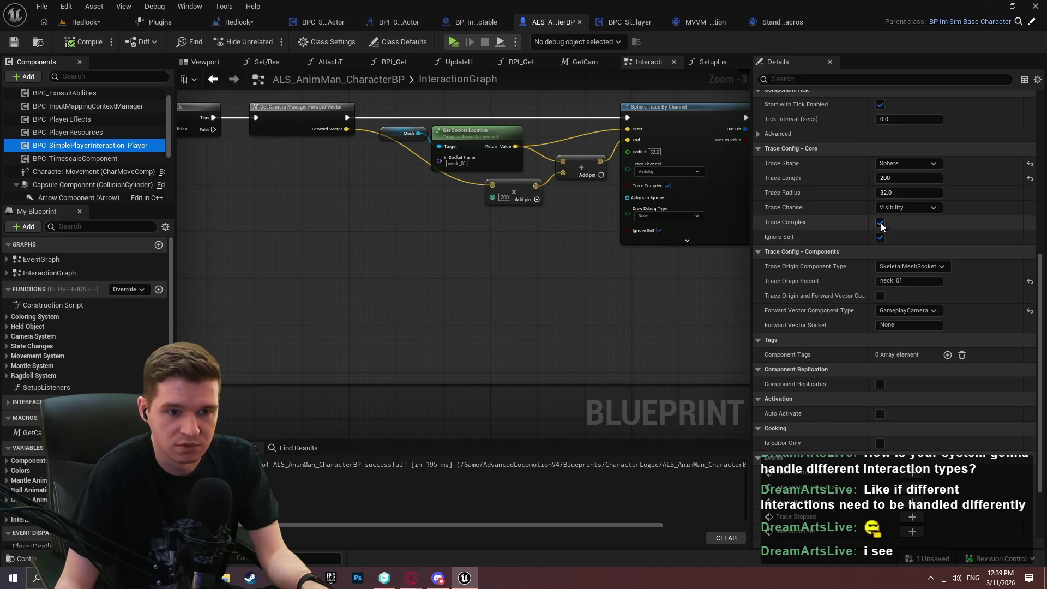
pyautogui.scroll(1, 846, 258)
pyautogui.scroll(3, 845, 235)
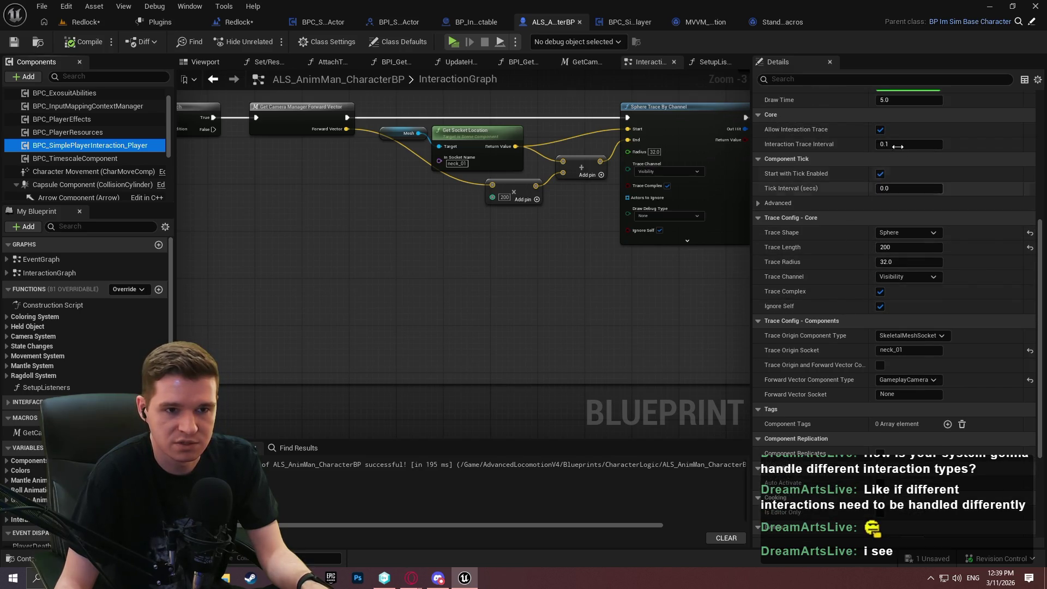
pyautogui.click(880, 130)
pyautogui.moveTo(180, 118); pyautogui.dragTo(548, 178)
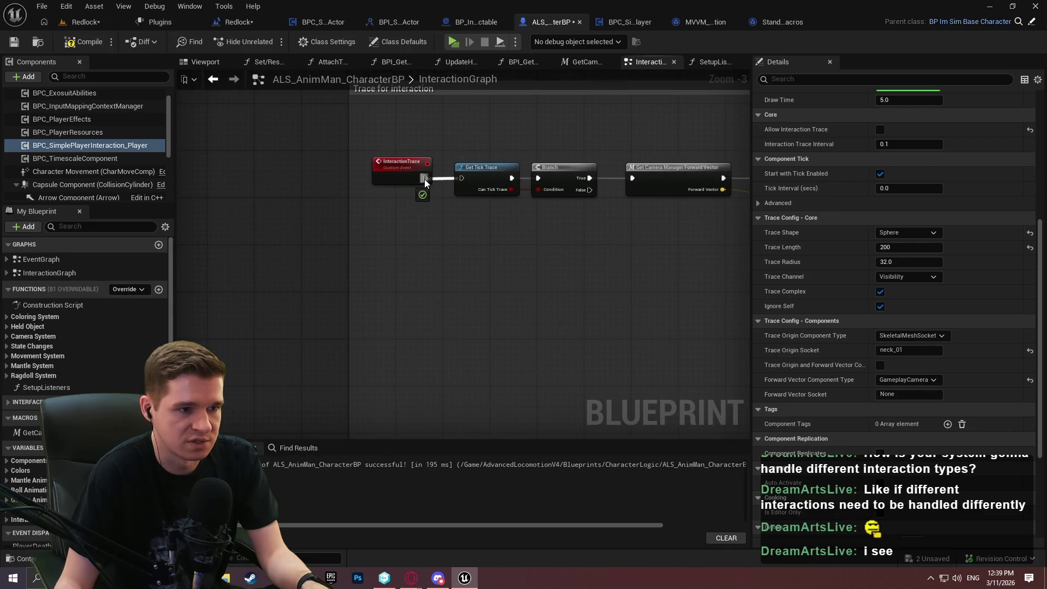
pyautogui.moveTo(425, 179); pyautogui.dragTo(236, 190)
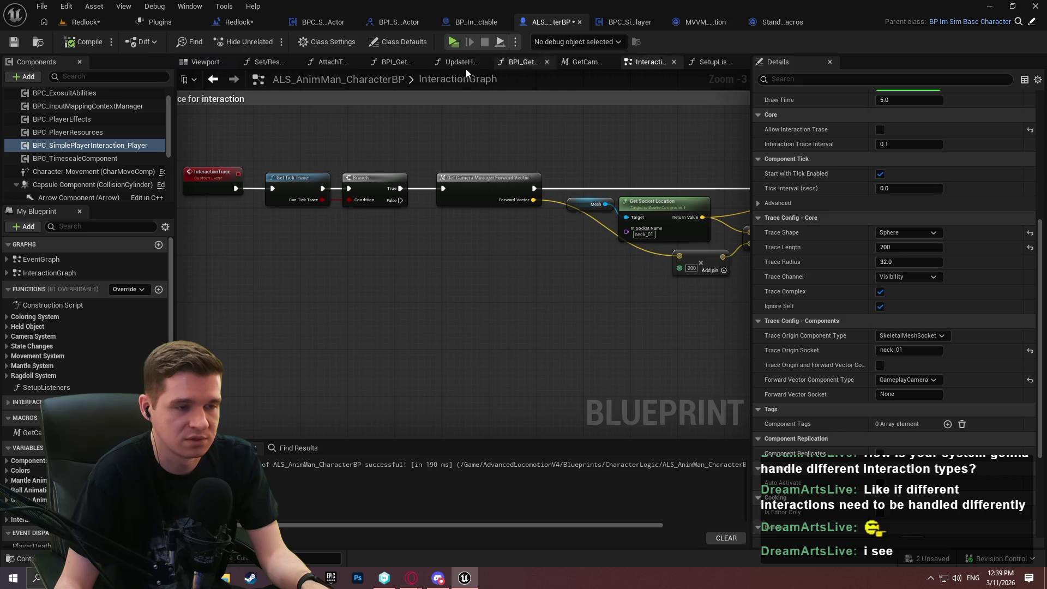
# Start a play test debugging the ALS_AnimMan_CharacterBP0 instance.
pyautogui.click(455, 42)
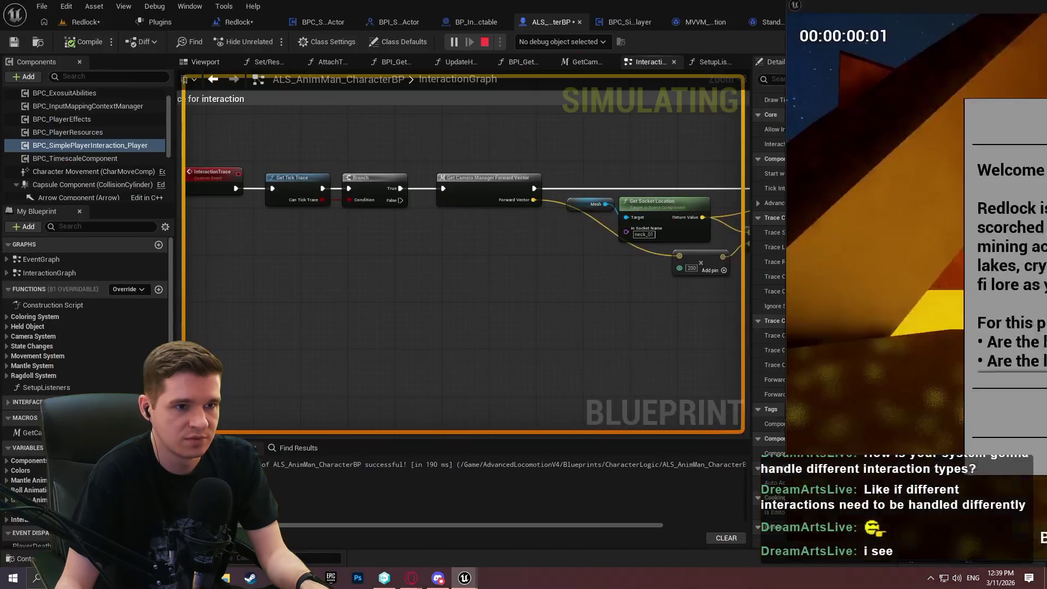
pyautogui.click(572, 42)
pyautogui.click(597, 68)
pyautogui.scroll(-3, 582, 296)
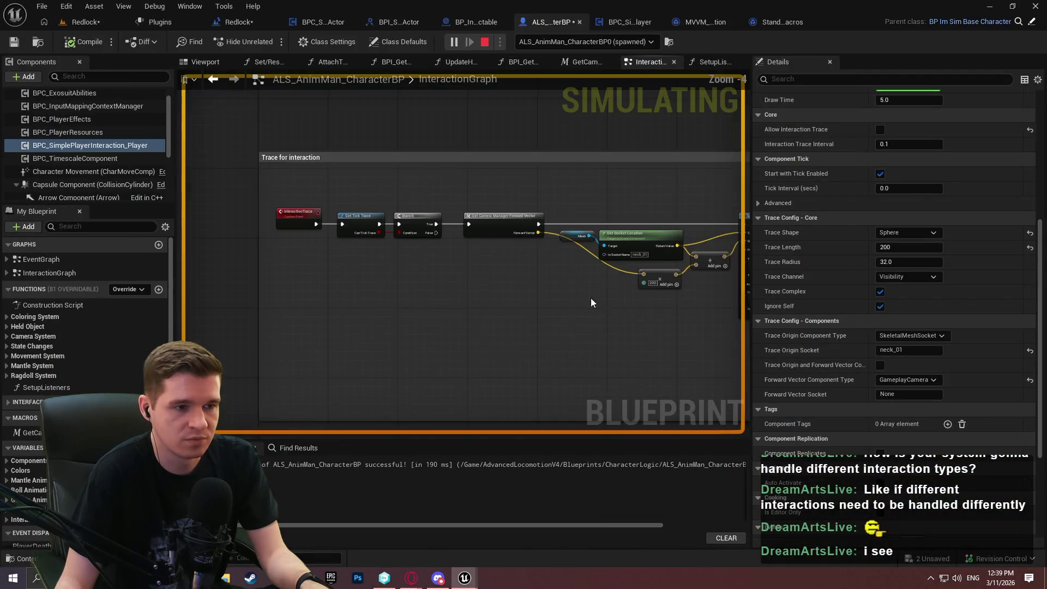
pyautogui.press('super')
# Follow execution through the Is Valid, SET, Branch and Reset Trace Availability nodes, then stop.
pyautogui.moveTo(588, 385)
pyautogui.mouseDown()
pyautogui.moveTo(561, 331)
pyautogui.moveTo(408, 299)
pyautogui.mouseUp()
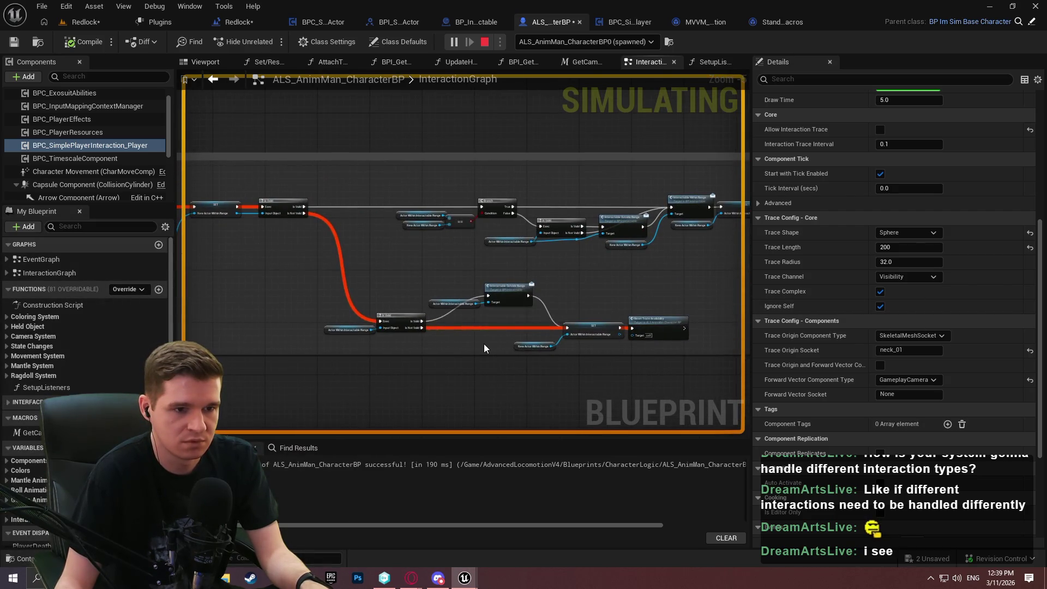
pyautogui.scroll(3, 486, 343)
pyautogui.moveTo(492, 339)
pyautogui.mouseDown()
pyautogui.moveTo(293, 316)
pyautogui.moveTo(343, 320)
pyautogui.moveTo(566, 264)
pyautogui.moveTo(678, 274)
pyautogui.mouseUp()
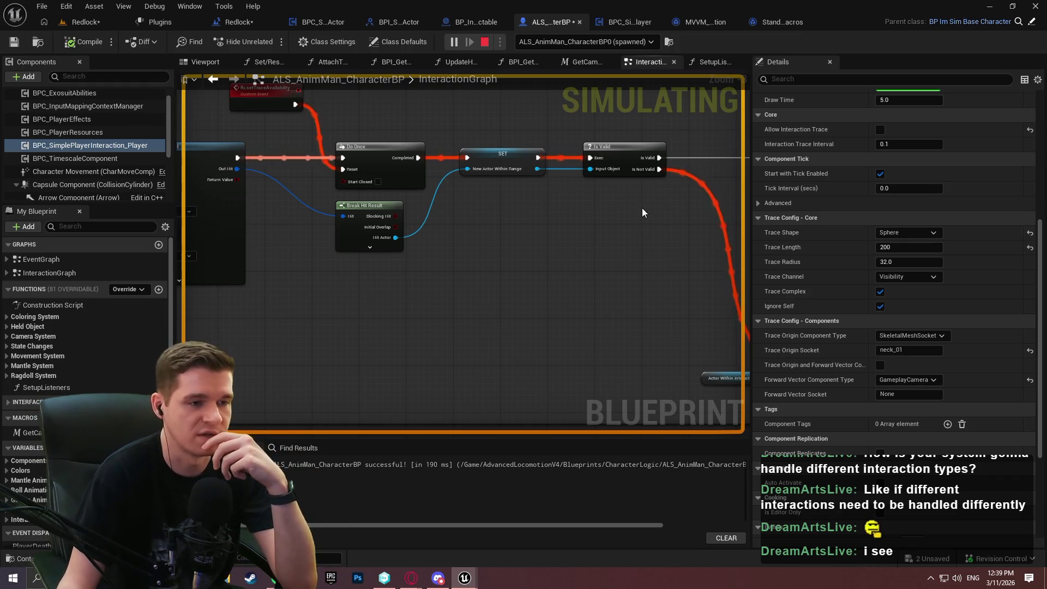
pyautogui.moveTo(642, 217)
pyautogui.mouseDown()
pyautogui.moveTo(557, 229)
pyautogui.moveTo(562, 234)
pyautogui.mouseUp()
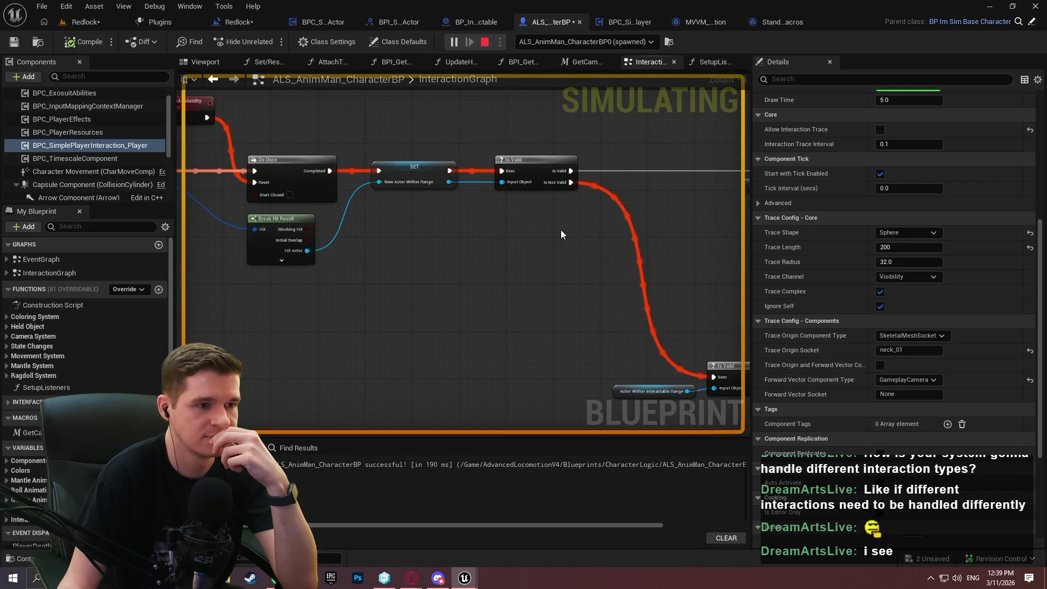
pyautogui.moveTo(561, 230)
pyautogui.mouseDown()
pyautogui.moveTo(374, 217)
pyautogui.moveTo(179, 179)
pyautogui.mouseUp()
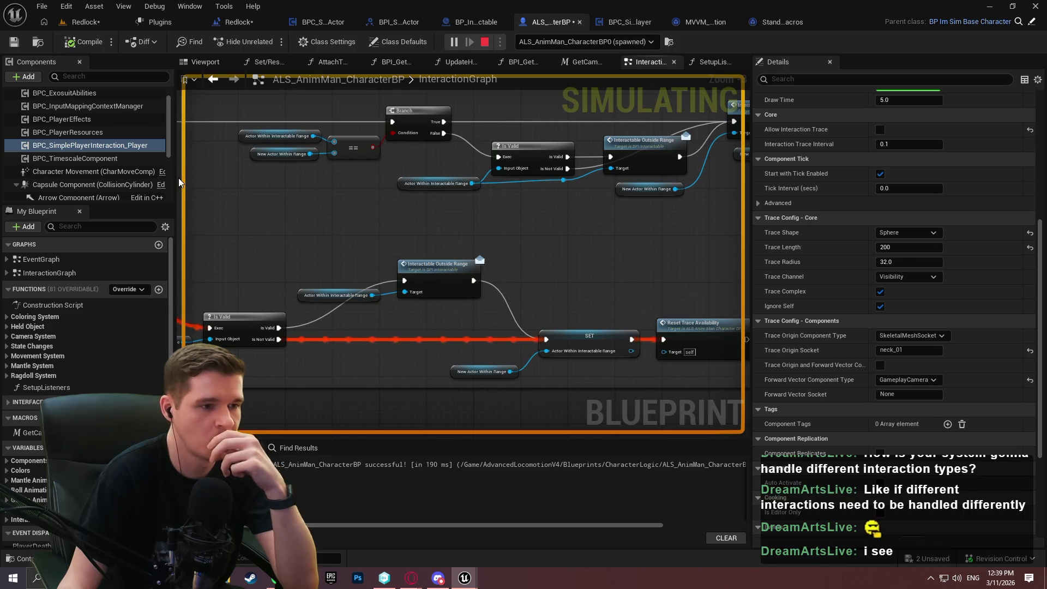
pyautogui.moveTo(178, 178); pyautogui.dragTo(440, 222)
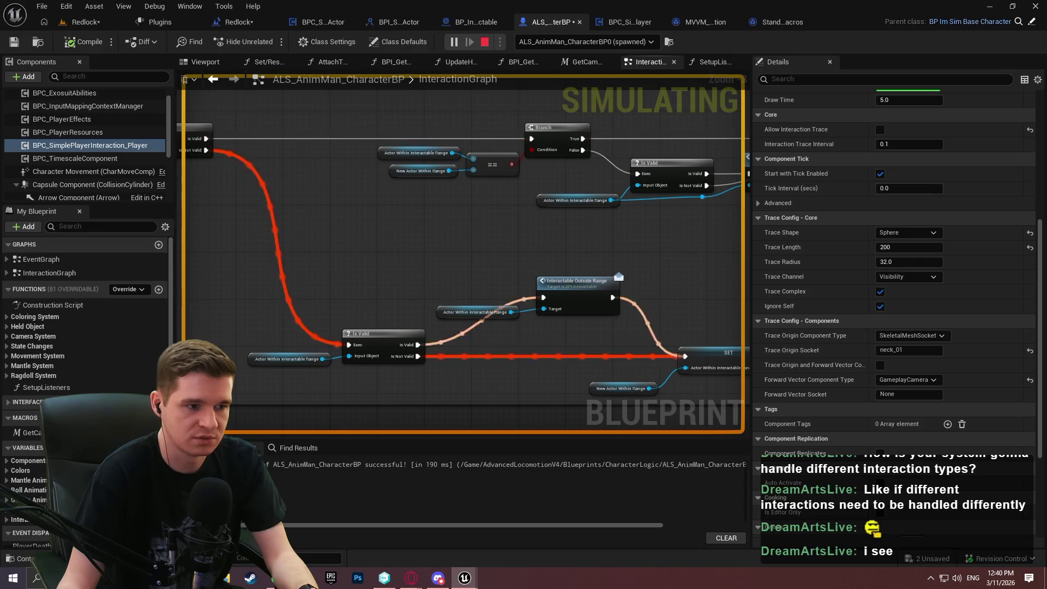
pyautogui.press('Escape')
pyautogui.moveTo(454, 221); pyautogui.dragTo(640, 209)
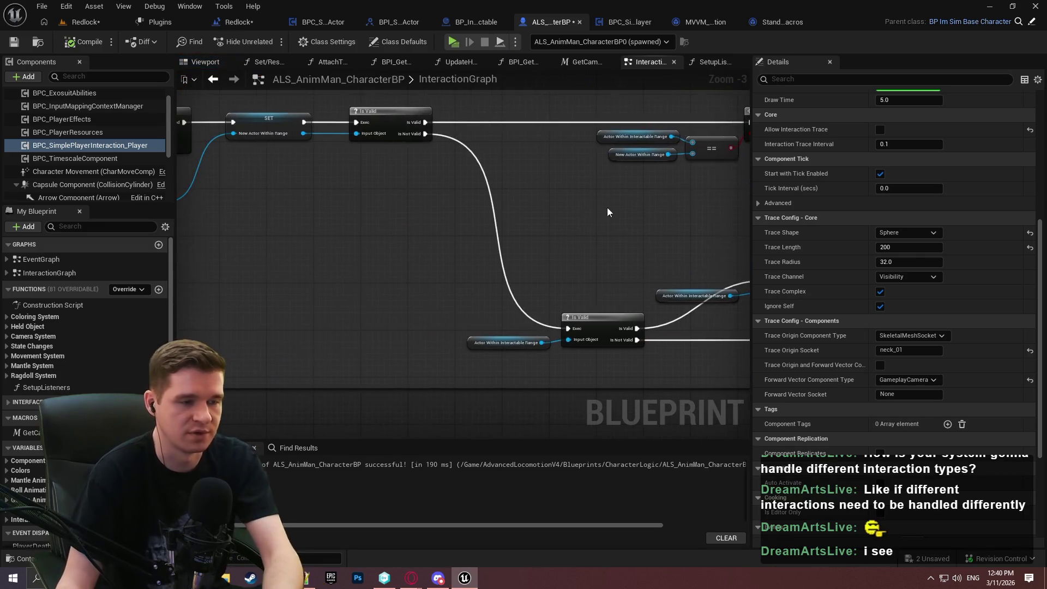
pyautogui.moveTo(478, 190); pyautogui.dragTo(597, 234)
pyautogui.moveTo(463, 189)
pyautogui.mouseDown()
pyautogui.moveTo(355, 198)
pyautogui.moveTo(464, 165)
pyautogui.mouseUp()
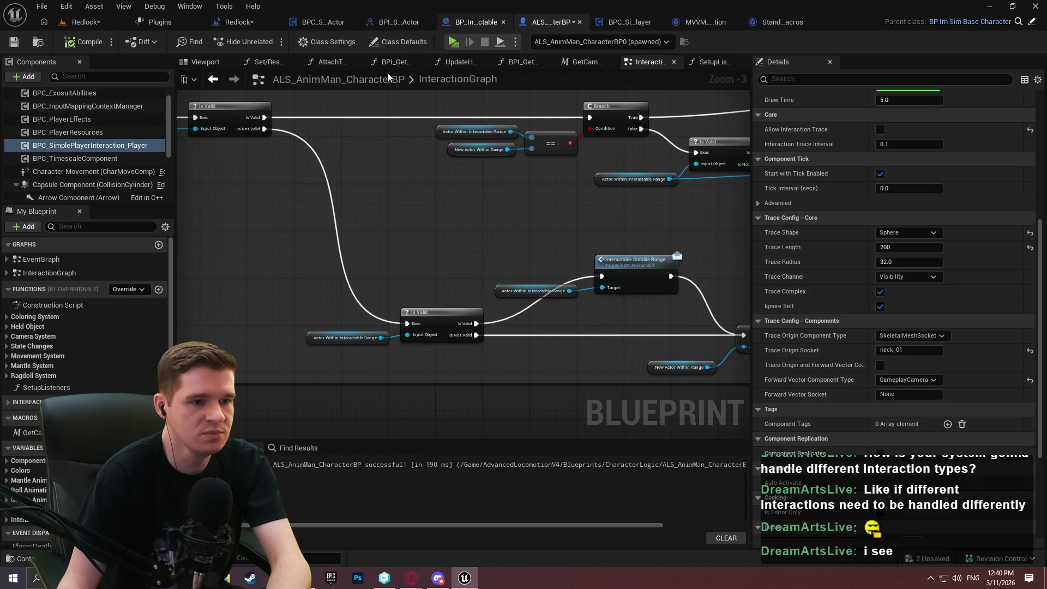
pyautogui.moveTo(518, 223); pyautogui.dragTo(309, 217)
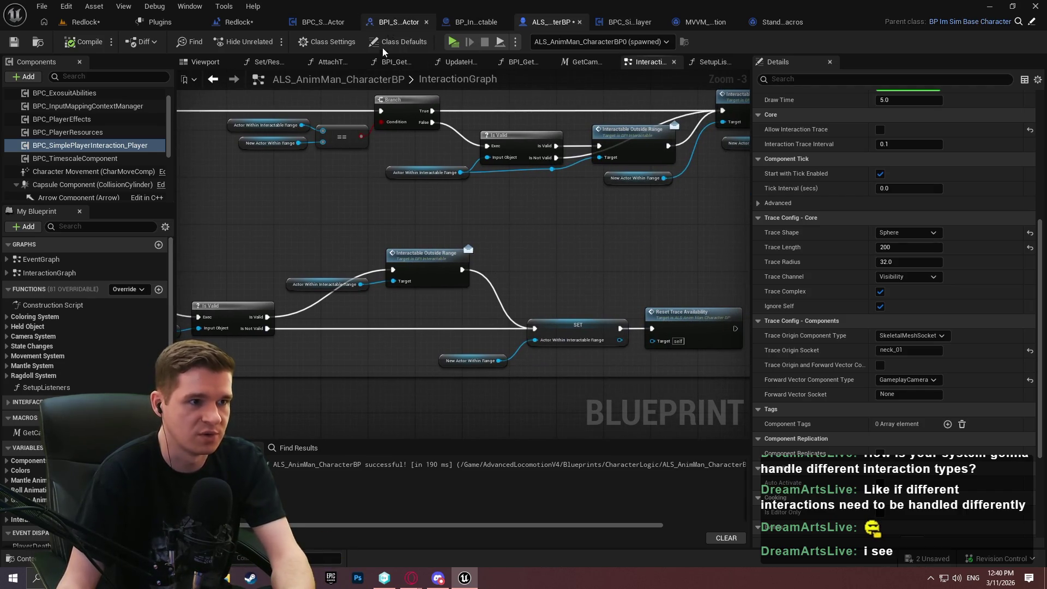
pyautogui.click(402, 24)
pyautogui.click(516, 24)
pyautogui.click(337, 24)
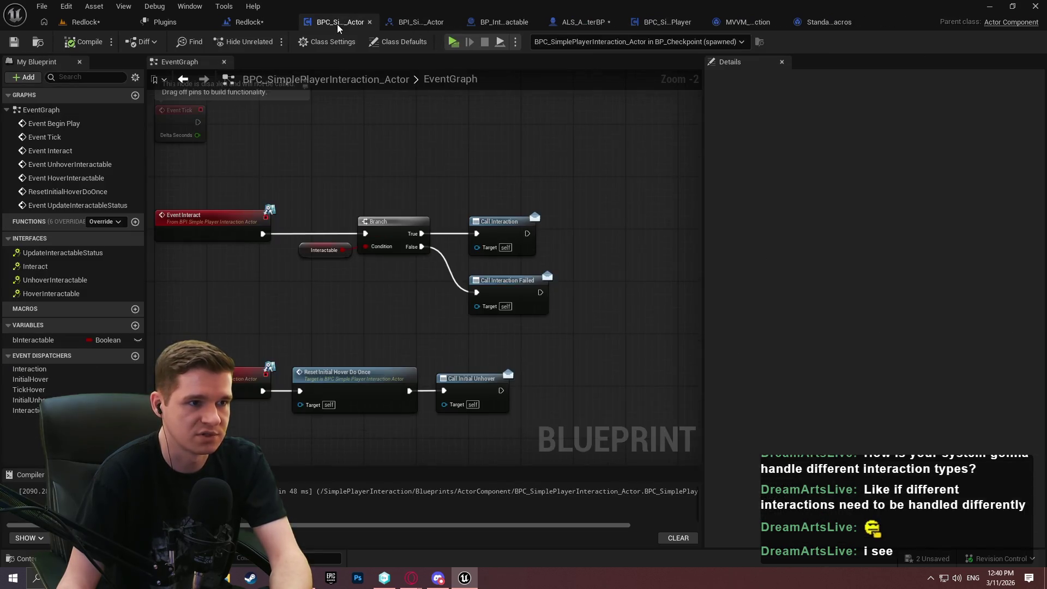
pyautogui.scroll(-3, 414, 189)
pyautogui.click(658, 20)
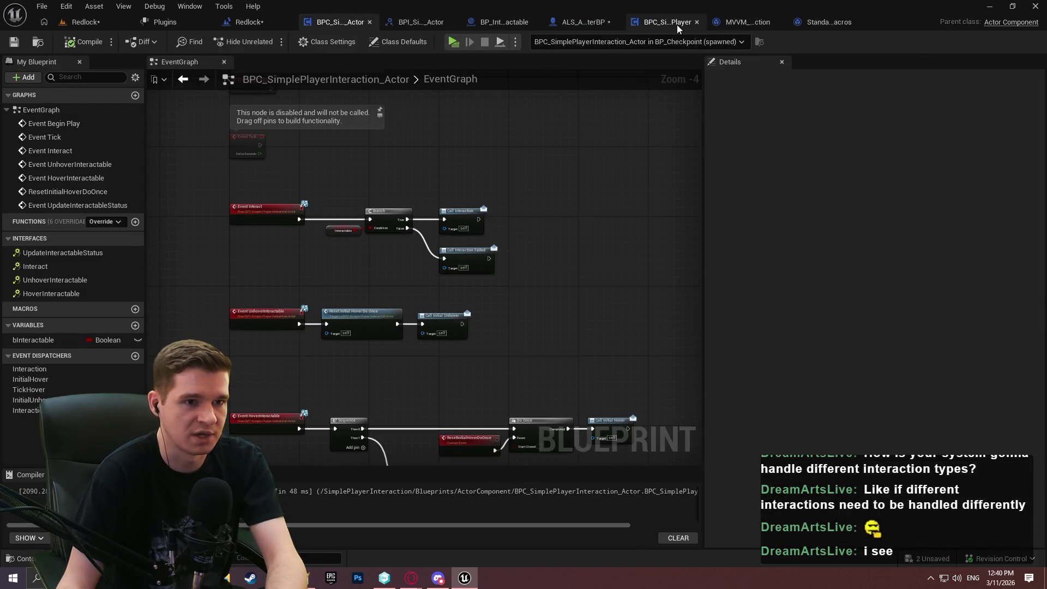
pyautogui.scroll(3, 282, 214)
pyautogui.moveTo(329, 203); pyautogui.dragTo(420, 252)
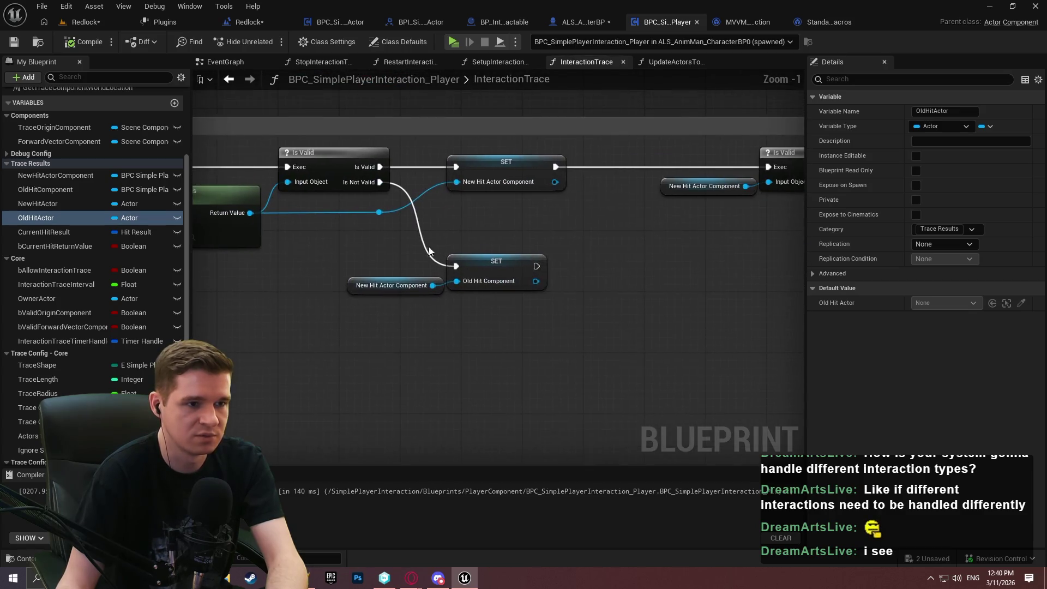
pyautogui.moveTo(473, 164); pyautogui.dragTo(474, 164)
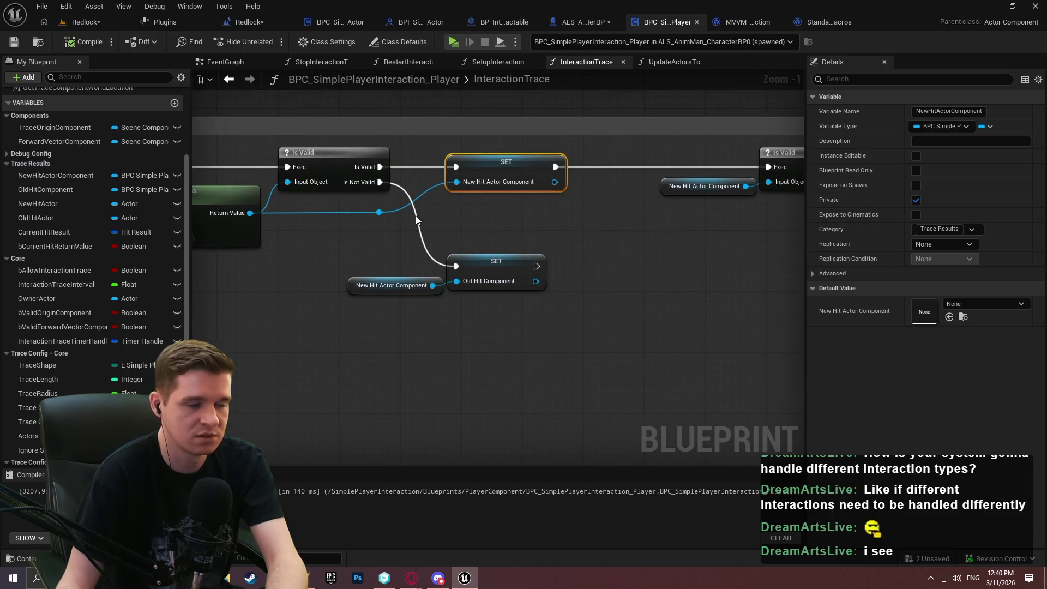
pyautogui.press('Delete')
pyautogui.click(380, 212)
pyautogui.press('Delete')
pyautogui.moveTo(379, 167)
pyautogui.mouseDown()
pyautogui.moveTo(605, 172)
pyautogui.moveTo(439, 167)
pyautogui.mouseUp()
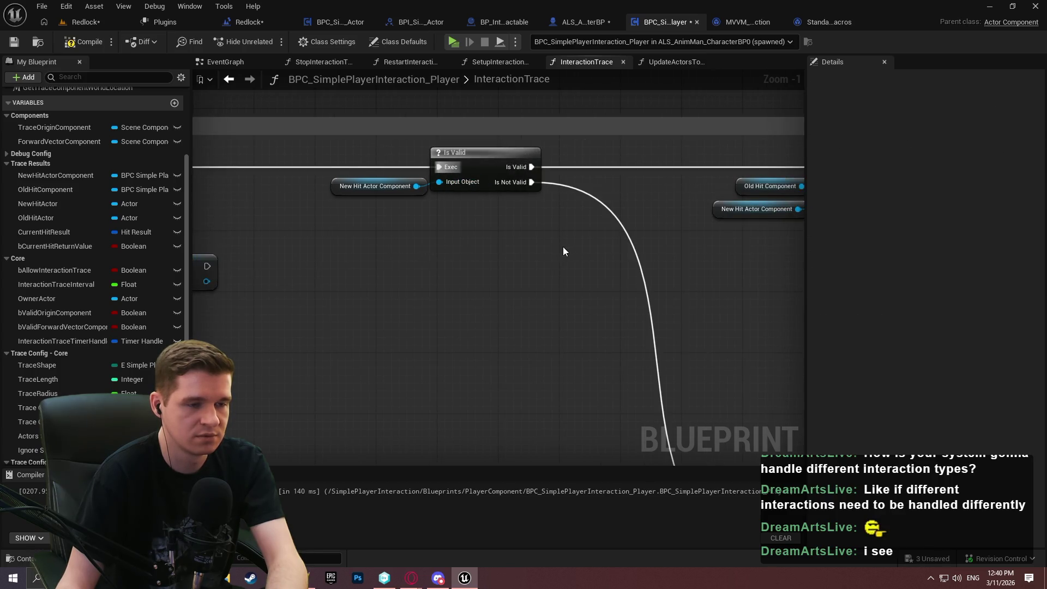
pyautogui.scroll(-2, 499, 272)
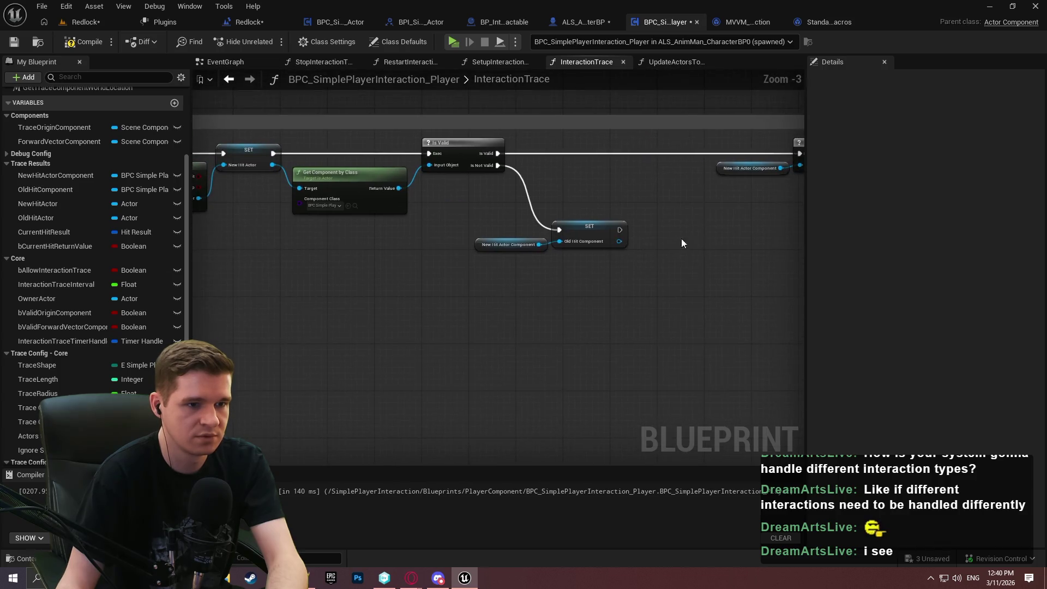
pyautogui.moveTo(217, 231)
pyautogui.mouseDown()
pyautogui.moveTo(620, 284)
pyautogui.moveTo(468, 276)
pyautogui.moveTo(748, 293)
pyautogui.mouseUp()
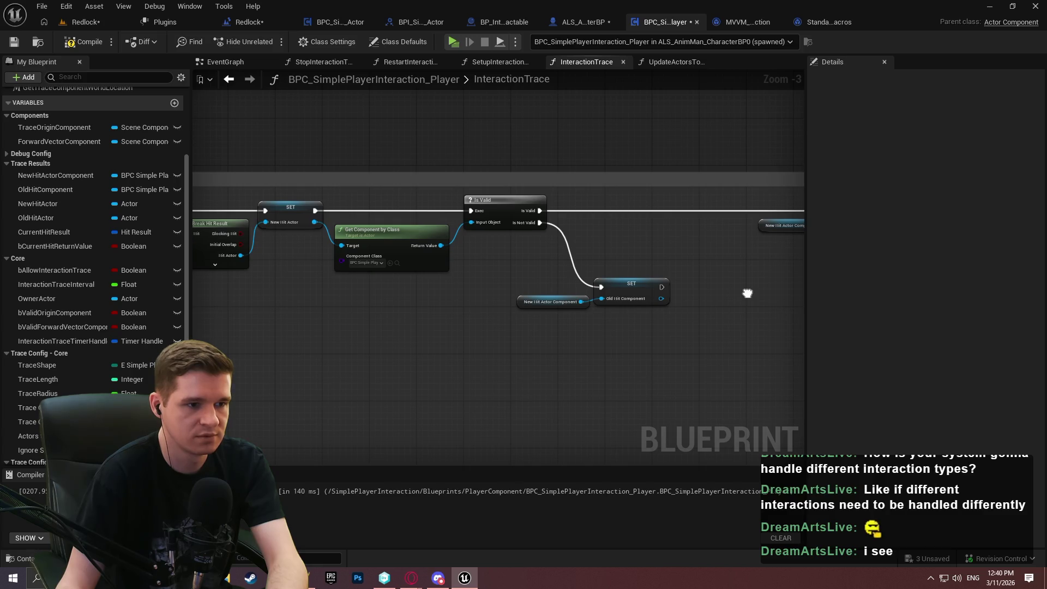
pyautogui.scroll(2, 397, 287)
pyautogui.moveTo(398, 288)
pyautogui.mouseDown()
pyautogui.moveTo(706, 292)
pyautogui.moveTo(525, 303)
pyautogui.moveTo(605, 306)
pyautogui.moveTo(210, 300)
pyautogui.moveTo(559, 312)
pyautogui.moveTo(440, 306)
pyautogui.mouseUp()
pyautogui.hotkey('ctrl', 'Tab')
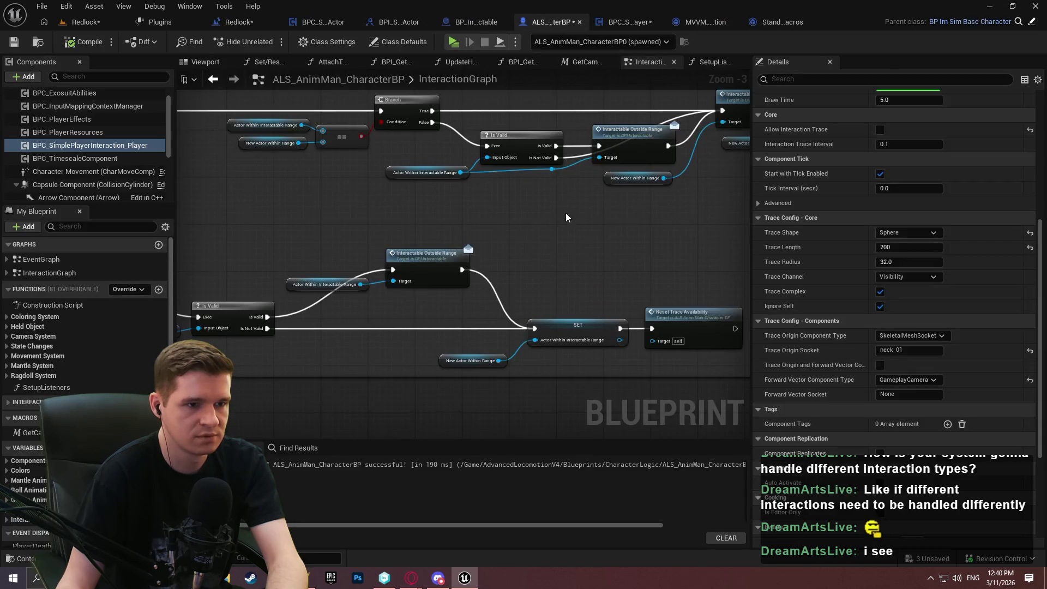
pyautogui.scroll(3, 384, 224)
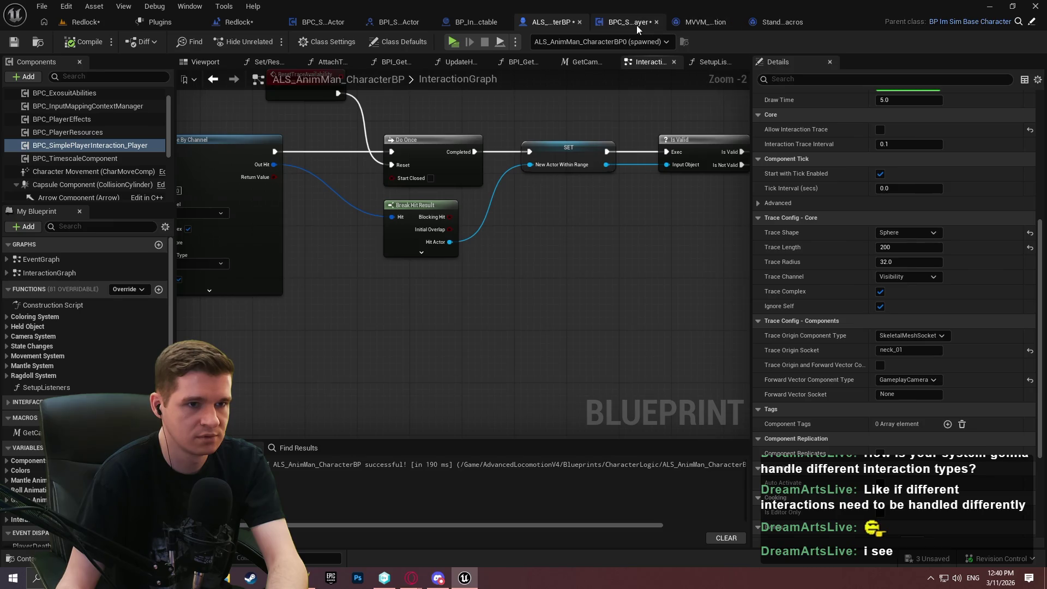
pyautogui.click(637, 23)
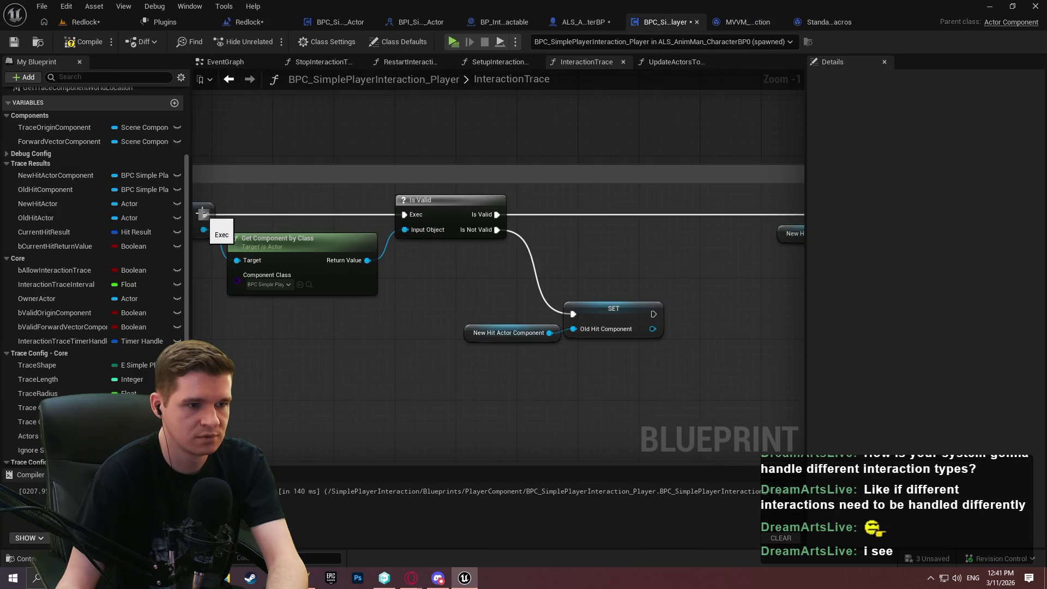
# Delete the Is Valid check and set New Hit Actor Component from Get Component by Class after SET New Hit Actor.
pyautogui.moveTo(364, 258)
pyautogui.mouseDown()
pyautogui.moveTo(595, 242)
pyautogui.moveTo(591, 253)
pyautogui.moveTo(421, 239)
pyautogui.moveTo(681, 226)
pyautogui.mouseUp()
pyautogui.scroll(-1, 680, 226)
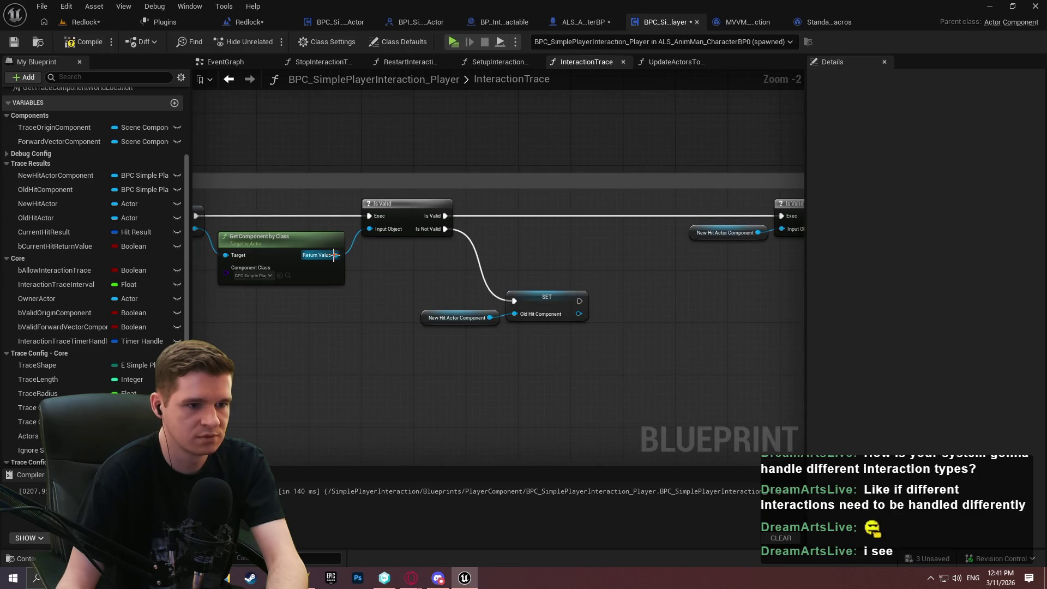
pyautogui.moveTo(55, 175)
pyautogui.mouseDown()
pyautogui.moveTo(498, 228)
pyautogui.moveTo(525, 247)
pyautogui.moveTo(336, 255)
pyautogui.mouseUp()
pyautogui.click(532, 255)
pyautogui.click(431, 223)
pyautogui.press('Delete')
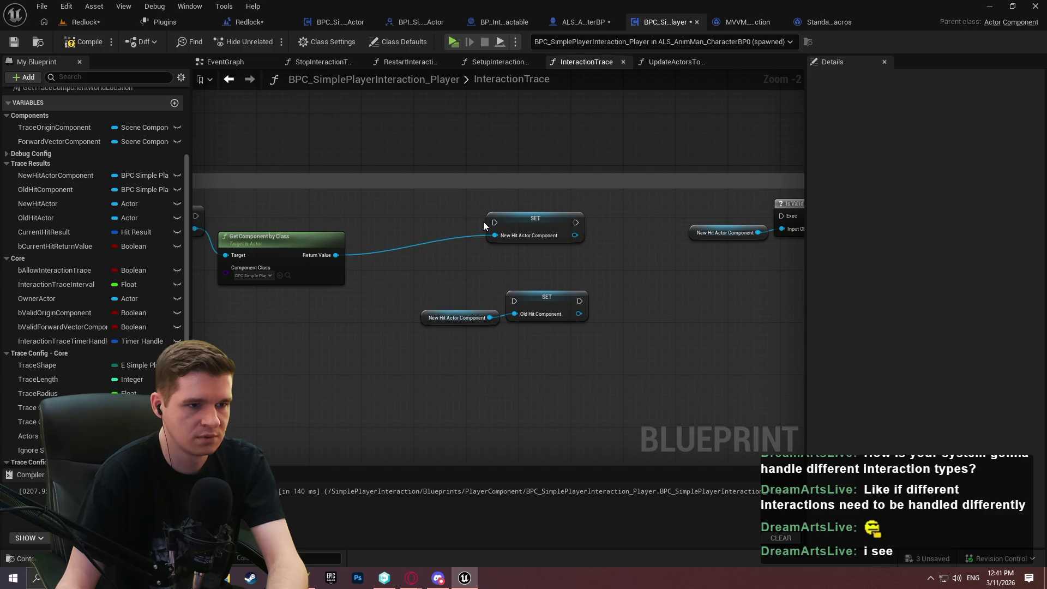
pyautogui.click(491, 225)
pyautogui.moveTo(491, 215)
pyautogui.mouseDown()
pyautogui.moveTo(789, 222)
pyautogui.moveTo(537, 230)
pyautogui.moveTo(512, 229)
pyautogui.moveTo(860, 230)
pyautogui.moveTo(590, 227)
pyautogui.mouseUp()
pyautogui.moveTo(228, 265)
pyautogui.mouseDown()
pyautogui.moveTo(528, 269)
pyautogui.moveTo(547, 279)
pyautogui.moveTo(767, 194)
pyautogui.moveTo(1037, 205)
pyautogui.moveTo(540, 212)
pyautogui.moveTo(351, 171)
pyautogui.moveTo(369, 168)
pyautogui.mouseUp()
pyautogui.scroll(2, 546, 280)
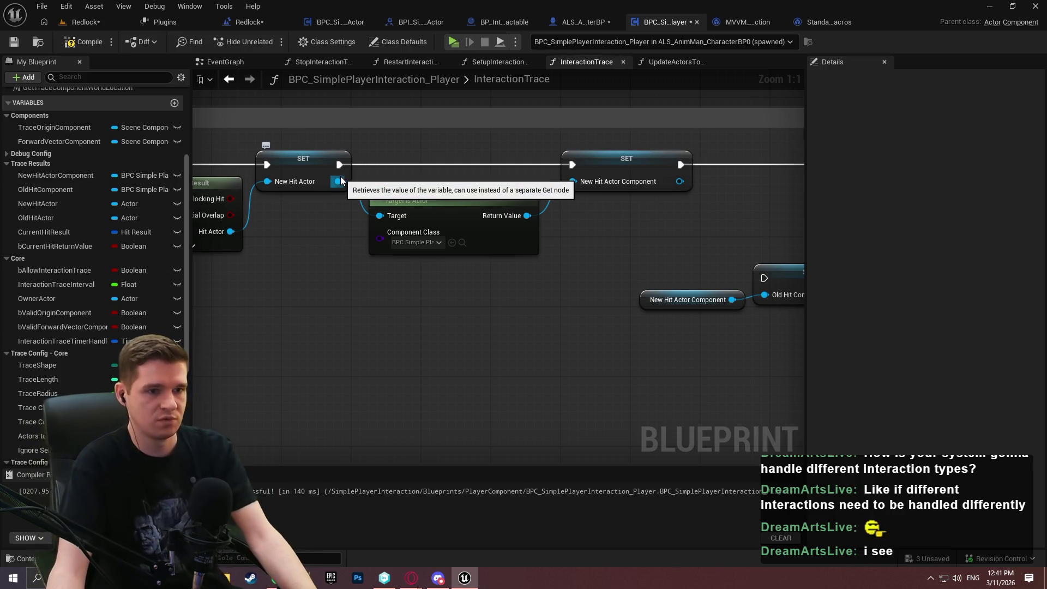
# Add an Is Valid check by searching 'valid', then delete it as misplaced.
pyautogui.moveTo(374, 200)
pyautogui.mouseDown()
pyautogui.moveTo(2, 204)
pyautogui.moveTo(605, 192)
pyautogui.moveTo(526, 278)
pyautogui.mouseUp()
pyautogui.write('valid')
pyautogui.press('Down')
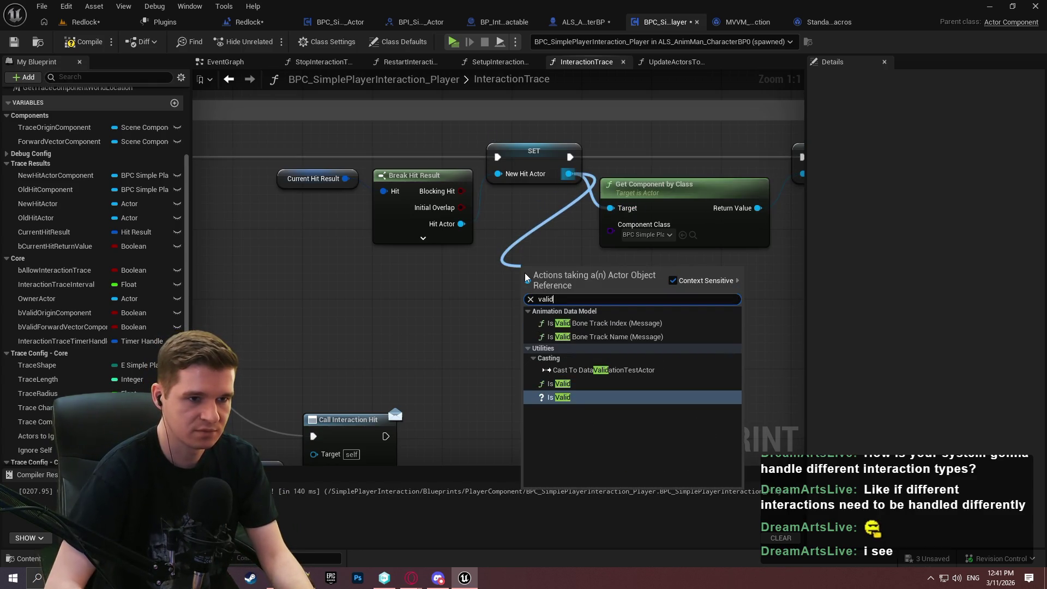
pyautogui.press('Return')
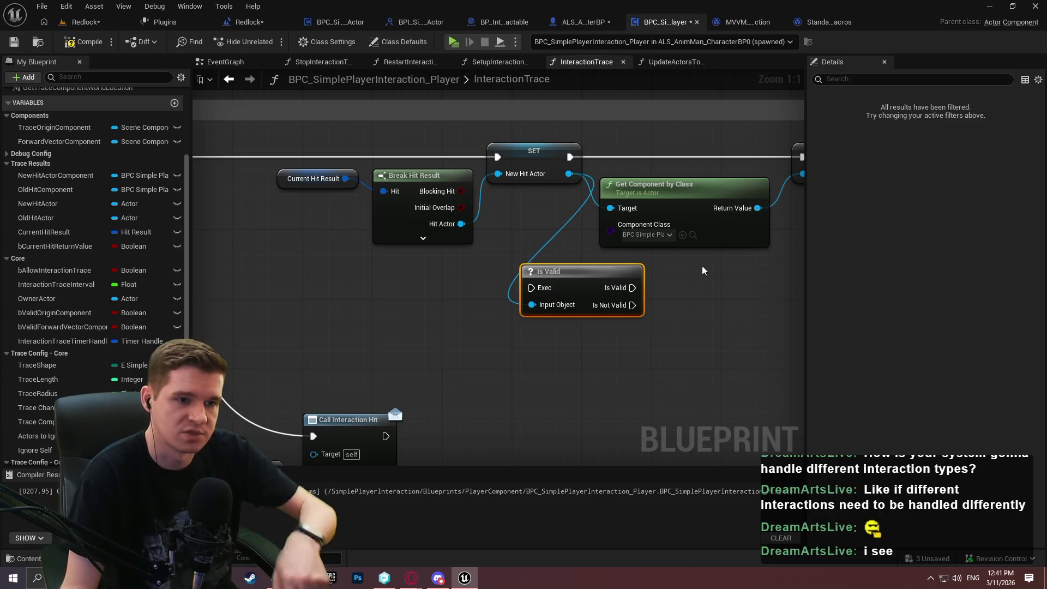
pyautogui.moveTo(564, 291)
pyautogui.mouseDown()
pyautogui.moveTo(670, 160)
pyautogui.moveTo(525, 263)
pyautogui.mouseUp()
pyautogui.scroll(-1, 670, 160)
pyautogui.moveTo(463, 238); pyautogui.dragTo(602, 252)
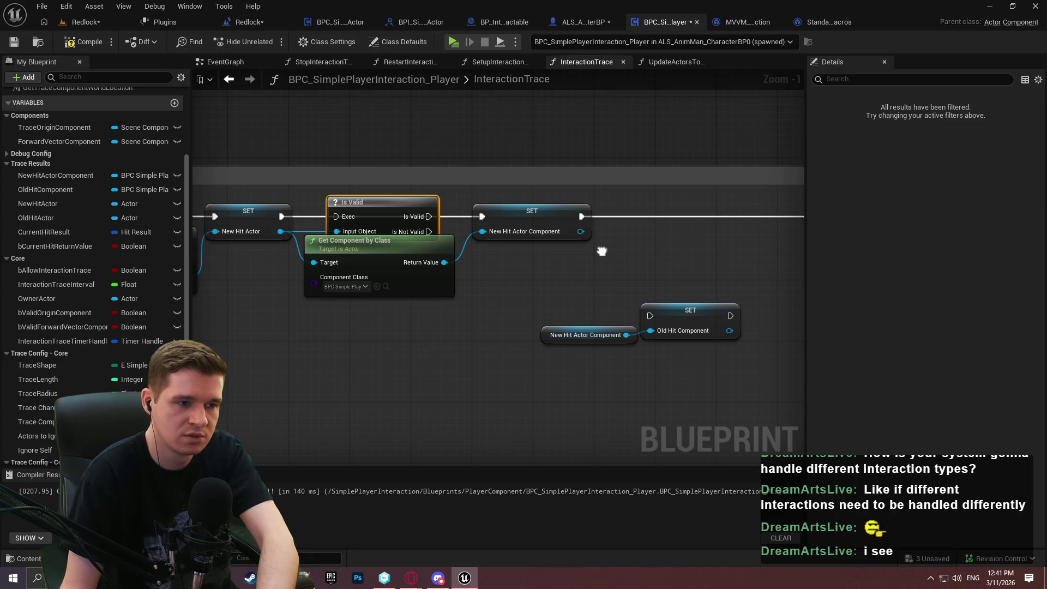
pyautogui.press('Delete')
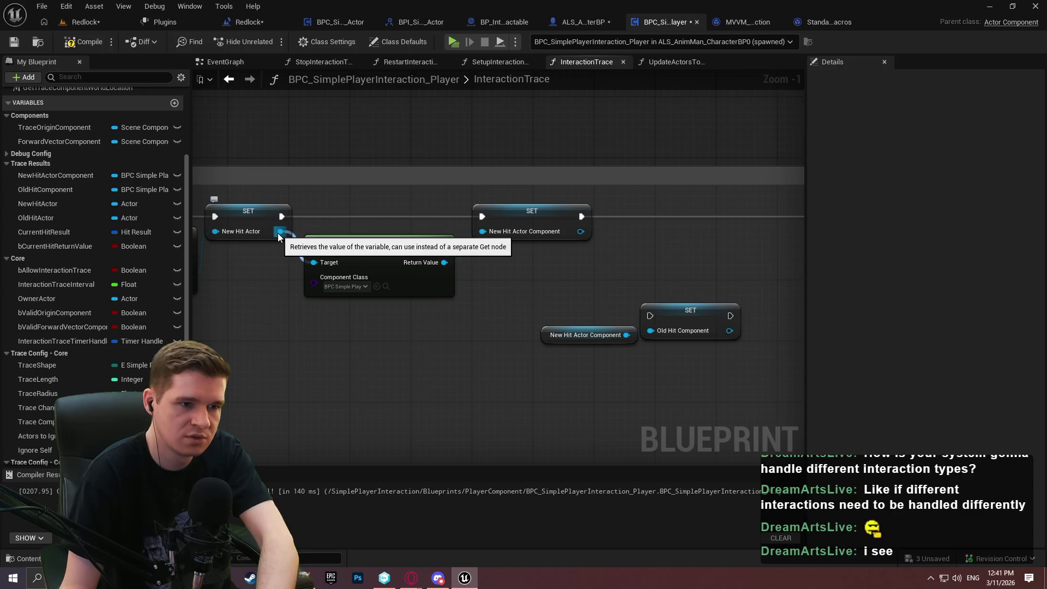
# Gate the component setter with Is Valid on New Hit Actor, routing Is Not Valid onward, and save.
pyautogui.moveTo(278, 236); pyautogui.dragTo(343, 196)
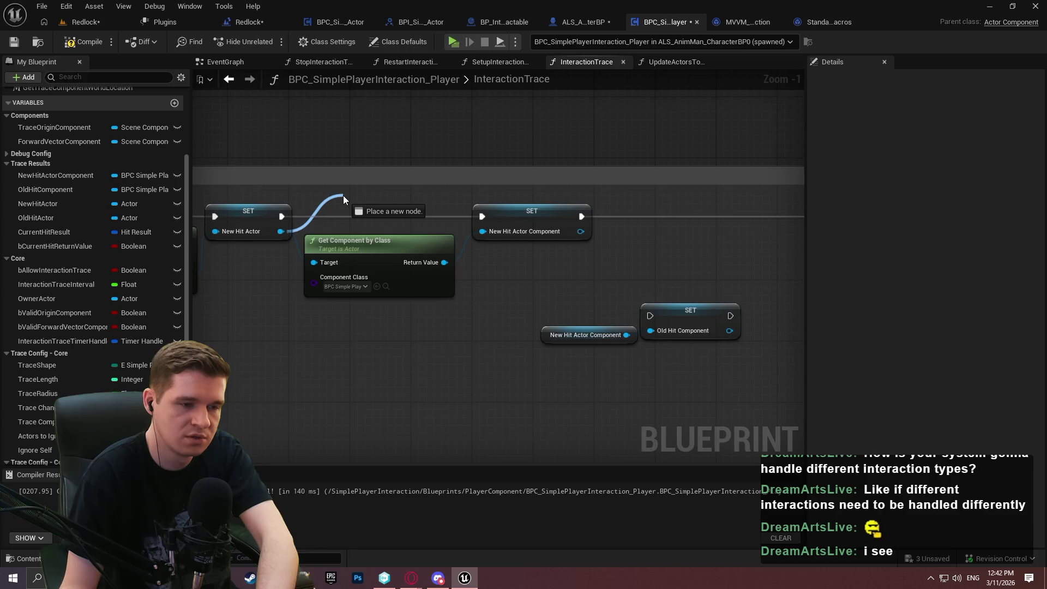
pyautogui.moveTo(343, 195)
pyautogui.mouseDown()
pyautogui.moveTo(349, 306)
pyautogui.moveTo(329, 402)
pyautogui.moveTo(319, 401)
pyautogui.mouseUp()
pyautogui.write('va;l')
pyautogui.press('BackSpace')
pyautogui.press('BackSpace')
pyautogui.write('lid')
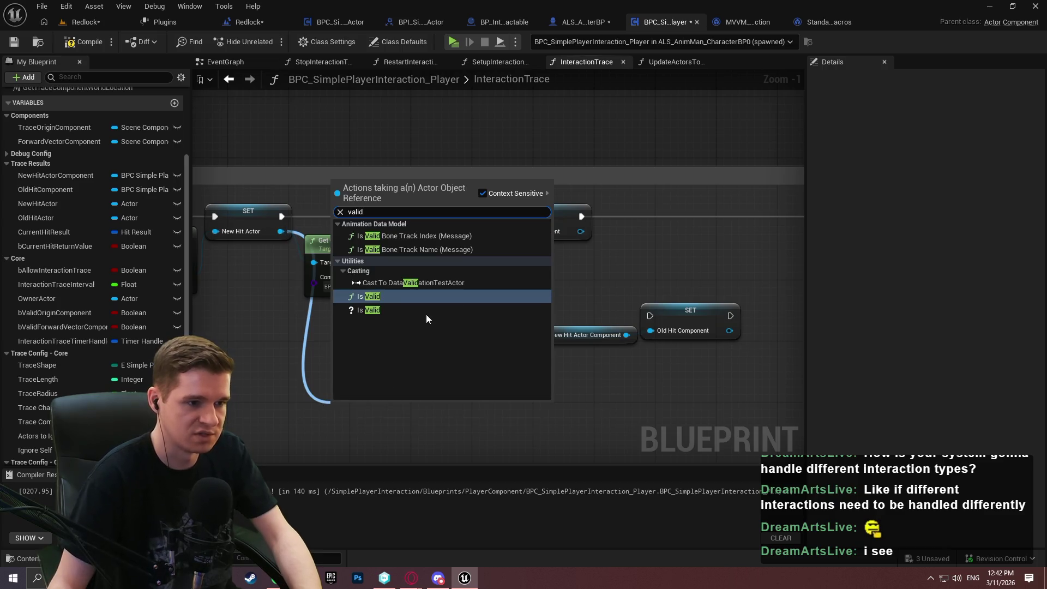
pyautogui.click(379, 308)
pyautogui.moveTo(337, 423)
pyautogui.mouseDown()
pyautogui.moveTo(262, 198)
pyautogui.moveTo(283, 221)
pyautogui.mouseUp()
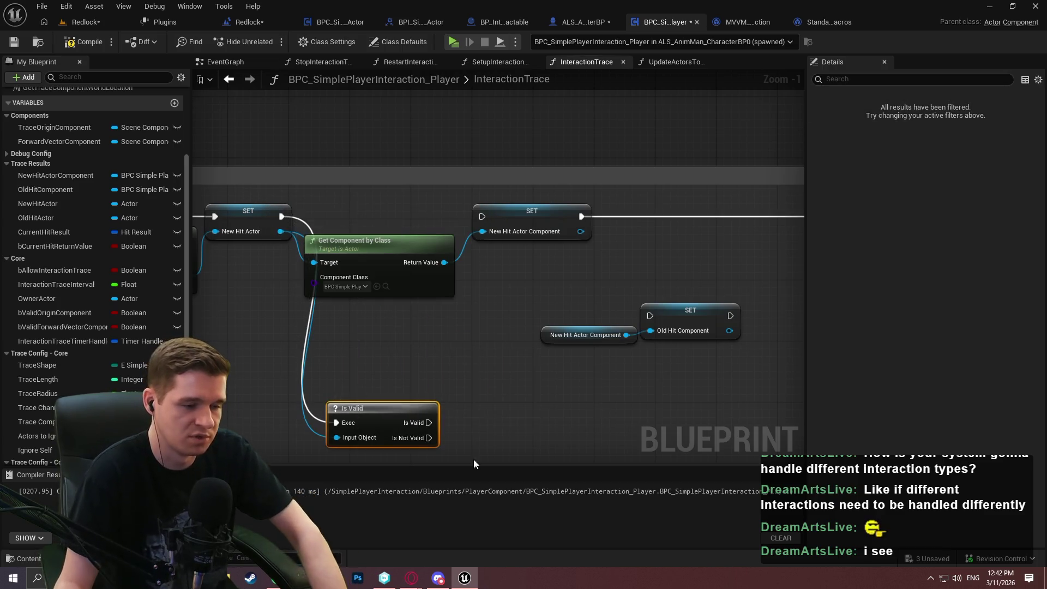
pyautogui.moveTo(429, 423)
pyautogui.mouseDown()
pyautogui.moveTo(532, 179)
pyautogui.moveTo(482, 217)
pyautogui.mouseUp()
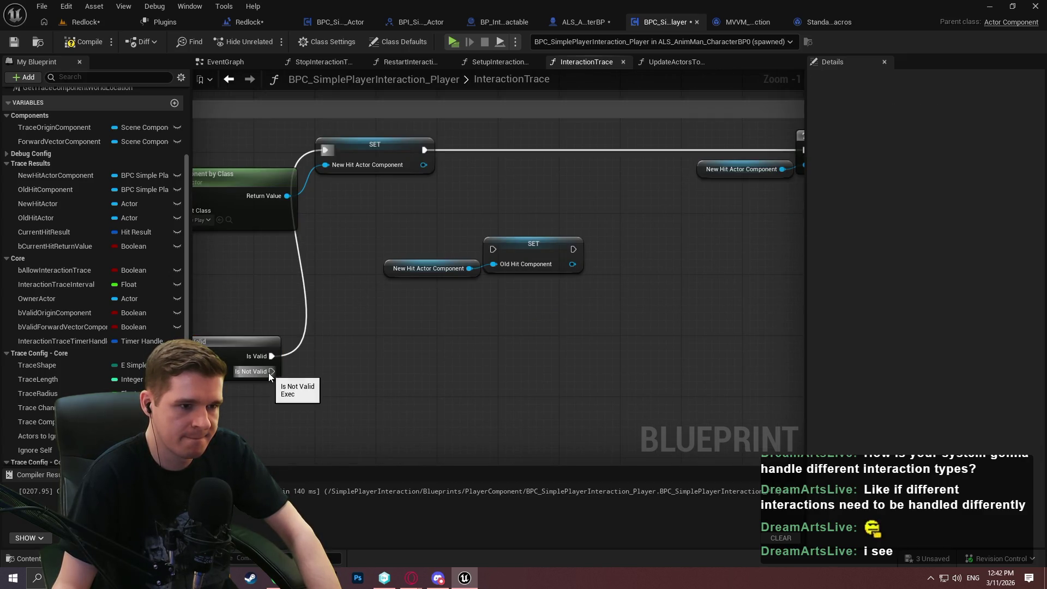
pyautogui.moveTo(268, 372)
pyautogui.mouseDown()
pyautogui.moveTo(357, 346)
pyautogui.moveTo(627, 160)
pyautogui.moveTo(689, 151)
pyautogui.mouseUp()
pyautogui.moveTo(763, 164)
pyautogui.mouseDown()
pyautogui.moveTo(589, 203)
pyautogui.moveTo(270, 306)
pyautogui.moveTo(794, 305)
pyautogui.moveTo(782, 313)
pyautogui.moveTo(800, 319)
pyautogui.mouseUp()
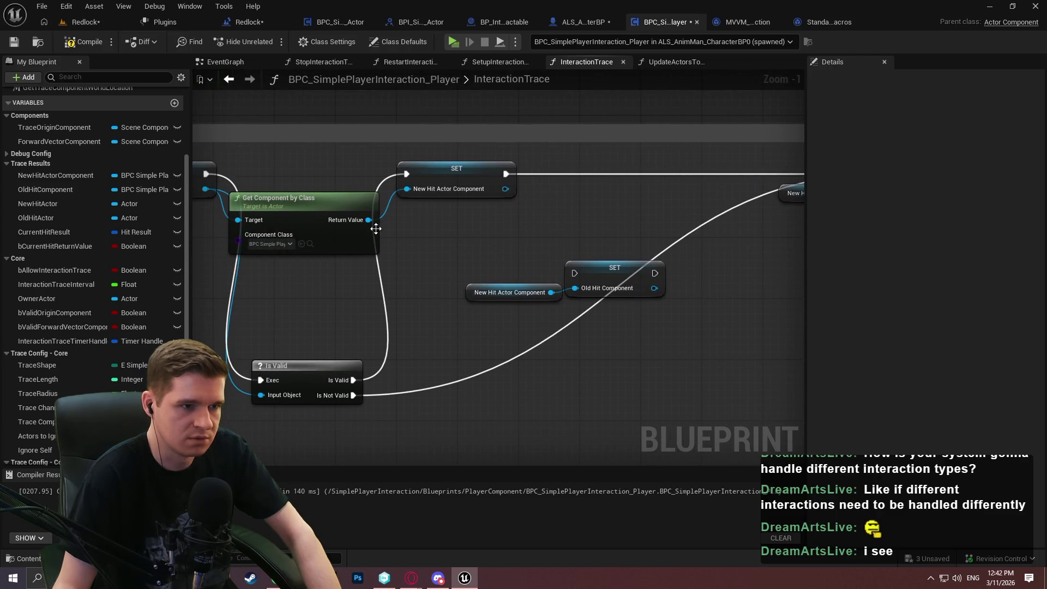
pyautogui.click(13, 41)
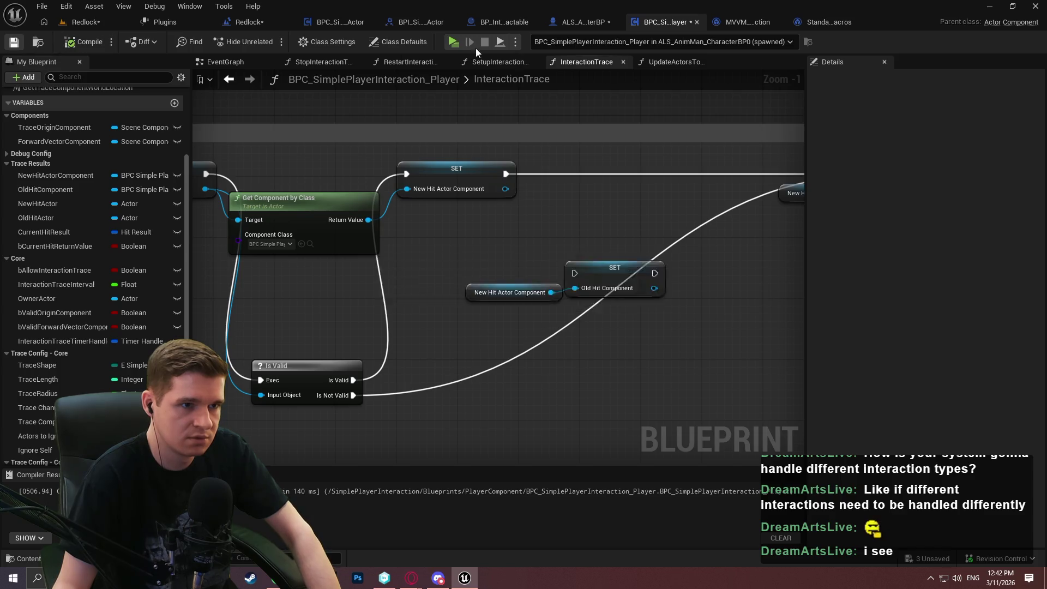
# Run a quick play test moving the character forward, then stop it.
pyautogui.click(451, 42)
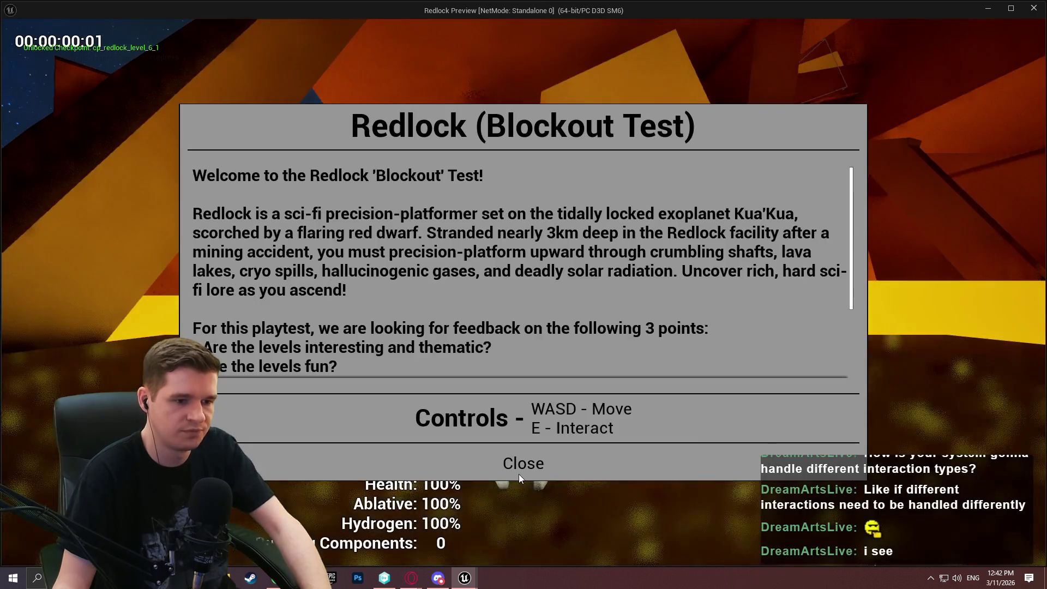
pyautogui.click(521, 480)
pyautogui.press('w')
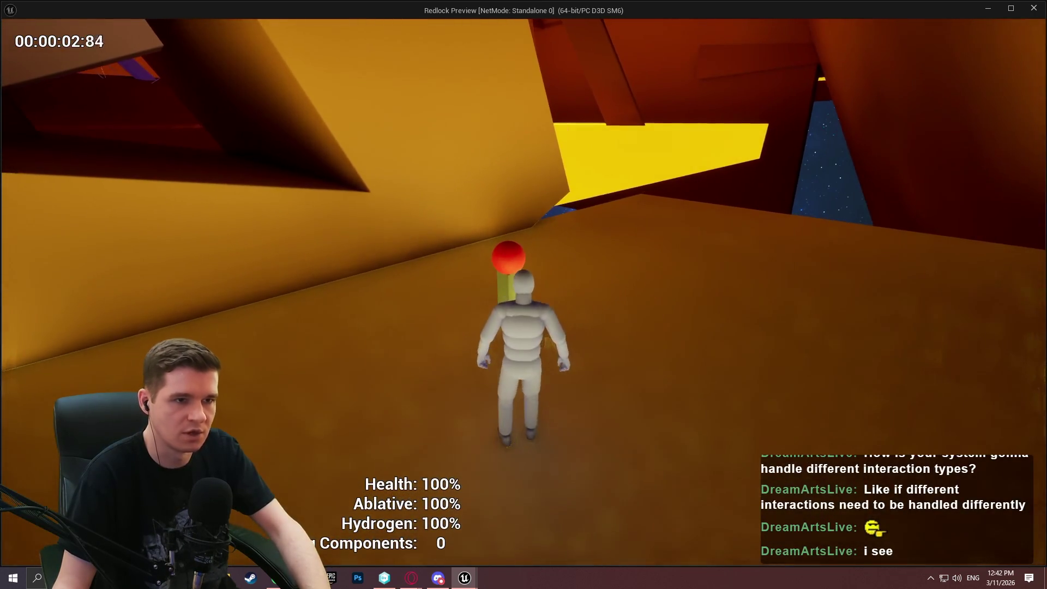
pyautogui.press('Escape')
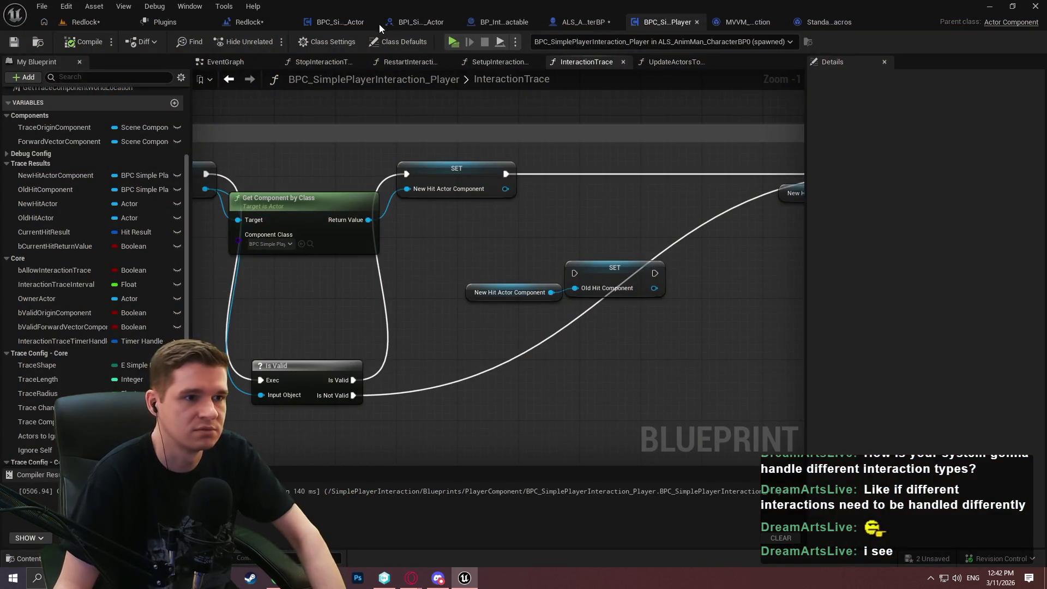
# Enable Allow Interaction Trace on ALS_AnimMan_CharacterBP's component and recompile.
pyautogui.click(571, 22)
pyautogui.click(882, 130)
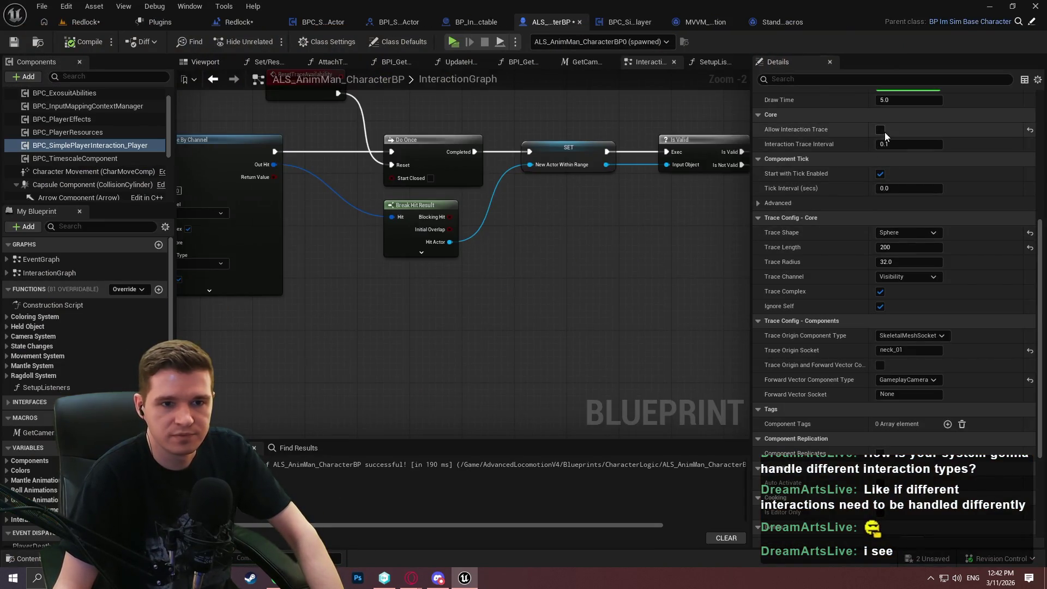
pyautogui.click(85, 43)
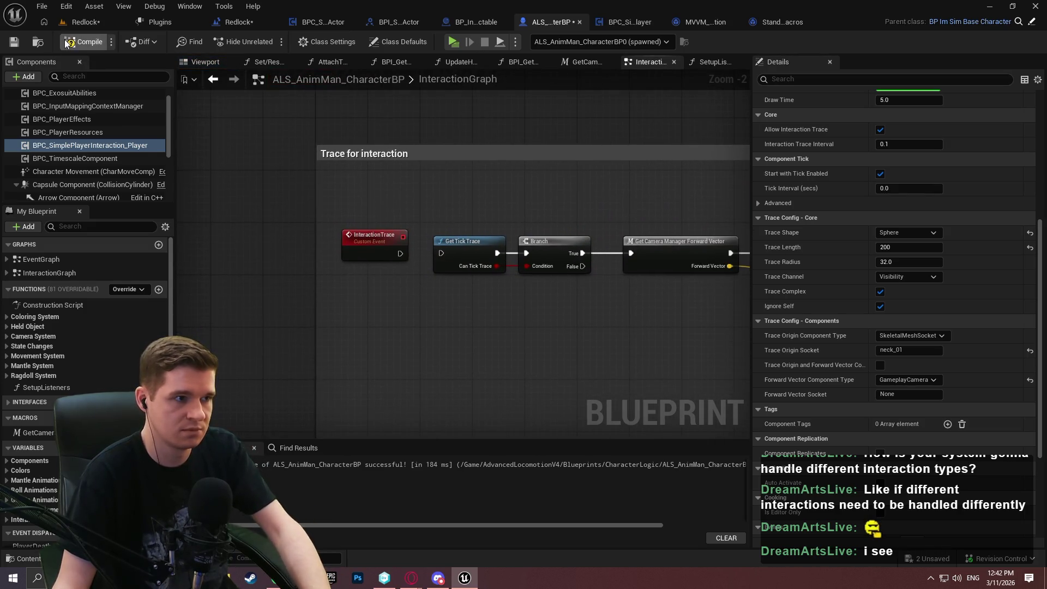
pyautogui.click(85, 41)
# Play again, run forward to test interaction, and watch the player interaction component's graph.
pyautogui.hotkey('alt', 'p')
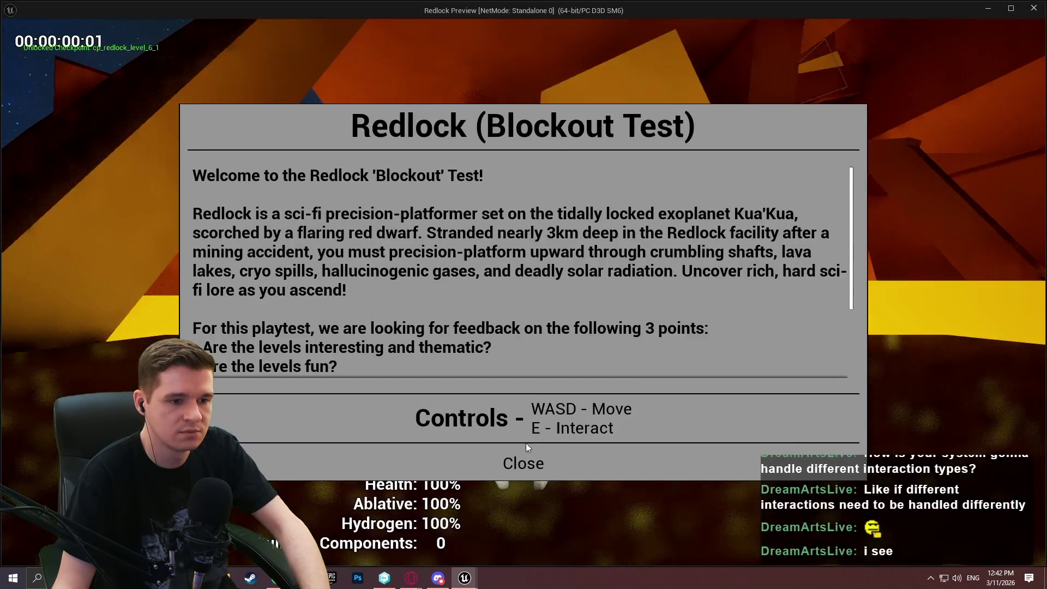
pyautogui.click(524, 460)
pyautogui.press('w')
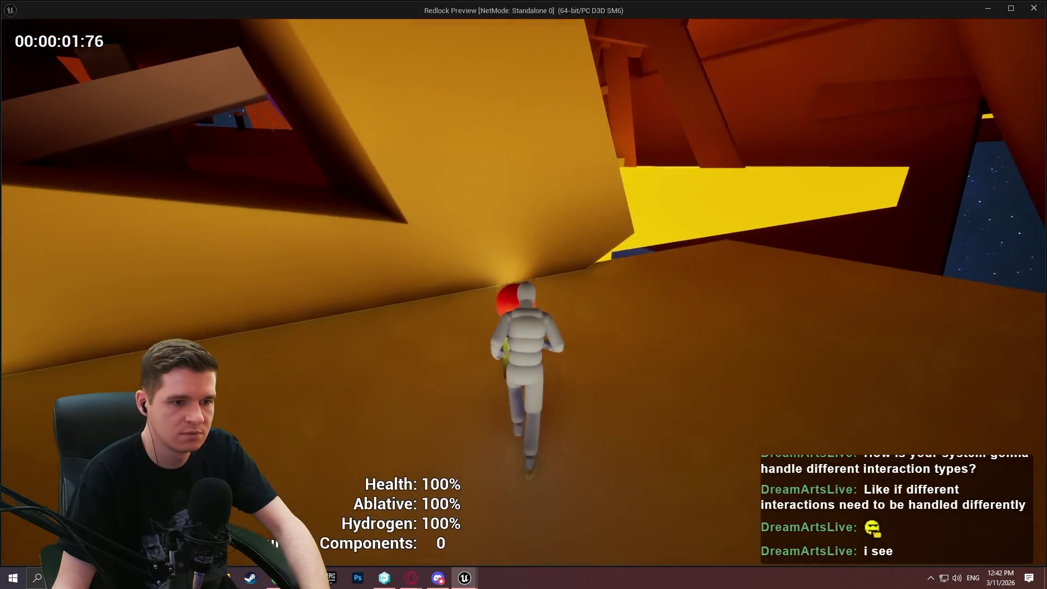
pyautogui.press('super')
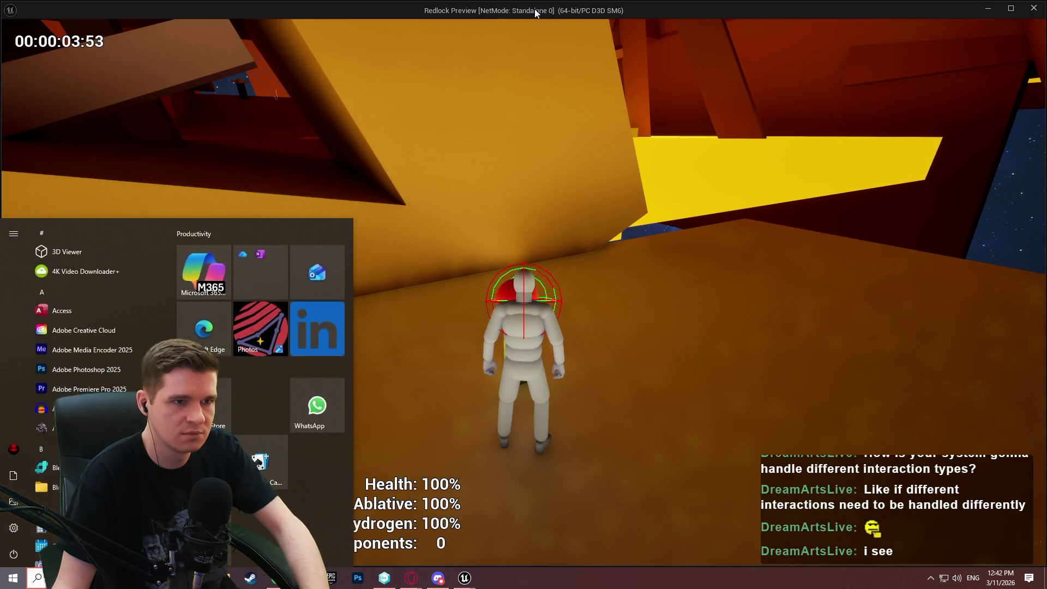
pyautogui.hotkey('alt', 'Tab')
pyautogui.click(622, 21)
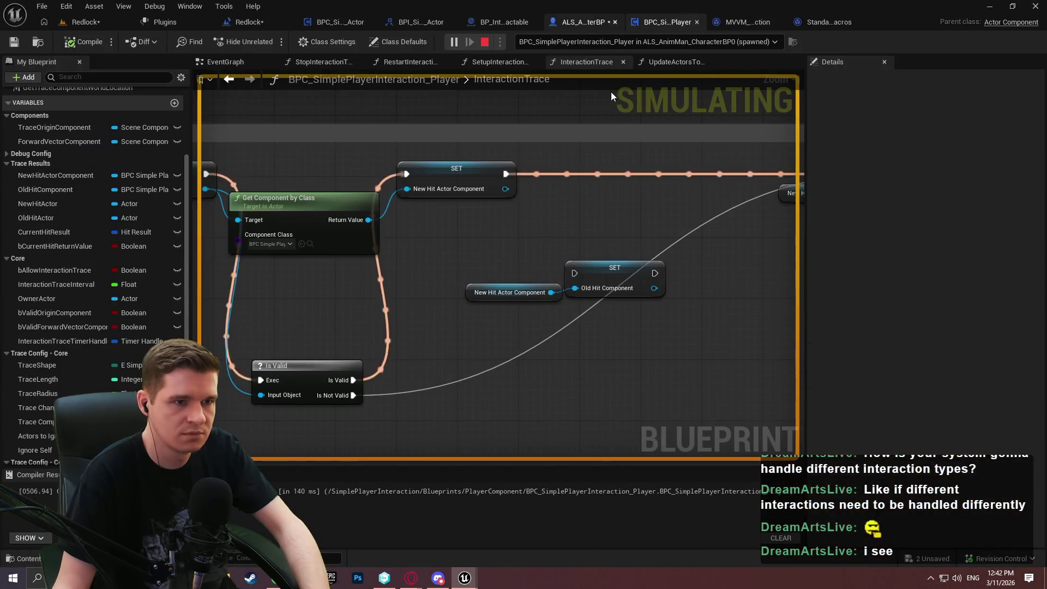
# Pan through InteractionTrace watching the Call Interaction Hit path execute, then stop the session.
pyautogui.scroll(-3, 601, 214)
pyautogui.moveTo(573, 267)
pyautogui.mouseDown()
pyautogui.moveTo(283, 236)
pyautogui.moveTo(433, 262)
pyautogui.mouseUp()
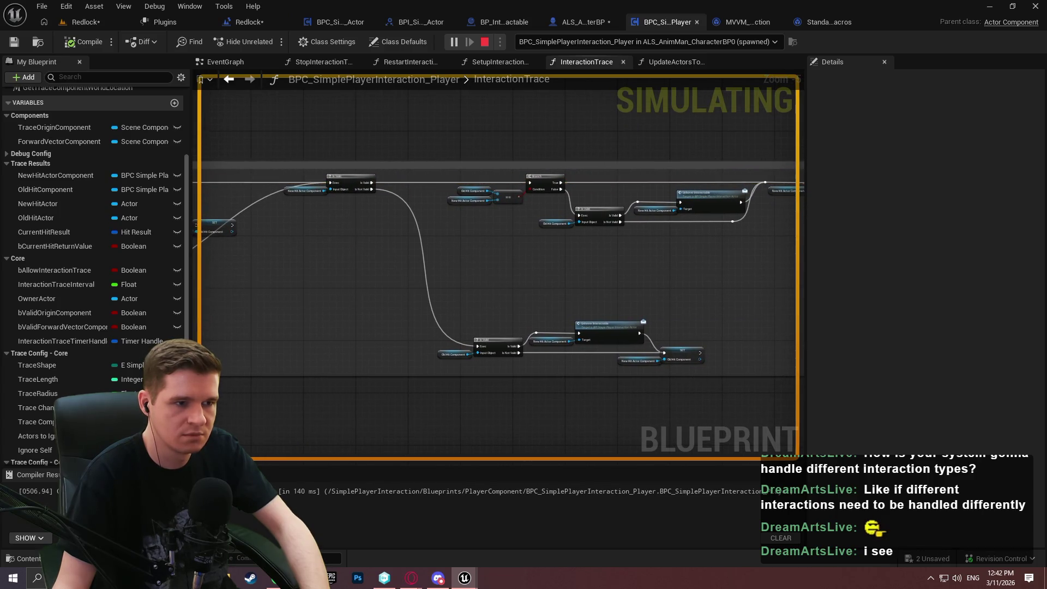
pyautogui.moveTo(764, 233); pyautogui.dragTo(1042, 242)
pyautogui.scroll(5, 594, 210)
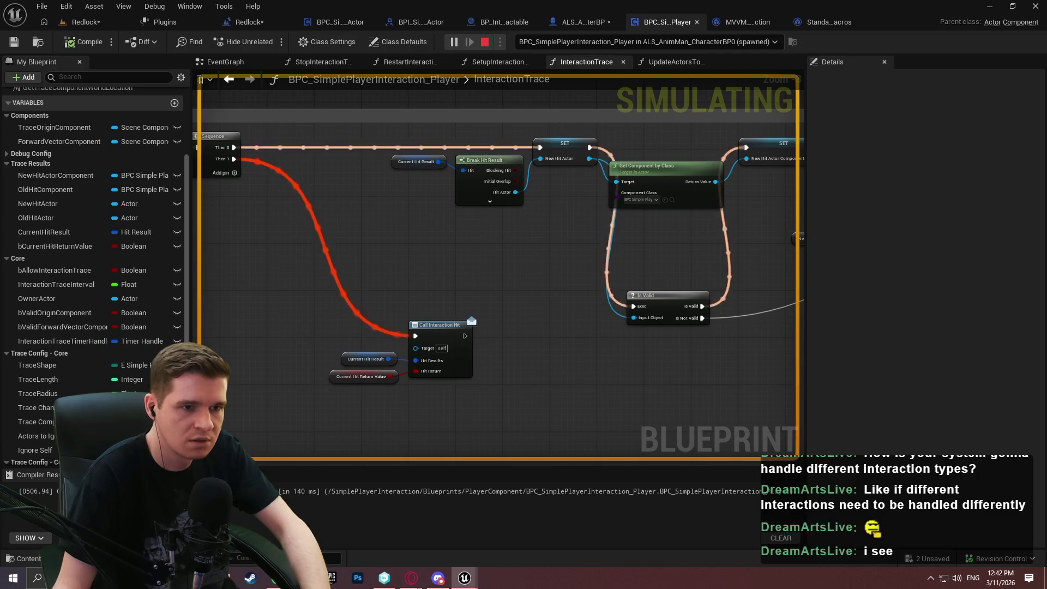
pyautogui.press('super')
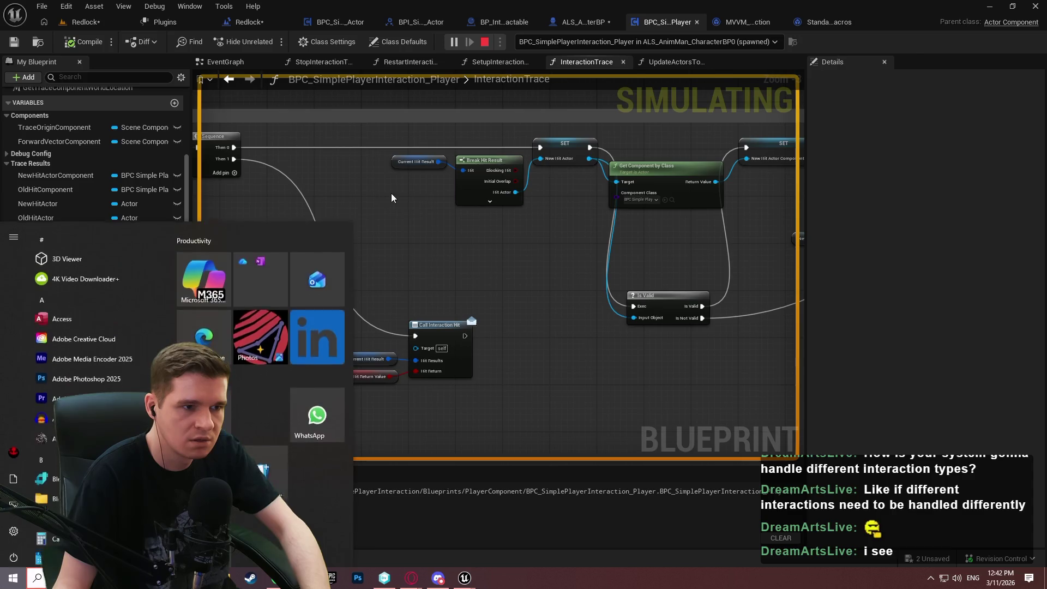
pyautogui.press('super')
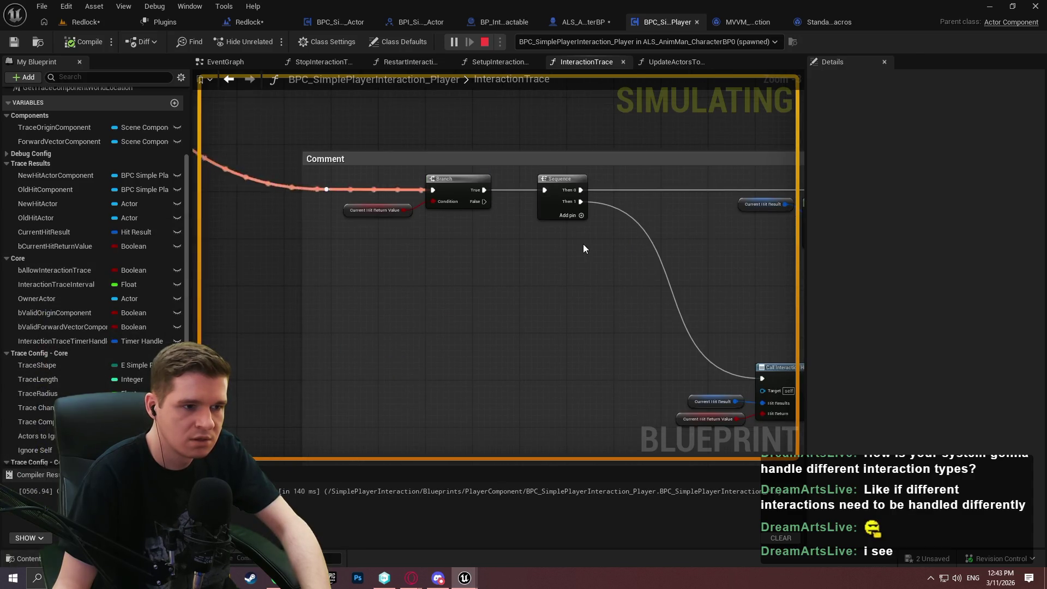
pyautogui.press('Escape')
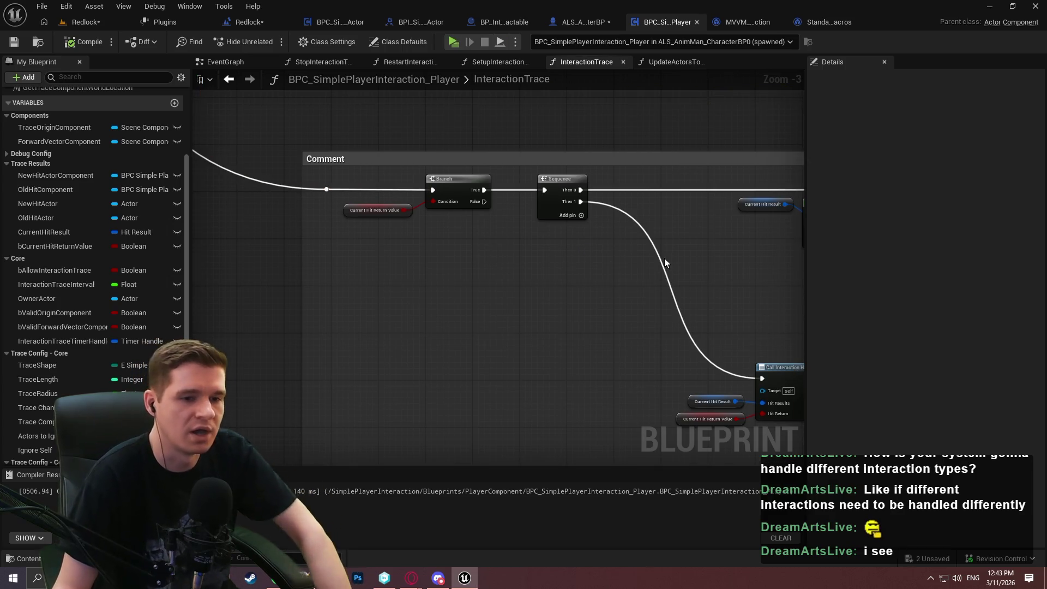
pyautogui.scroll(-2, 662, 258)
pyautogui.scroll(2, 581, 234)
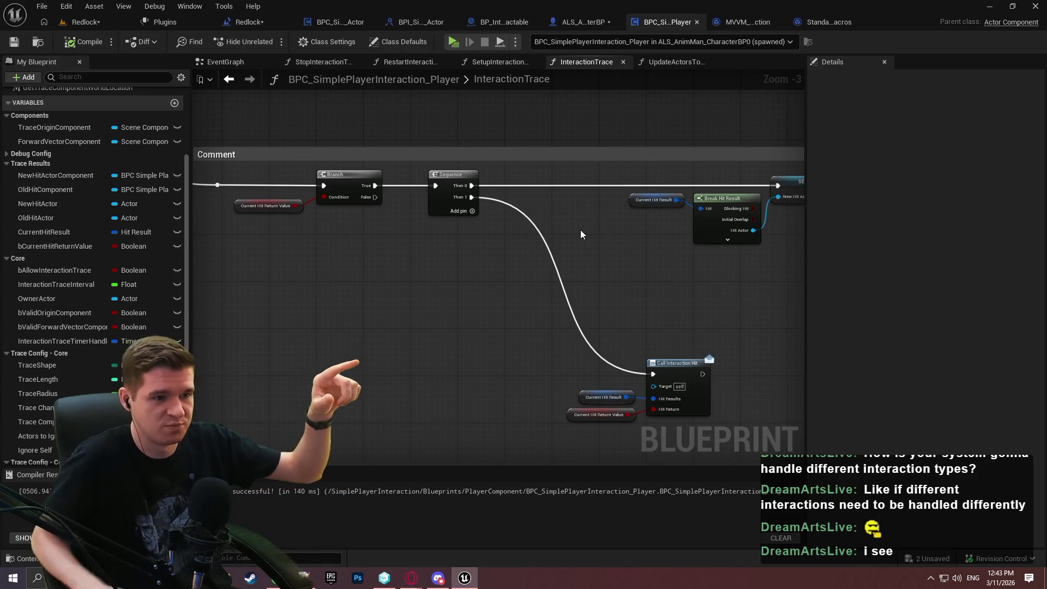
pyautogui.moveTo(654, 249); pyautogui.dragTo(363, 264)
pyautogui.scroll(-2, 382, 267)
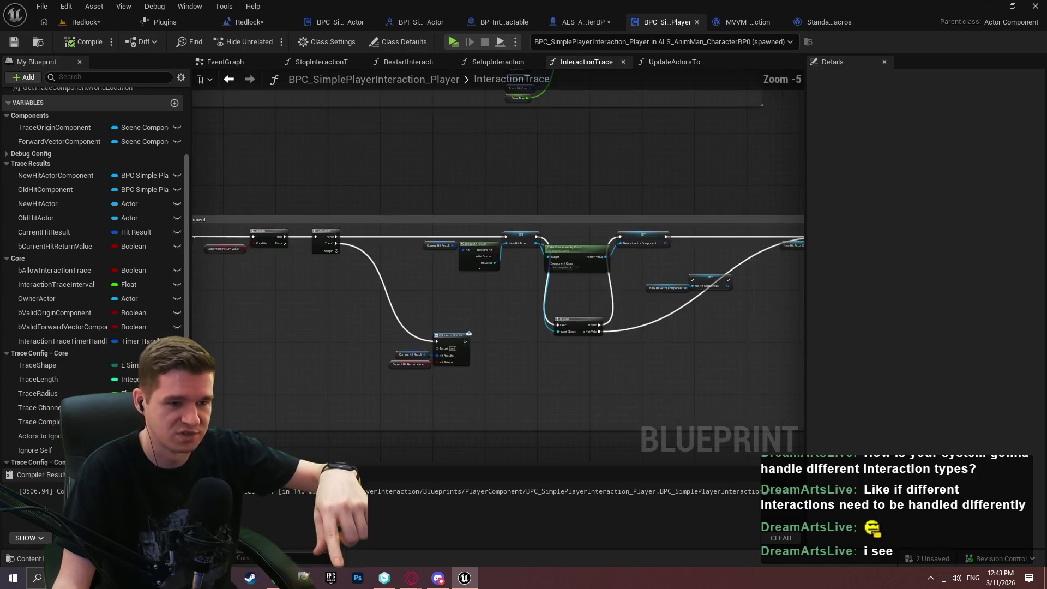
pyautogui.scroll(2, 360, 277)
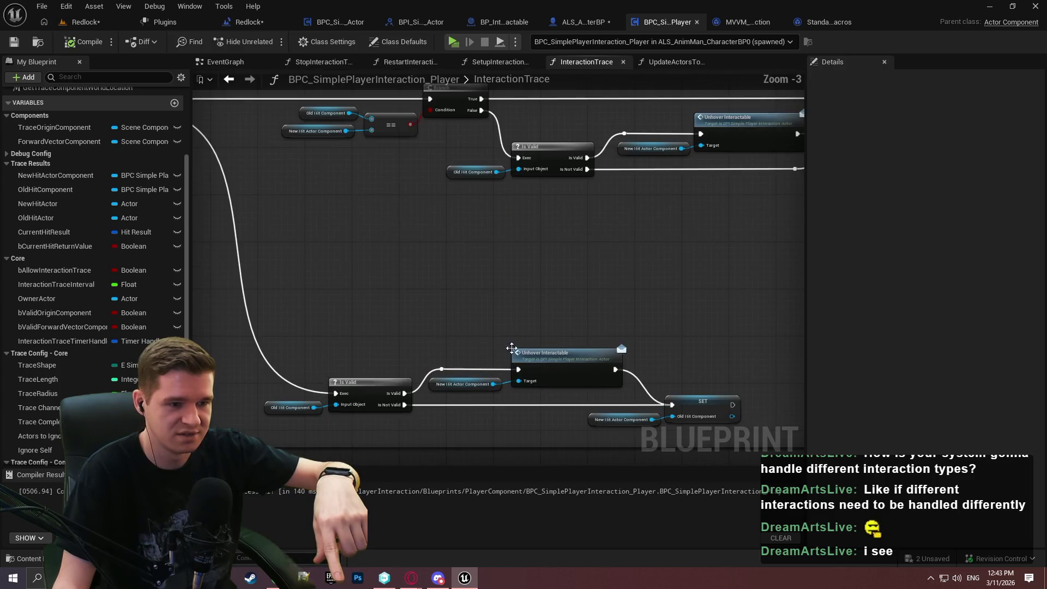
pyautogui.moveTo(409, 327); pyautogui.dragTo(415, 371)
pyautogui.moveTo(548, 359); pyautogui.dragTo(888, 373)
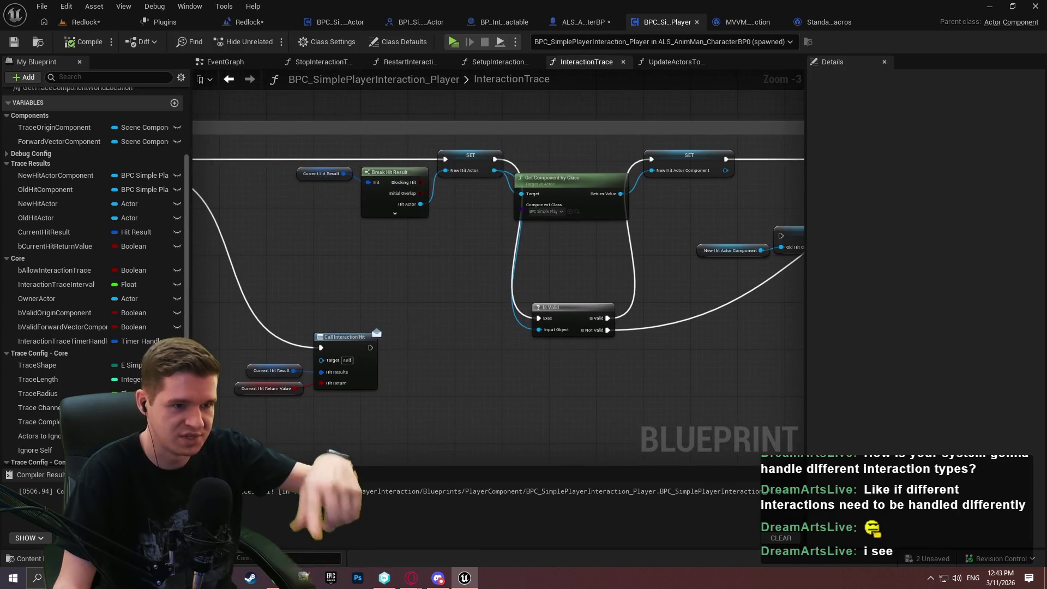
# Feed the knot into the Sequence, Then 1 into the Branch, and Branch True into Call Interaction Hit.
pyautogui.moveTo(495, 353); pyautogui.dragTo(901, 368)
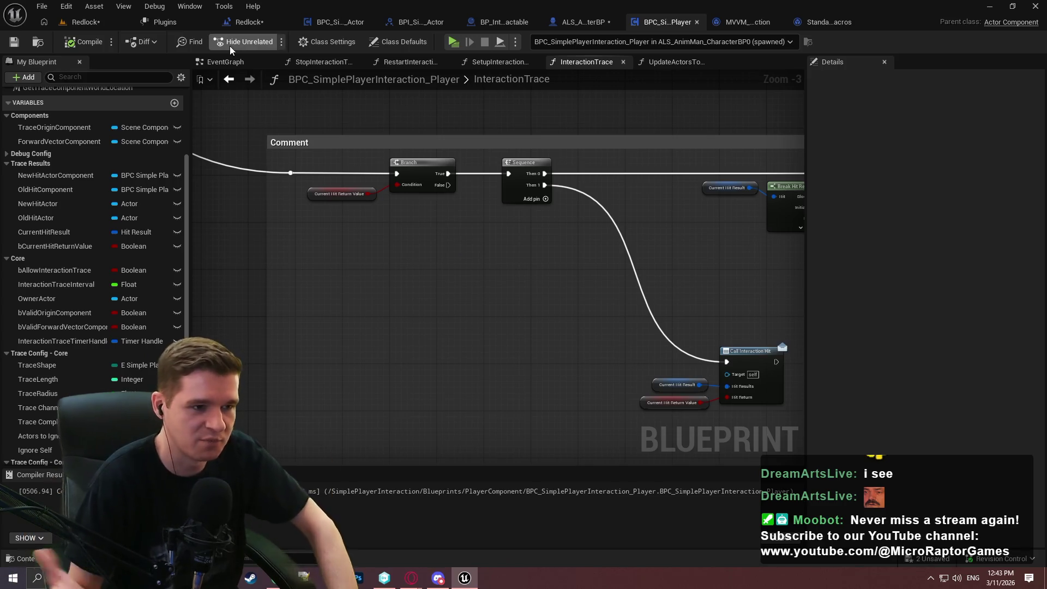
pyautogui.moveTo(364, 193); pyautogui.dragTo(296, 186)
pyautogui.moveTo(225, 162); pyautogui.dragTo(440, 165)
pyautogui.moveTo(350, 222); pyautogui.dragTo(273, 149)
pyautogui.moveTo(349, 154)
pyautogui.mouseDown()
pyautogui.moveTo(542, 266)
pyautogui.moveTo(469, 180)
pyautogui.mouseUp()
pyautogui.moveTo(574, 277); pyautogui.dragTo(658, 353)
pyautogui.moveTo(568, 409)
pyautogui.mouseDown()
pyautogui.moveTo(720, 334)
pyautogui.moveTo(723, 304)
pyautogui.moveTo(741, 285)
pyautogui.mouseUp()
# Tidy the layout by moving the Sequence left and the Branch and call group down-left.
pyautogui.moveTo(510, 296); pyautogui.dragTo(424, 270)
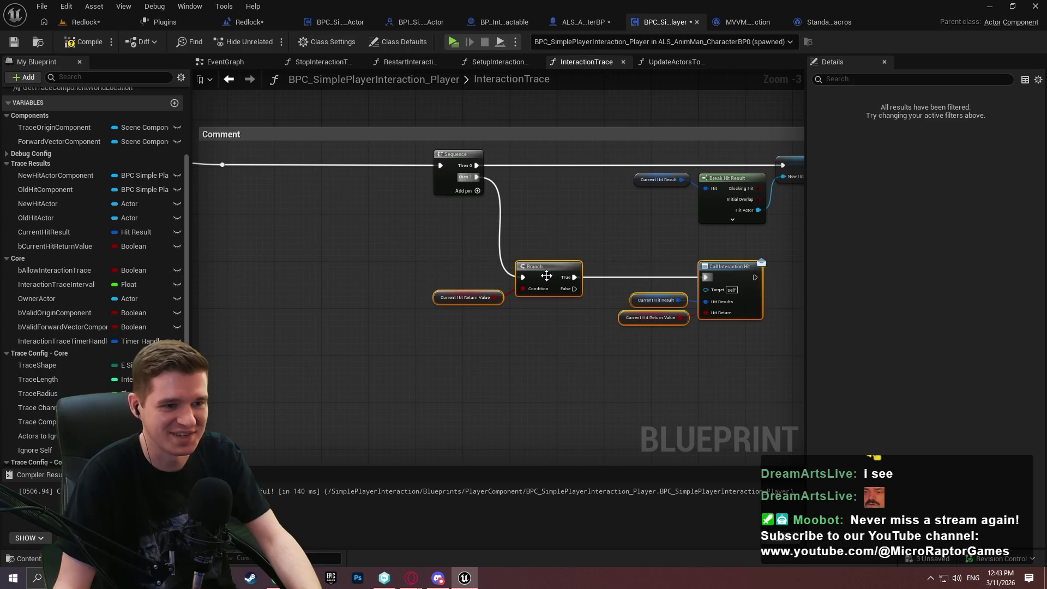
pyautogui.moveTo(450, 163); pyautogui.dragTo(351, 163)
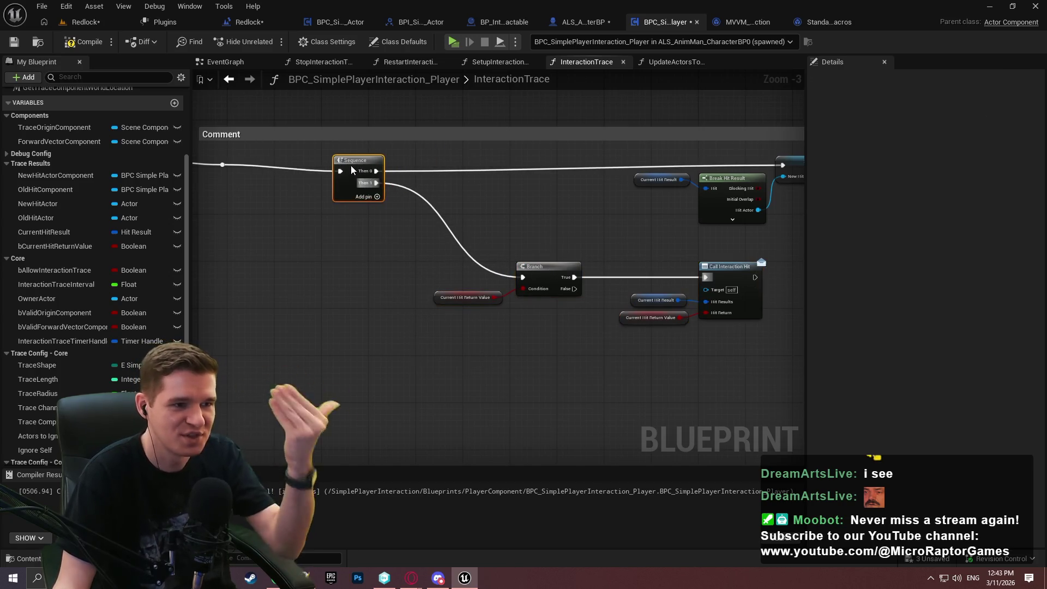
pyautogui.moveTo(758, 354); pyautogui.dragTo(418, 240)
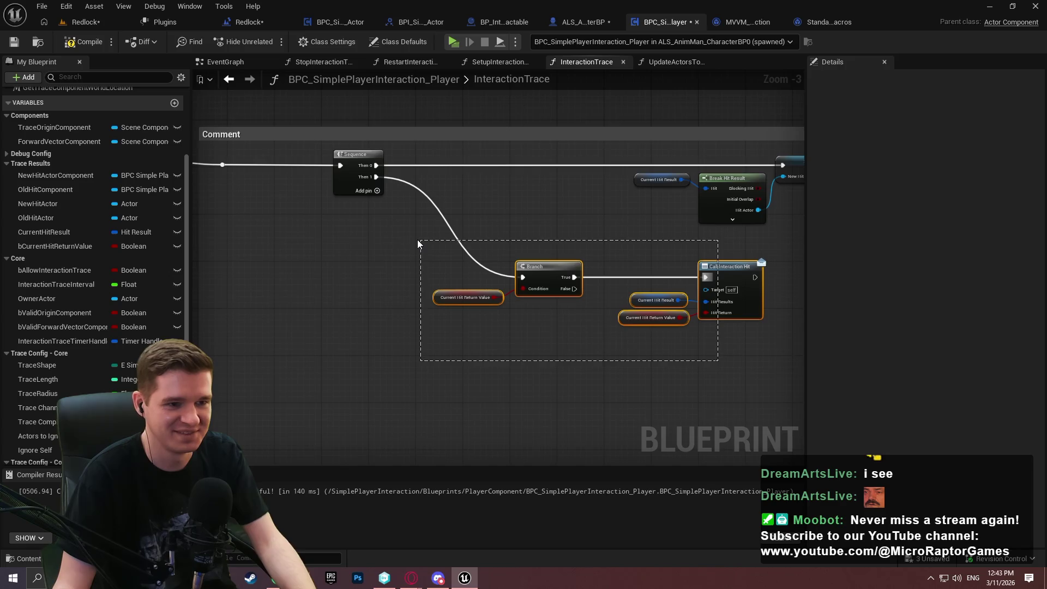
pyautogui.moveTo(544, 277)
pyautogui.mouseDown()
pyautogui.moveTo(468, 336)
pyautogui.moveTo(492, 341)
pyautogui.mouseUp()
pyautogui.click(505, 297)
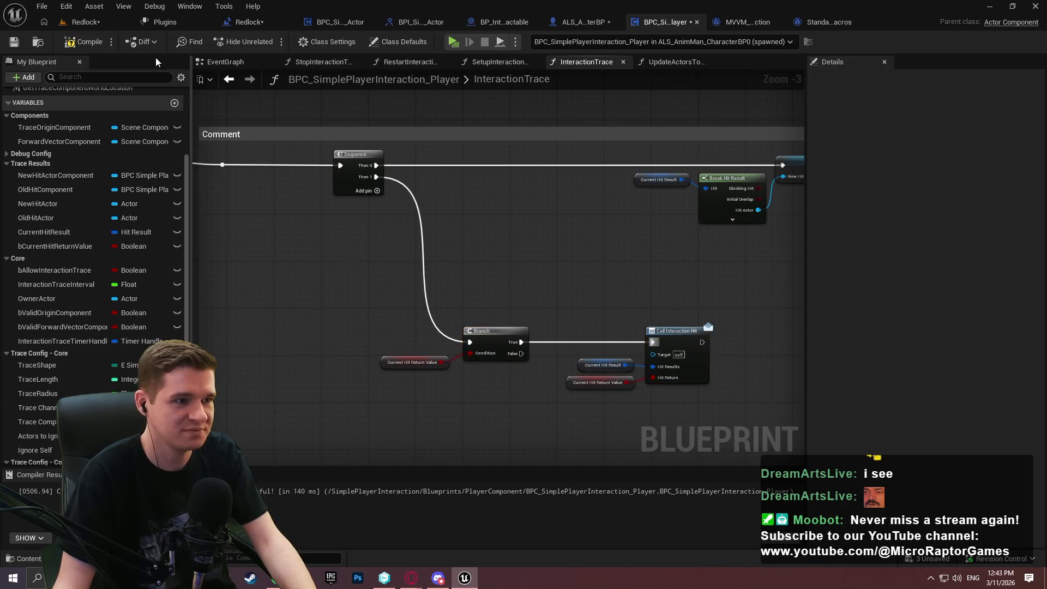
# Save the interaction component blueprint and start a play test.
pyautogui.click(14, 42)
pyautogui.moveTo(711, 279); pyautogui.dragTo(590, 281)
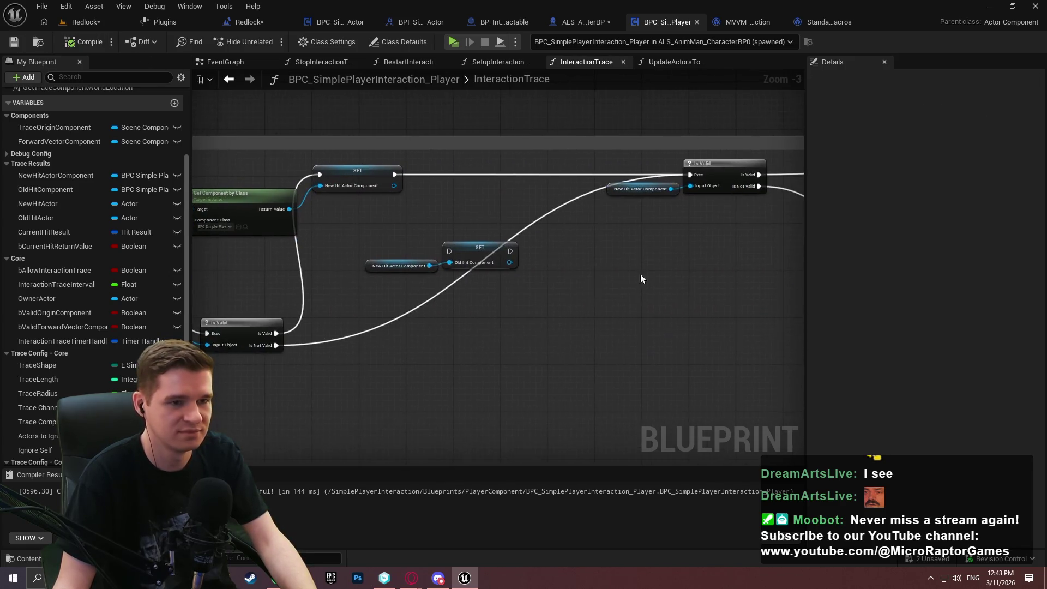
pyautogui.click(453, 42)
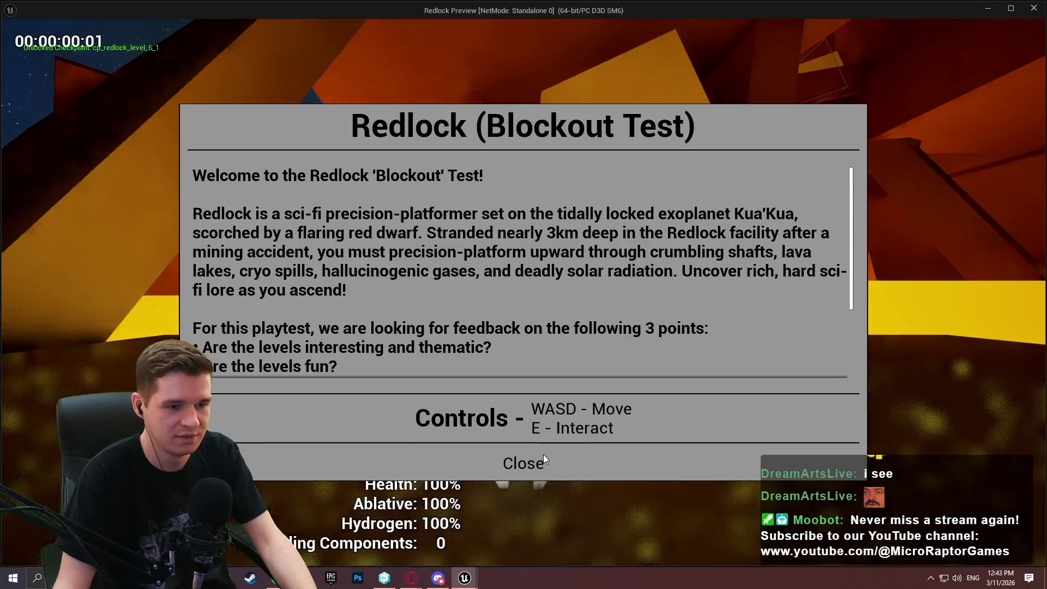
# Dismiss the game's welcome dialog, return to the editor, and stop the simulation.
pyautogui.click(540, 459)
pyautogui.press('super')
pyautogui.press('super')
pyautogui.hotkey('alt', 'Tab')
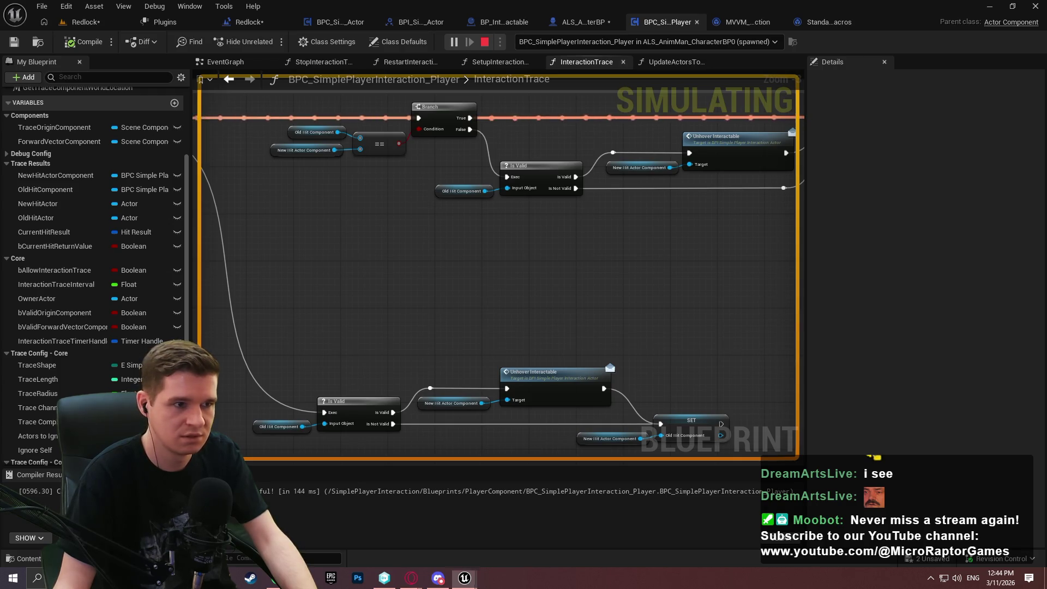
pyautogui.scroll(-2, 491, 320)
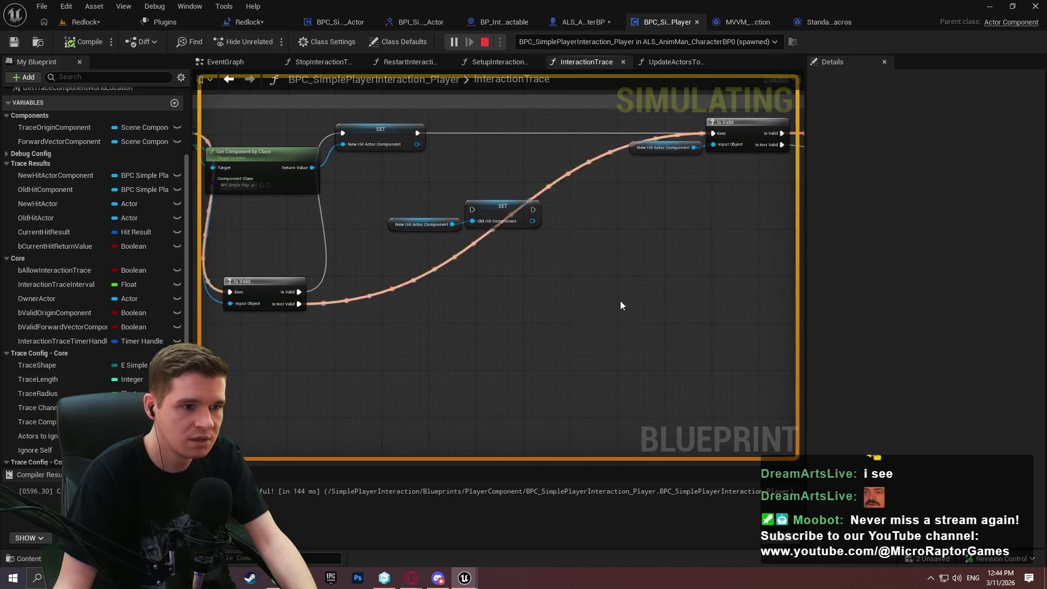
pyautogui.scroll(-2, 622, 302)
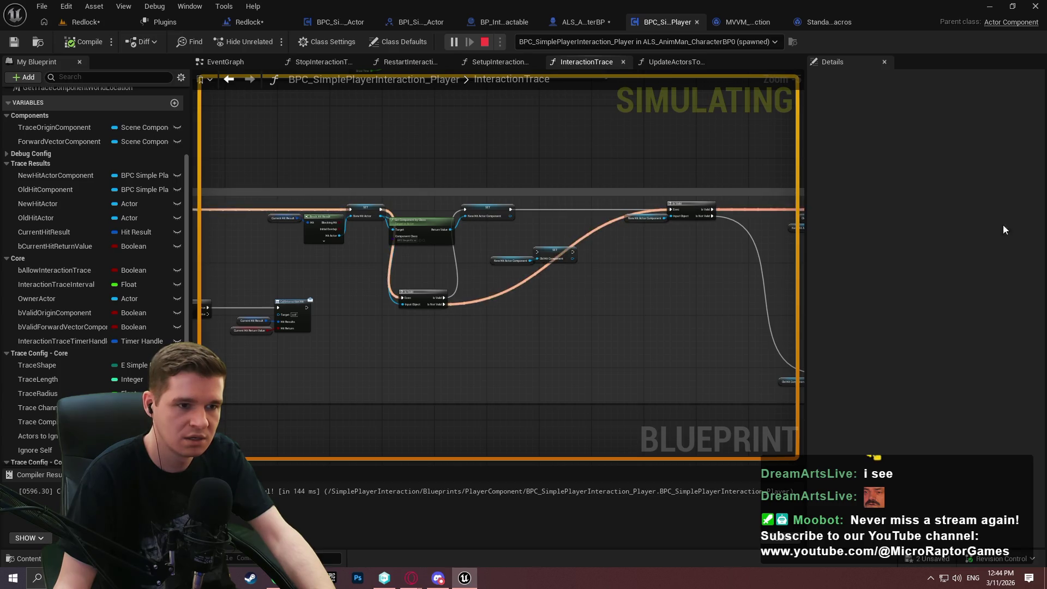
pyautogui.press('Escape')
pyautogui.scroll(3, 458, 240)
# Connect Is Not Valid to the SET Old Hit Component node and move the setter lower.
pyautogui.moveTo(432, 362)
pyautogui.mouseDown()
pyautogui.moveTo(644, 273)
pyautogui.moveTo(626, 257)
pyautogui.mouseUp()
pyautogui.moveTo(706, 286); pyautogui.dragTo(516, 250)
pyautogui.moveTo(658, 252); pyautogui.dragTo(626, 402)
pyautogui.click(551, 208)
# Play-test running forward, then wire the Old Hit Component setter into the Is Valid check.
pyautogui.click(454, 41)
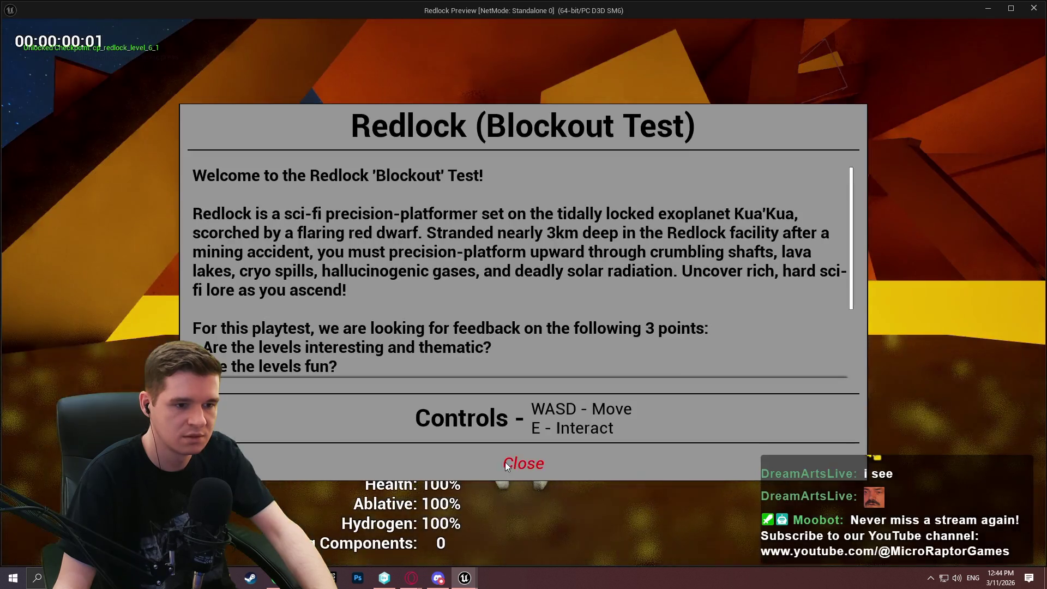
pyautogui.click(525, 464)
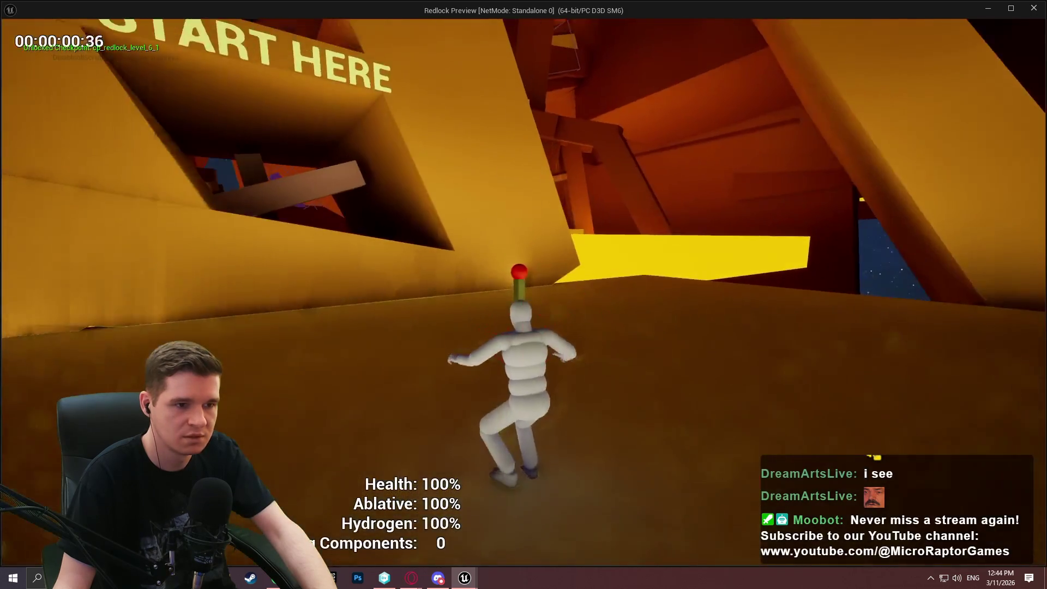
pyautogui.press('w')
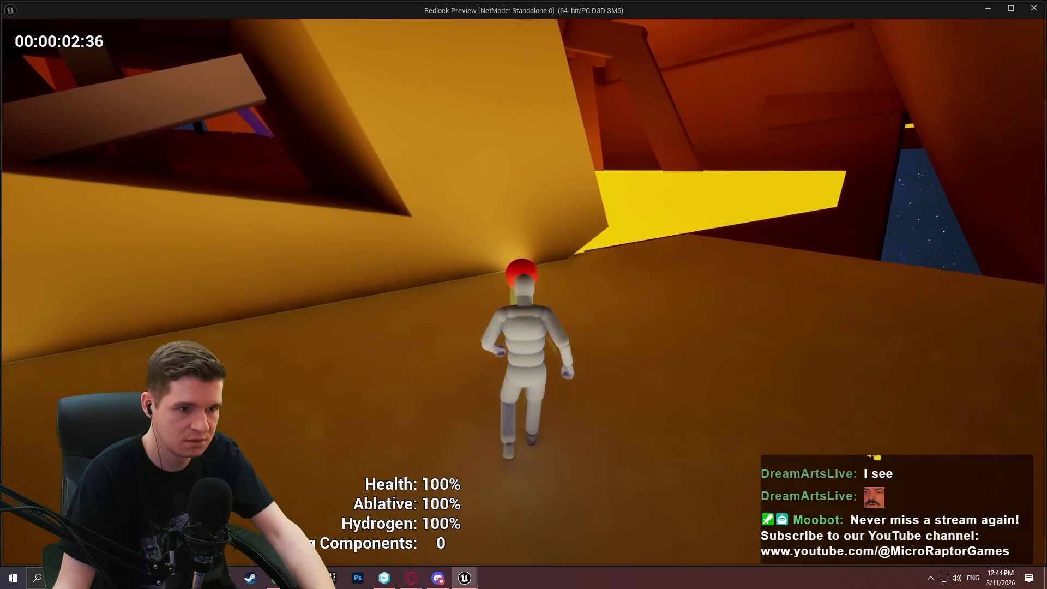
pyautogui.press('super')
pyautogui.press('super')
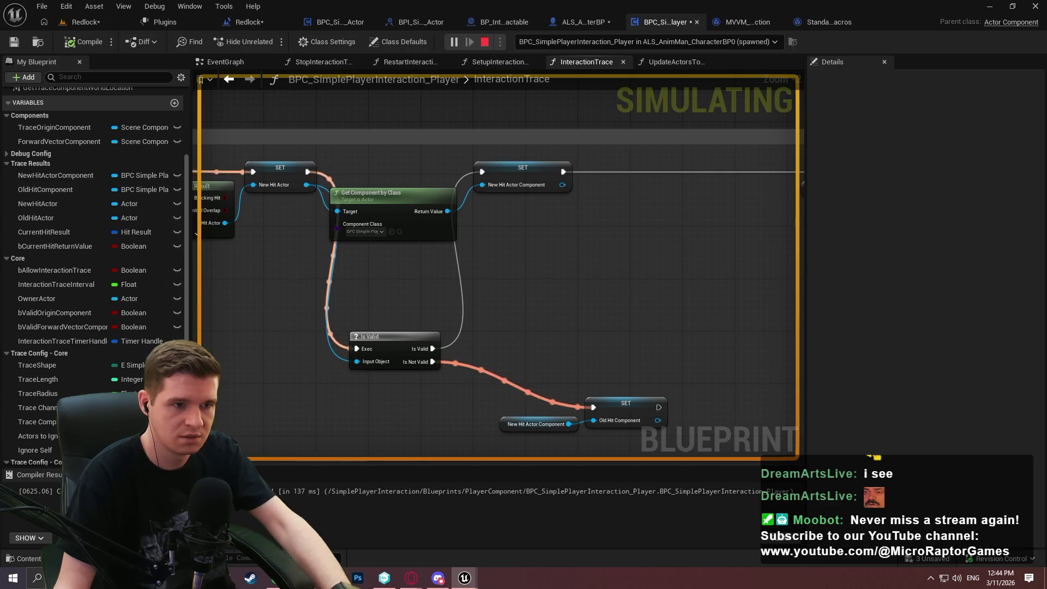
pyautogui.press('Escape')
pyautogui.moveTo(646, 421)
pyautogui.mouseDown()
pyautogui.moveTo(474, 417)
pyautogui.moveTo(596, 250)
pyautogui.moveTo(722, 167)
pyautogui.mouseUp()
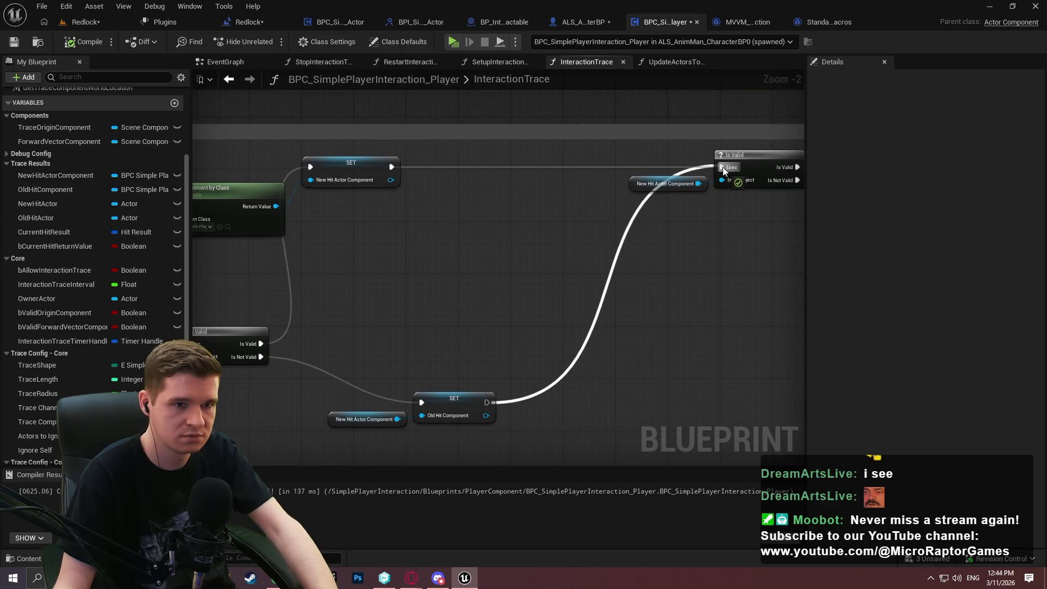
# Play-test by walking the character up to the red-topped post, then exit the preview.
pyautogui.click(456, 40)
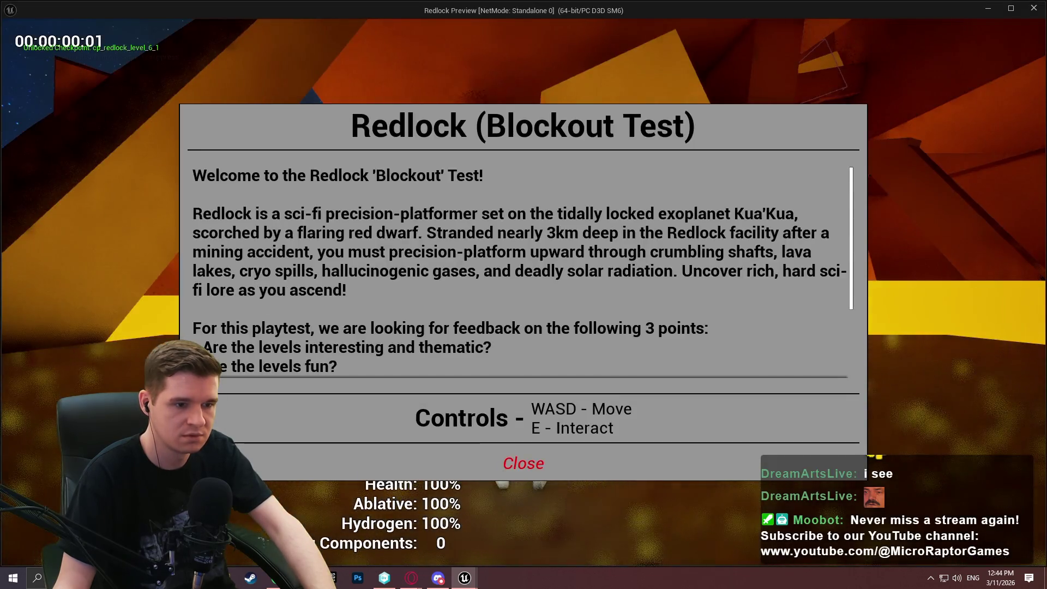
pyautogui.click(523, 463)
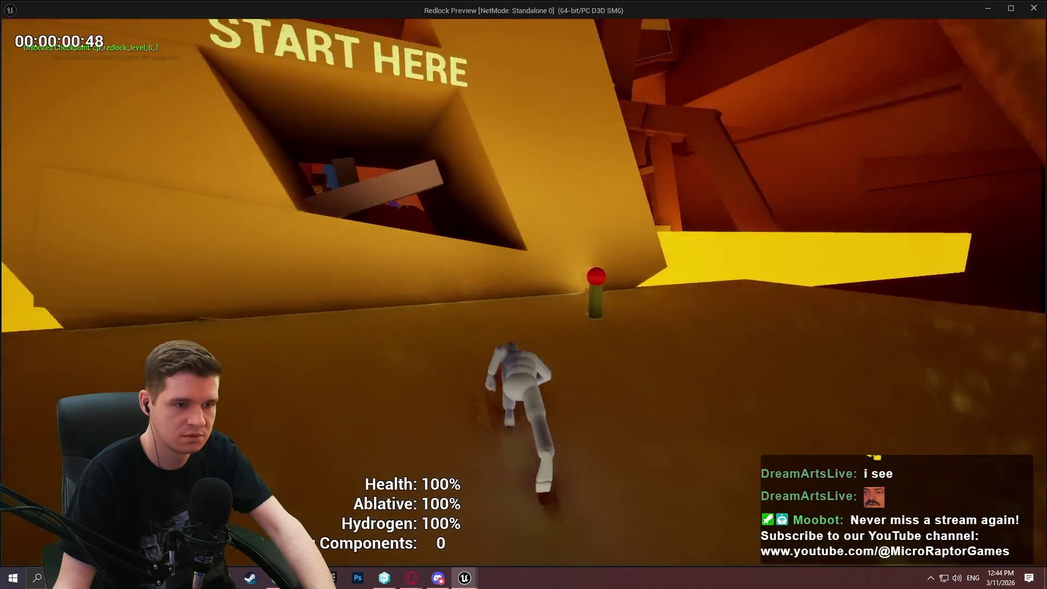
pyautogui.press('w')
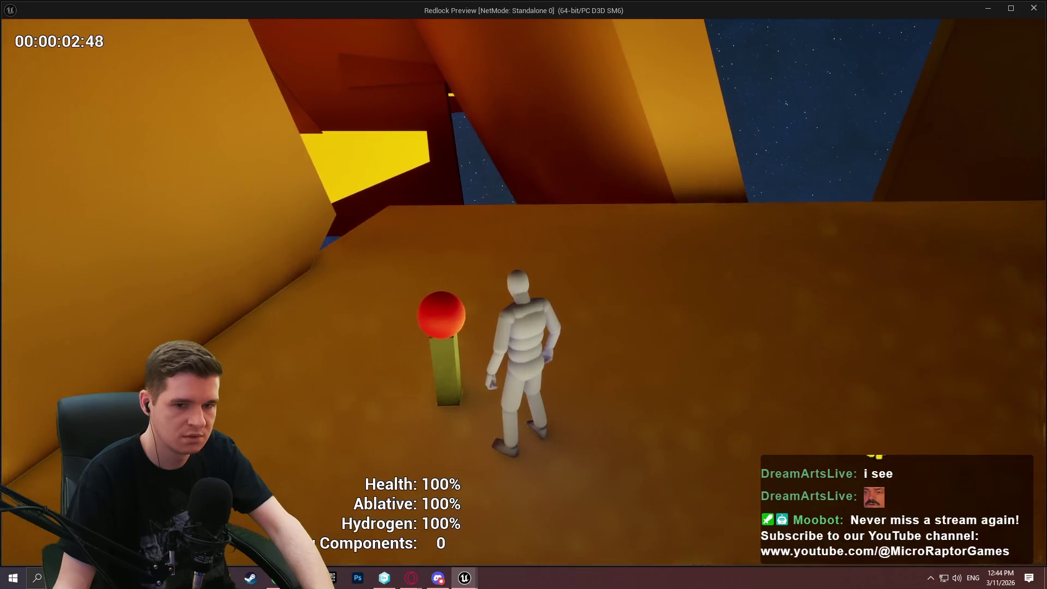
pyautogui.press('Escape')
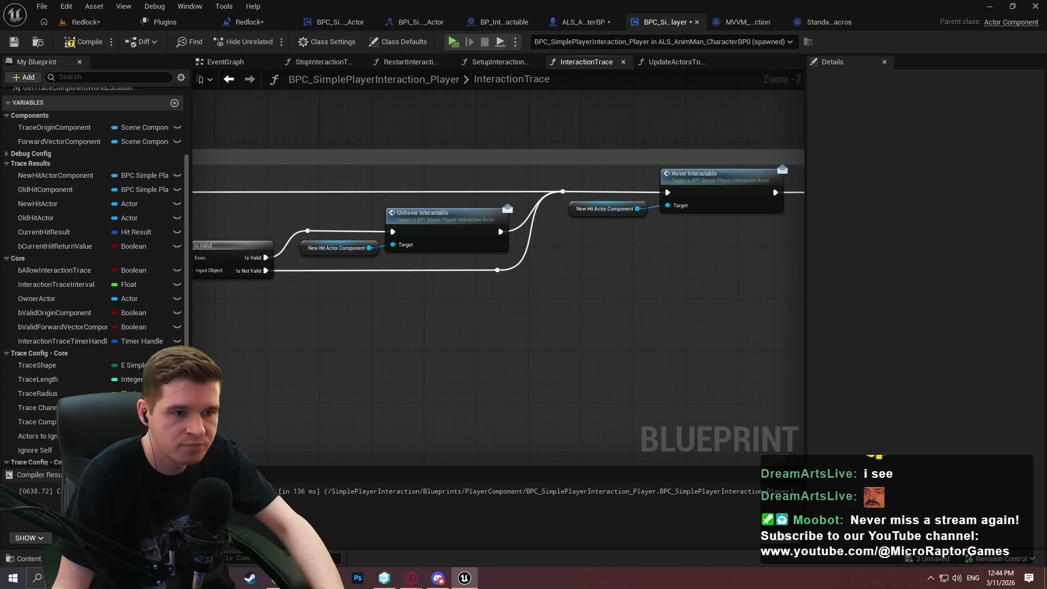
pyautogui.scroll(-1, 473, 312)
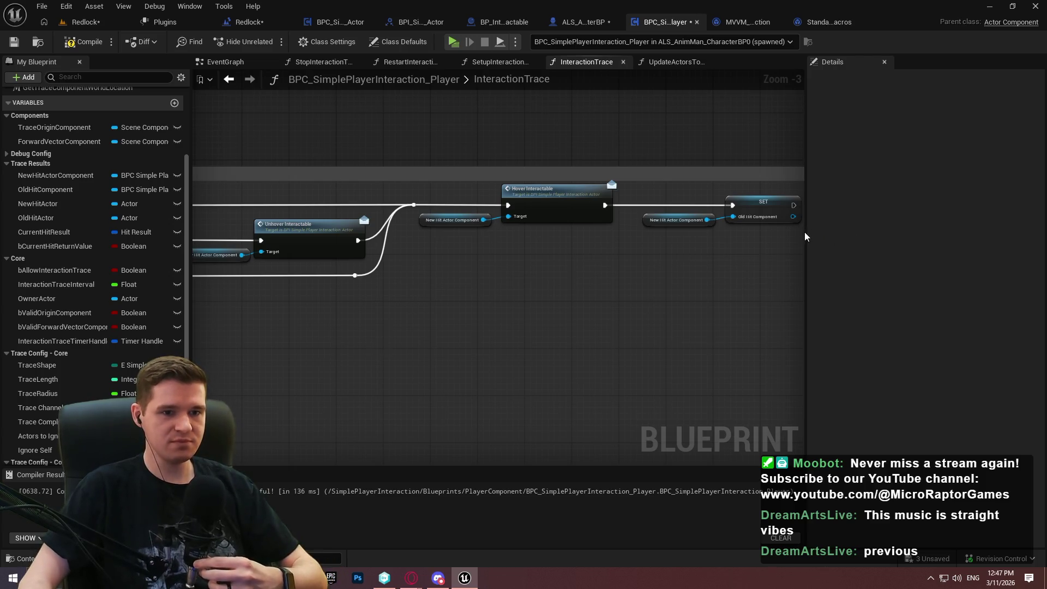
# Compile the interaction component blueprint.
pyautogui.scroll(-2, 667, 339)
pyautogui.scroll(4, 591, 276)
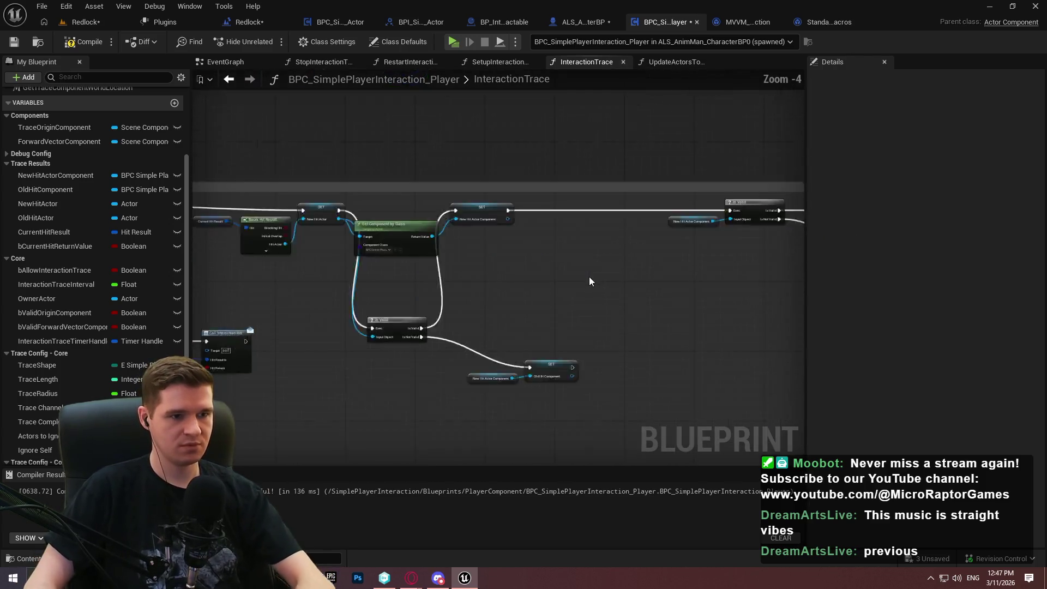
pyautogui.scroll(-3, 707, 304)
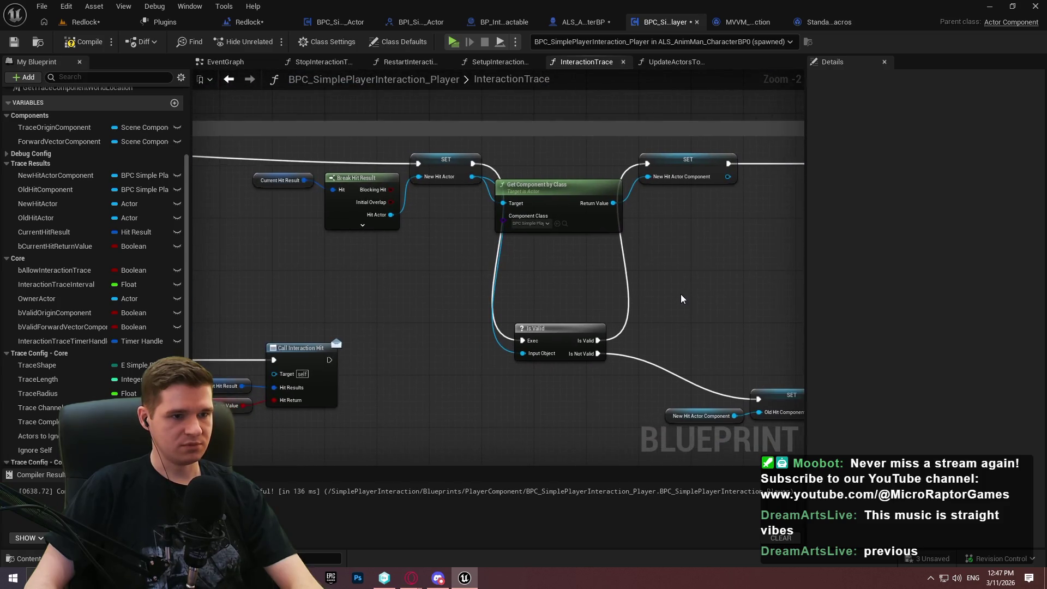
pyautogui.scroll(2, 681, 293)
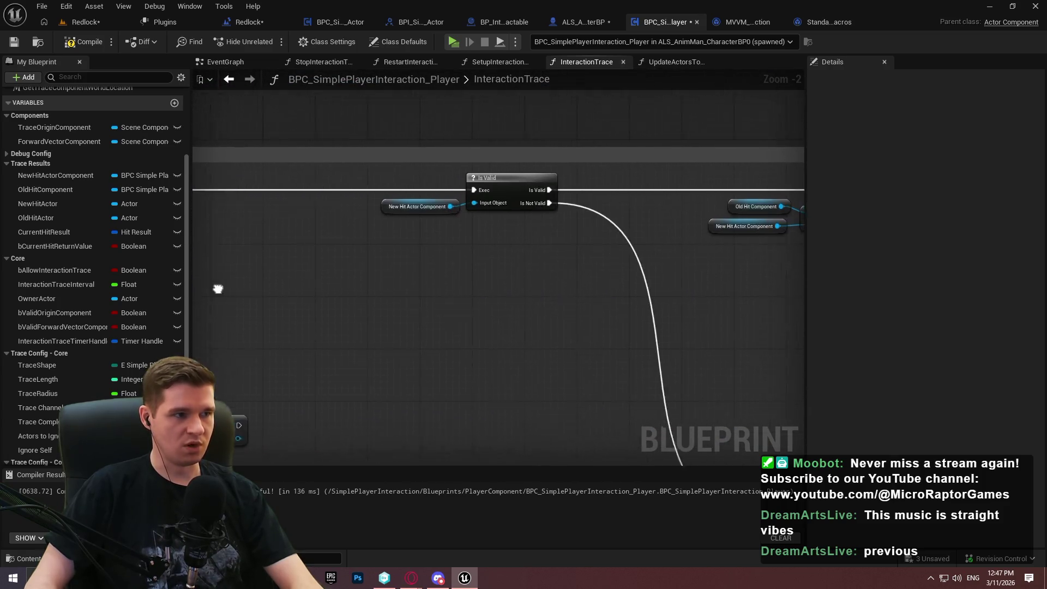
pyautogui.click(80, 44)
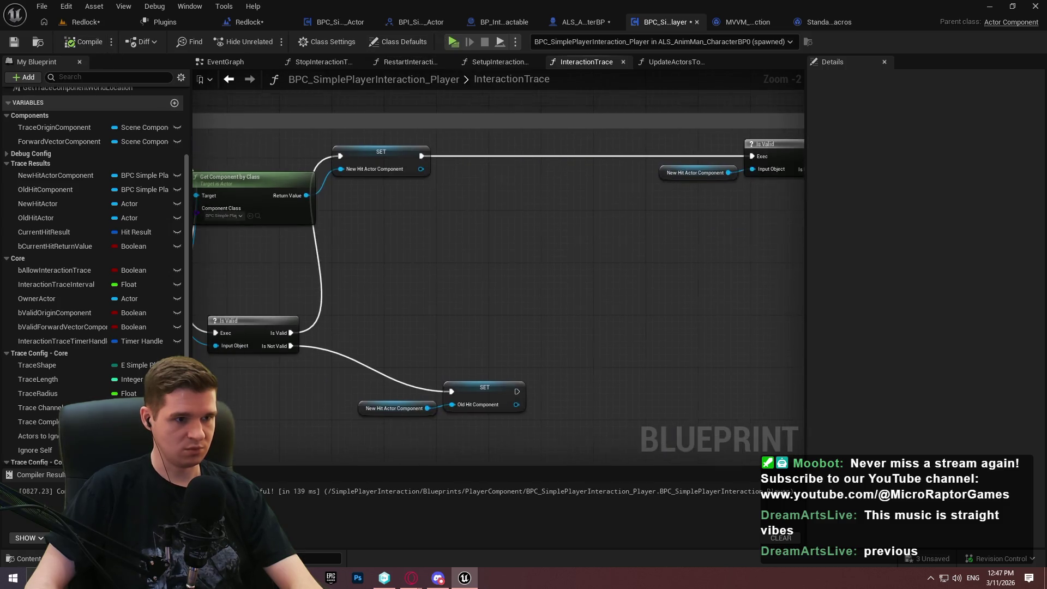
# Set the character blueprint's Interaction Trace Interval to 0.01 and save it.
pyautogui.click(562, 22)
pyautogui.moveTo(660, 296)
pyautogui.mouseDown()
pyautogui.moveTo(541, 282)
pyautogui.moveTo(569, 271)
pyautogui.mouseUp()
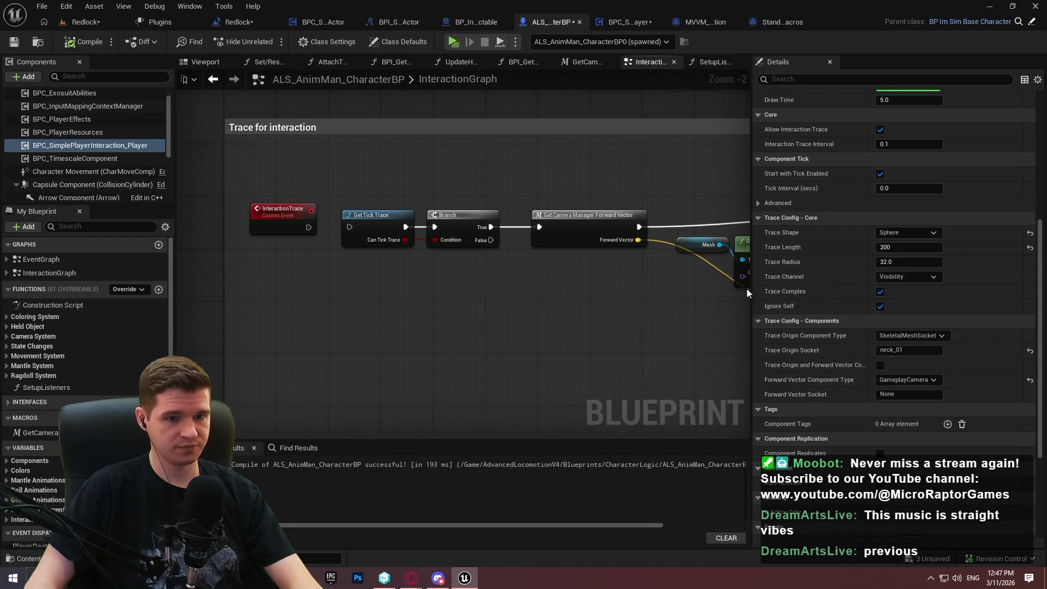
pyautogui.click(922, 144)
pyautogui.press('BackSpace')
pyautogui.write('01')
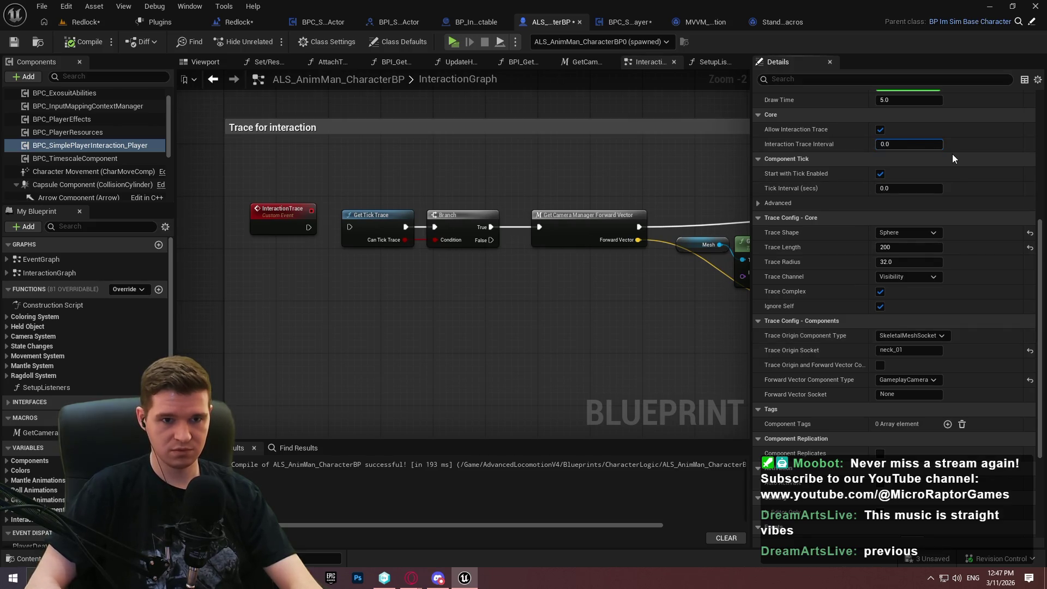
pyautogui.press('Return')
pyautogui.click(13, 42)
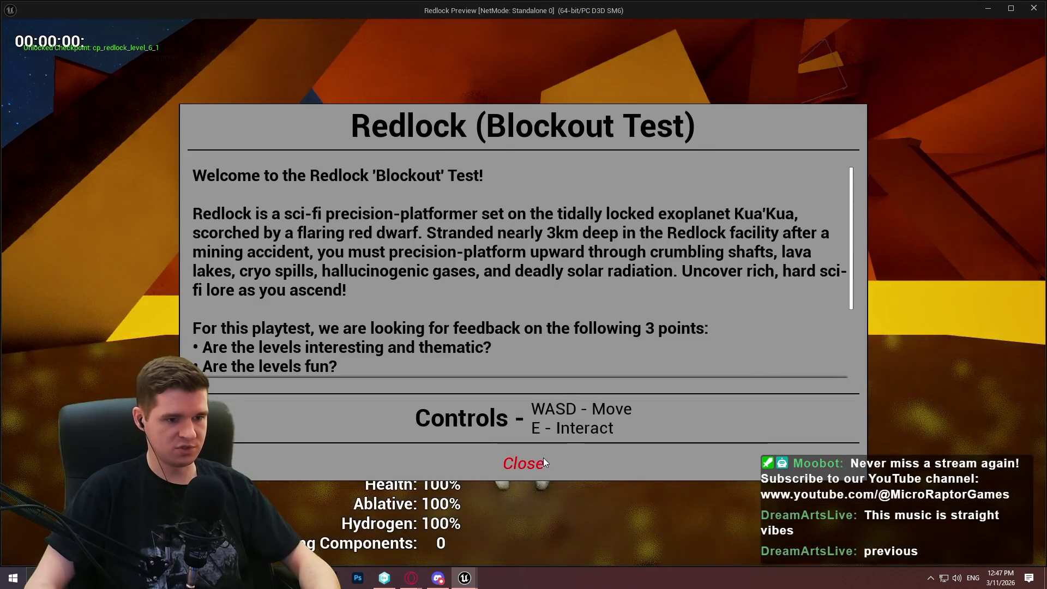
# Play-test the level, then paste Create Tooltip and Self beside TickHover.
pyautogui.click(544, 458)
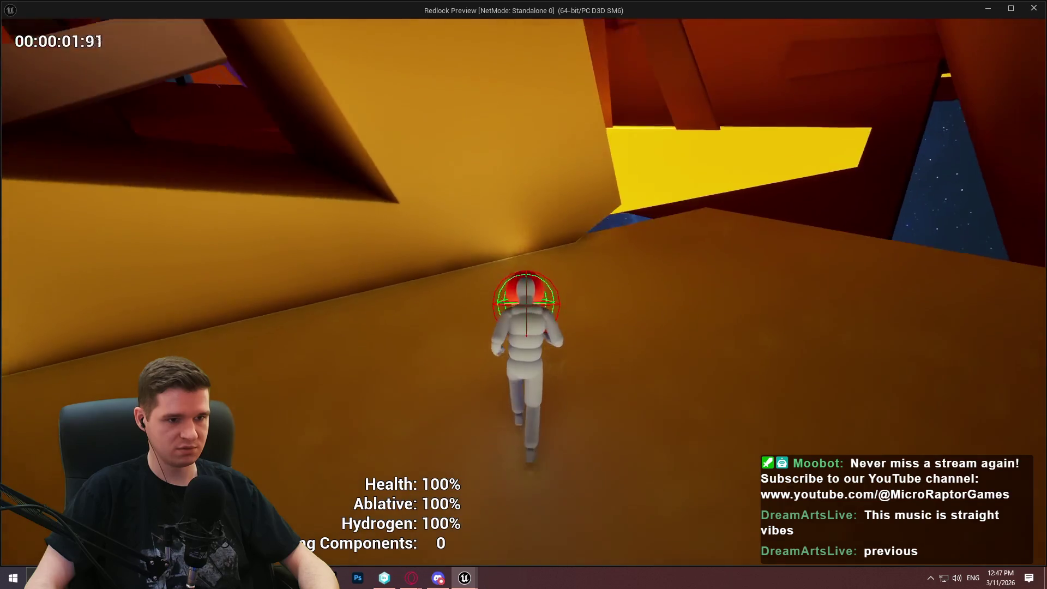
pyautogui.press('super')
pyautogui.press('Escape')
pyautogui.hotkey('ctrl', 'v')
pyautogui.moveTo(535, 499)
pyautogui.mouseDown()
pyautogui.moveTo(517, 455)
pyautogui.moveTo(532, 491)
pyautogui.mouseUp()
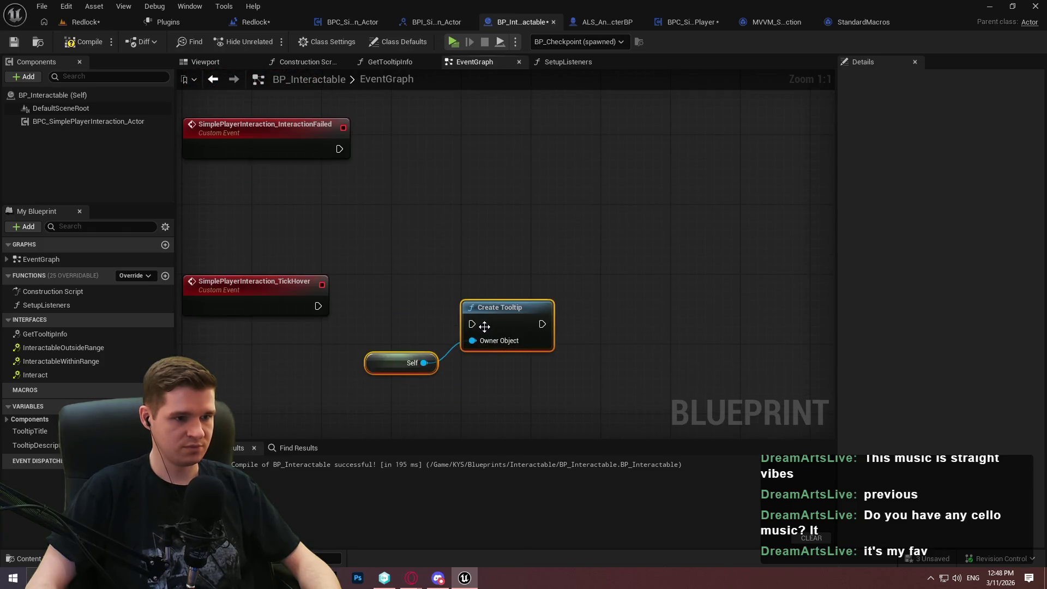
# Wire TickHover into Create Tooltip, compile, and play-test by running forward.
pyautogui.moveTo(473, 324); pyautogui.dragTo(321, 306)
pyautogui.moveTo(481, 303); pyautogui.dragTo(481, 286)
pyautogui.click(489, 216)
pyautogui.click(454, 41)
pyautogui.click(548, 457)
pyautogui.press('w')
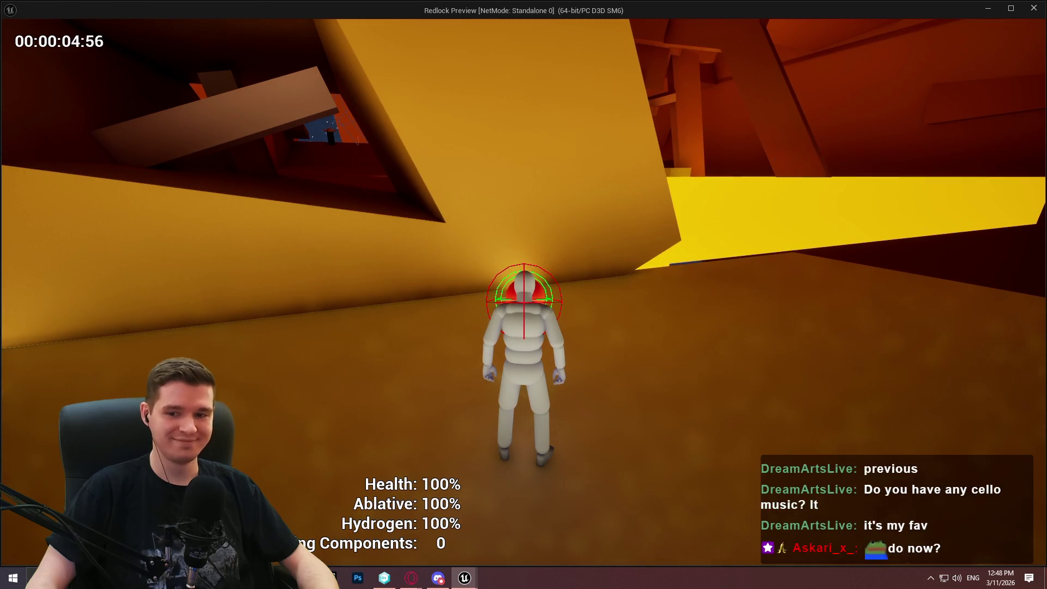
pyautogui.press('super')
pyautogui.press('super+Down')
pyautogui.press('super+Down')
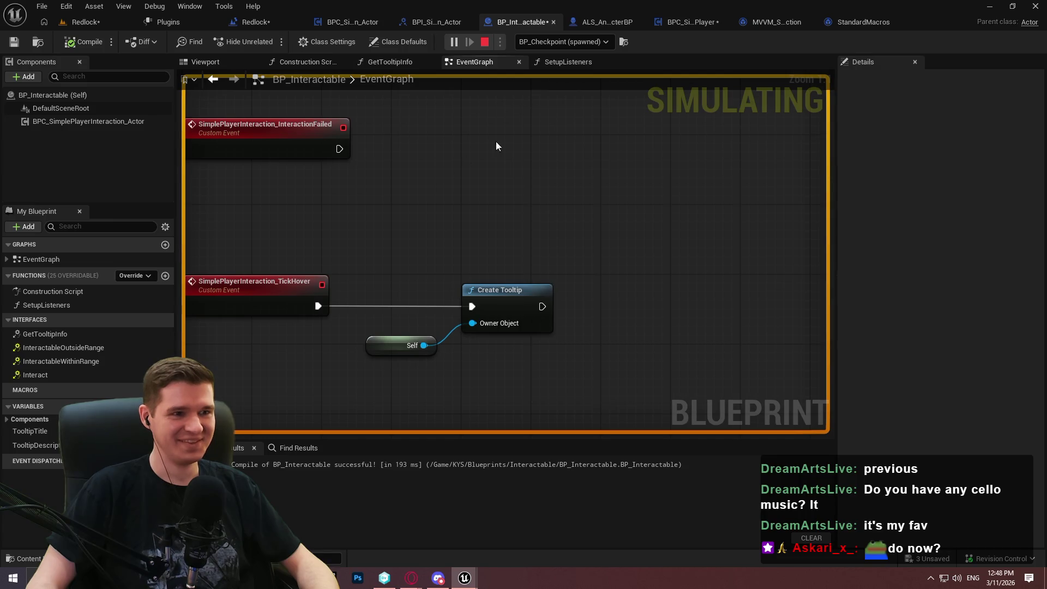
# Open the SetupListeners function graph from its call node and stop the simulation.
pyautogui.scroll(-2, 503, 196)
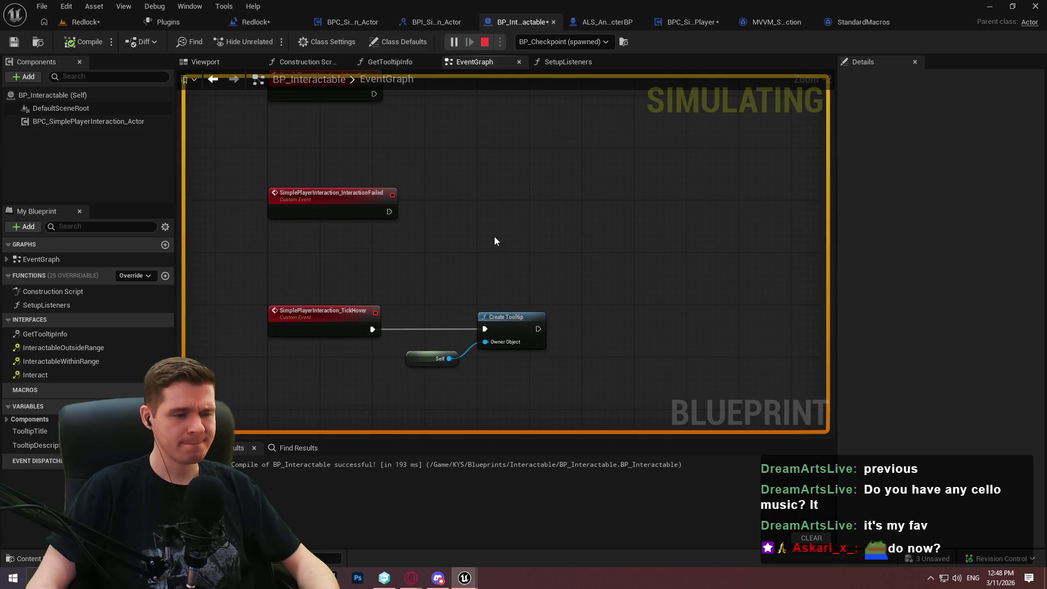
pyautogui.moveTo(479, 156)
pyautogui.mouseDown()
pyautogui.moveTo(454, 274)
pyautogui.moveTo(461, 345)
pyautogui.moveTo(468, 140)
pyautogui.moveTo(452, 335)
pyautogui.mouseUp()
pyautogui.click(459, 164)
pyautogui.doubleClick(459, 164)
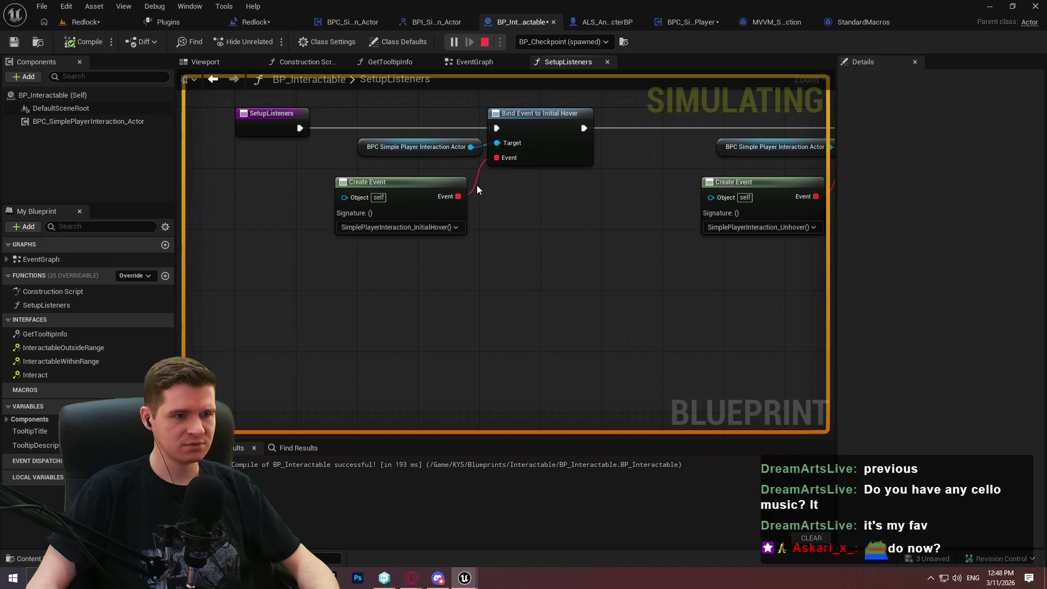
pyautogui.click(480, 43)
pyautogui.rightClick(265, 117)
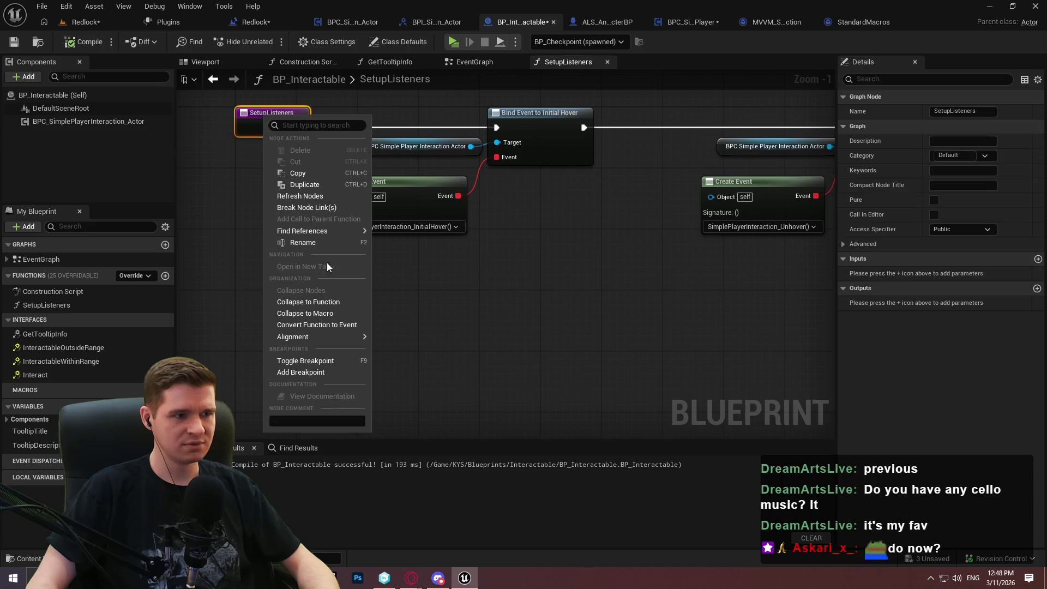
# Add a breakpoint to the SetupListeners node and run a play test.
pyautogui.click(329, 373)
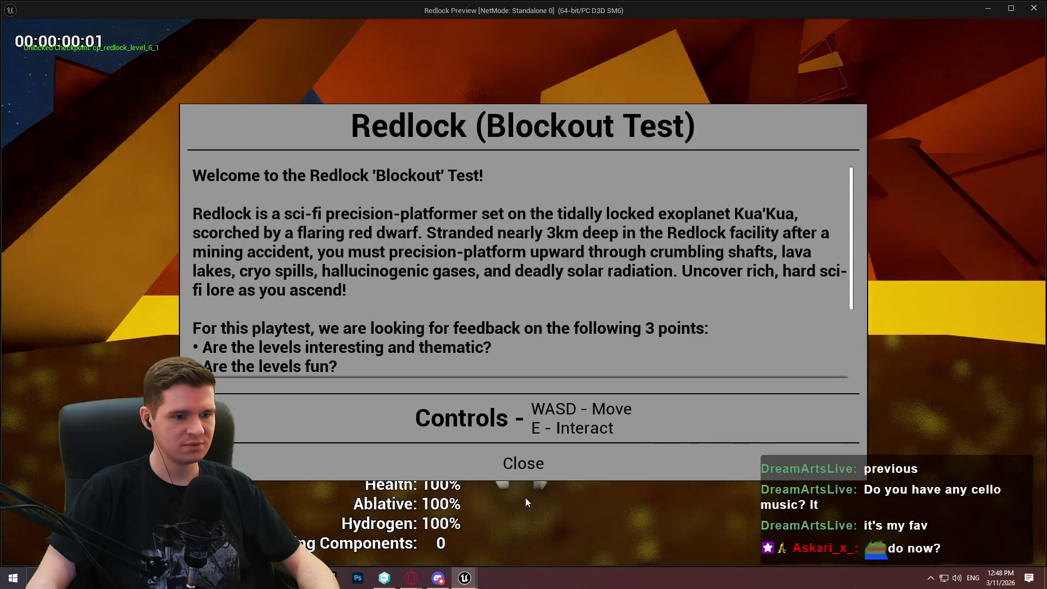
pyautogui.click(525, 528)
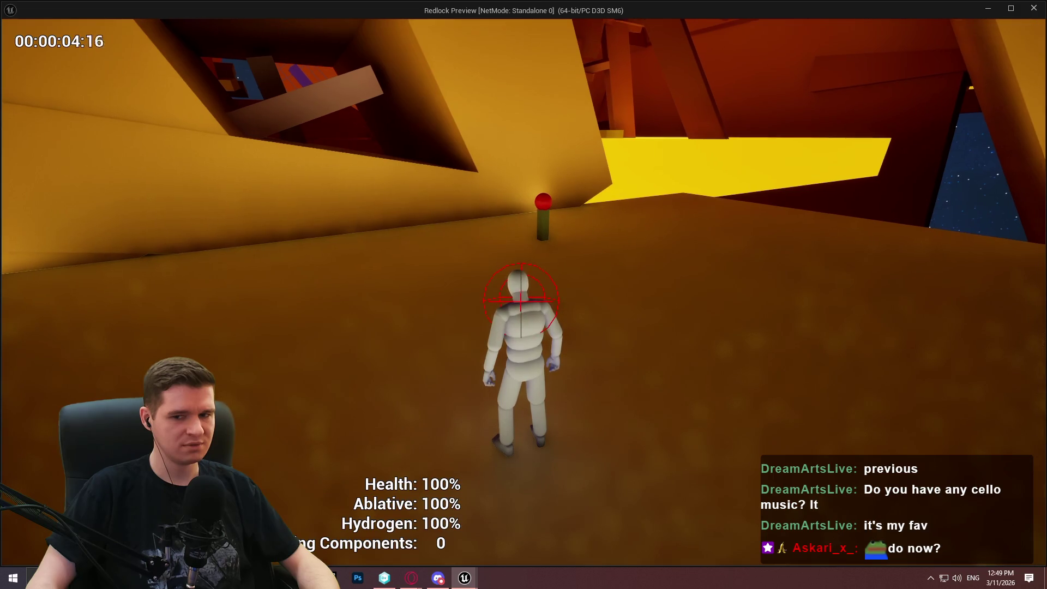
pyautogui.press('Escape')
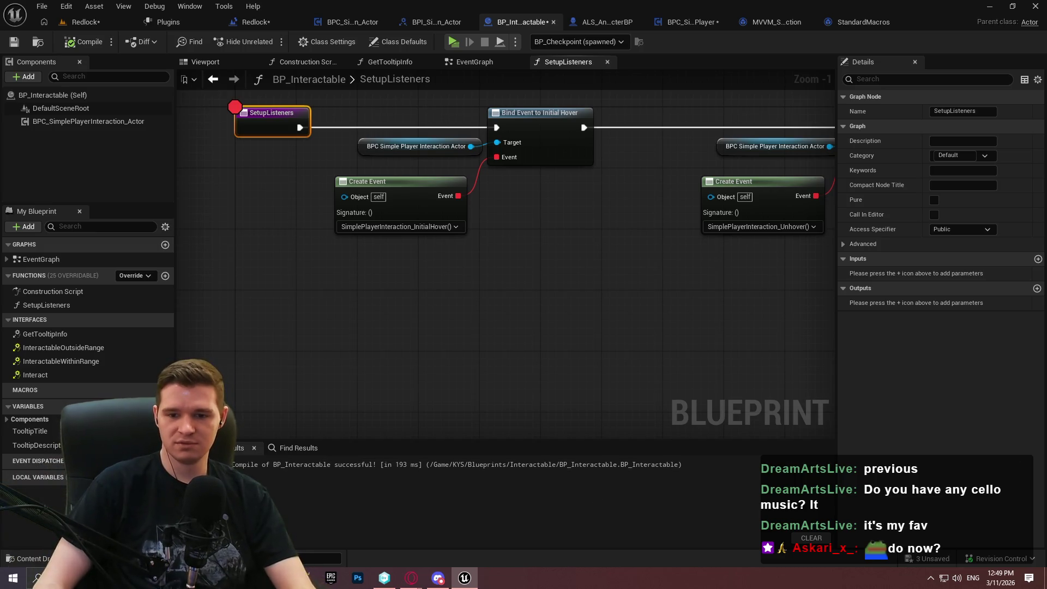
# Review the Bind Event nodes, then return to the Redlock level editor.
pyautogui.moveTo(606, 295)
pyautogui.mouseDown()
pyautogui.moveTo(505, 268)
pyautogui.moveTo(519, 322)
pyautogui.mouseUp()
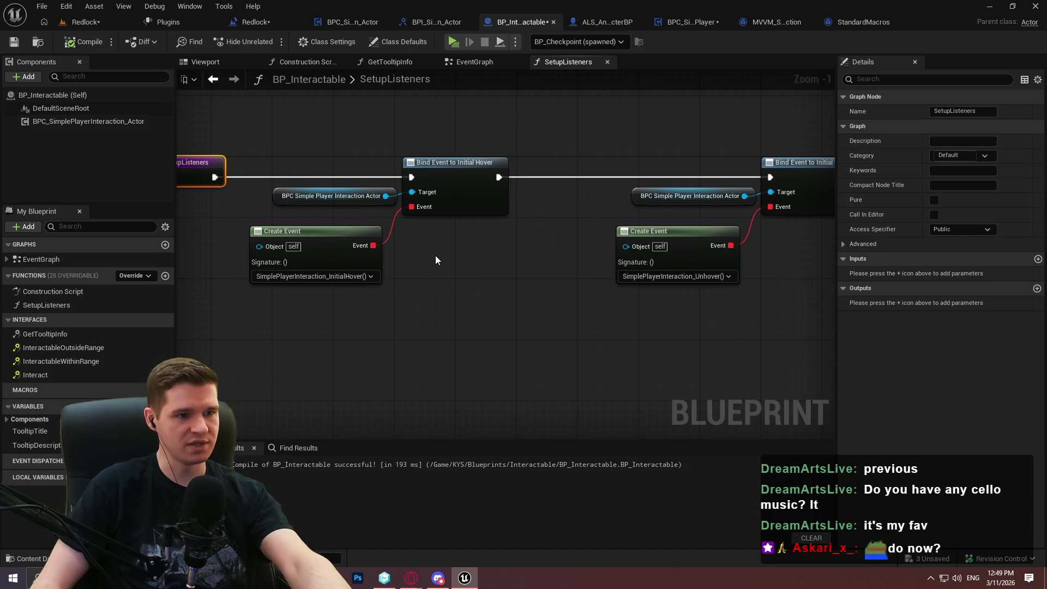
pyautogui.moveTo(443, 258); pyautogui.dragTo(600, 273)
pyautogui.click(475, 63)
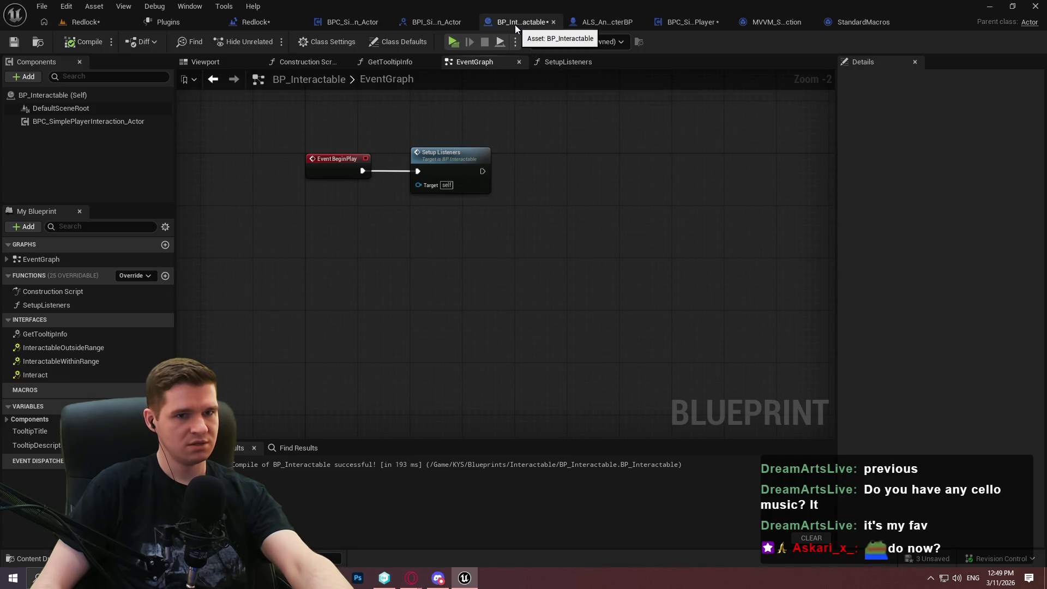
pyautogui.click(90, 23)
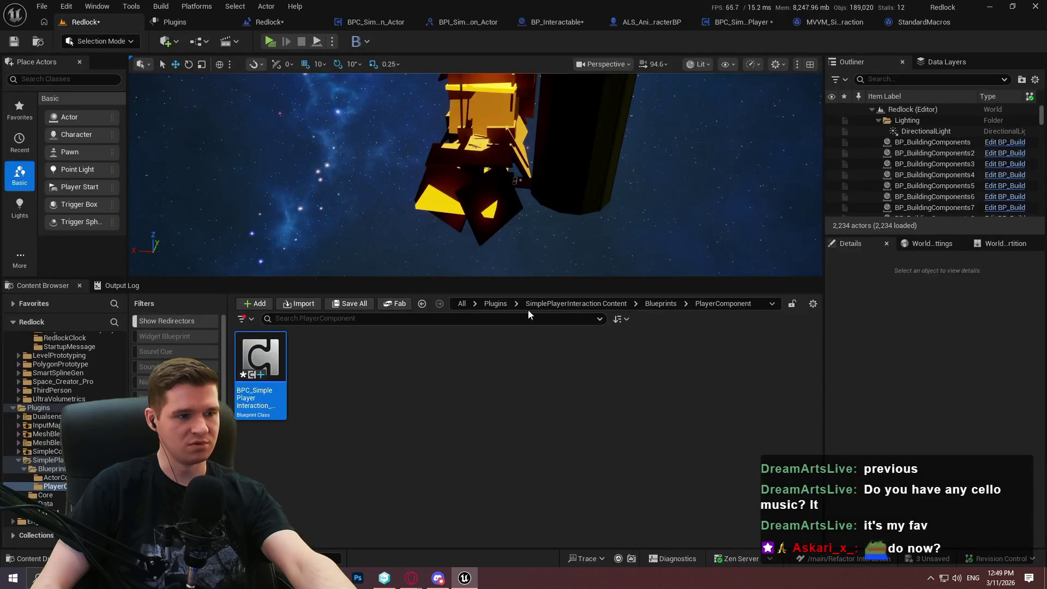
# Fly to the checkpoint in the level and open BP_Checkpoint.
pyautogui.moveTo(542, 175)
pyautogui.mouseDown()
pyautogui.moveTo(542, 136)
pyautogui.moveTo(606, 150)
pyautogui.mouseUp()
pyautogui.scroll(-2, 567, 139)
pyautogui.scroll(-1, 595, 147)
pyautogui.moveTo(426, 217); pyautogui.dragTo(426, 217)
pyautogui.click(417, 174)
pyautogui.click(1026, 173)
# Insert a Parent: BeginPlay call between Event BeginPlay and Get Data Table Row.
pyautogui.scroll(-3, 501, 186)
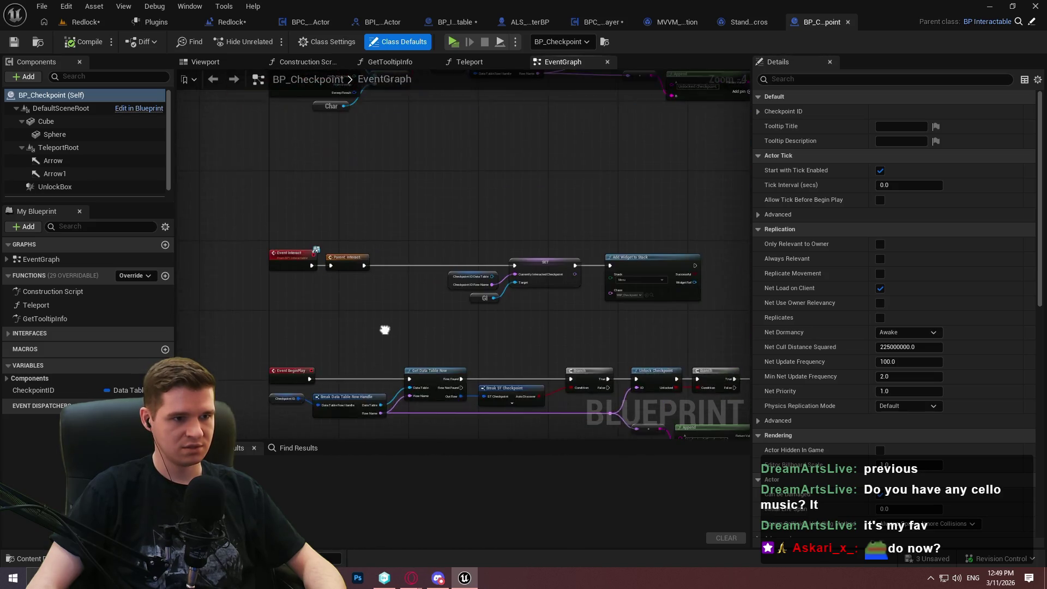
pyautogui.scroll(2, 421, 431)
pyautogui.moveTo(411, 65); pyautogui.dragTo(411, 157)
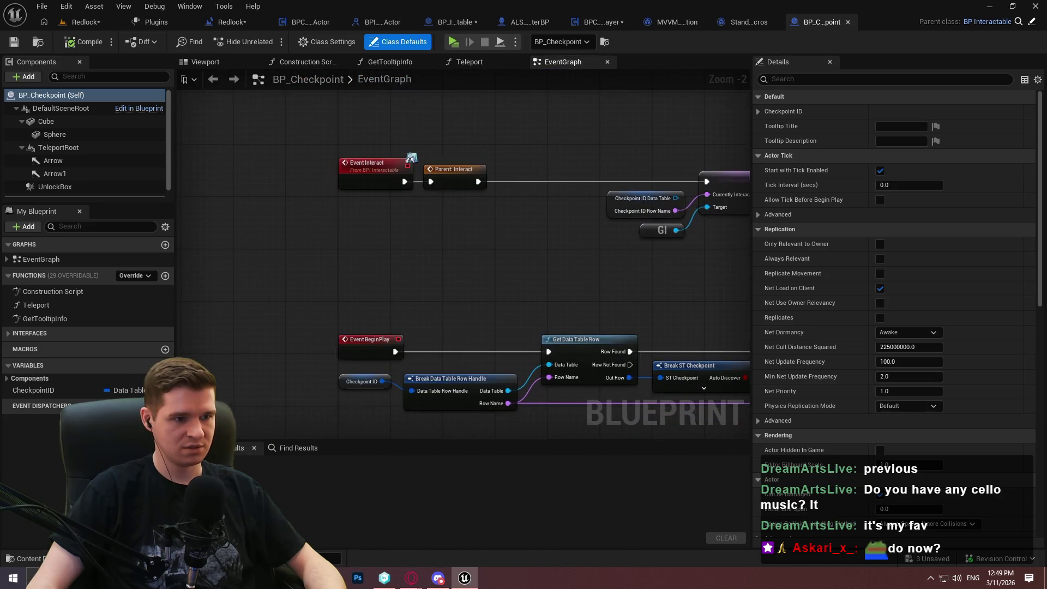
pyautogui.scroll(2, 482, 372)
pyautogui.moveTo(423, 331); pyautogui.dragTo(414, 186)
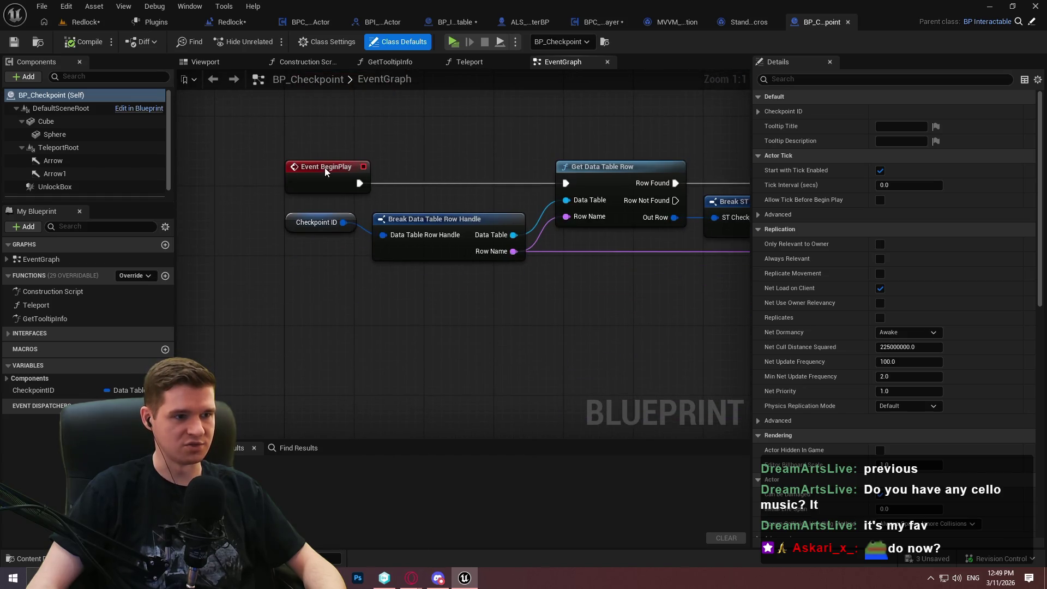
pyautogui.rightClick(326, 172)
pyautogui.click(392, 278)
pyautogui.moveTo(329, 209)
pyautogui.mouseDown()
pyautogui.moveTo(451, 166)
pyautogui.moveTo(355, 182)
pyautogui.mouseUp()
pyautogui.moveTo(487, 183)
pyautogui.mouseDown()
pyautogui.moveTo(575, 181)
pyautogui.moveTo(566, 183)
pyautogui.mouseUp()
# Compile and save BP_Checkpoint, checking out the asset.
pyautogui.click(83, 42)
pyautogui.click(15, 42)
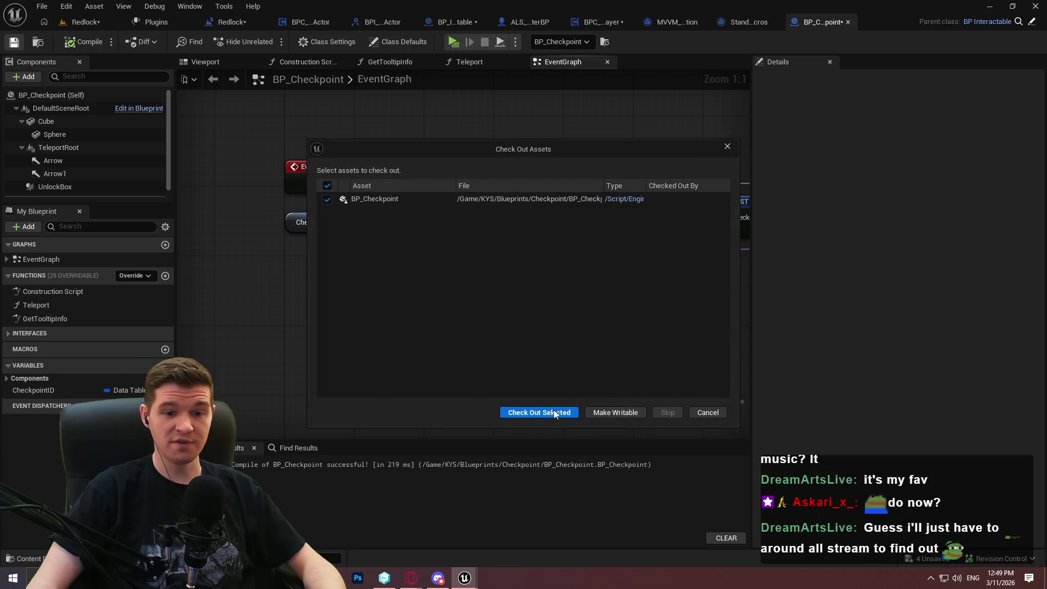
pyautogui.click(555, 411)
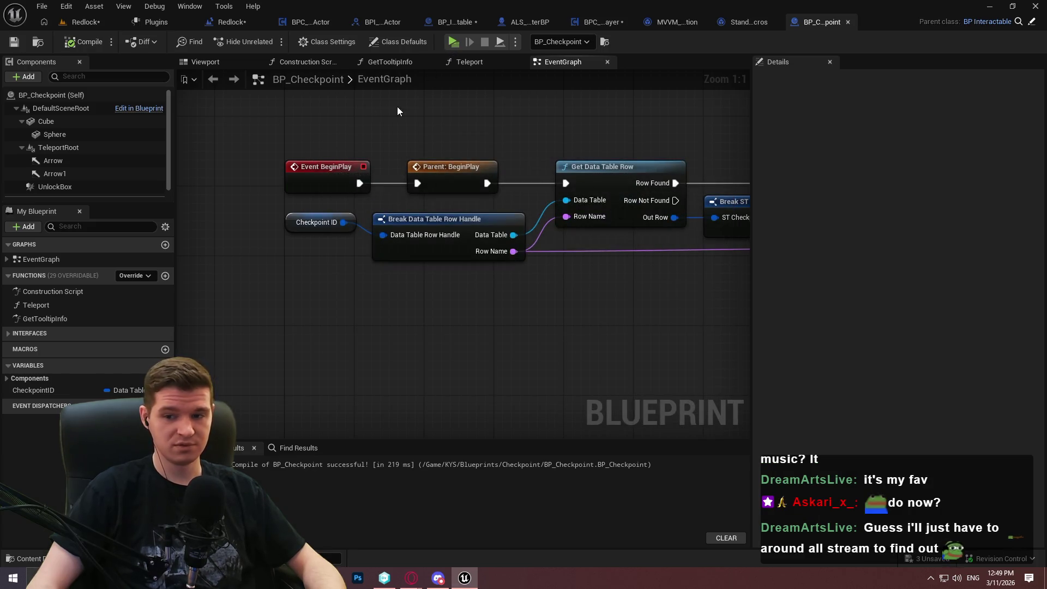
# When play hits the SetupListeners breakpoint, disable and remove it, then resume.
pyautogui.click(453, 41)
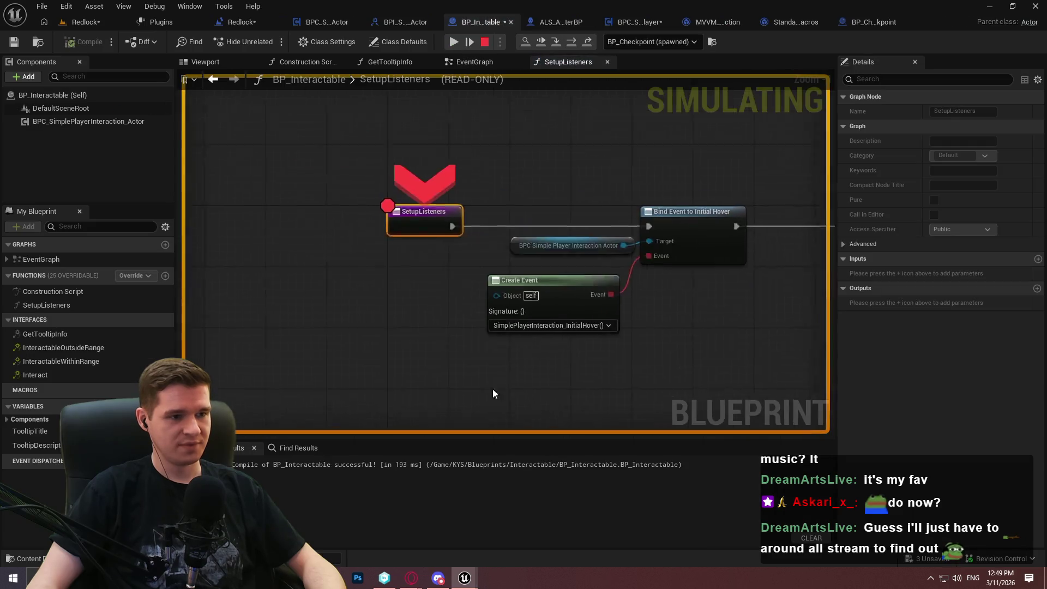
pyautogui.rightClick(508, 244)
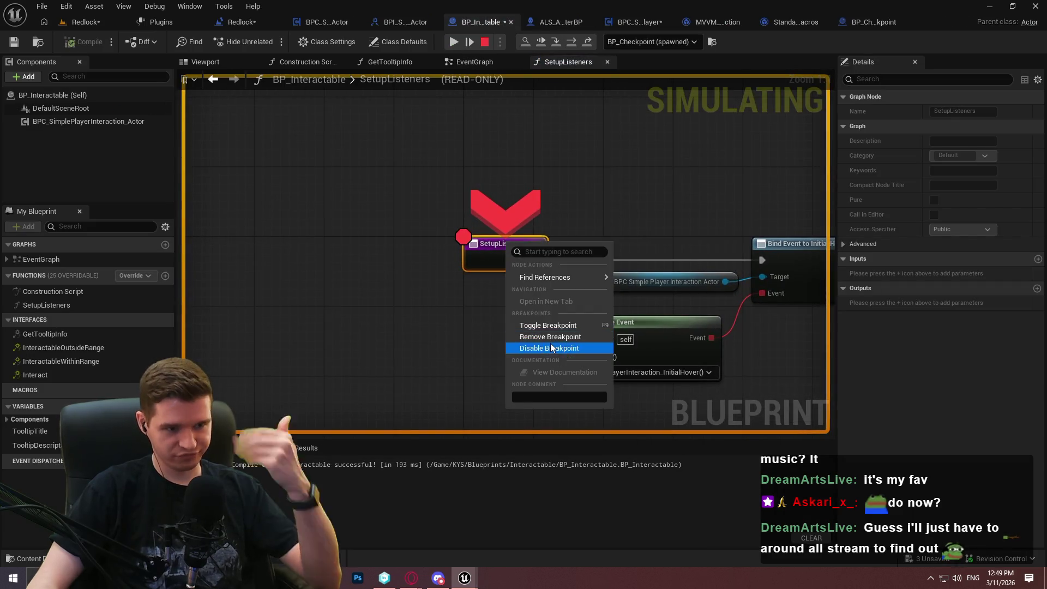
pyautogui.click(551, 347)
pyautogui.click(539, 358)
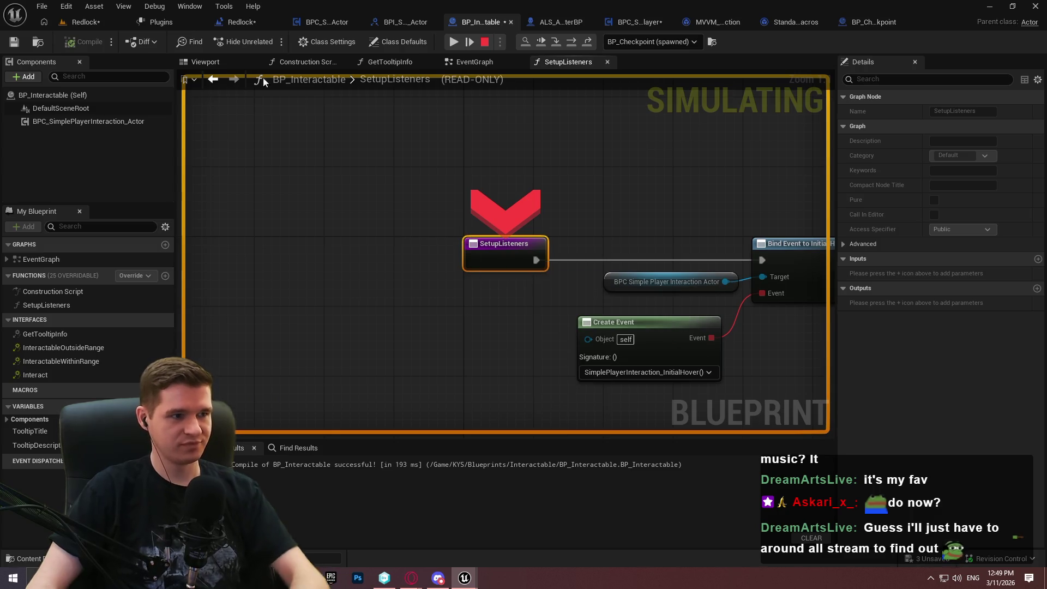
pyautogui.click(454, 41)
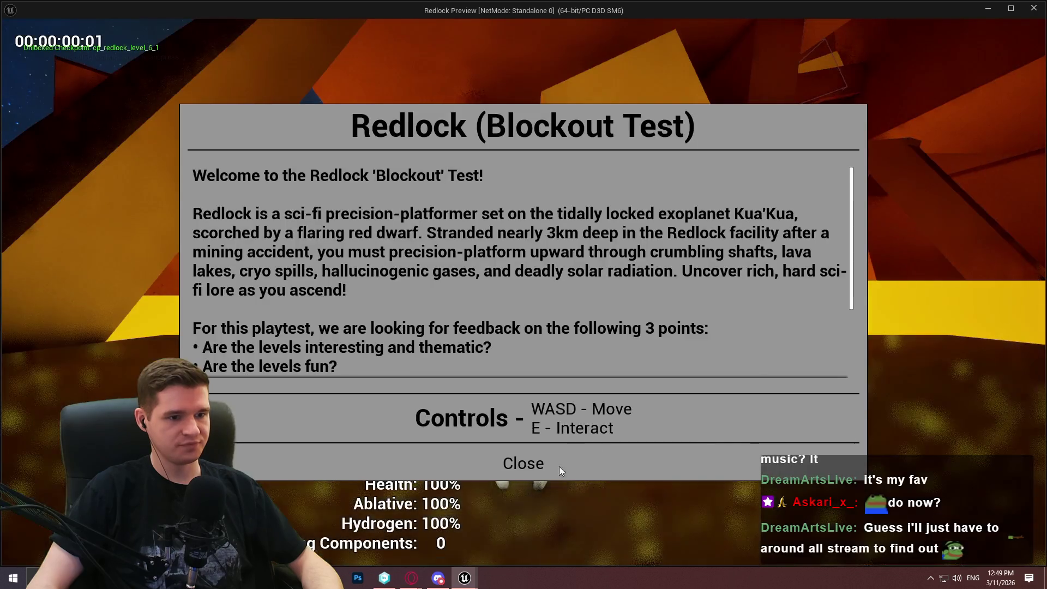
# Walk the character up to the checkpoint to see its tooltip, then exit.
pyautogui.click(574, 457)
pyautogui.press('w')
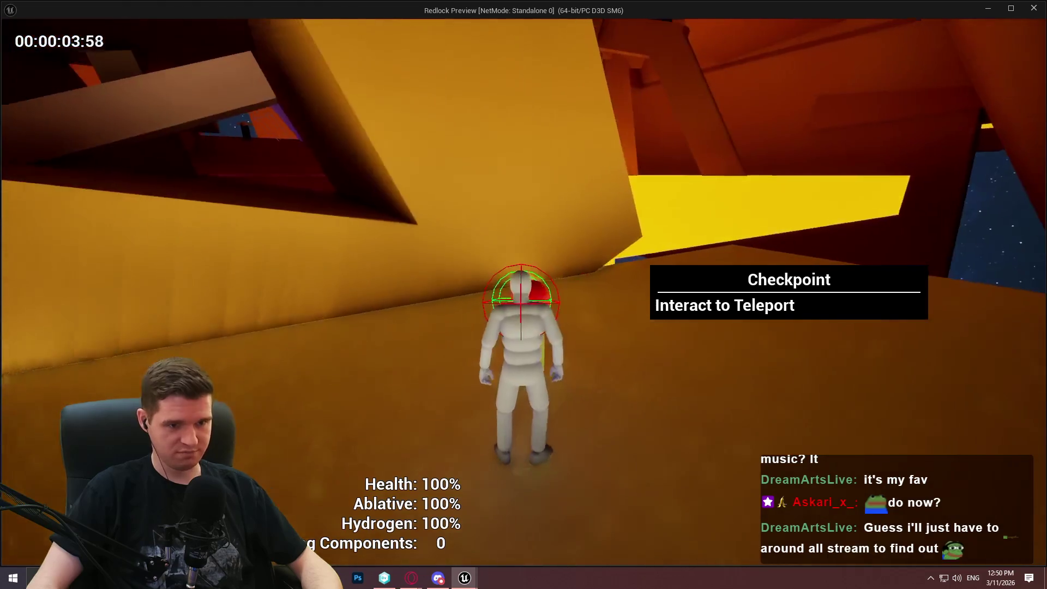
pyautogui.press('Escape')
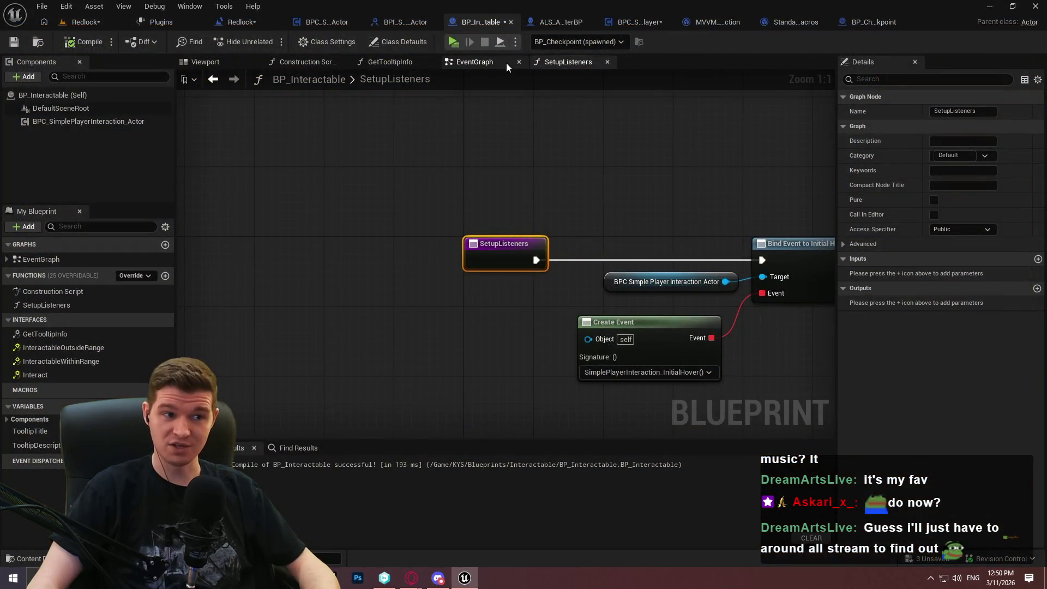
# Save the interactable blueprint and clear the node selection.
pyautogui.click(14, 42)
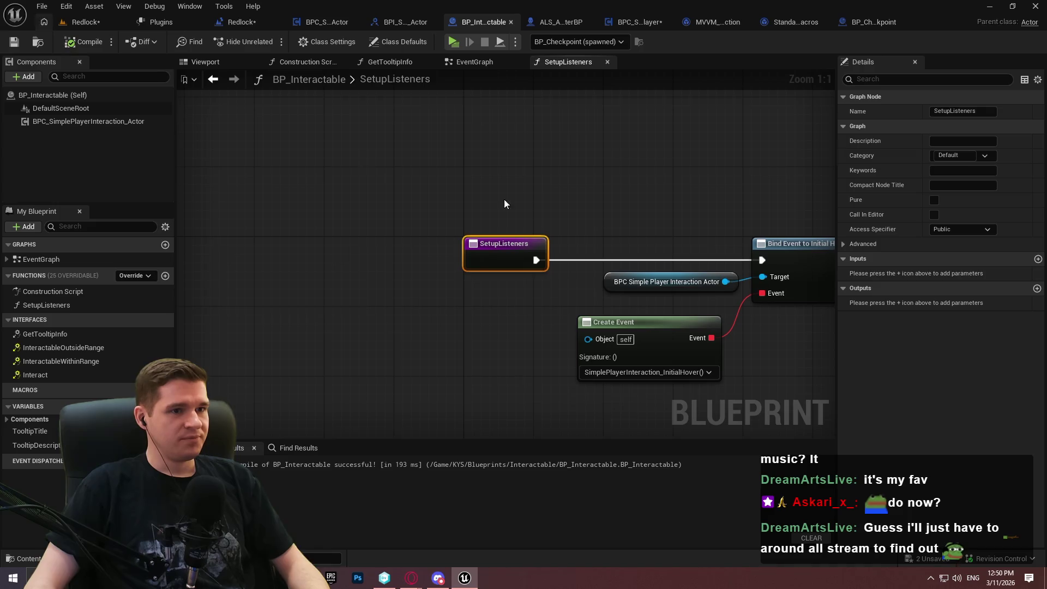
pyautogui.click(637, 198)
pyautogui.scroll(-1, 479, 135)
pyautogui.scroll(-1, 479, 136)
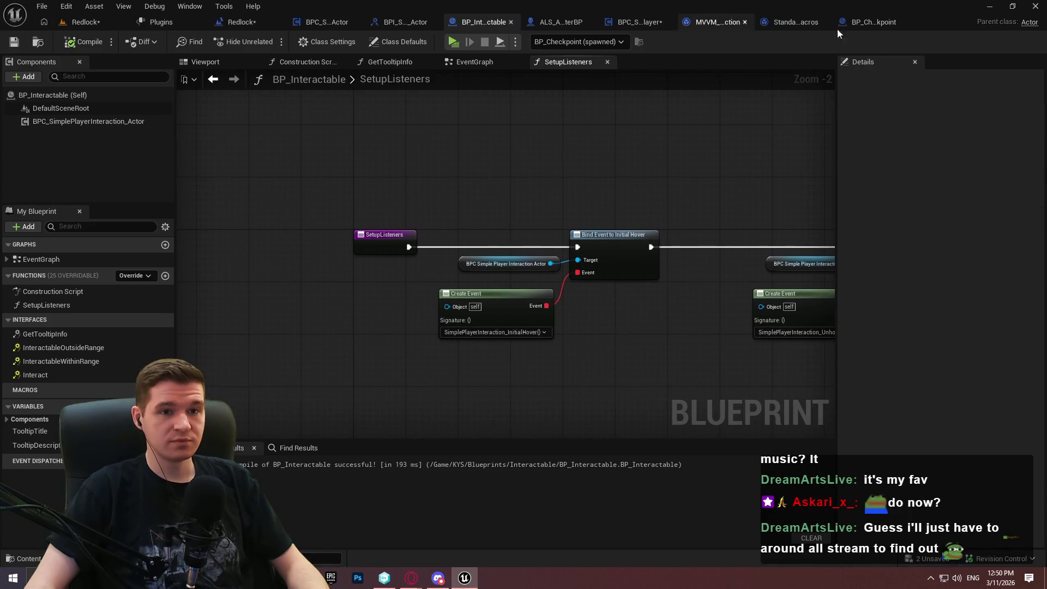
# Review BP_Checkpoint's Unlock Checkpoint chain, then return to the InteractionTrace node chain.
pyautogui.click(865, 22)
pyautogui.moveTo(555, 119)
pyautogui.mouseDown()
pyautogui.moveTo(496, 265)
pyautogui.moveTo(218, 327)
pyautogui.moveTo(218, 426)
pyautogui.moveTo(446, 171)
pyautogui.moveTo(447, 182)
pyautogui.moveTo(526, 196)
pyautogui.moveTo(287, 202)
pyautogui.mouseUp()
pyautogui.moveTo(226, 156)
pyautogui.mouseDown()
pyautogui.moveTo(379, 231)
pyautogui.moveTo(273, 319)
pyautogui.moveTo(214, 305)
pyautogui.moveTo(272, 306)
pyautogui.moveTo(343, 331)
pyautogui.moveTo(90, 320)
pyautogui.moveTo(507, 355)
pyautogui.moveTo(303, 377)
pyautogui.moveTo(368, 282)
pyautogui.moveTo(538, 334)
pyautogui.moveTo(244, 312)
pyautogui.moveTo(543, 332)
pyautogui.moveTo(285, 311)
pyautogui.moveTo(126, 282)
pyautogui.moveTo(548, 445)
pyautogui.mouseUp()
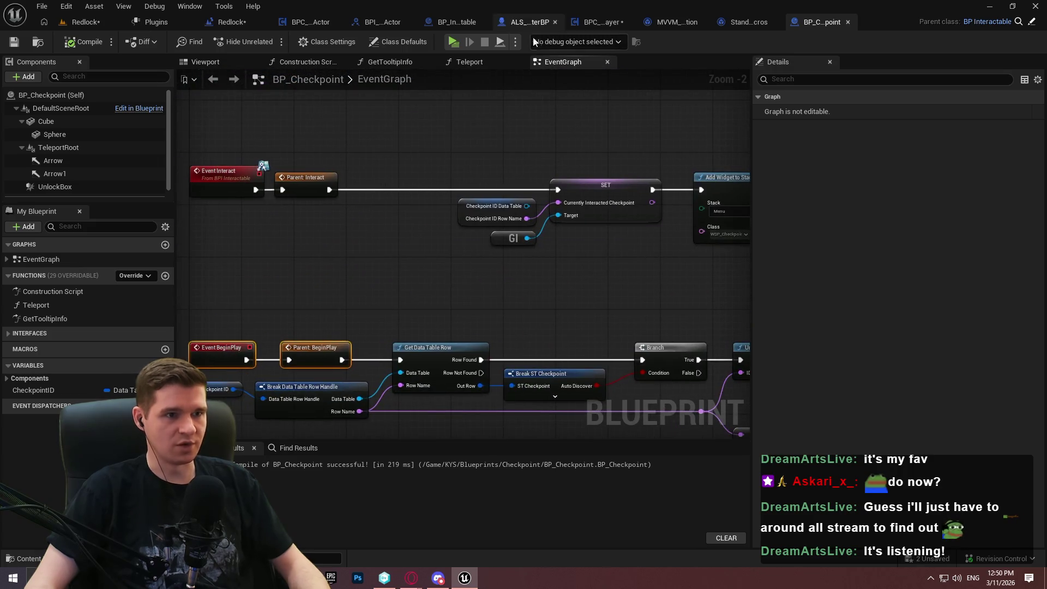
pyautogui.click(609, 25)
pyautogui.moveTo(462, 291)
pyautogui.mouseDown()
pyautogui.moveTo(438, 262)
pyautogui.moveTo(613, 302)
pyautogui.moveTo(738, 508)
pyautogui.mouseUp()
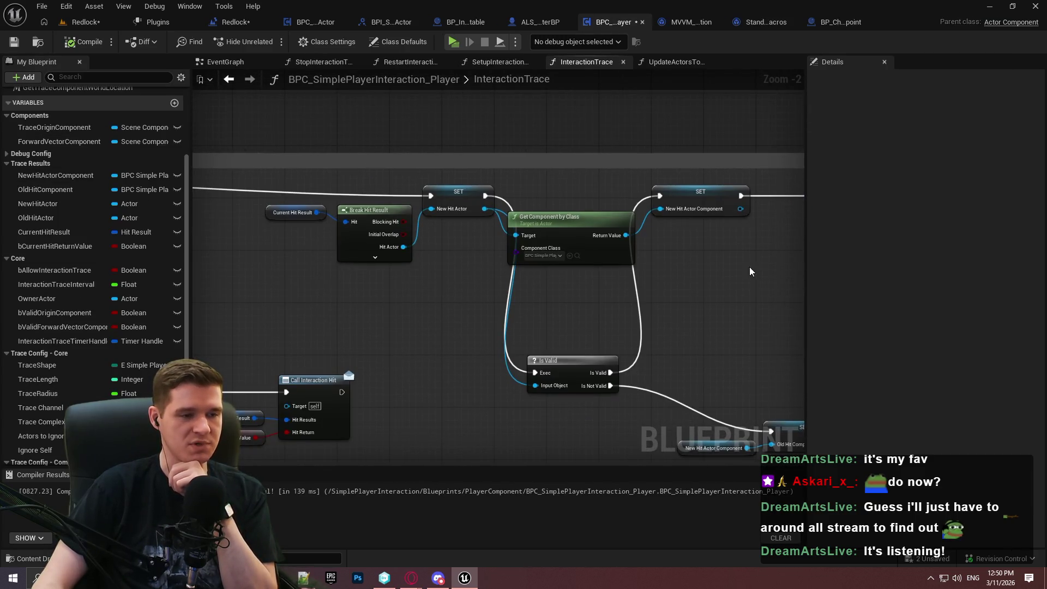
# Delete the old Is Valid node and pull a new wire from New Hit Actor's output.
pyautogui.scroll(2, 493, 266)
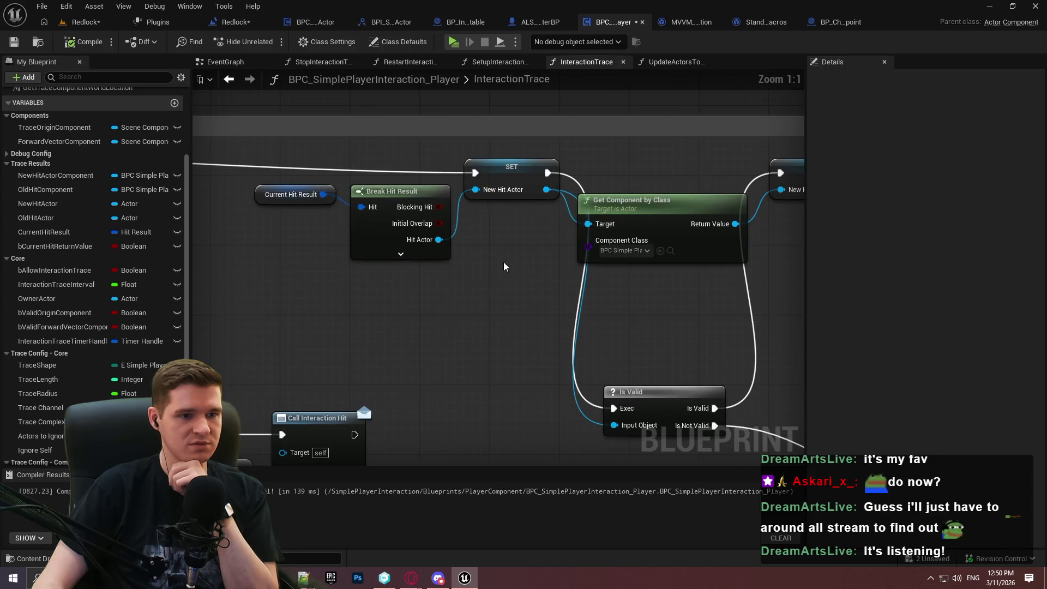
pyautogui.moveTo(662, 302); pyautogui.dragTo(565, 217)
pyautogui.moveTo(640, 238)
pyautogui.mouseDown()
pyautogui.moveTo(276, 180)
pyautogui.moveTo(524, 196)
pyautogui.moveTo(614, 355)
pyautogui.moveTo(696, 257)
pyautogui.moveTo(837, 251)
pyautogui.mouseUp()
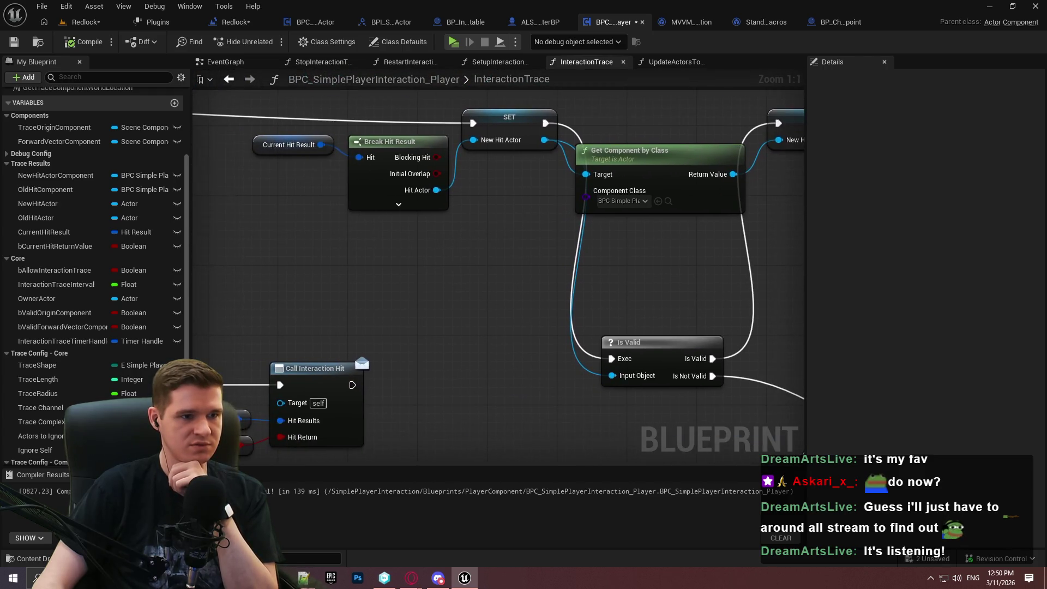
pyautogui.moveTo(664, 244)
pyautogui.mouseDown()
pyautogui.moveTo(654, 256)
pyautogui.moveTo(519, 262)
pyautogui.mouseUp()
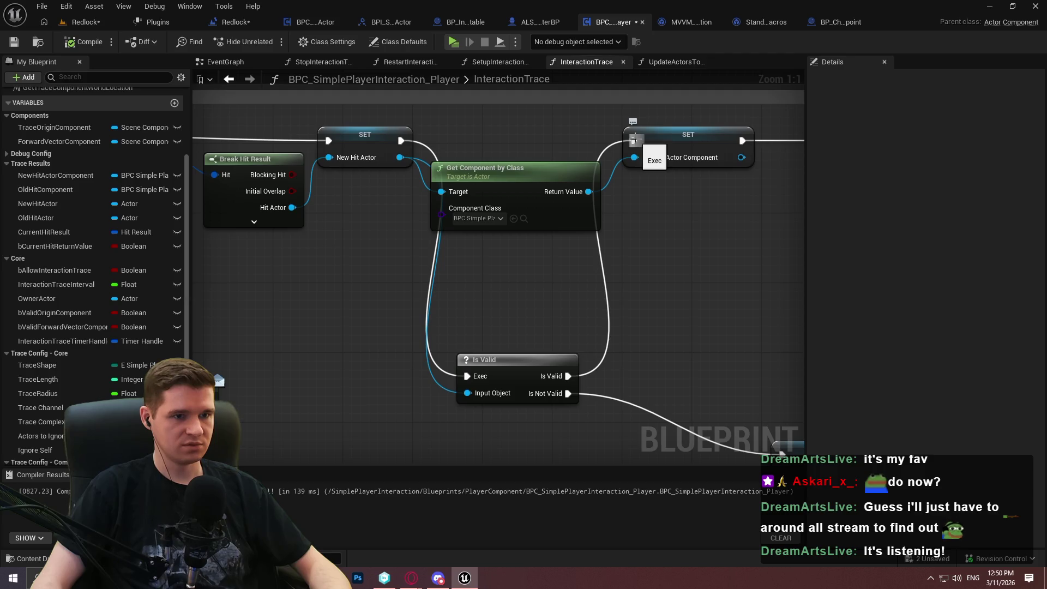
pyautogui.click(456, 298)
pyautogui.press('Delete')
pyautogui.moveTo(290, 174); pyautogui.dragTo(332, 325)
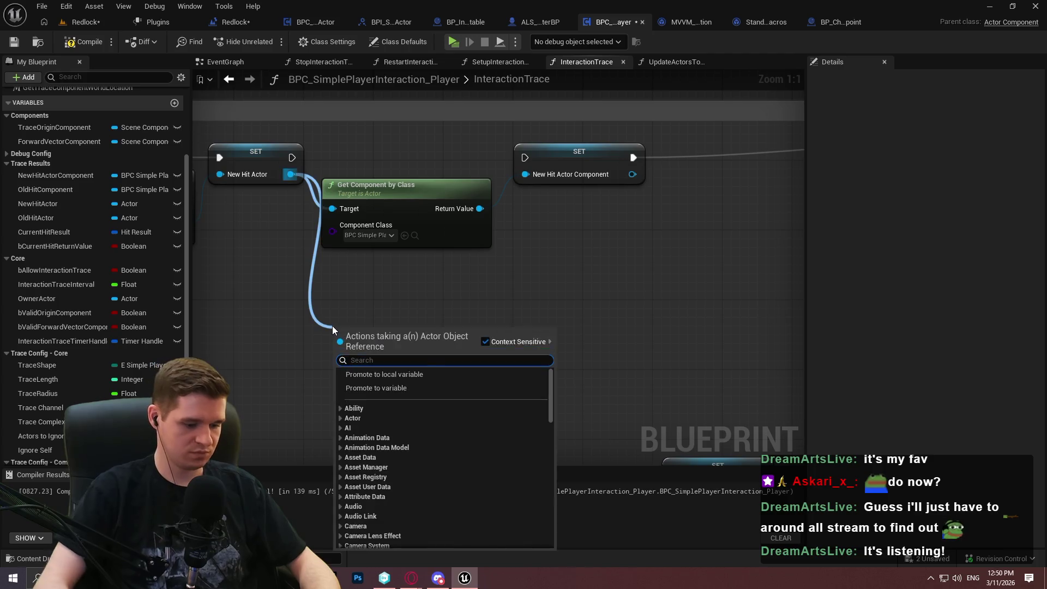
# Add a branching Is Valid macro check on New Hit Actor, replacing the wrong Is Valid function.
pyautogui.write('valid')
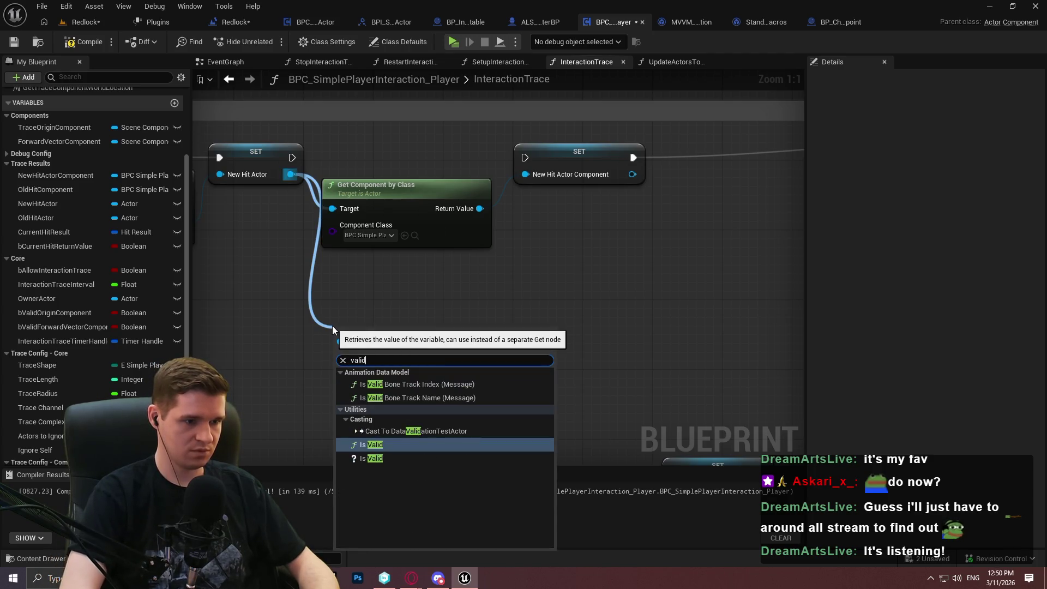
pyautogui.press('Return')
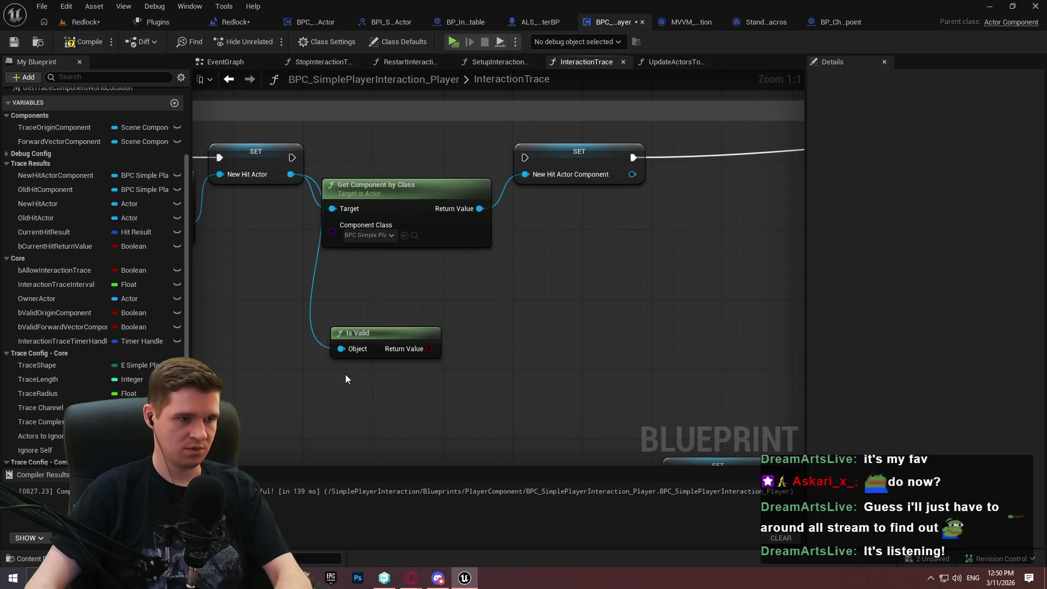
pyautogui.press('Delete')
pyautogui.moveTo(289, 180); pyautogui.dragTo(298, 250)
pyautogui.hotkey('ctrl', 'z')
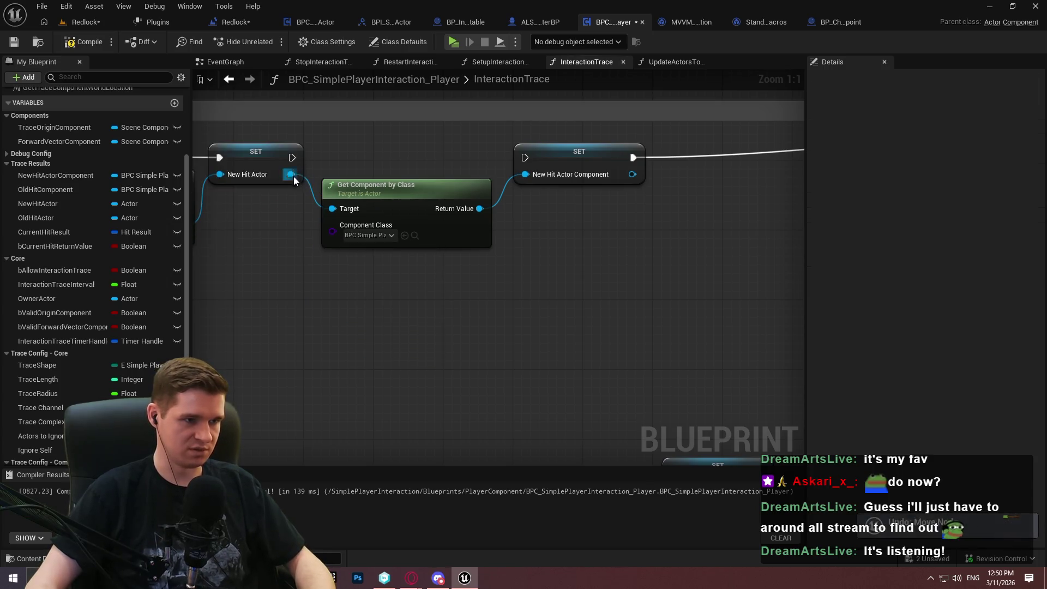
pyautogui.moveTo(292, 174); pyautogui.dragTo(320, 266)
pyautogui.write('valid')
pyautogui.press('Return')
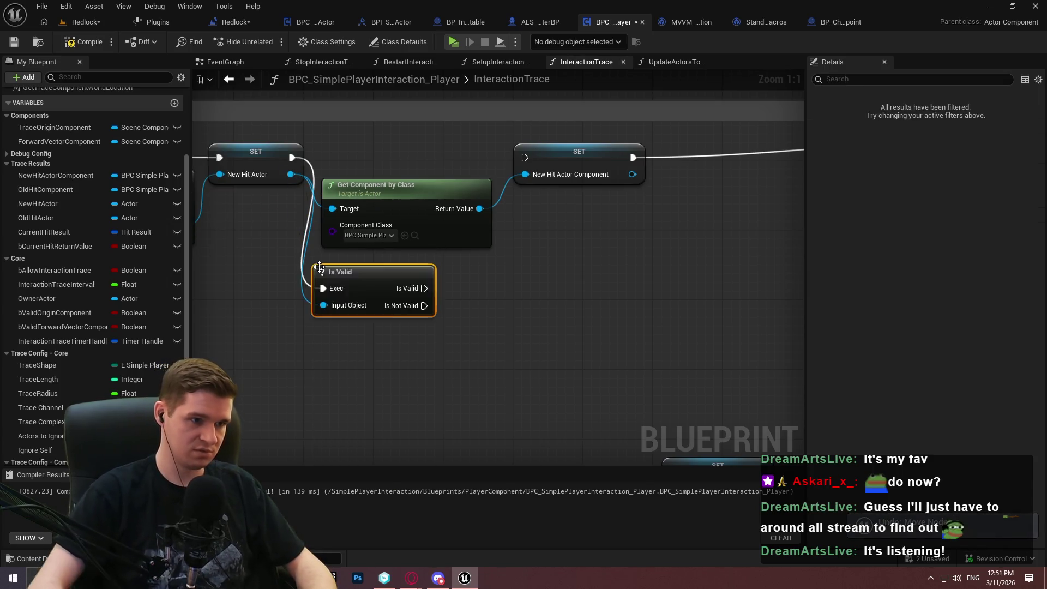
# Run the Is Valid branch into SET New Hit Actor Component and try wiring Is Not Valid.
pyautogui.moveTo(384, 308)
pyautogui.mouseDown()
pyautogui.moveTo(411, 378)
pyautogui.moveTo(525, 158)
pyautogui.mouseUp()
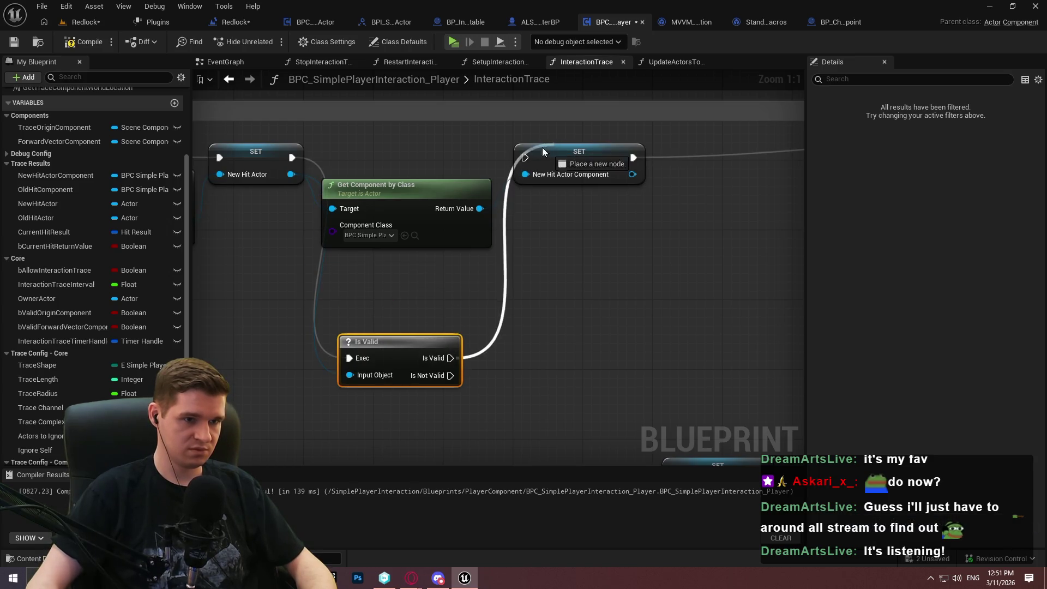
pyautogui.moveTo(356, 340)
pyautogui.mouseDown()
pyautogui.moveTo(614, 439)
pyautogui.moveTo(580, 436)
pyautogui.mouseUp()
pyautogui.moveTo(497, 281)
pyautogui.mouseDown()
pyautogui.moveTo(50, 300)
pyautogui.moveTo(410, 246)
pyautogui.moveTo(672, 272)
pyautogui.mouseUp()
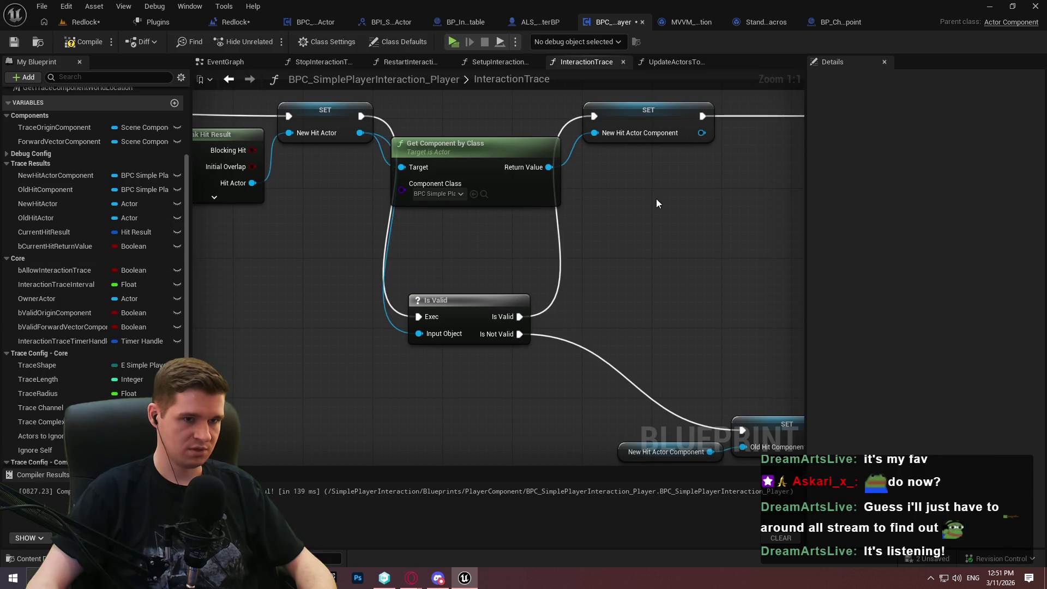
pyautogui.moveTo(659, 204); pyautogui.dragTo(561, 145)
pyautogui.moveTo(633, 327)
pyautogui.mouseDown()
pyautogui.moveTo(369, 403)
pyautogui.moveTo(603, 380)
pyautogui.mouseUp()
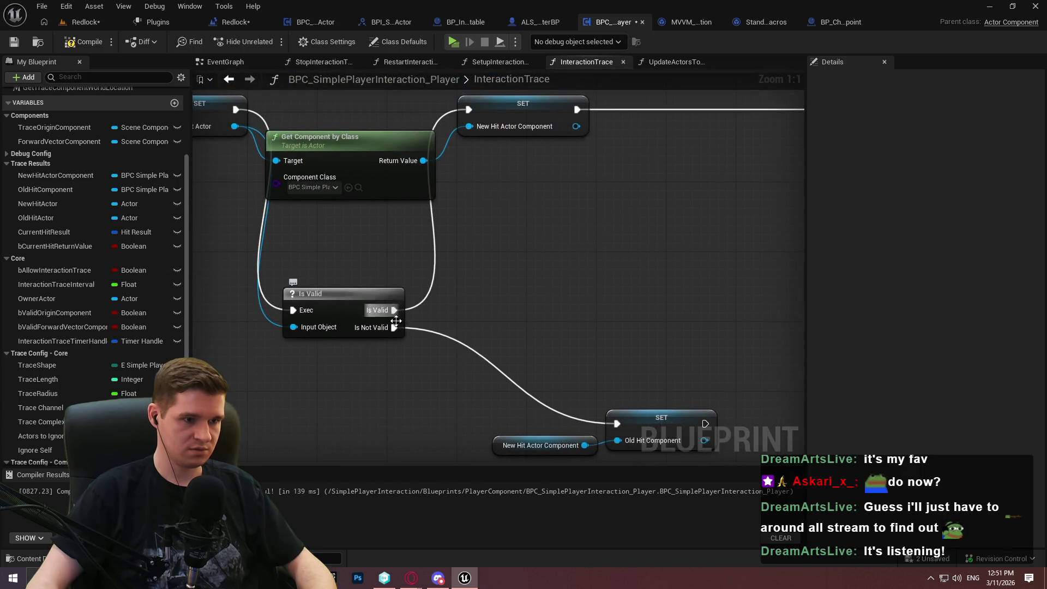
pyautogui.moveTo(394, 327)
pyautogui.mouseDown()
pyautogui.moveTo(454, 93)
pyautogui.moveTo(538, 296)
pyautogui.mouseUp()
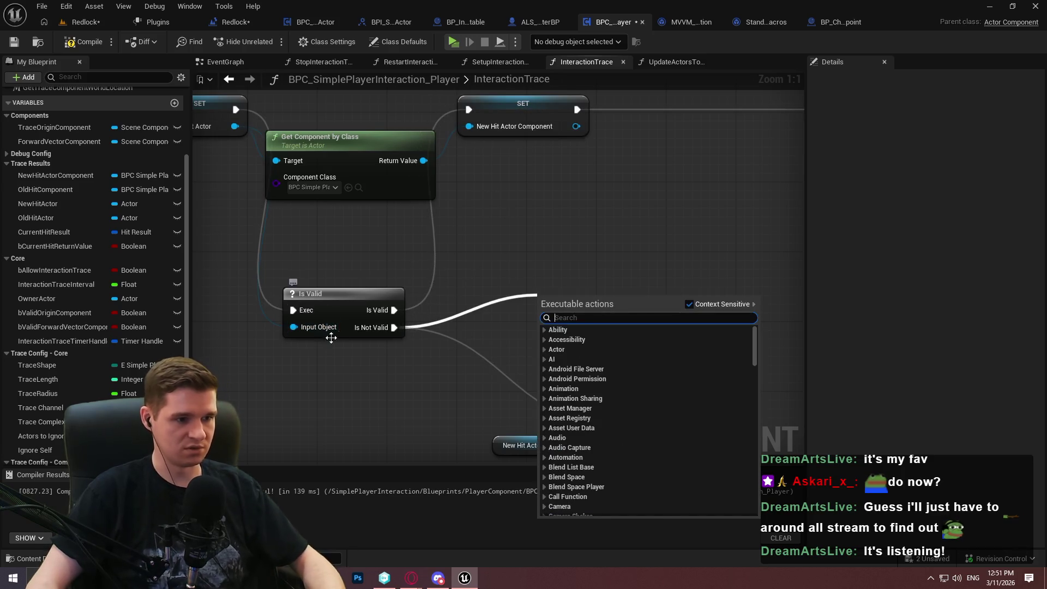
pyautogui.click(433, 298)
pyautogui.moveTo(395, 327)
pyautogui.mouseDown()
pyautogui.moveTo(488, 147)
pyautogui.moveTo(515, 276)
pyautogui.moveTo(595, 343)
pyautogui.moveTo(547, 351)
pyautogui.mouseUp()
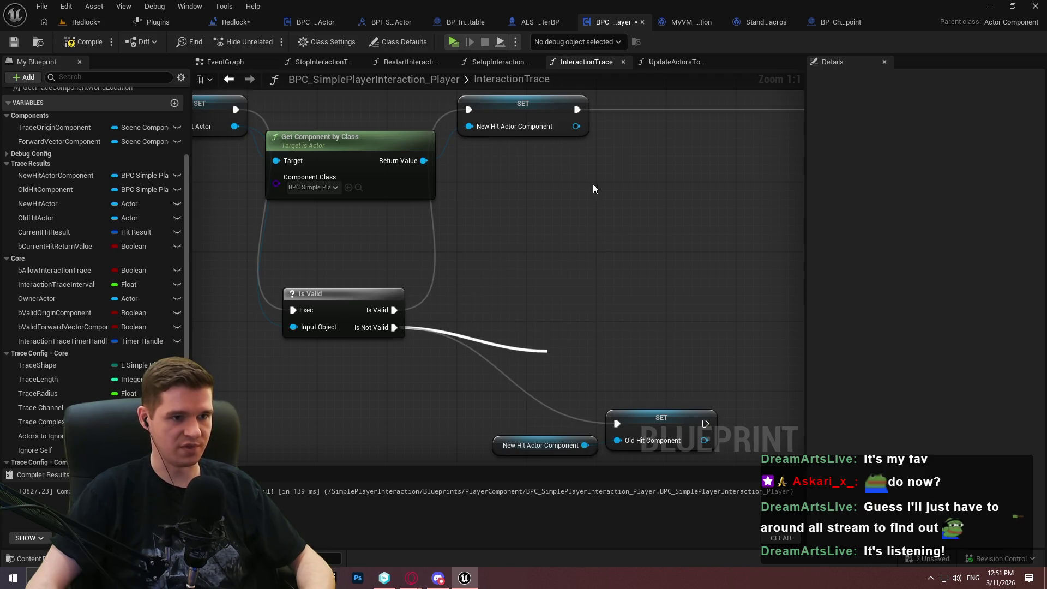
pyautogui.click(507, 181)
# Duplicate the SET New Hit Actor Component node and wire Is Not Valid into the copy.
pyautogui.click(501, 134)
pyautogui.hotkey('ctrl', 'c')
pyautogui.hotkey('ctrl', 'v')
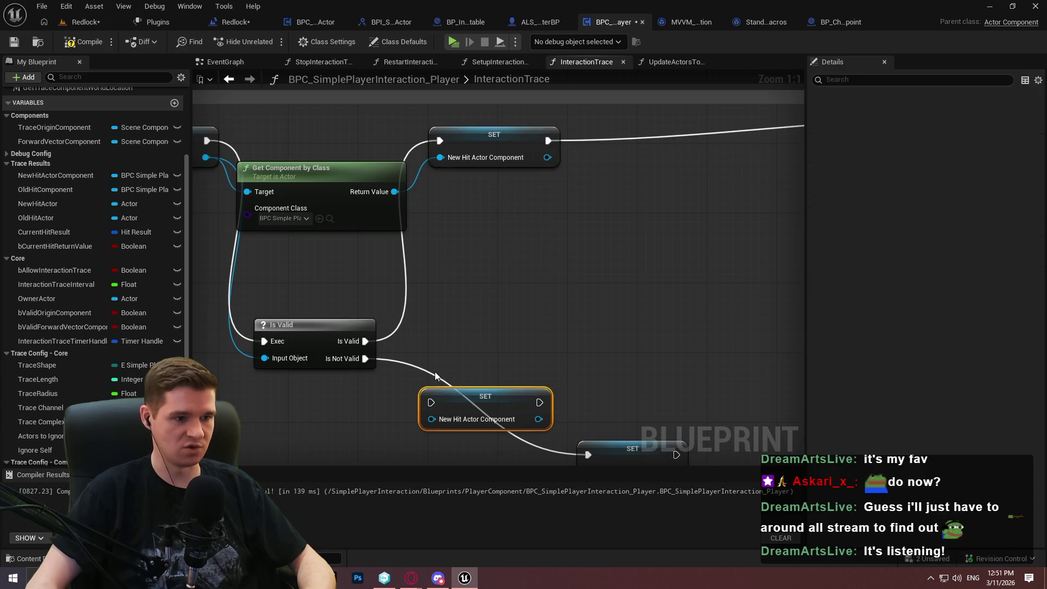
pyautogui.moveTo(434, 401)
pyautogui.mouseDown()
pyautogui.moveTo(352, 355)
pyautogui.moveTo(364, 358)
pyautogui.mouseUp()
# Delete the Old Hit Component setter, chain the new setter into the next Is Valid, and play-test.
pyautogui.moveTo(490, 271)
pyautogui.mouseDown()
pyautogui.moveTo(575, 350)
pyautogui.moveTo(689, 276)
pyautogui.mouseUp()
pyautogui.press('Delete')
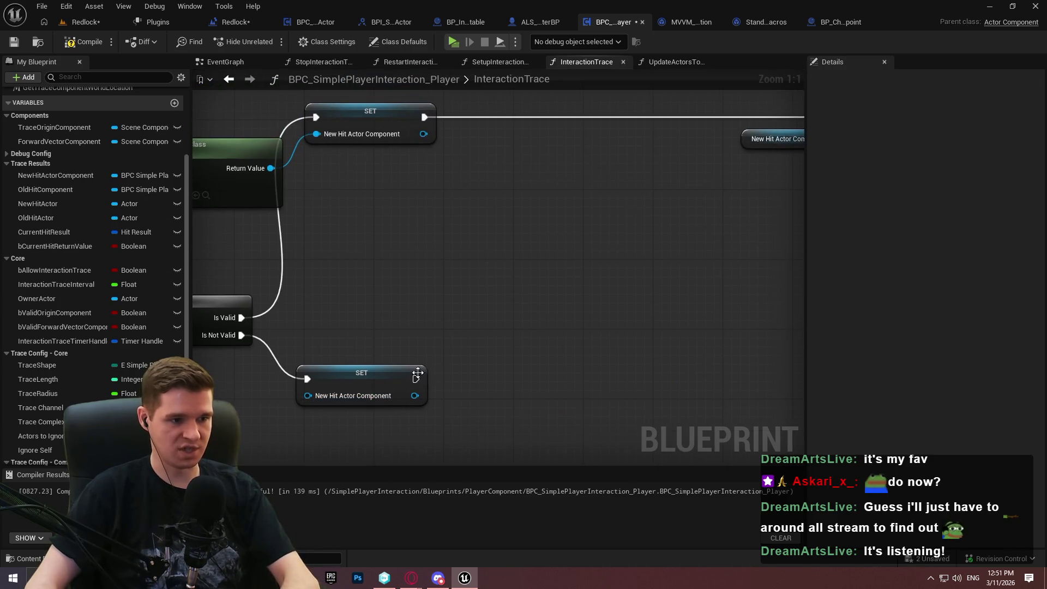
pyautogui.moveTo(416, 379); pyautogui.dragTo(731, 136)
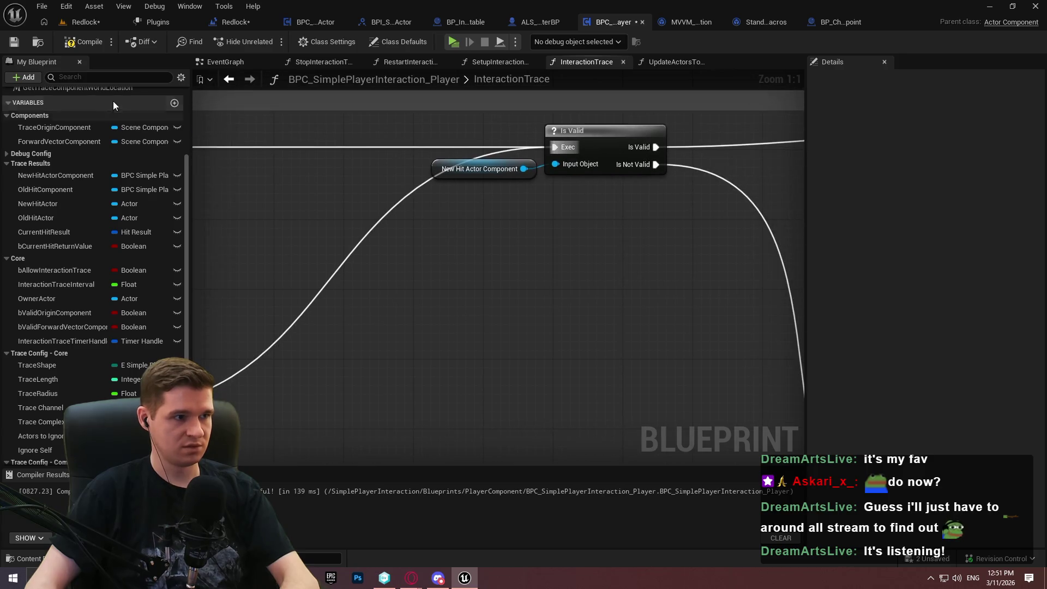
pyautogui.click(453, 41)
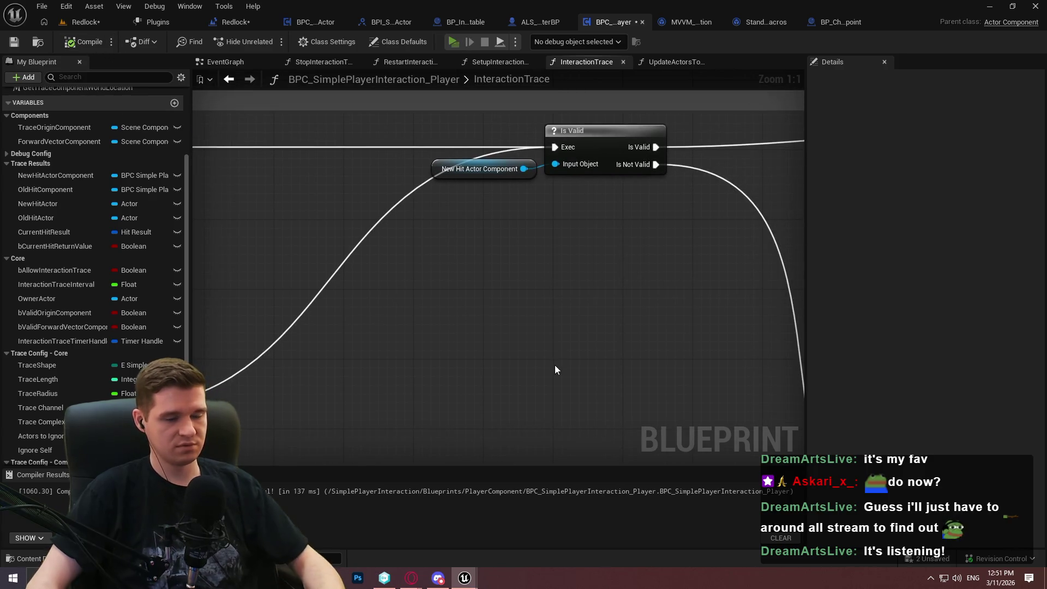
pyautogui.press('w')
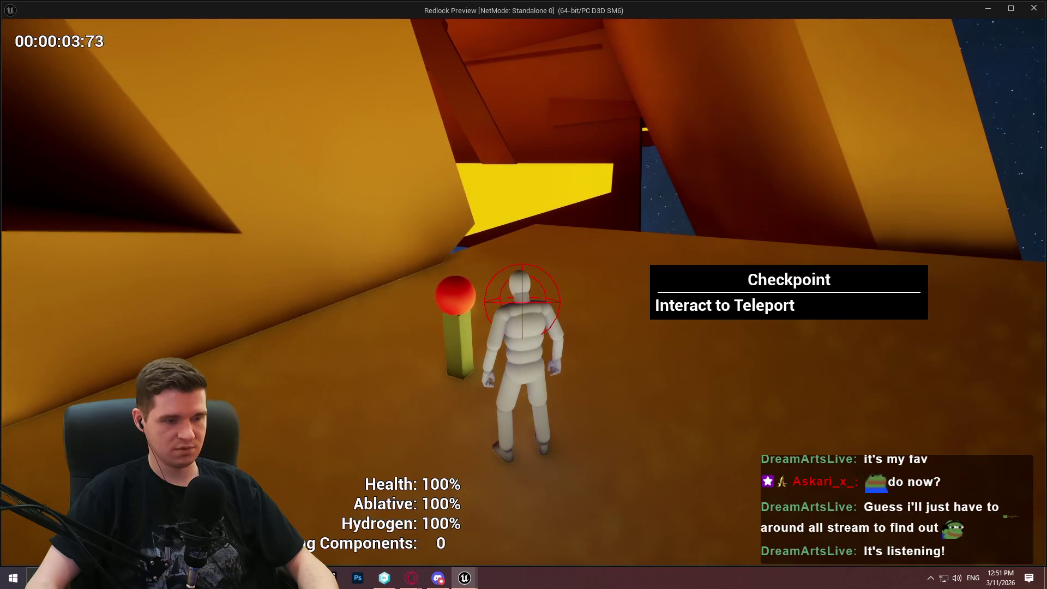
# Return to the editor and zoom the InteractionTrace graph to watch its execution flow.
pyautogui.press('super')
pyautogui.hotkey('alt', 'Tab')
pyautogui.click(543, 281)
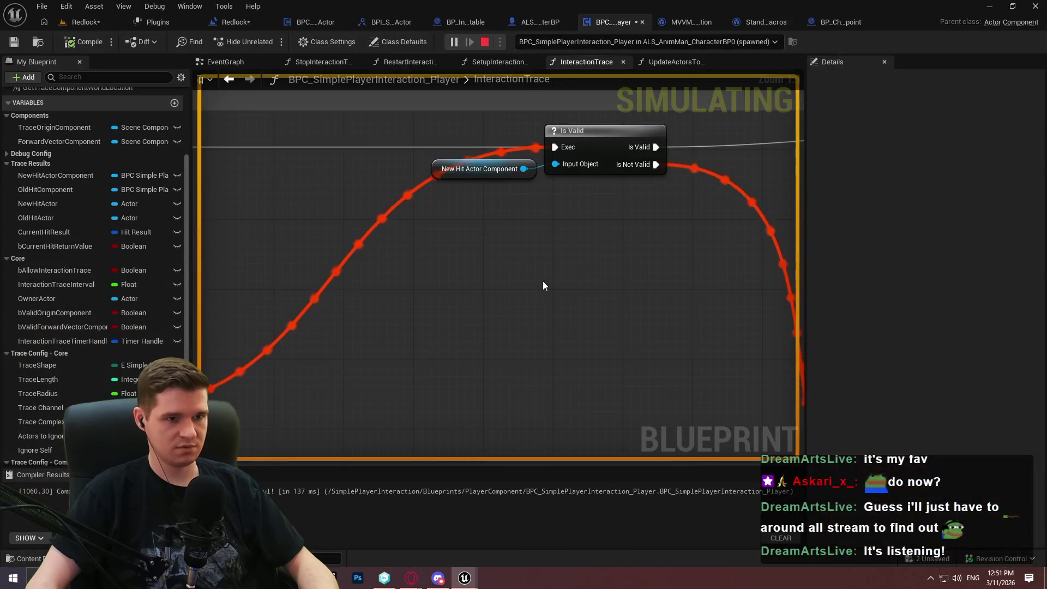
pyautogui.scroll(-7, 542, 280)
pyautogui.scroll(1, 435, 247)
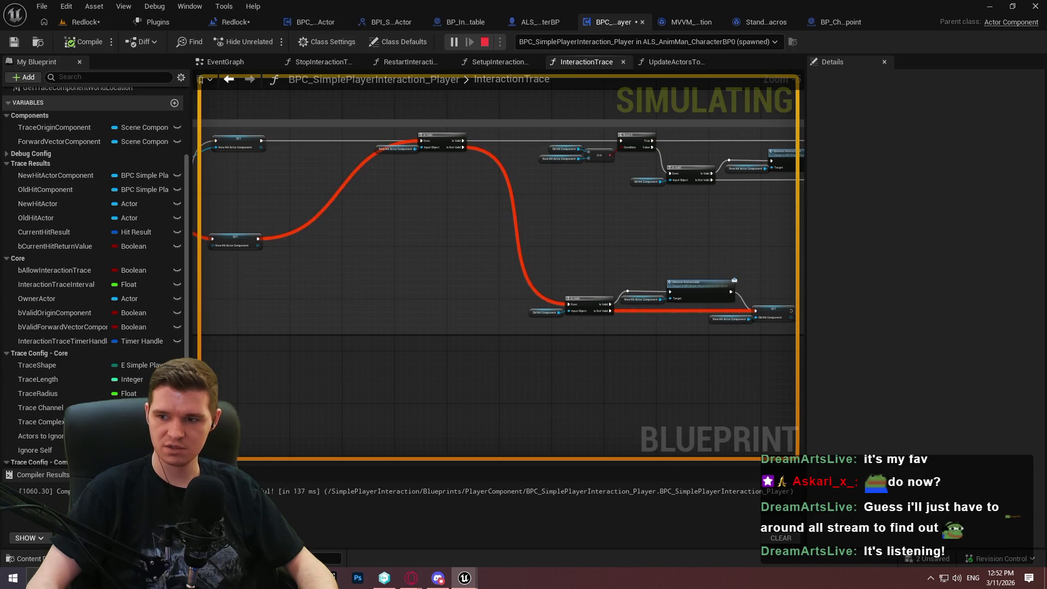
# Switch to the BP_Checkpoint blueprint tab.
pyautogui.press('super')
pyautogui.click(832, 44)
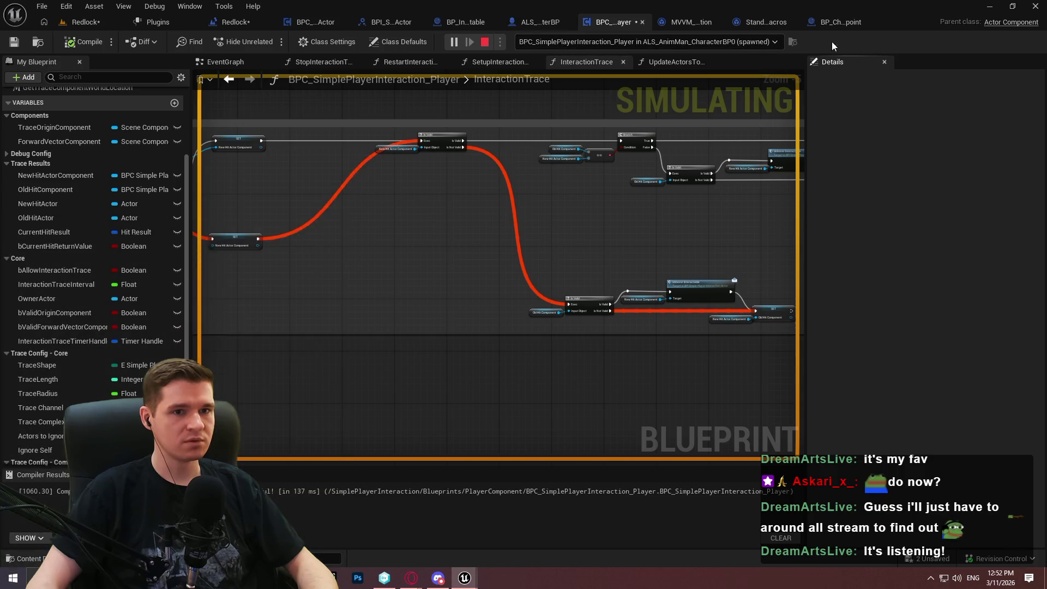
pyautogui.click(843, 22)
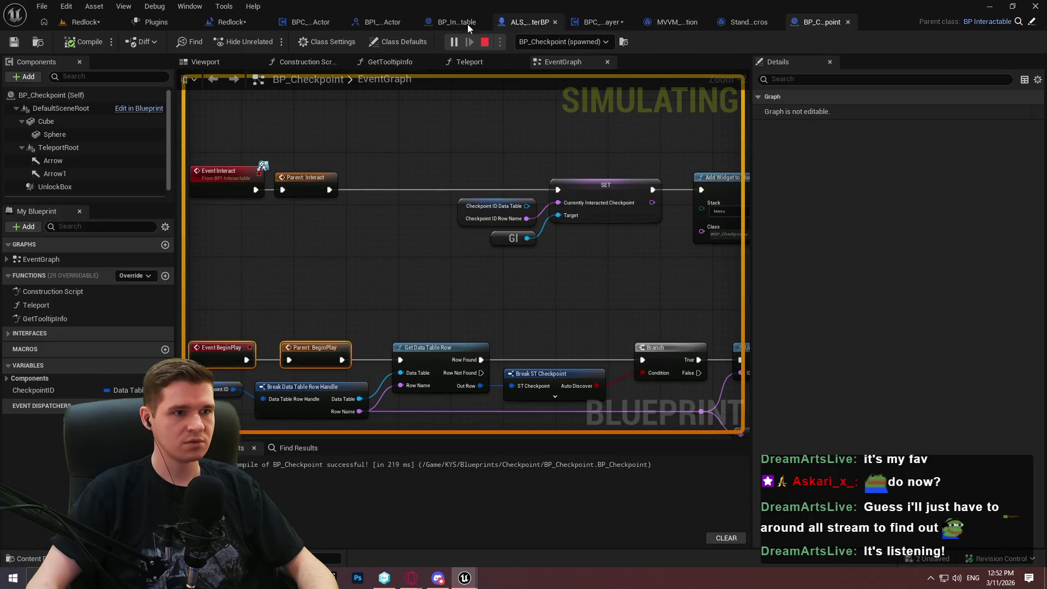
# Look over BP_Interactable and BPC_SimplePlayerInteraction_Actor, stop the play test, and reopen the player component.
pyautogui.click(440, 21)
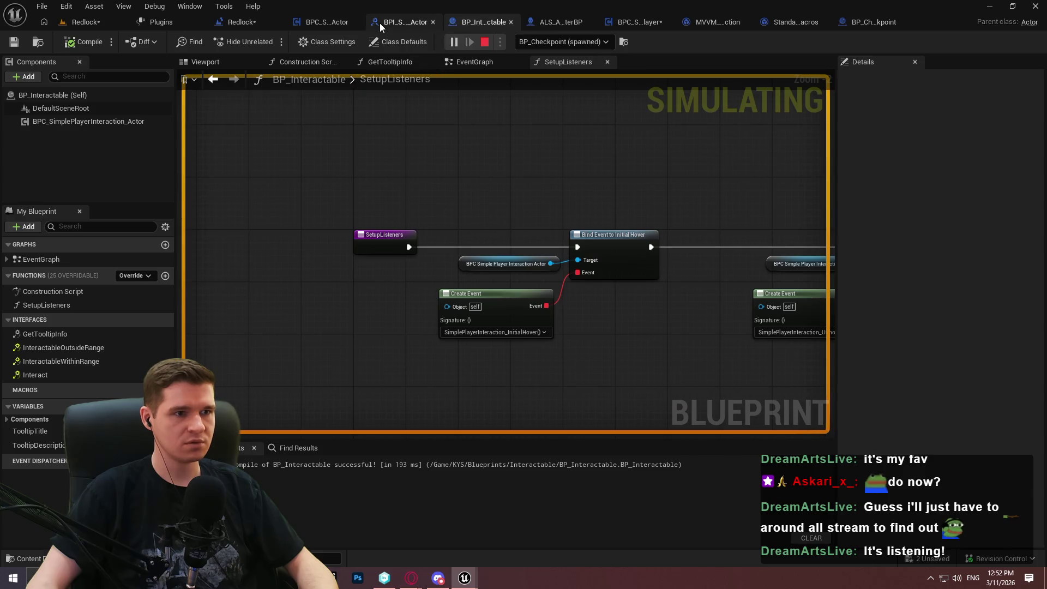
pyautogui.click(325, 24)
pyautogui.scroll(-6, 411, 127)
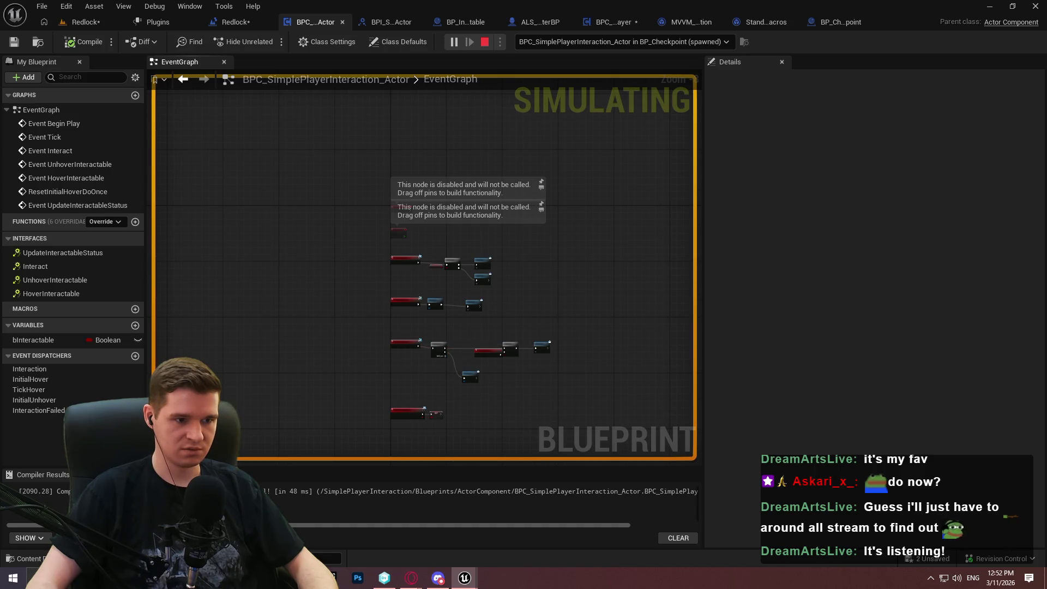
pyautogui.press('Escape')
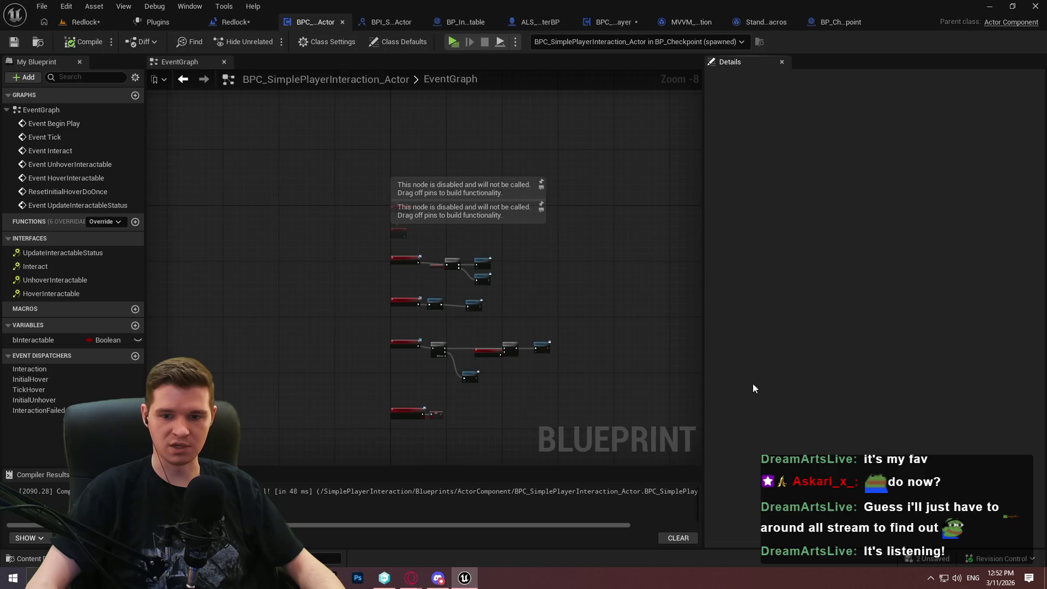
pyautogui.click(609, 25)
pyautogui.scroll(3, 642, 261)
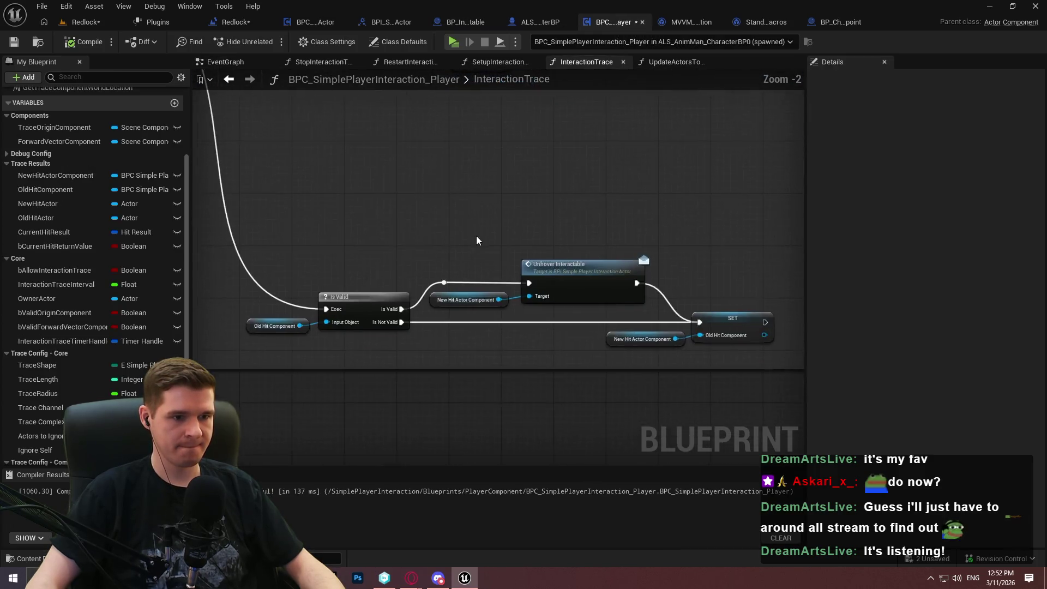
# Pan through InteractionTrace from SET New Hit Actor Component to the Unhover Interactable node.
pyautogui.scroll(2, 478, 239)
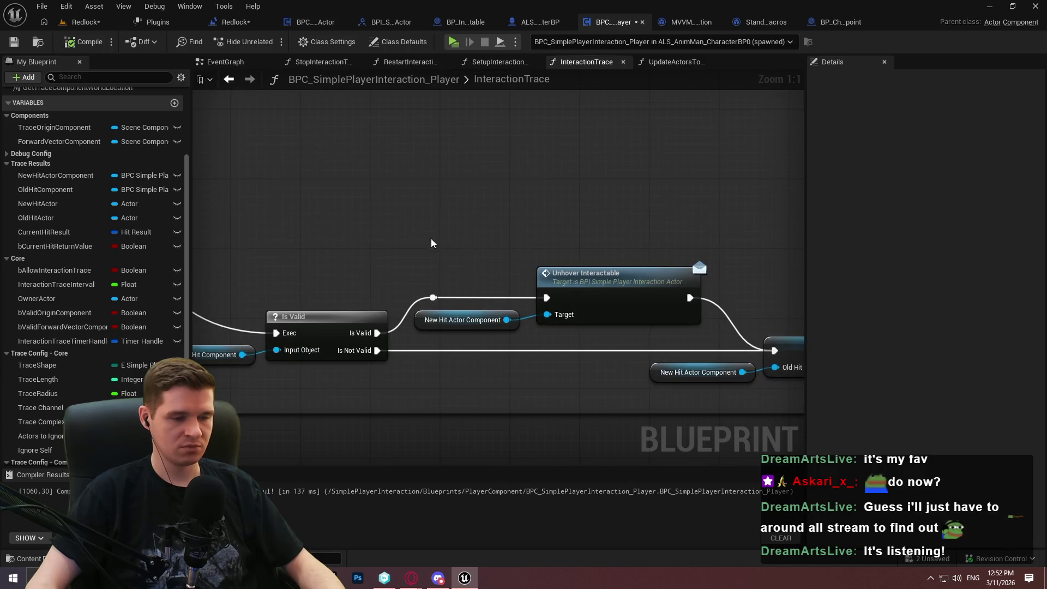
pyautogui.moveTo(390, 418)
pyautogui.mouseDown()
pyautogui.moveTo(459, 327)
pyautogui.moveTo(416, 313)
pyautogui.moveTo(416, 195)
pyautogui.moveTo(307, 313)
pyautogui.mouseUp()
pyautogui.scroll(-2, 312, 296)
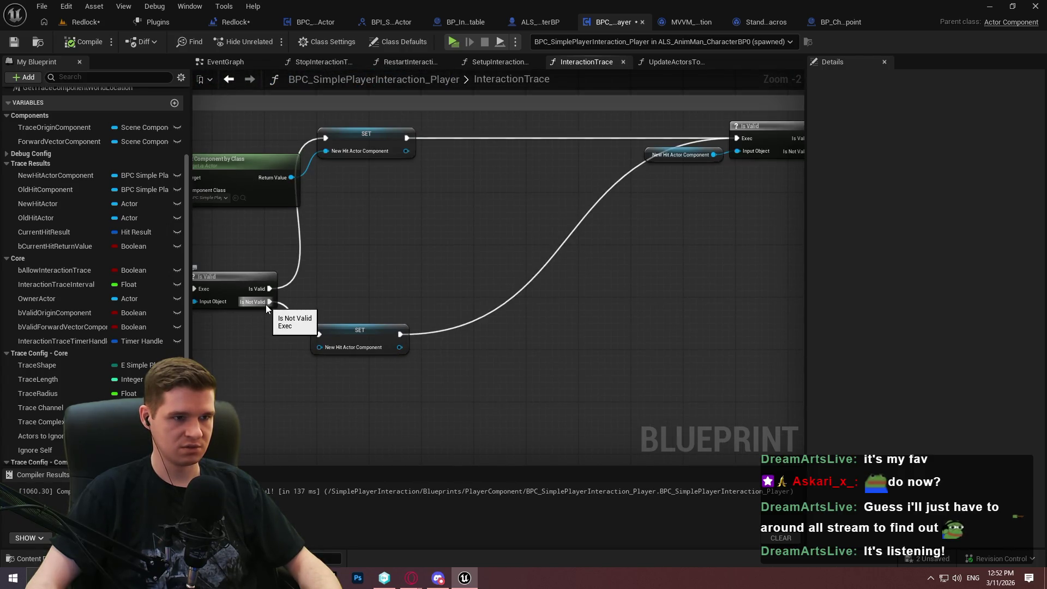
pyautogui.moveTo(764, 143); pyautogui.dragTo(376, 150)
pyautogui.moveTo(208, 257)
pyautogui.mouseDown()
pyautogui.moveTo(472, 282)
pyautogui.moveTo(372, 303)
pyautogui.moveTo(348, 319)
pyautogui.mouseUp()
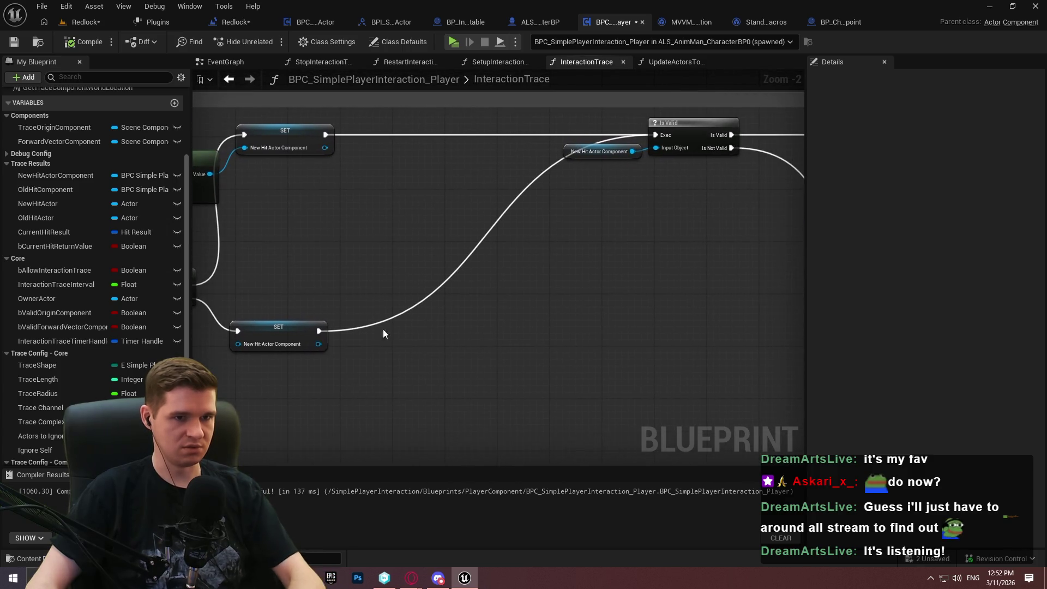
pyautogui.scroll(-2, 348, 319)
pyautogui.scroll(3, 673, 286)
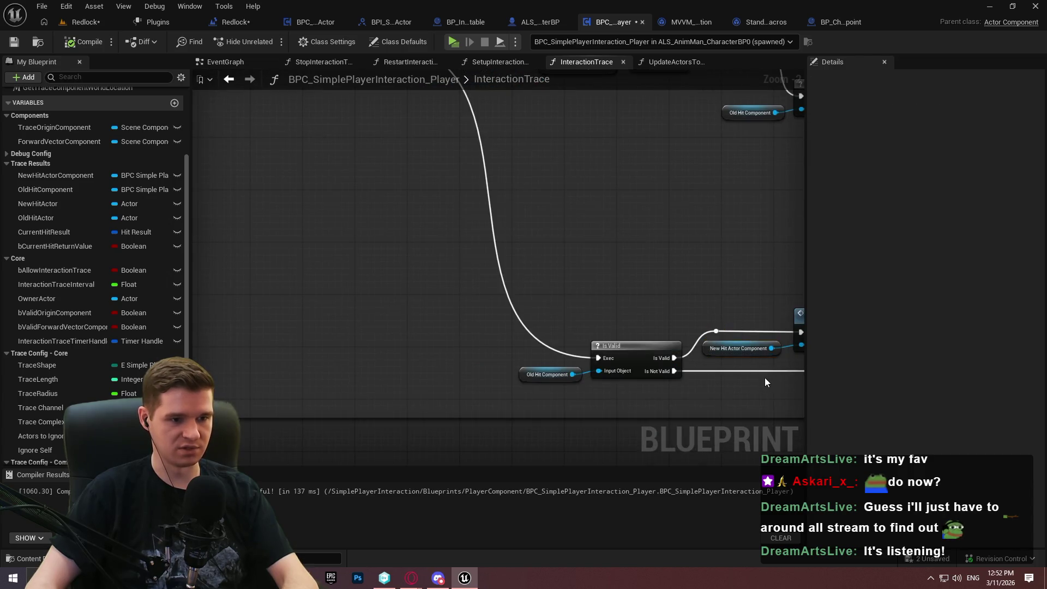
pyautogui.moveTo(767, 377); pyautogui.dragTo(629, 355)
pyautogui.moveTo(648, 251)
pyautogui.mouseDown()
pyautogui.moveTo(617, 341)
pyautogui.moveTo(384, 346)
pyautogui.moveTo(458, 236)
pyautogui.moveTo(470, 236)
pyautogui.mouseUp()
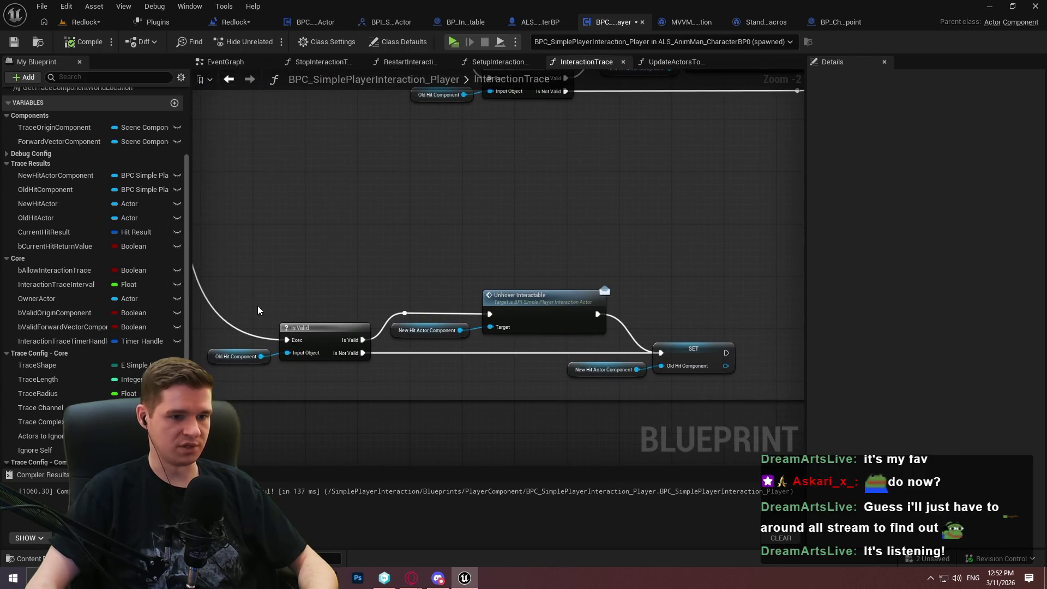
# Swap the New Hit Actor Component getter on Unhover Interactable's Target for Old Hit Component.
pyautogui.click(234, 357)
pyautogui.click(427, 330)
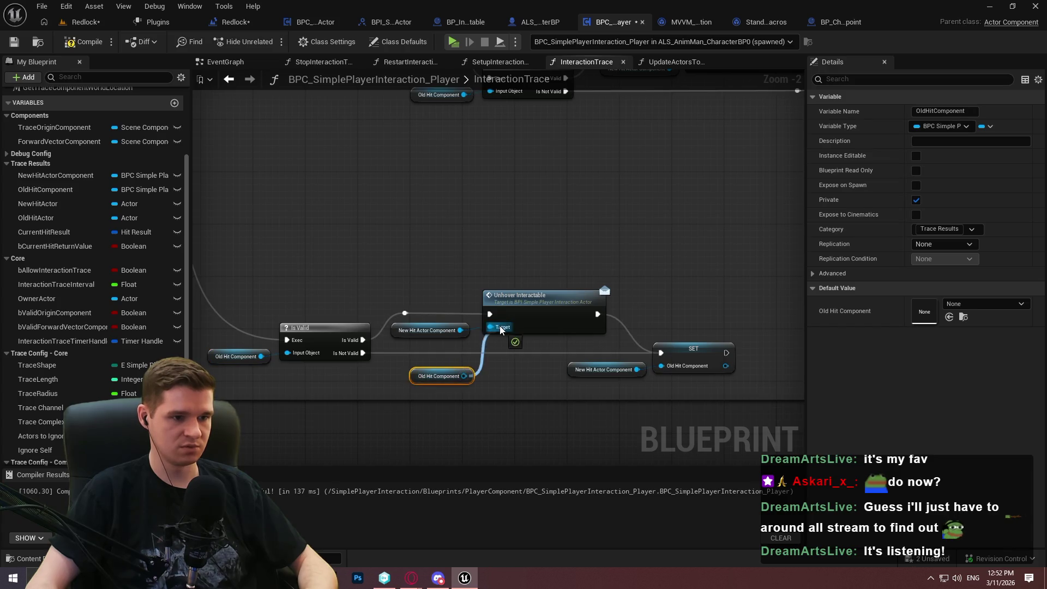
pyautogui.press('Delete')
pyautogui.moveTo(490, 326)
pyautogui.mouseDown()
pyautogui.moveTo(391, 341)
pyautogui.moveTo(468, 376)
pyautogui.moveTo(472, 329)
pyautogui.mouseUp()
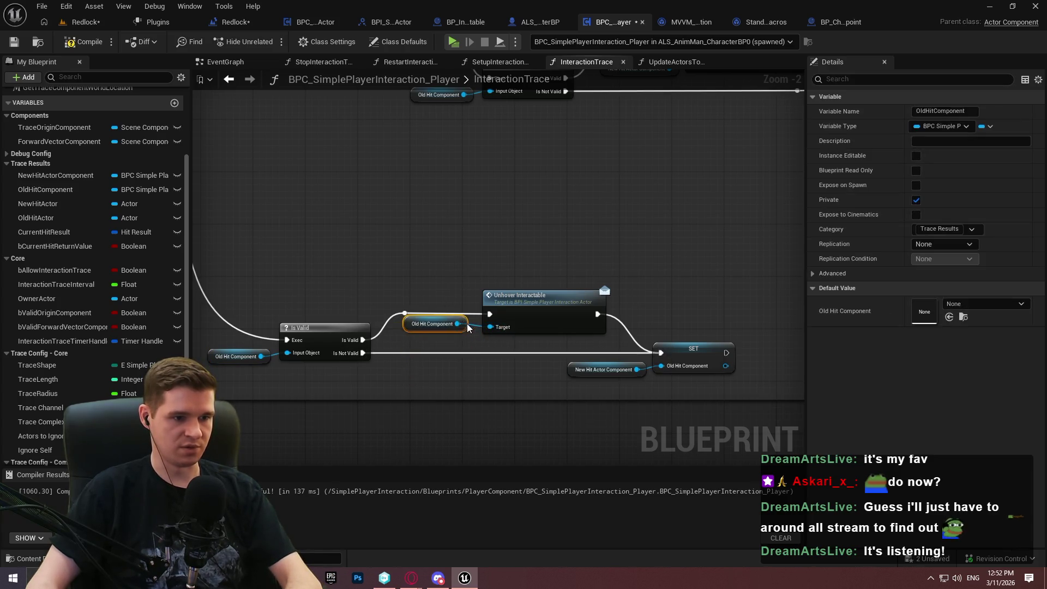
pyautogui.click(505, 180)
pyautogui.click(531, 21)
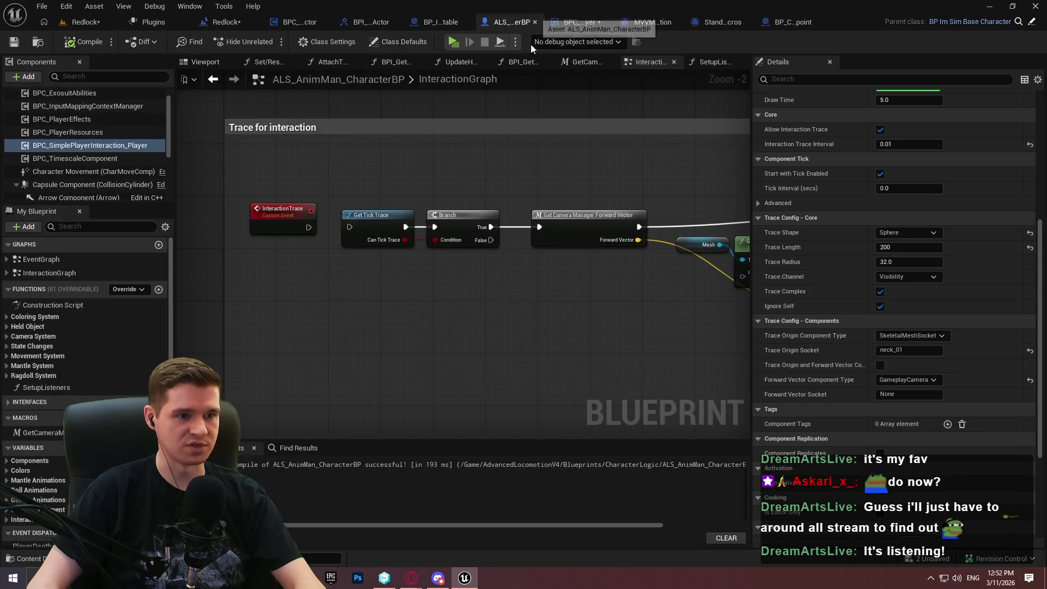
pyautogui.scroll(4, 545, 286)
pyautogui.scroll(-1, 551, 270)
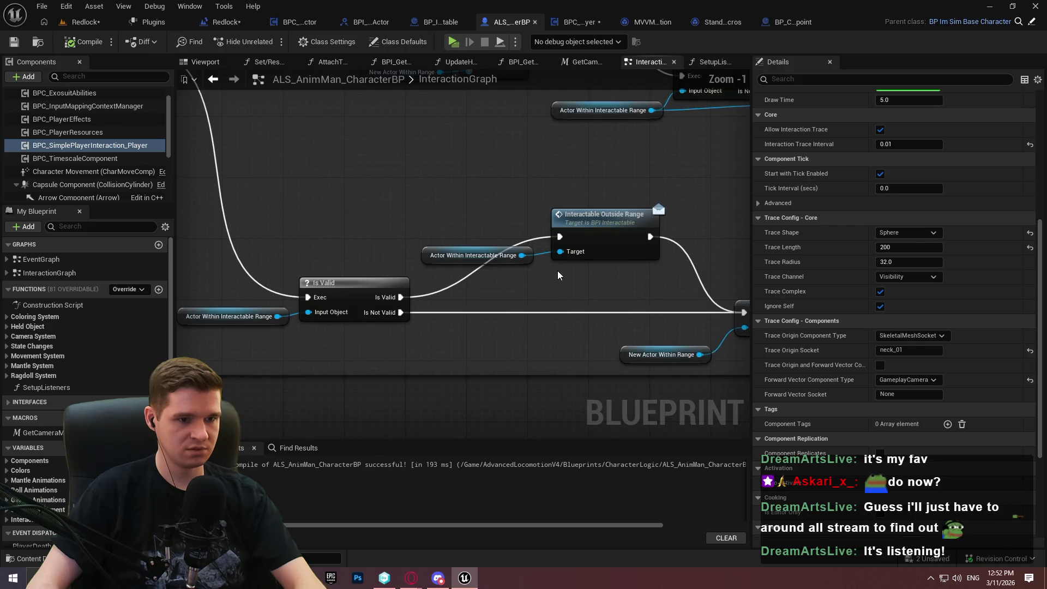
pyautogui.moveTo(486, 213)
pyautogui.mouseDown()
pyautogui.moveTo(216, 214)
pyautogui.moveTo(181, 232)
pyautogui.moveTo(325, 177)
pyautogui.mouseUp()
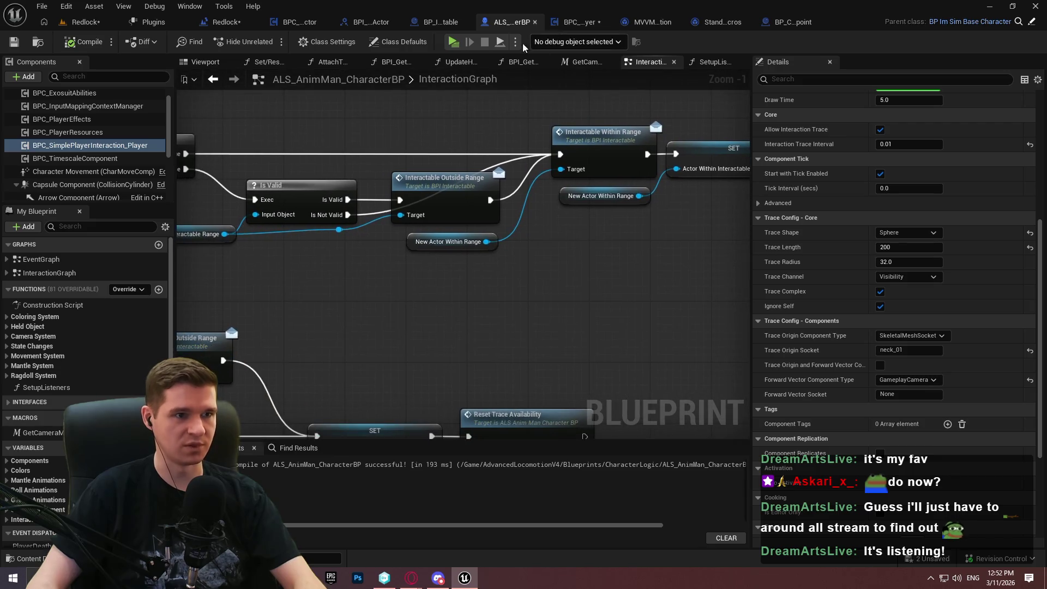
pyautogui.click(564, 18)
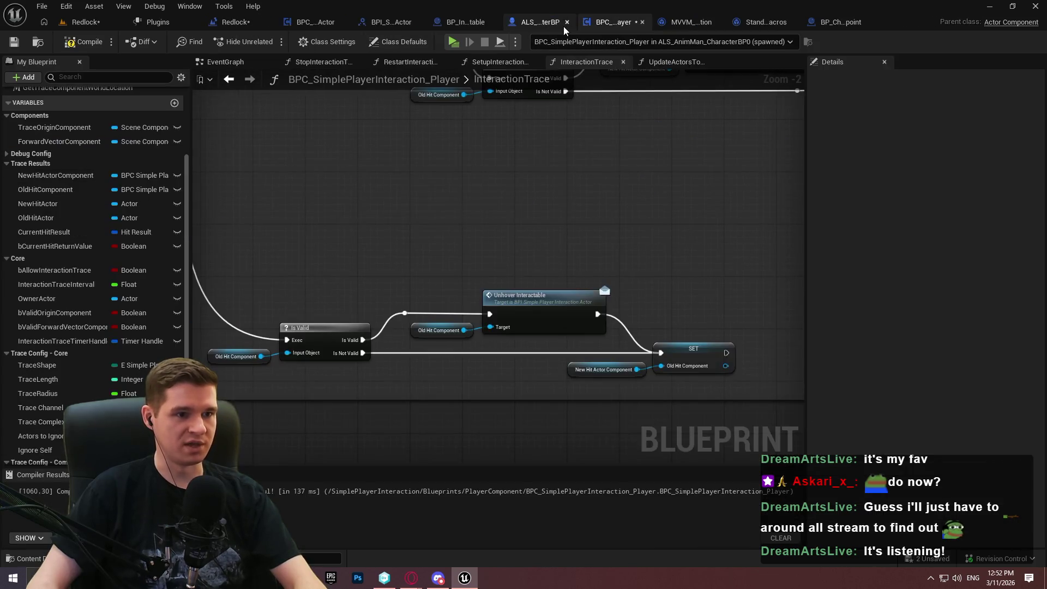
pyautogui.scroll(2, 466, 246)
pyautogui.moveTo(779, 122); pyautogui.dragTo(654, 305)
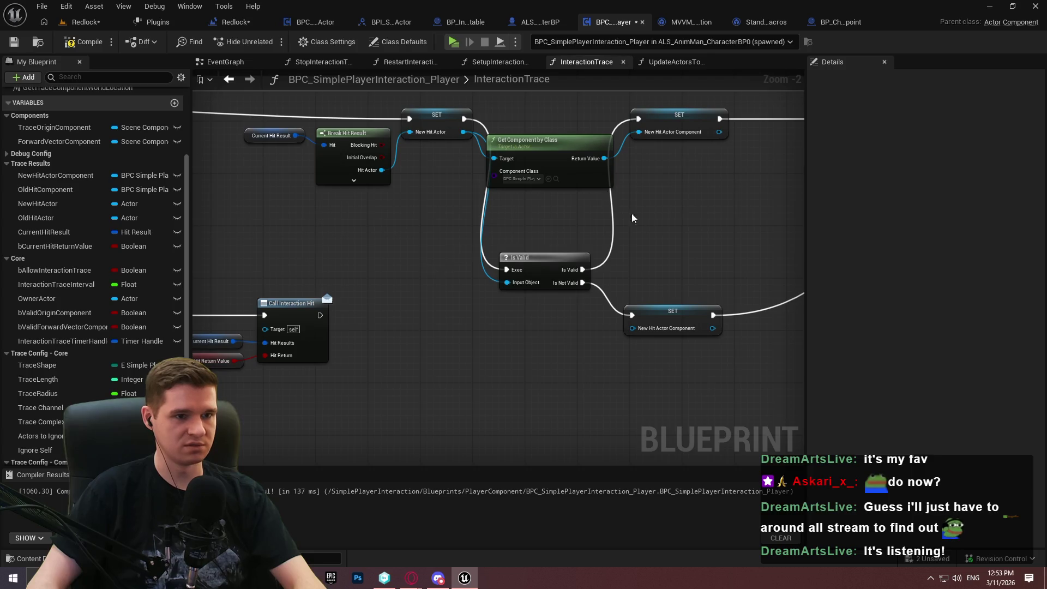
pyautogui.click(453, 44)
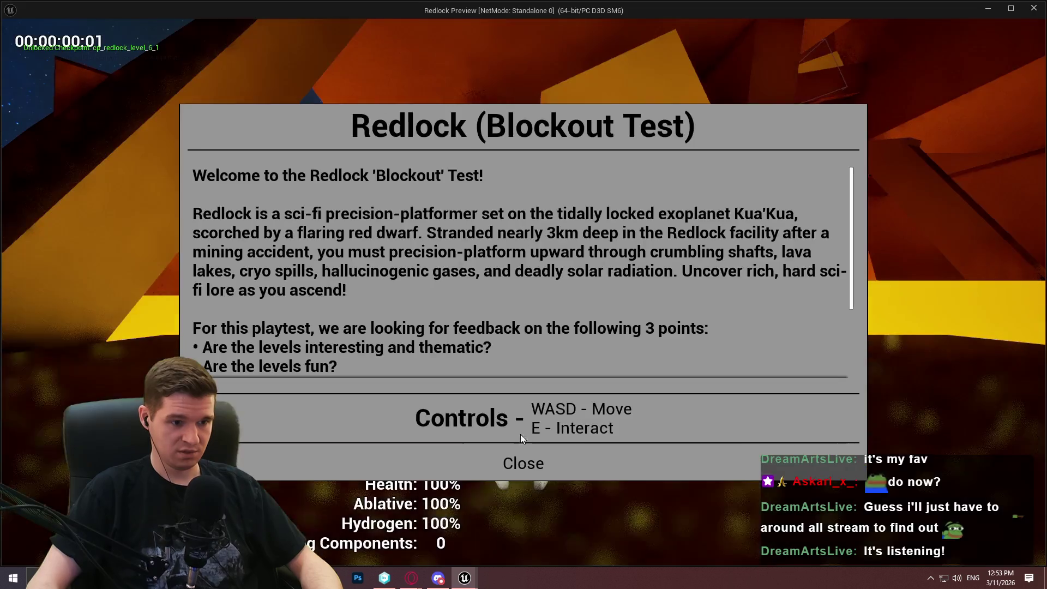
pyautogui.click(522, 463)
pyautogui.press('w')
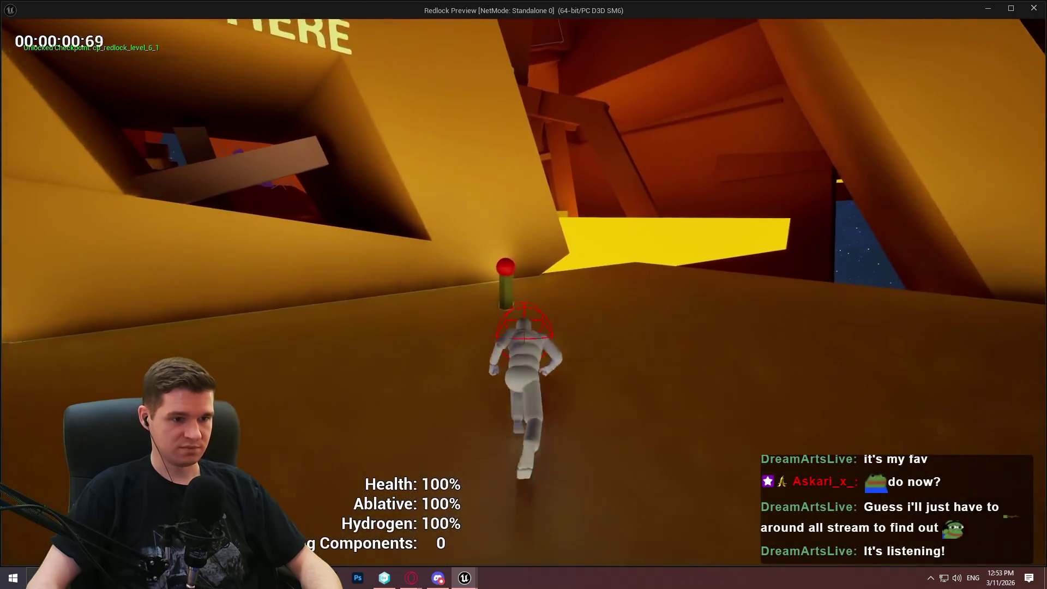
pyautogui.press('w')
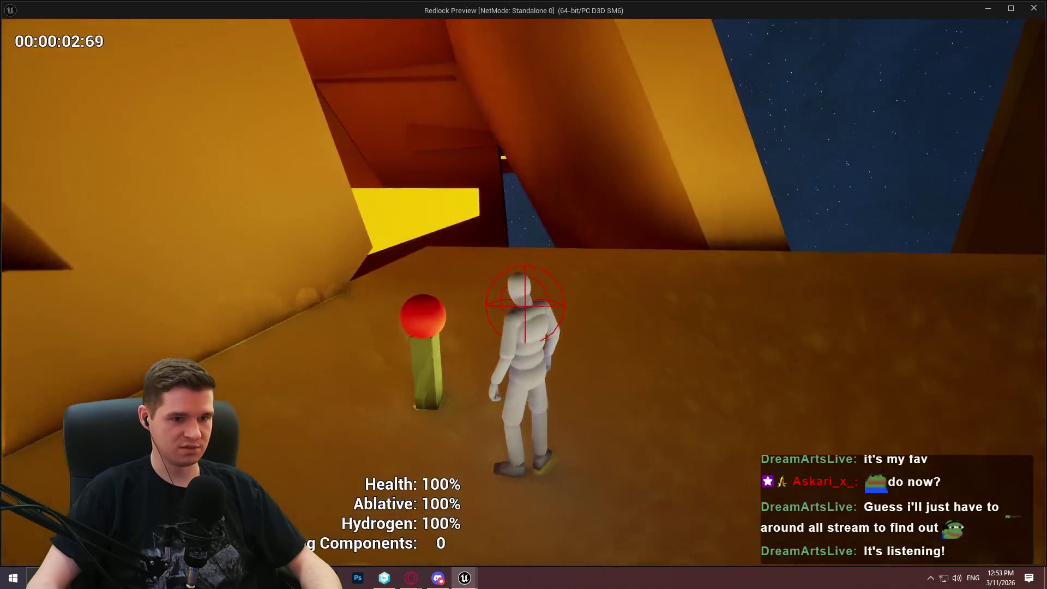
pyautogui.press('w')
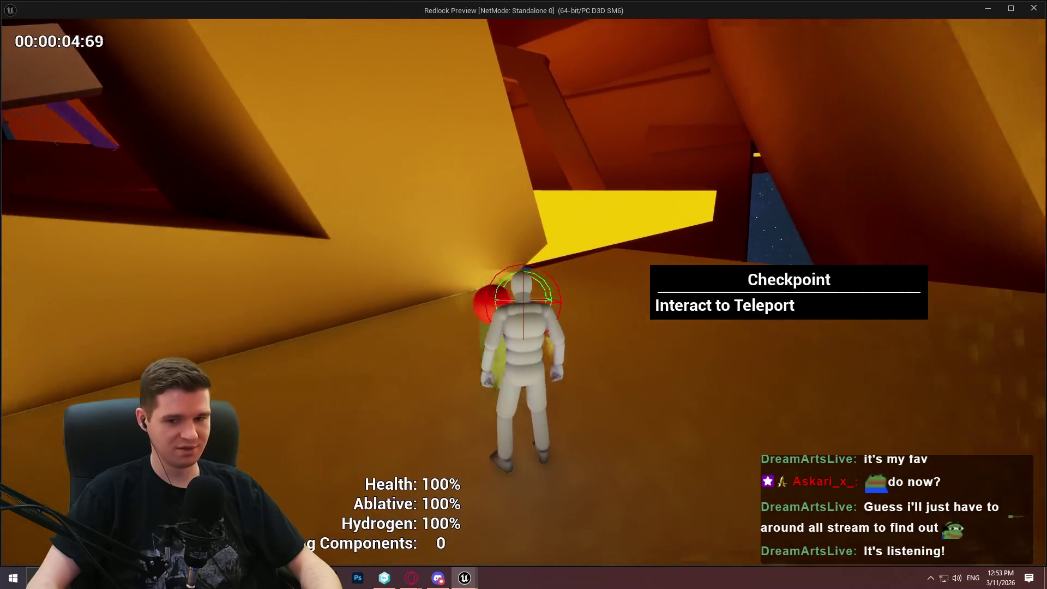
pyautogui.press('w')
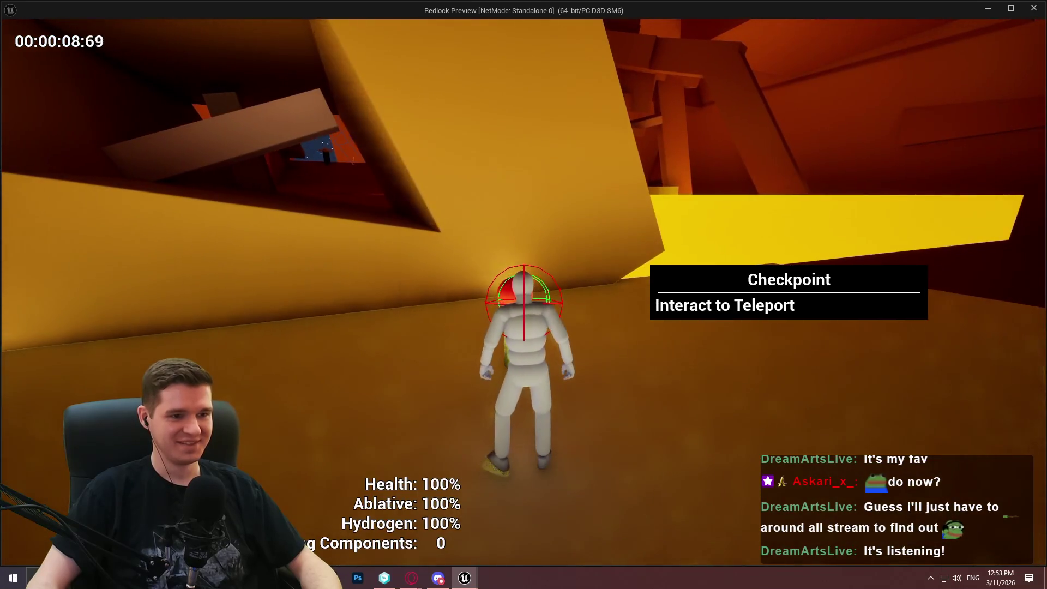
pyautogui.press('Escape')
pyautogui.scroll(-3, 633, 279)
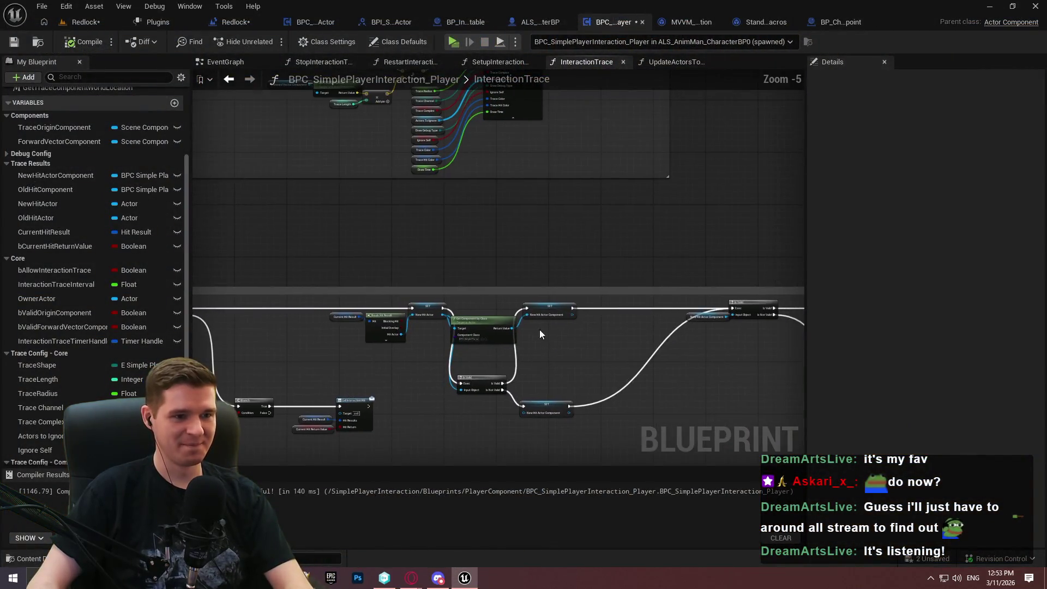
# Straighten Is Valid with Q and line up Get Component by Class and both SET nodes.
pyautogui.scroll(3, 515, 336)
pyautogui.press('q')
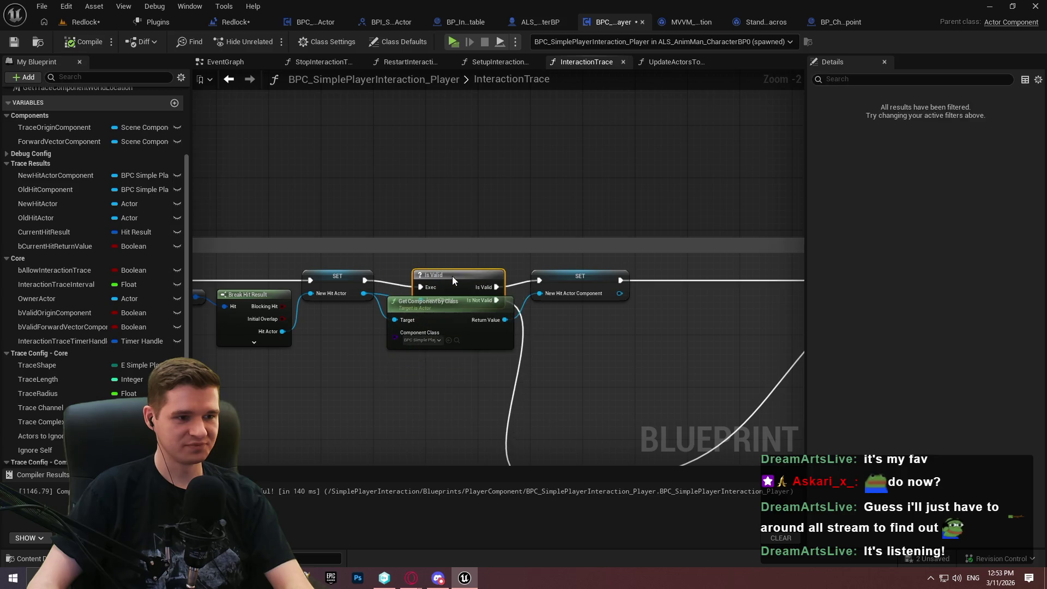
pyautogui.moveTo(454, 302)
pyautogui.mouseDown()
pyautogui.moveTo(460, 341)
pyautogui.moveTo(463, 322)
pyautogui.mouseUp()
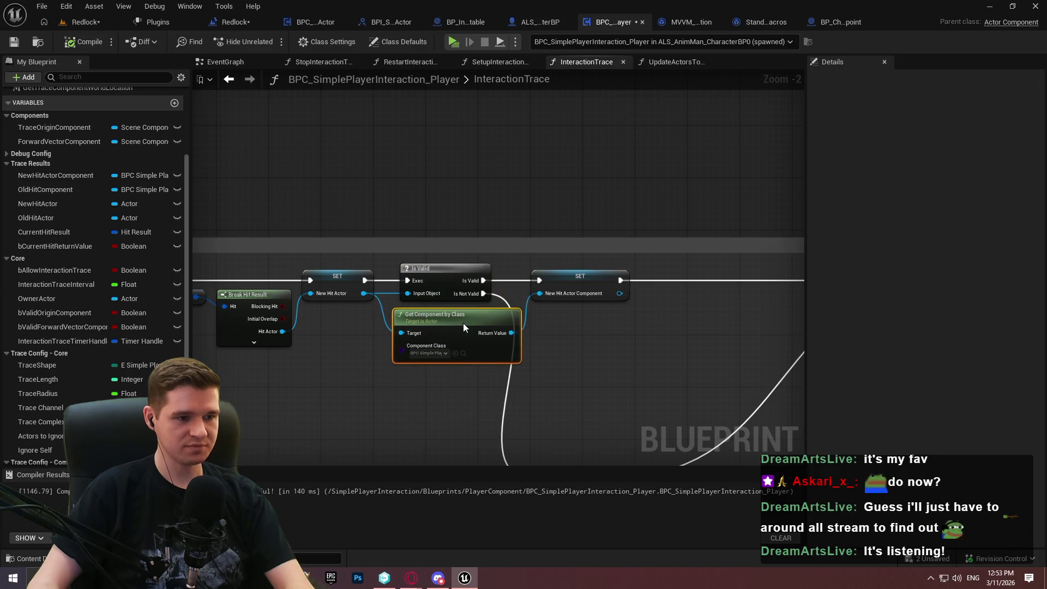
pyautogui.click(446, 273)
pyautogui.moveTo(416, 353)
pyautogui.mouseDown()
pyautogui.moveTo(431, 186)
pyautogui.moveTo(430, 202)
pyautogui.mouseUp()
pyautogui.moveTo(461, 155); pyautogui.dragTo(486, 155)
pyautogui.moveTo(443, 213); pyautogui.dragTo(458, 196)
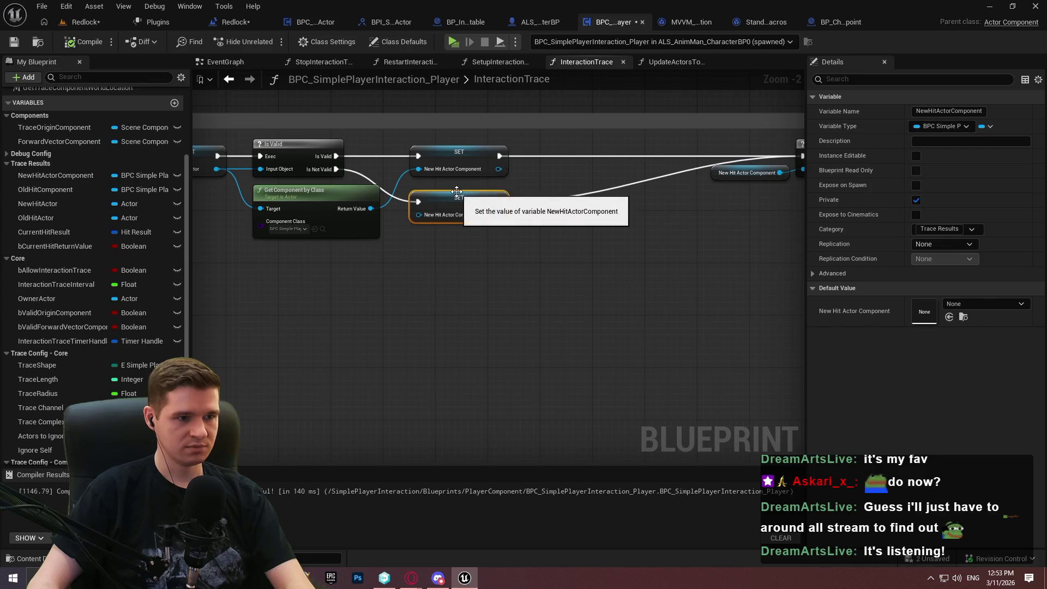
# Merge both SET execution wires through one reroute point and compile.
pyautogui.scroll(1, 642, 241)
pyautogui.click(643, 241)
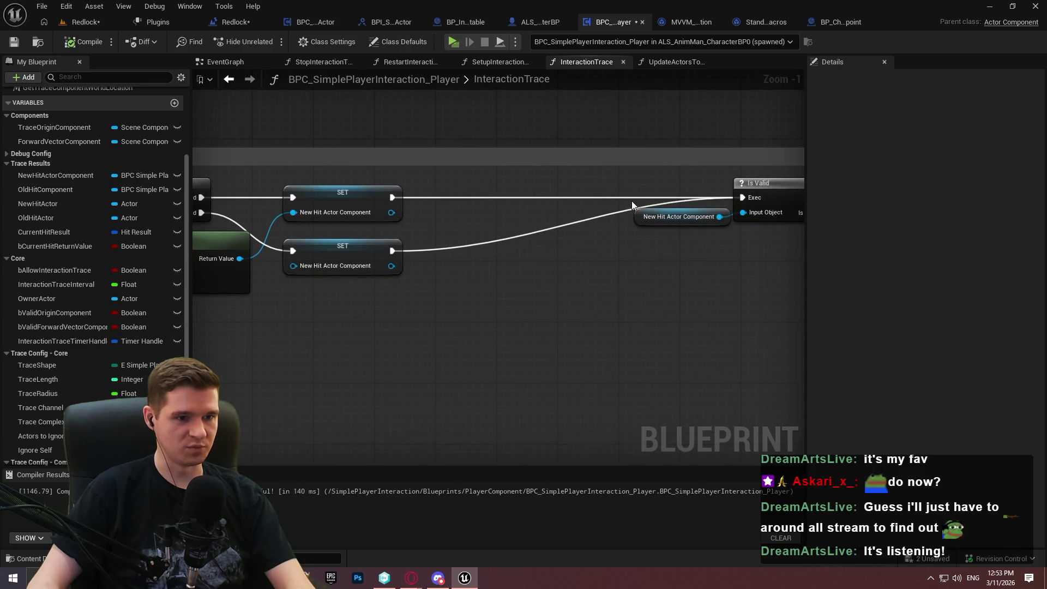
pyautogui.doubleClick(562, 194)
pyautogui.moveTo(557, 193); pyautogui.dragTo(391, 251)
pyautogui.moveTo(559, 191)
pyautogui.mouseDown()
pyautogui.moveTo(461, 205)
pyautogui.moveTo(452, 198)
pyautogui.mouseUp()
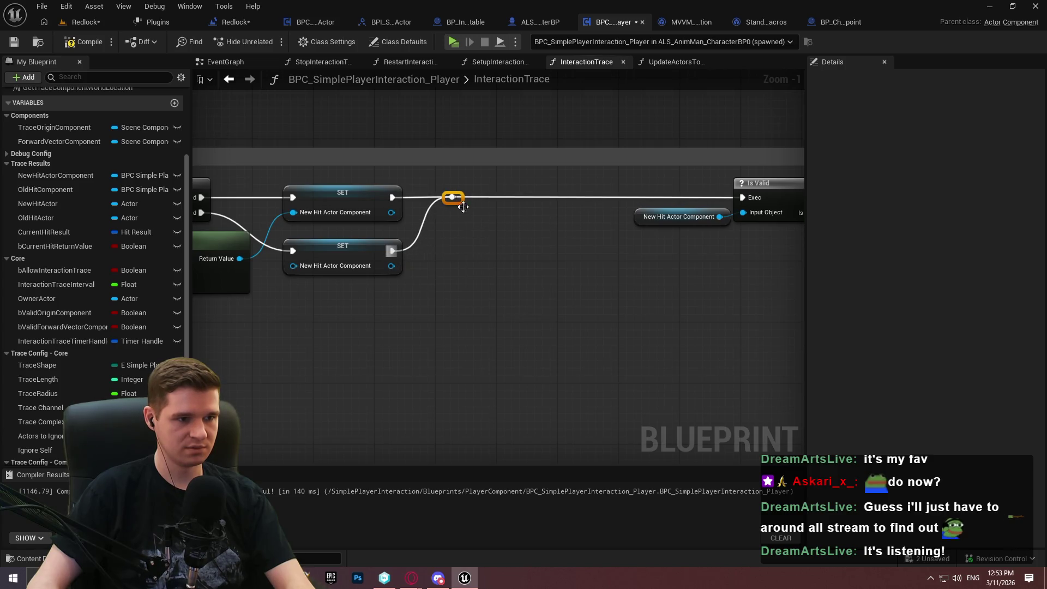
pyautogui.moveTo(567, 285)
pyautogui.mouseDown()
pyautogui.moveTo(650, 280)
pyautogui.moveTo(587, 264)
pyautogui.moveTo(563, 356)
pyautogui.moveTo(471, 351)
pyautogui.mouseUp()
pyautogui.click(82, 41)
# Save the component and play-test the Redlock level in the viewport, running to the checkpoint.
pyautogui.click(14, 42)
pyautogui.click(85, 22)
pyautogui.click(334, 42)
pyautogui.click(371, 82)
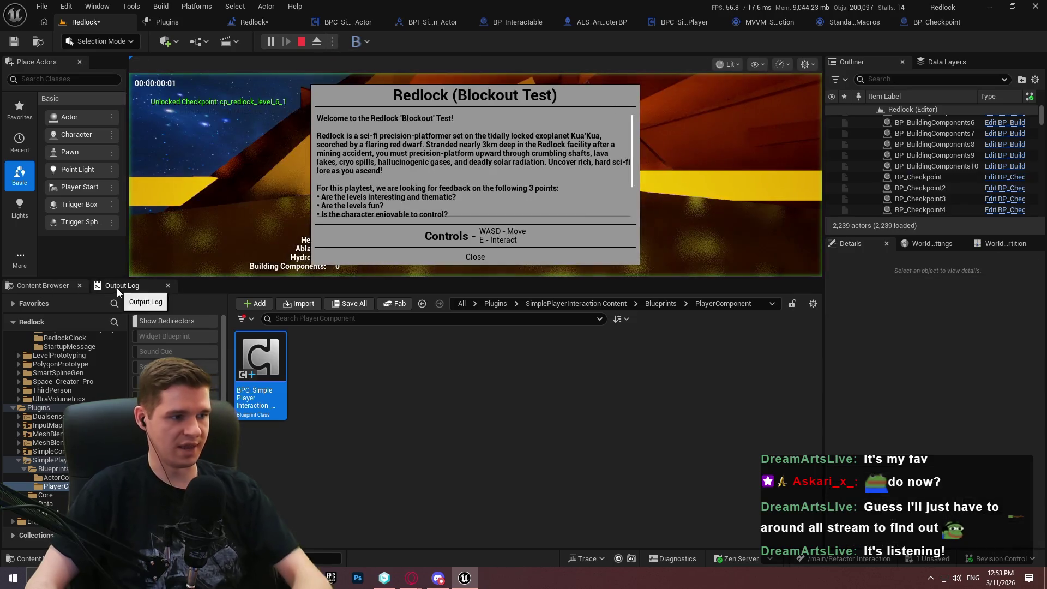
pyautogui.click(117, 285)
pyautogui.click(475, 256)
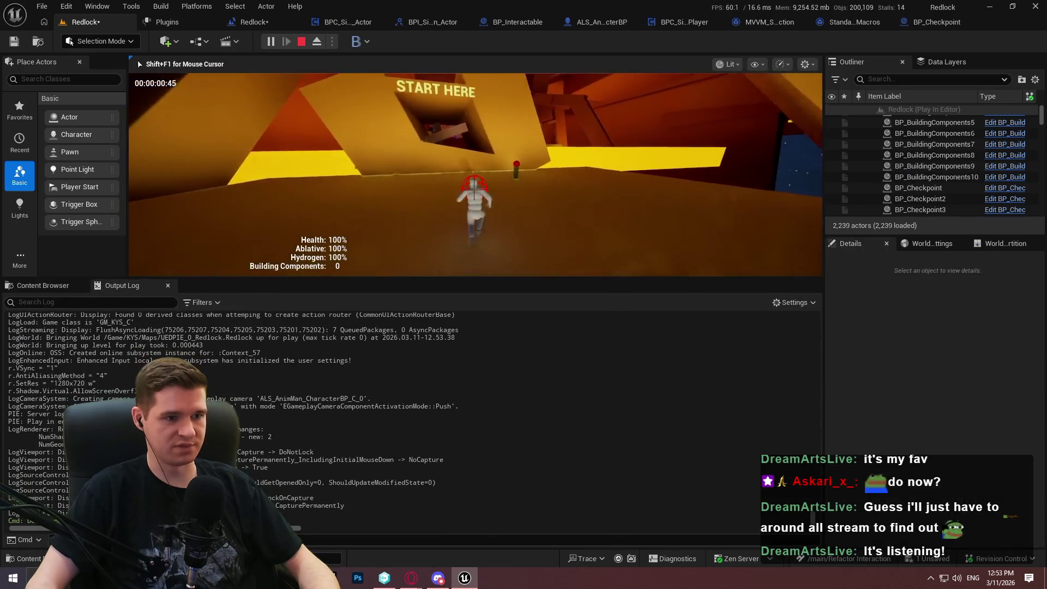
pyautogui.press('w')
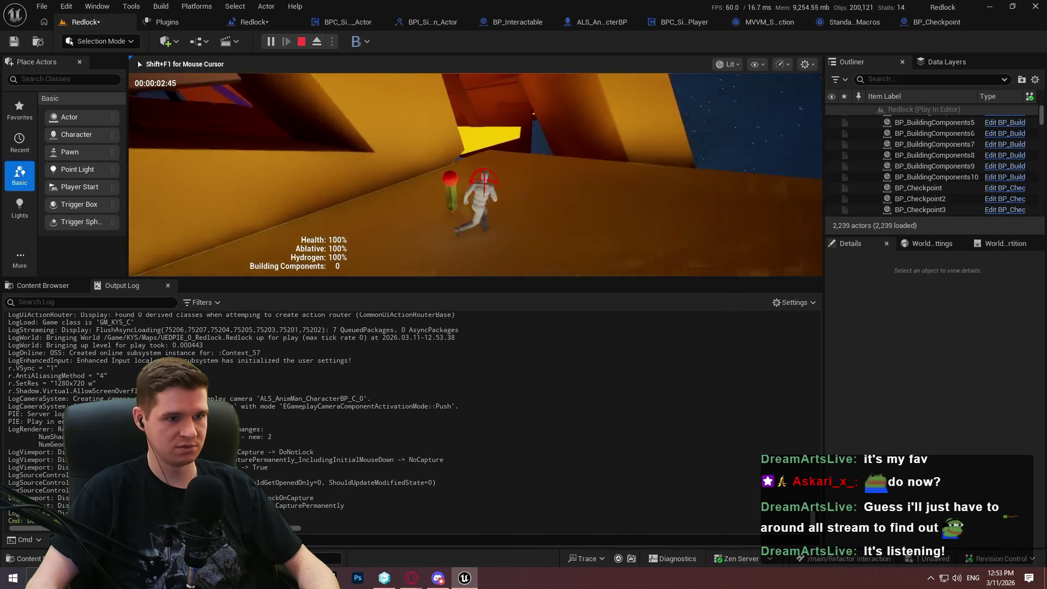
pyautogui.press('w')
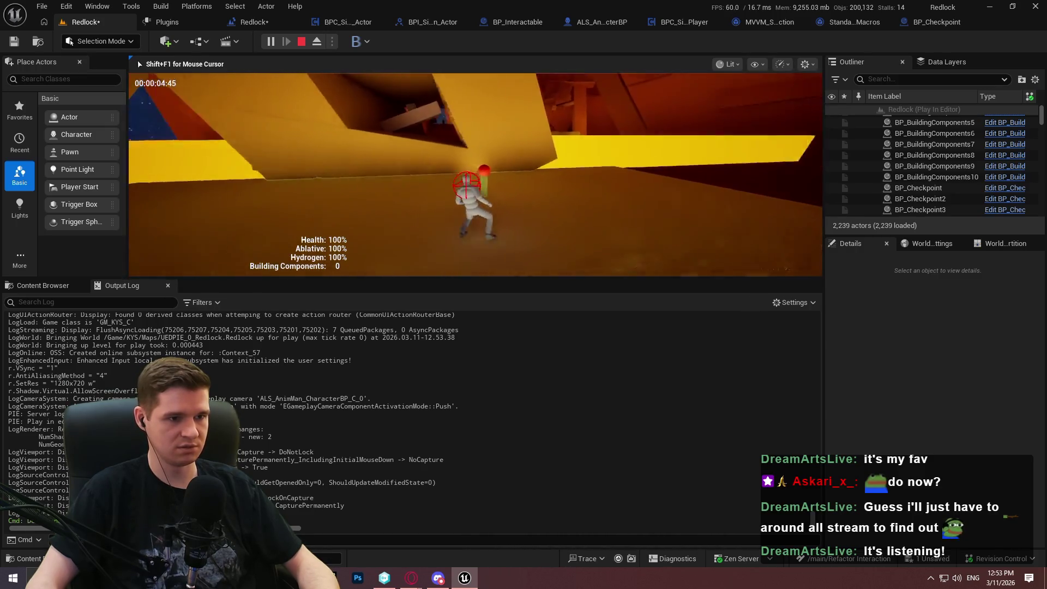
pyautogui.press('Escape')
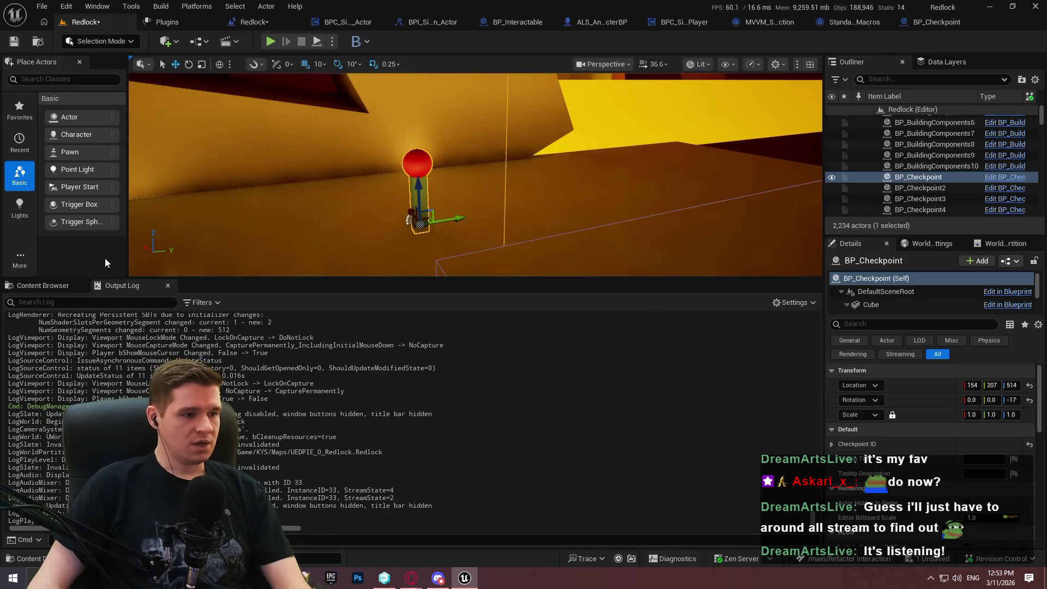
# Open the BP_Checkpoint Blueprint and bring its Event Interact nodes into view.
pyautogui.click(56, 290)
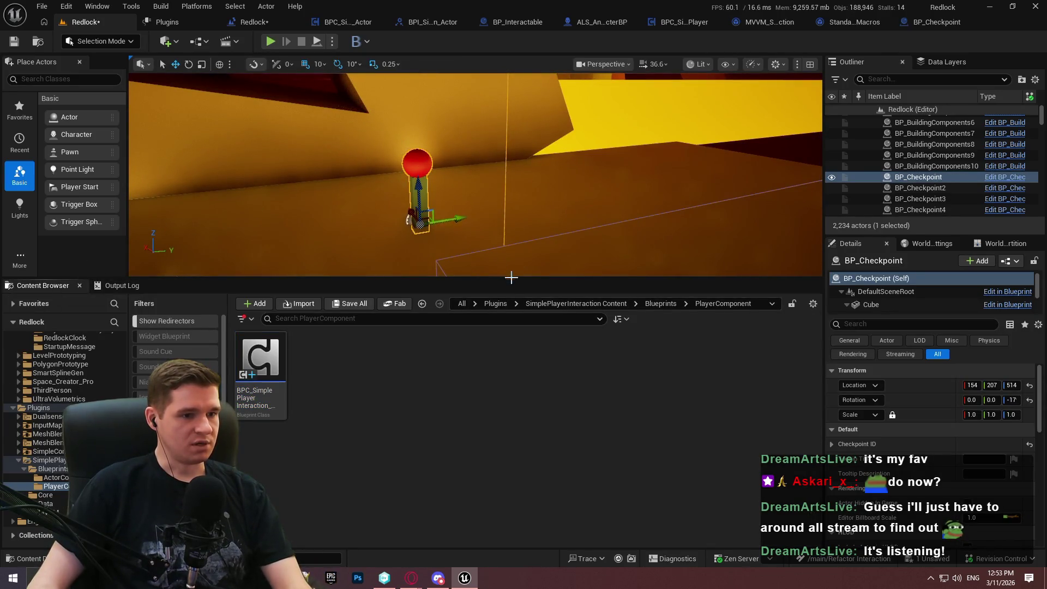
pyautogui.moveTo(511, 274); pyautogui.dragTo(521, 356)
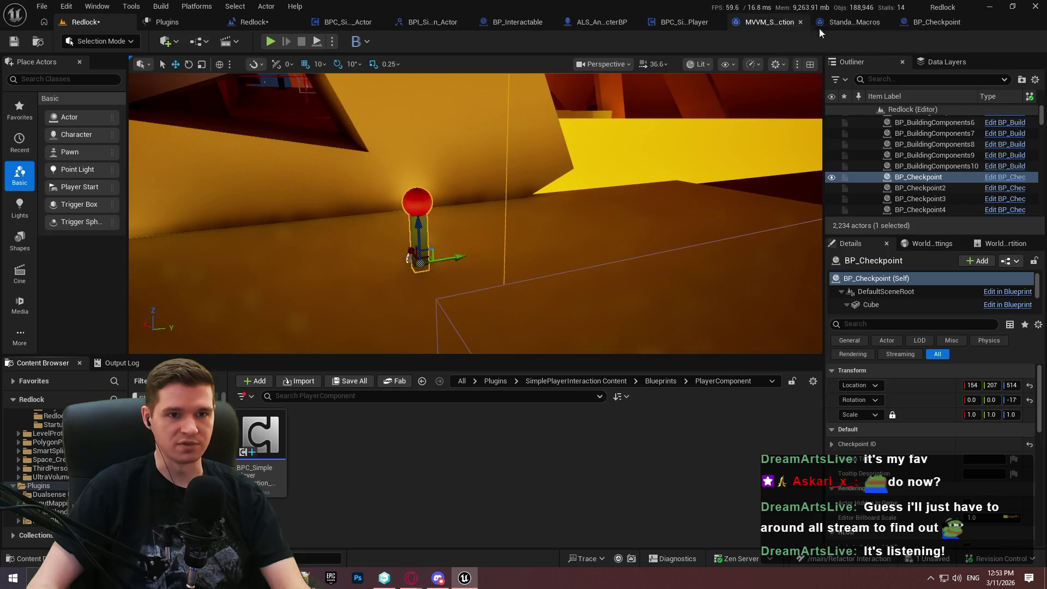
pyautogui.click(927, 22)
pyautogui.moveTo(372, 299); pyautogui.dragTo(426, 318)
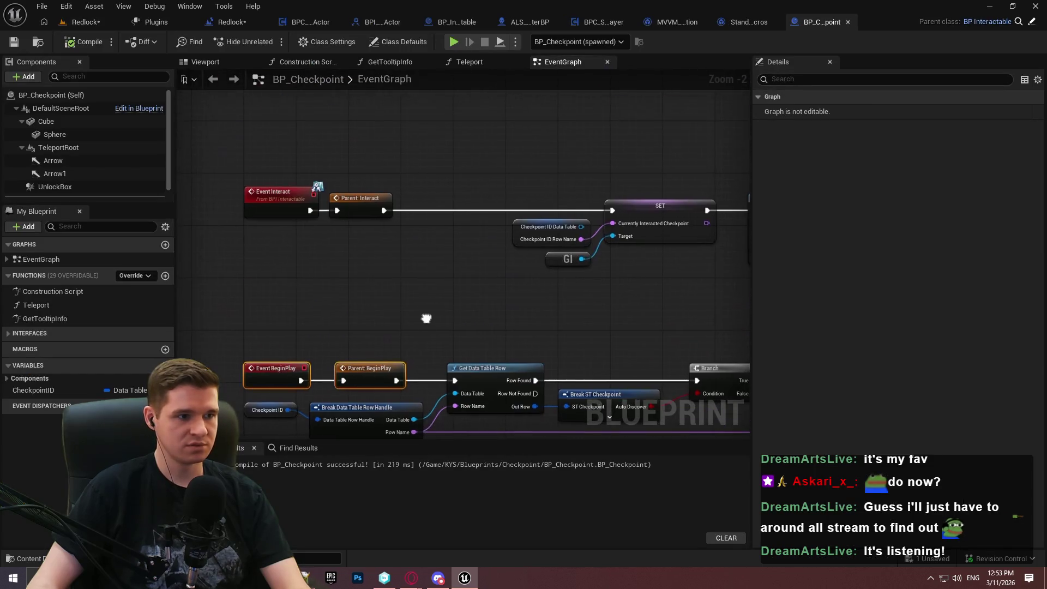
# Add a SimplePlayerInteraction_Interaction event override to BP_Checkpoint's graph.
pyautogui.moveTo(234, 124)
pyautogui.mouseDown()
pyautogui.moveTo(417, 218)
pyautogui.moveTo(404, 129)
pyautogui.mouseUp()
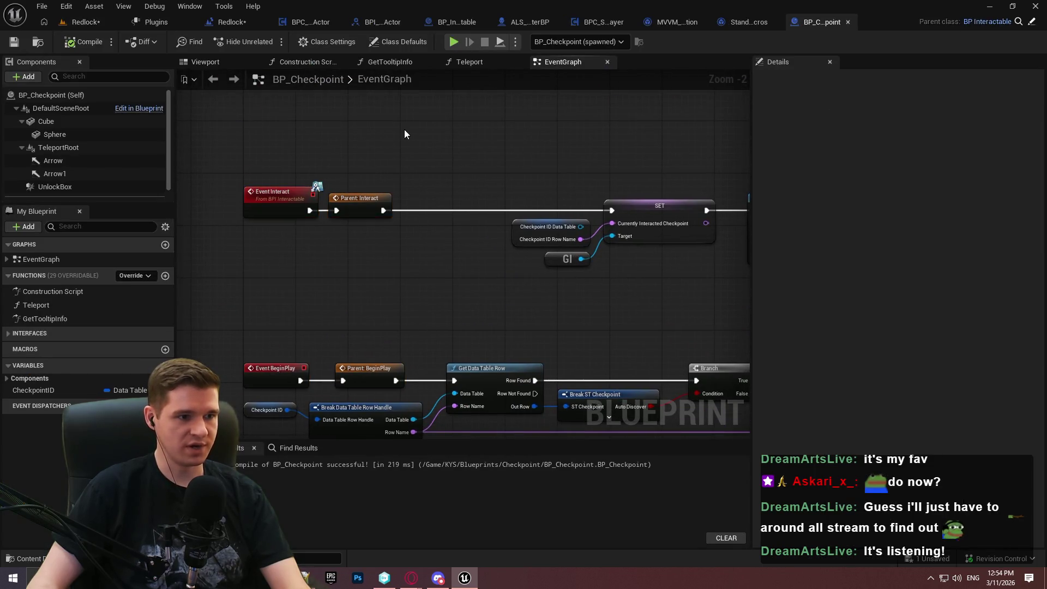
pyautogui.moveTo(449, 259); pyautogui.dragTo(244, 159)
pyautogui.moveTo(428, 142); pyautogui.dragTo(414, 213)
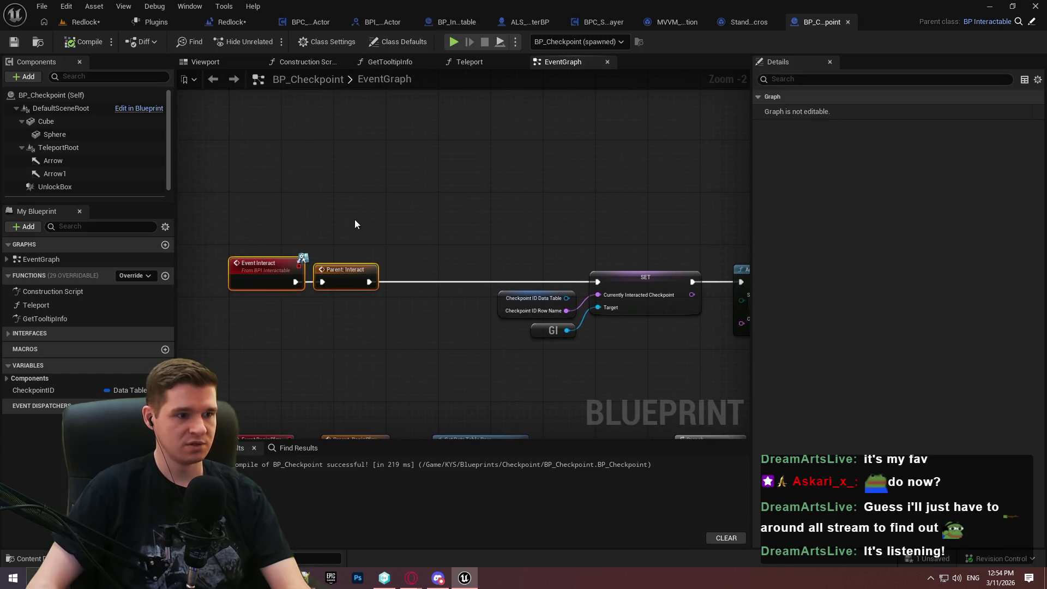
pyautogui.moveTo(360, 352); pyautogui.dragTo(361, 265)
pyautogui.rightClick(269, 267)
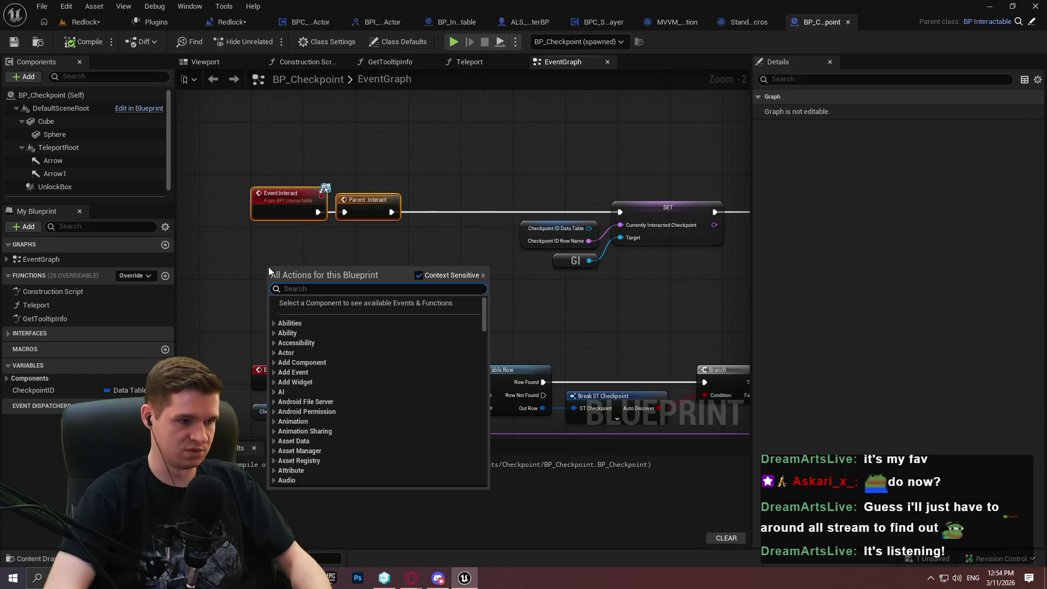
pyautogui.click(151, 276)
pyautogui.click(151, 276)
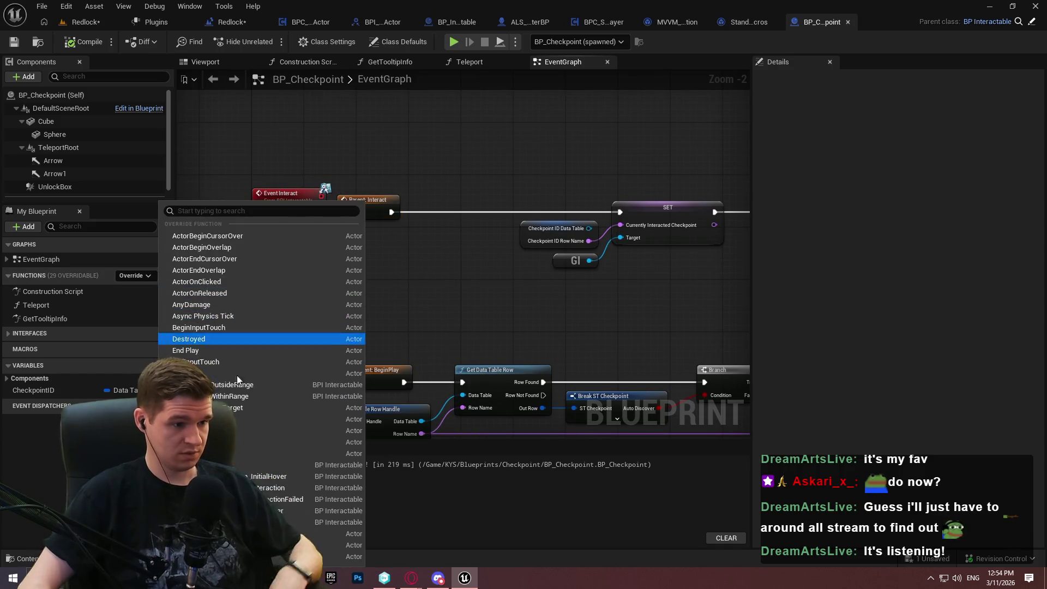
pyautogui.click(286, 487)
# Give the new event a parent call and wire it into the SET node.
pyautogui.rightClick(503, 254)
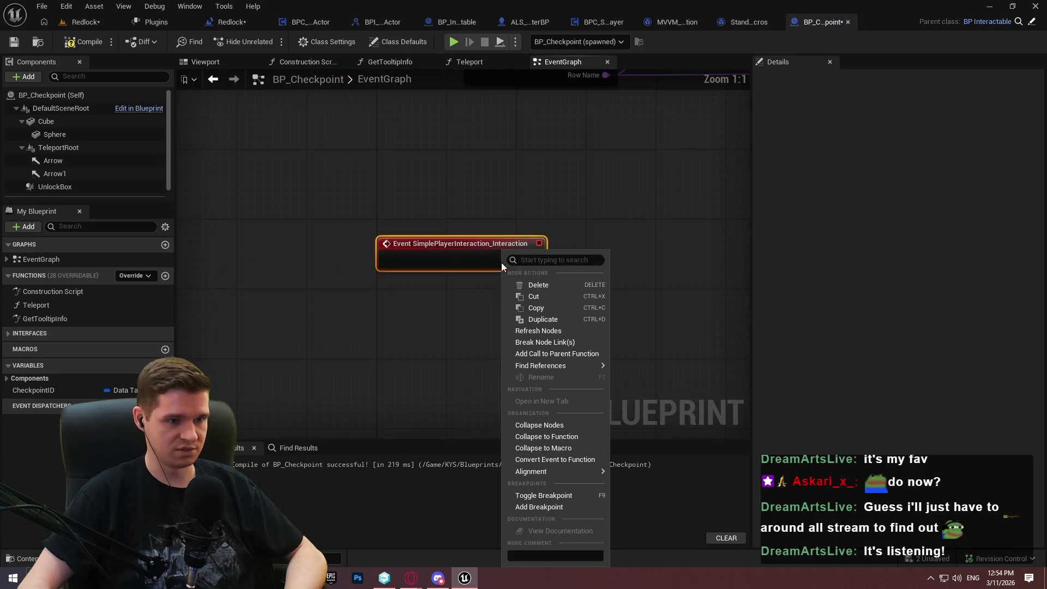
pyautogui.click(556, 354)
pyautogui.moveTo(453, 289)
pyautogui.mouseDown()
pyautogui.moveTo(609, 242)
pyautogui.moveTo(545, 259)
pyautogui.mouseUp()
pyautogui.click(461, 289)
pyautogui.moveTo(359, 244)
pyautogui.mouseDown()
pyautogui.moveTo(359, 191)
pyautogui.moveTo(290, 109)
pyautogui.moveTo(261, 237)
pyautogui.moveTo(212, 211)
pyautogui.mouseUp()
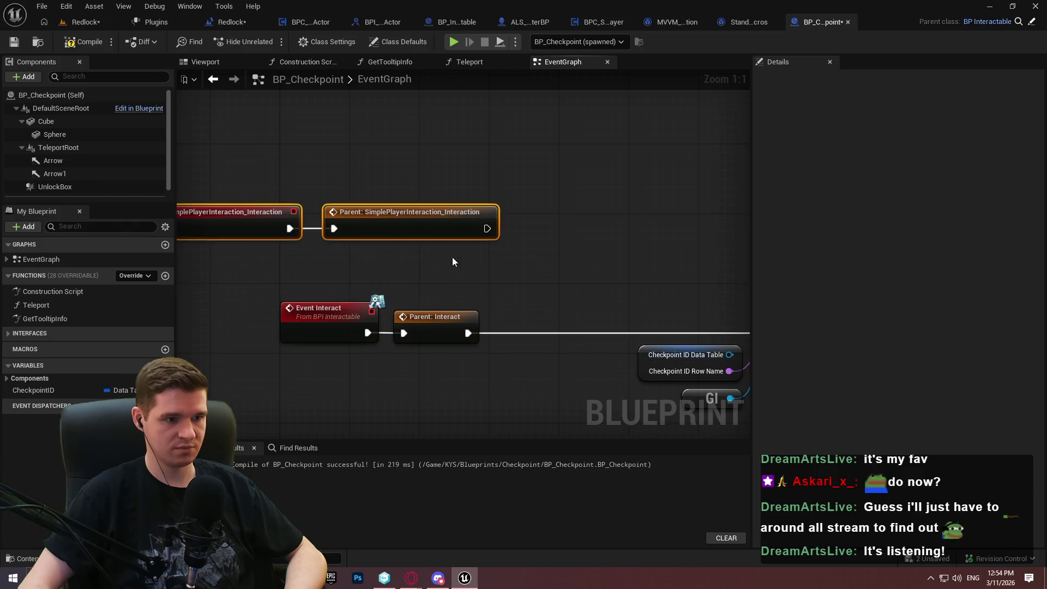
pyautogui.moveTo(487, 229)
pyautogui.mouseDown()
pyautogui.moveTo(854, 346)
pyautogui.moveTo(725, 349)
pyautogui.moveTo(538, 333)
pyautogui.mouseUp()
# Delete the old Event Interact nodes, tidy the layout, then compile and save.
pyautogui.click(395, 270)
pyautogui.press('Delete')
pyautogui.moveTo(274, 206)
pyautogui.mouseDown()
pyautogui.moveTo(414, 276)
pyautogui.moveTo(418, 307)
pyautogui.moveTo(458, 285)
pyautogui.moveTo(444, 288)
pyautogui.mouseUp()
pyautogui.click(474, 276)
pyautogui.keyDown('shift'); pyautogui.click(518, 301); pyautogui.keyUp('shift')
pyautogui.click(349, 371)
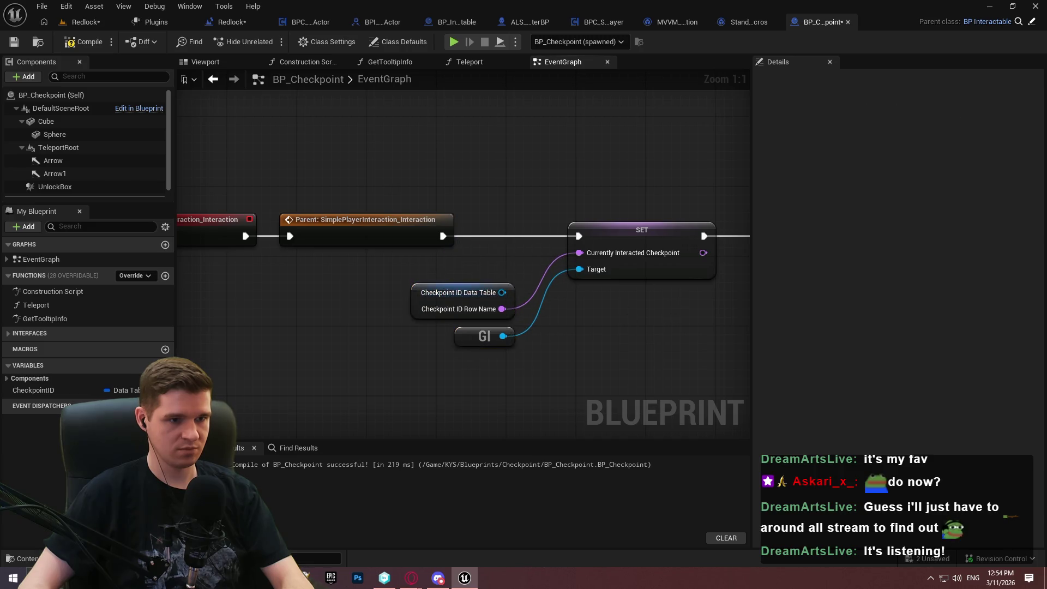
pyautogui.scroll(-2, 186, 249)
pyautogui.click(84, 41)
pyautogui.click(14, 43)
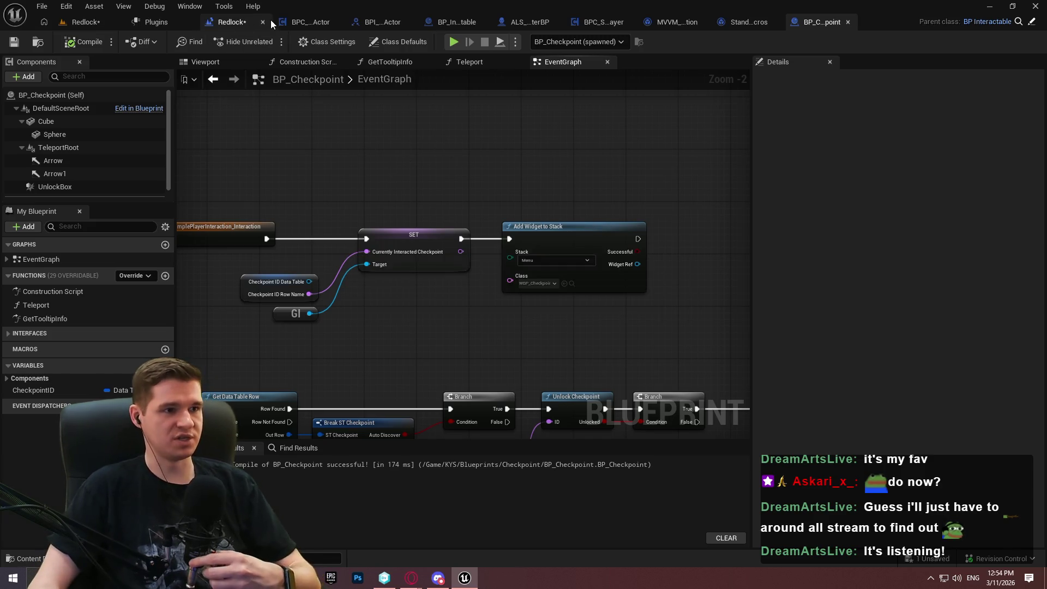
# Switch to BP_Interactable's EventGraph and zoom to review its BeginPlay and SimplePlayerInteraction events.
pyautogui.click(444, 19)
pyautogui.click(495, 66)
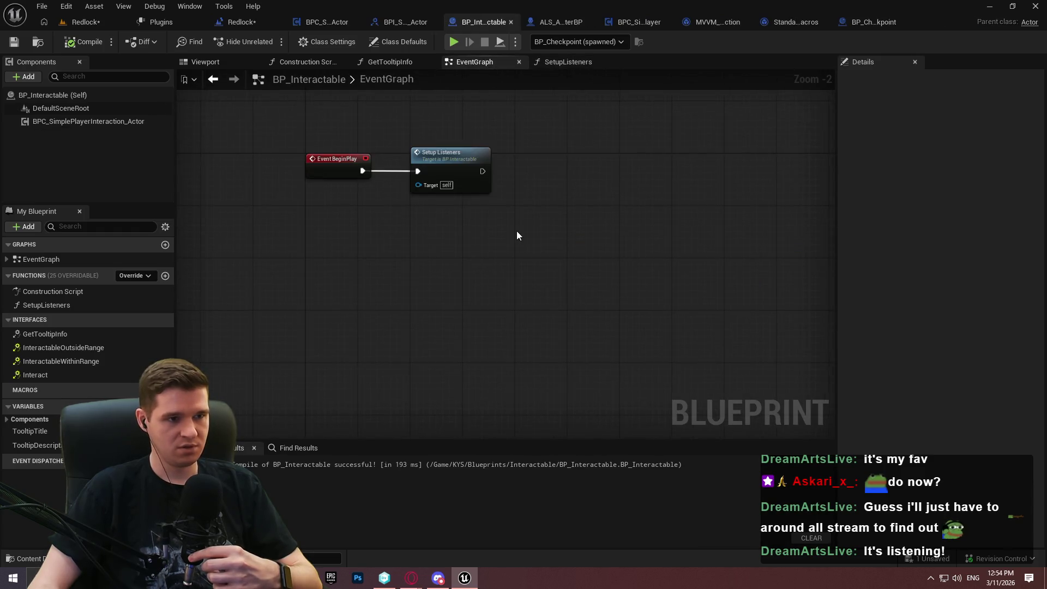
pyautogui.scroll(-6, 492, 133)
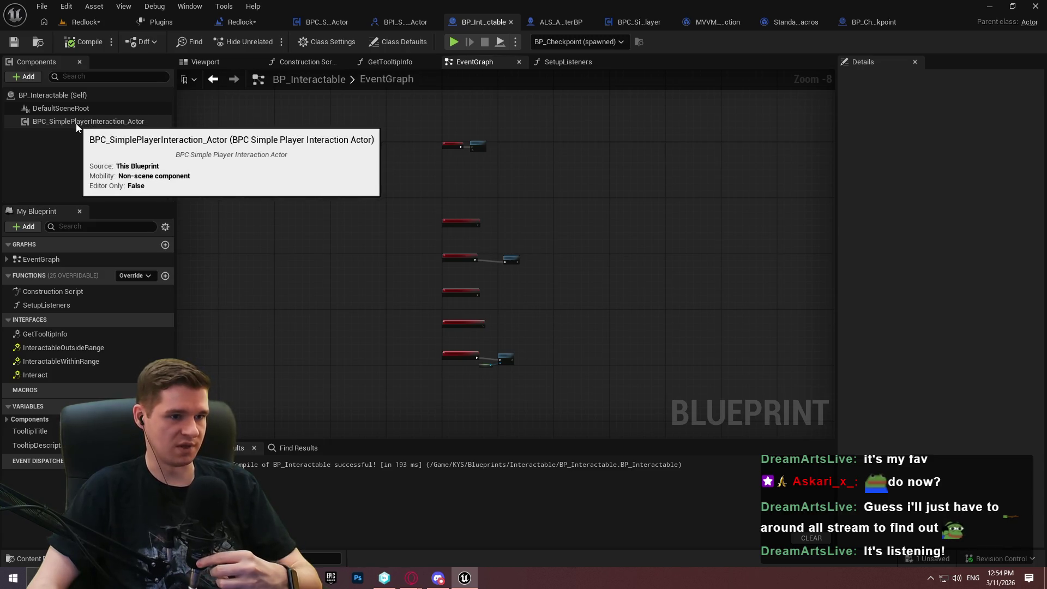
pyautogui.scroll(4, 569, 231)
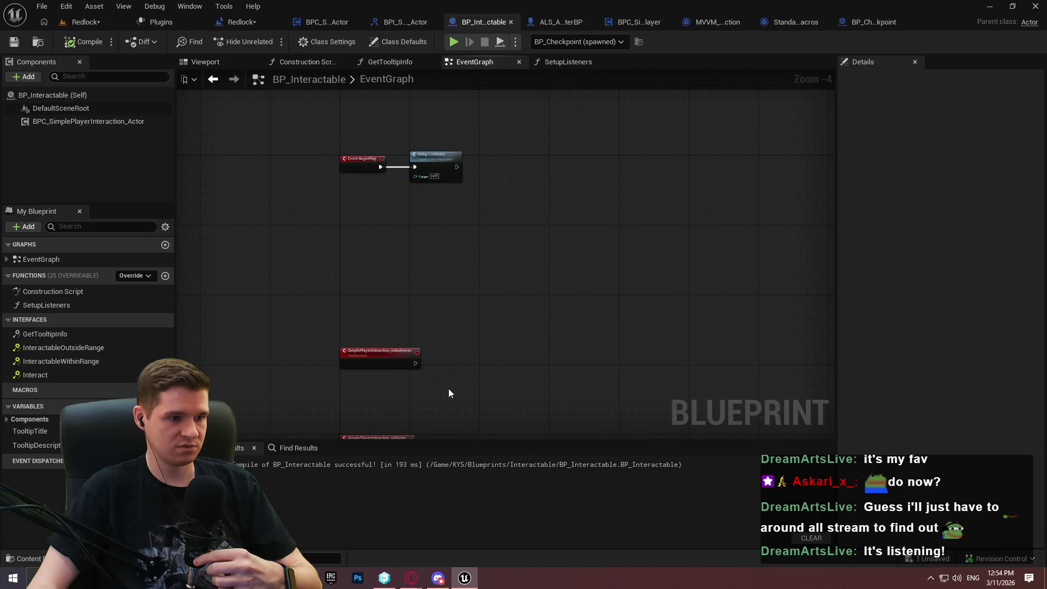
# Play the level and run the character to the checkpoint's Interact to Teleport tooltip.
pyautogui.click(456, 44)
pyautogui.click(548, 463)
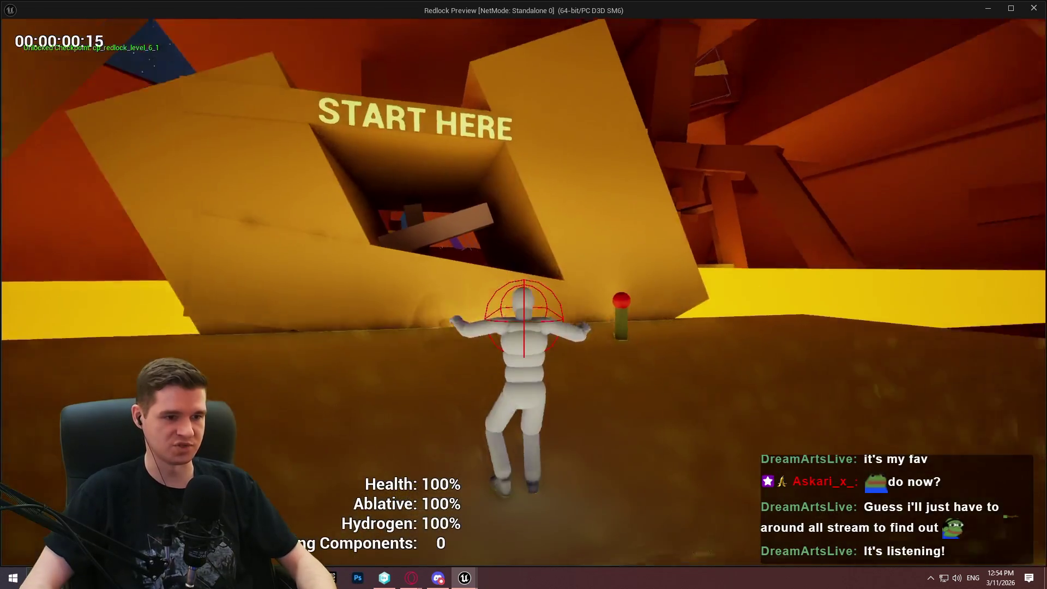
pyautogui.press('w')
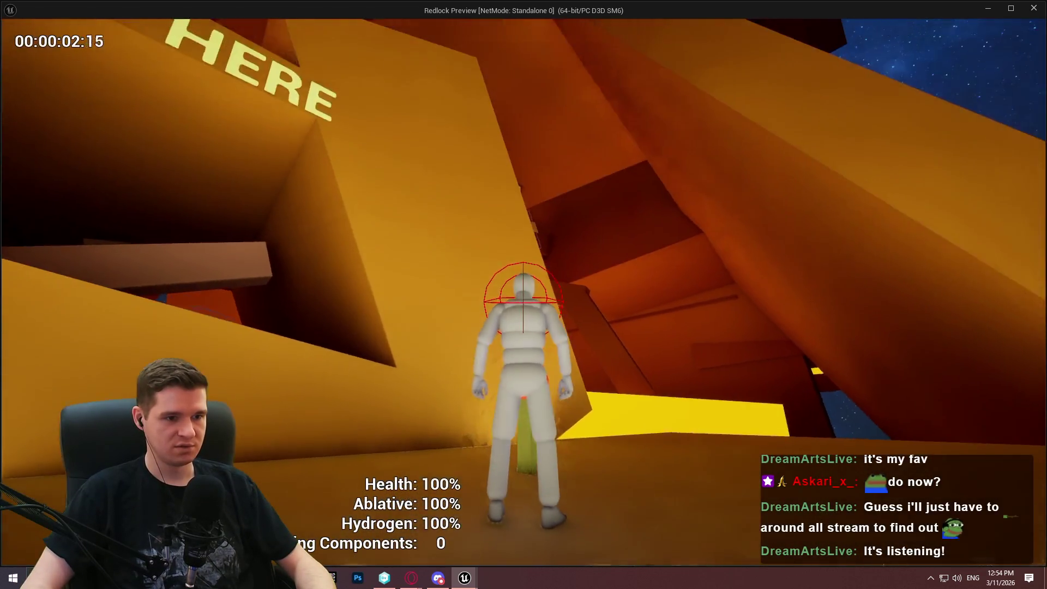
# Return to the BP_Checkpoint EventGraph and pan to the start of its event chain.
pyautogui.press('super')
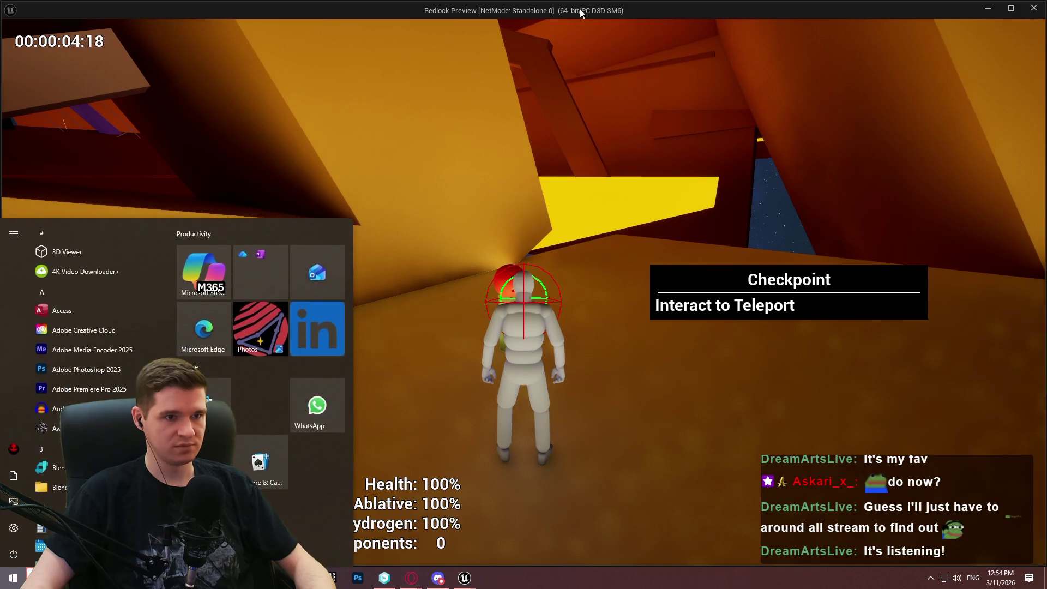
pyautogui.click(988, 8)
pyautogui.moveTo(419, 211)
pyautogui.mouseDown()
pyautogui.moveTo(753, 199)
pyautogui.moveTo(529, 190)
pyautogui.mouseUp()
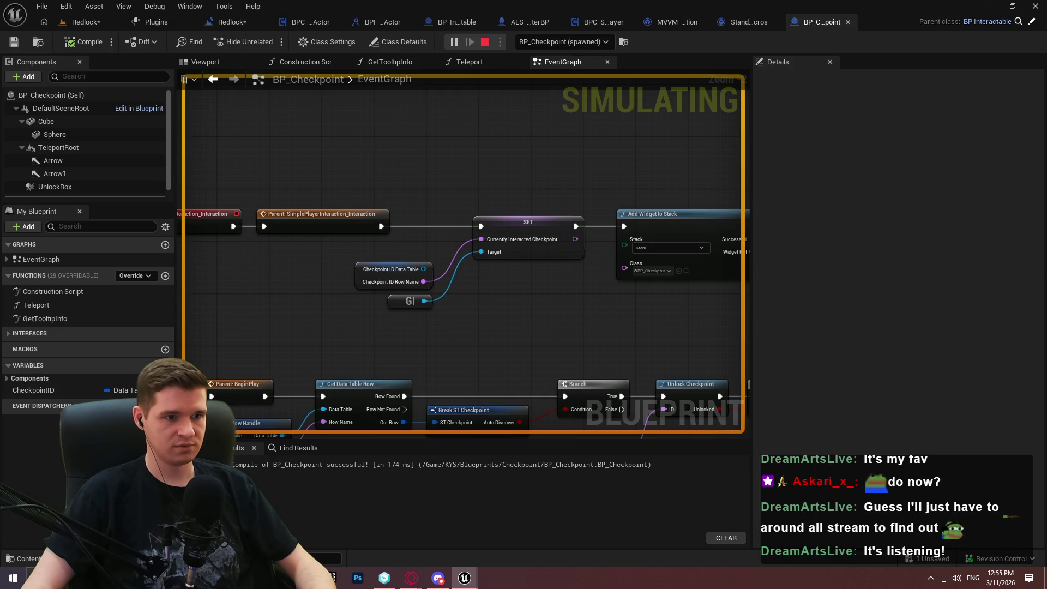
pyautogui.press('super')
pyautogui.click(633, 183)
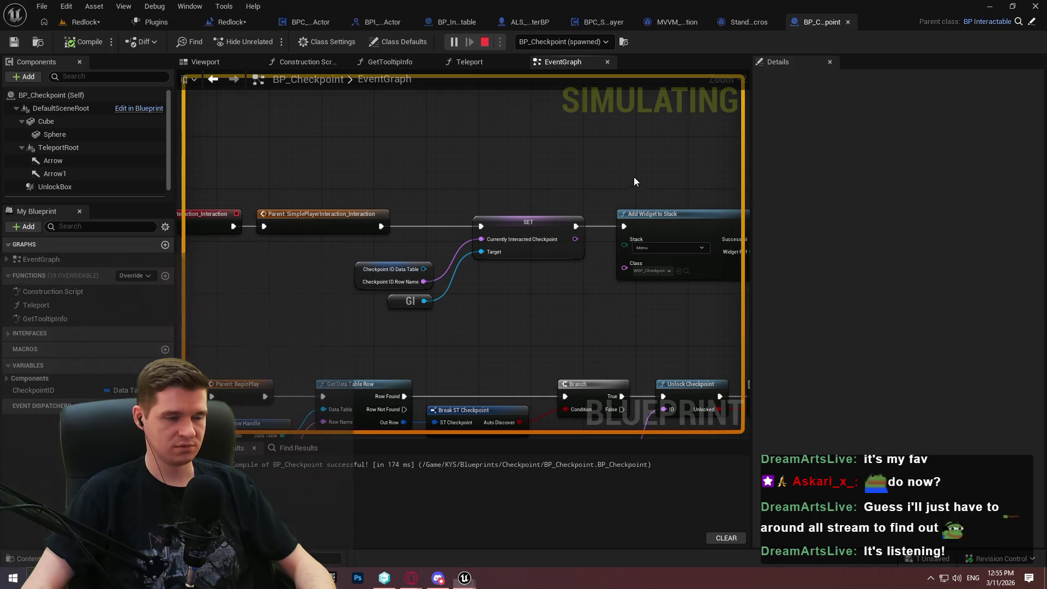
pyautogui.moveTo(299, 143); pyautogui.dragTo(458, 139)
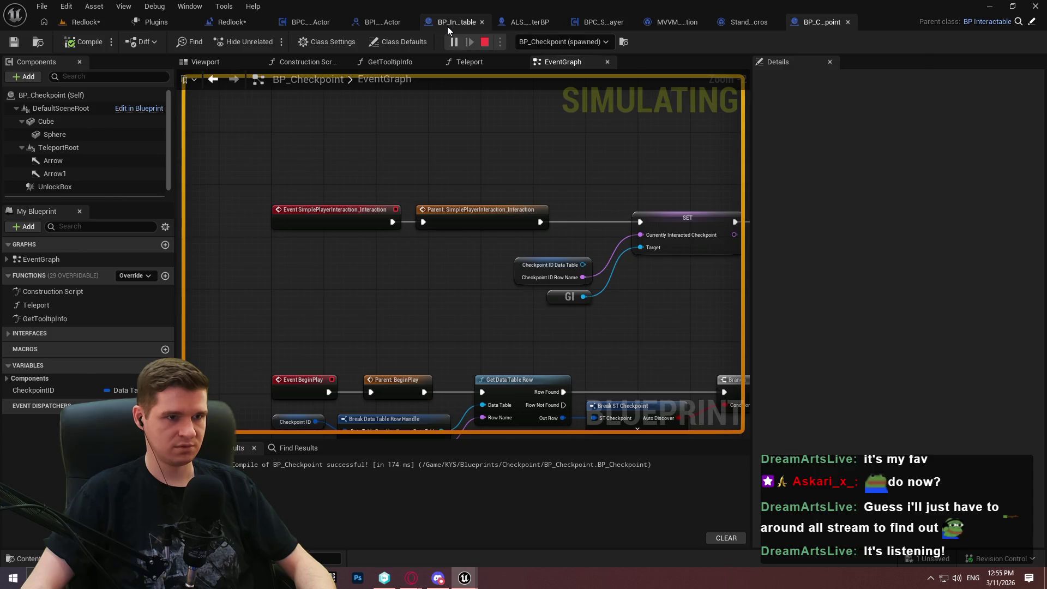
# Stop the simulation and attach a Print String to BP_Interactable's Interaction event.
pyautogui.click(448, 26)
pyautogui.scroll(5, 480, 145)
pyautogui.moveTo(444, 120); pyautogui.dragTo(417, 190)
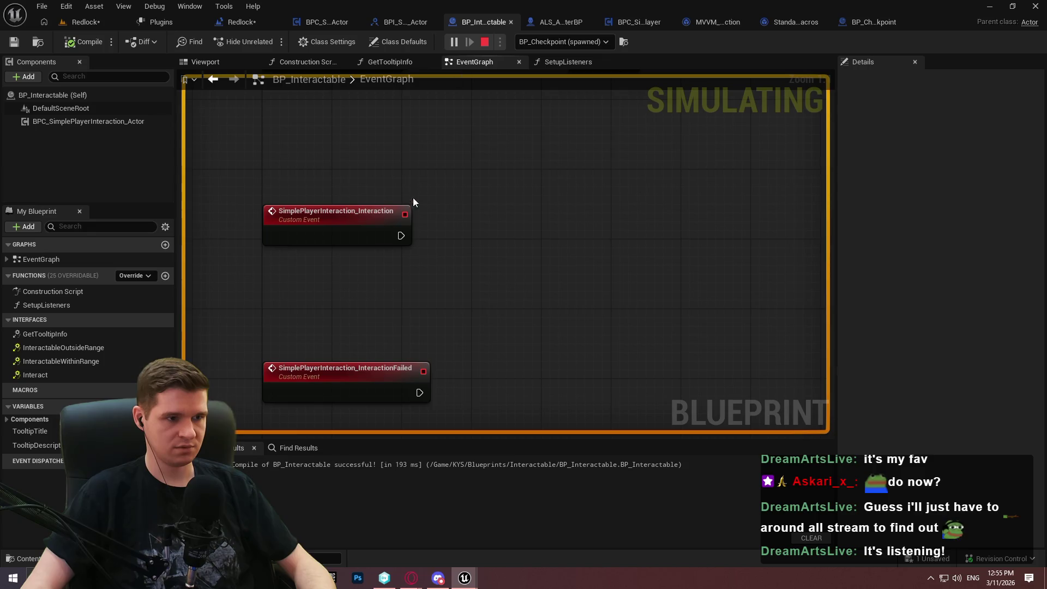
pyautogui.click(485, 42)
pyautogui.moveTo(401, 236)
pyautogui.mouseDown()
pyautogui.moveTo(438, 224)
pyautogui.moveTo(451, 232)
pyautogui.mouseUp()
pyautogui.write('print')
pyautogui.press('Return')
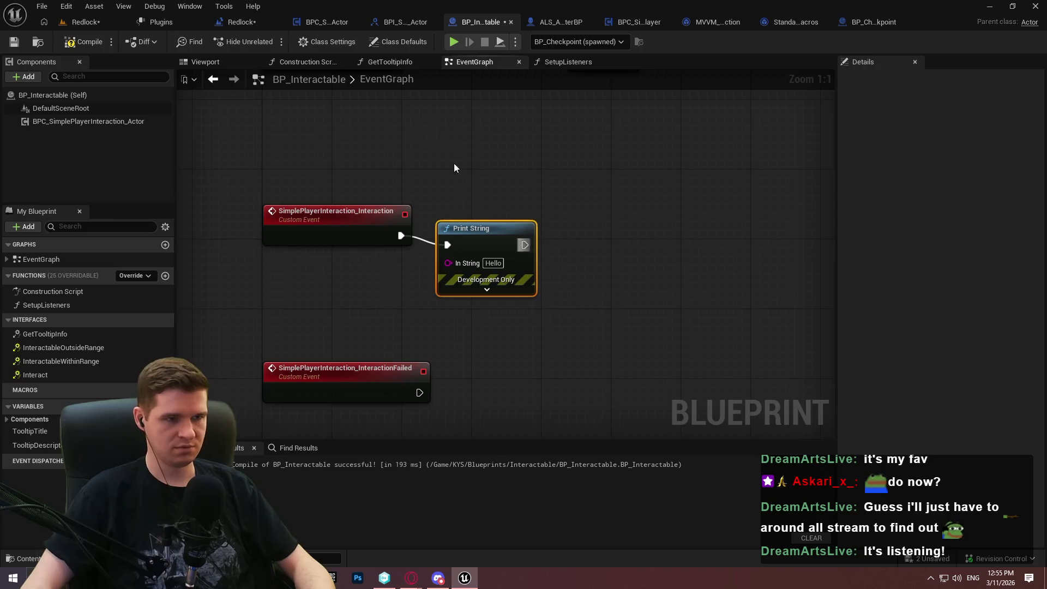
# Keep the checkpoint as debug object and play-test running to the checkpoint.
pyautogui.click(578, 42)
pyautogui.click(591, 135)
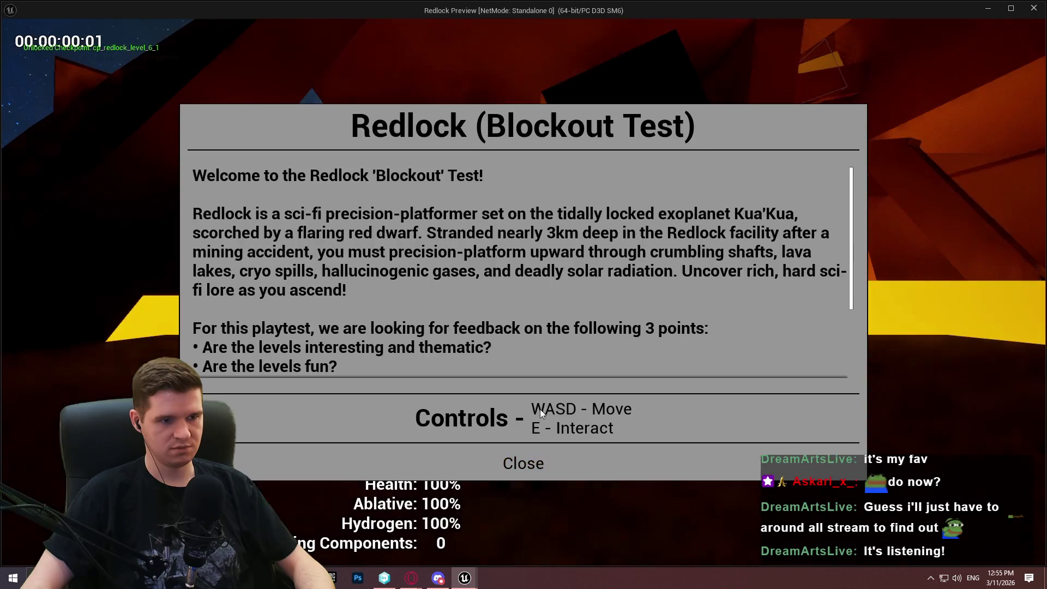
pyautogui.click(523, 432)
pyautogui.press('w')
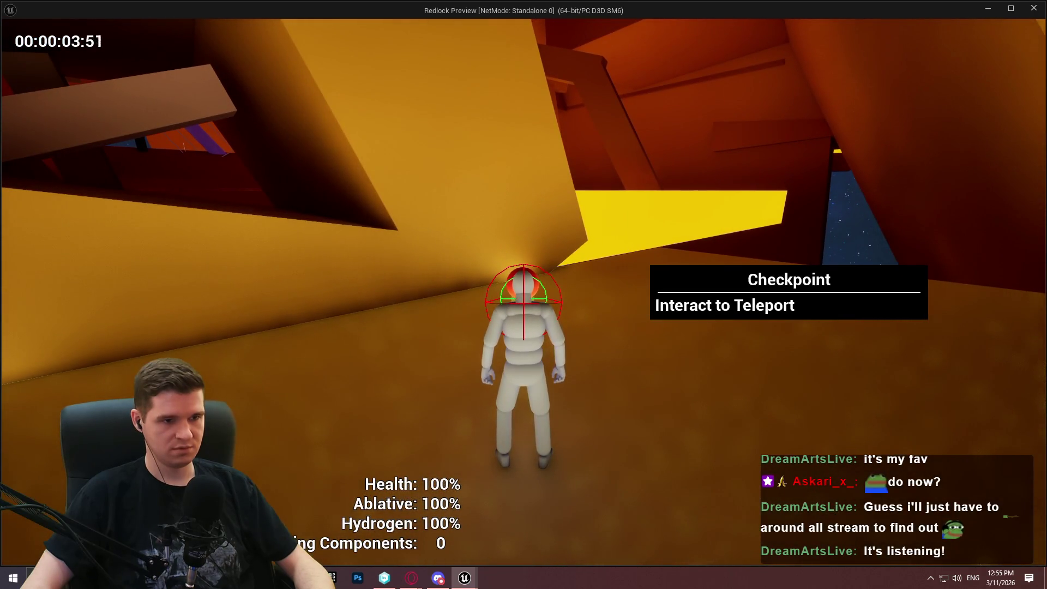
pyautogui.press('Escape')
# Delete the temporary Print String, then compile and save BP_Interactable.
pyautogui.moveTo(560, 208); pyautogui.dragTo(502, 389)
pyautogui.press('Delete')
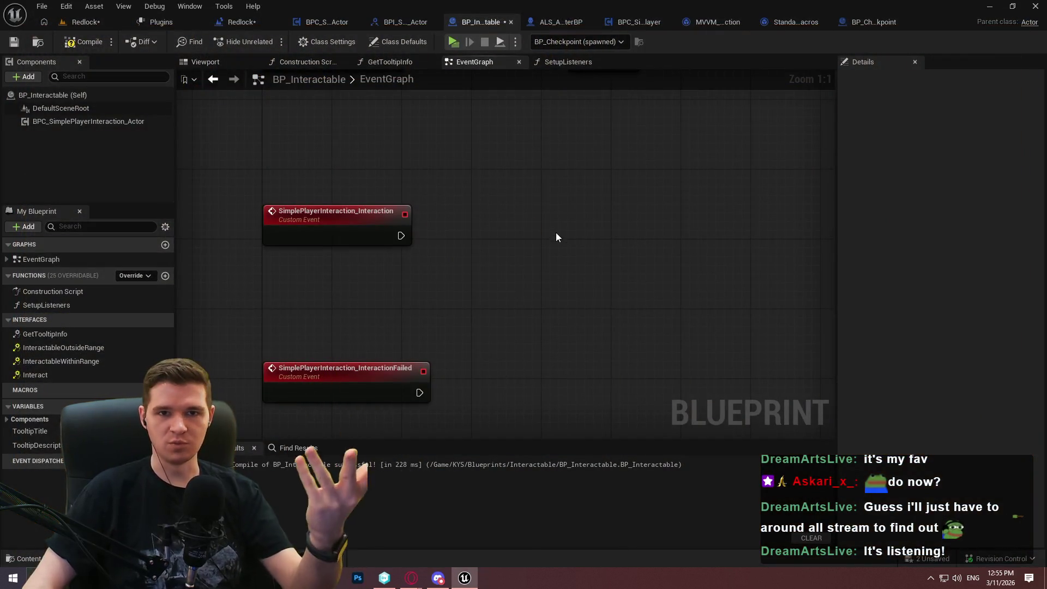
pyautogui.click(69, 48)
pyautogui.click(20, 45)
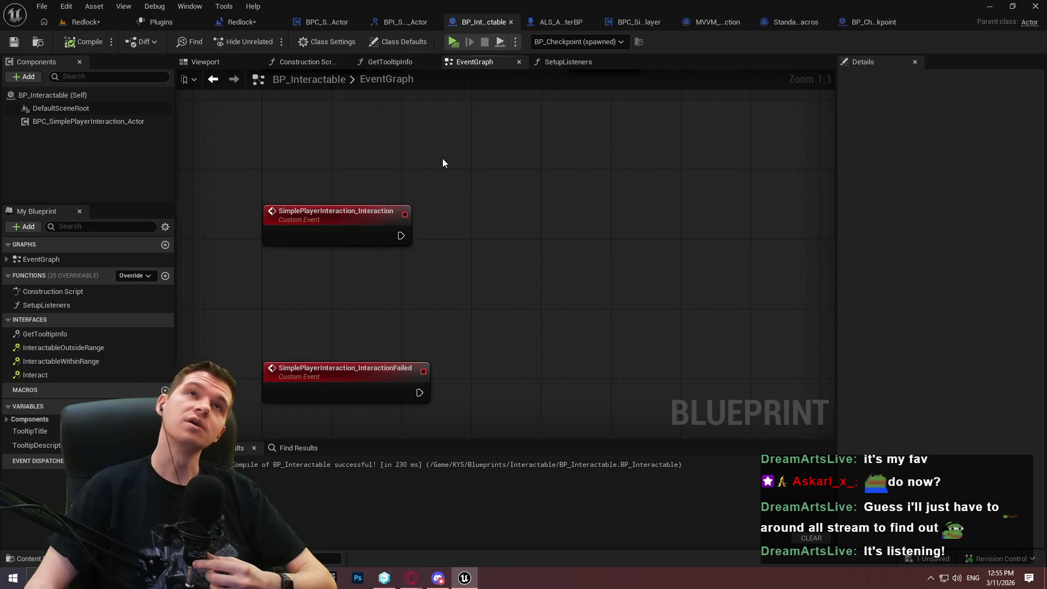
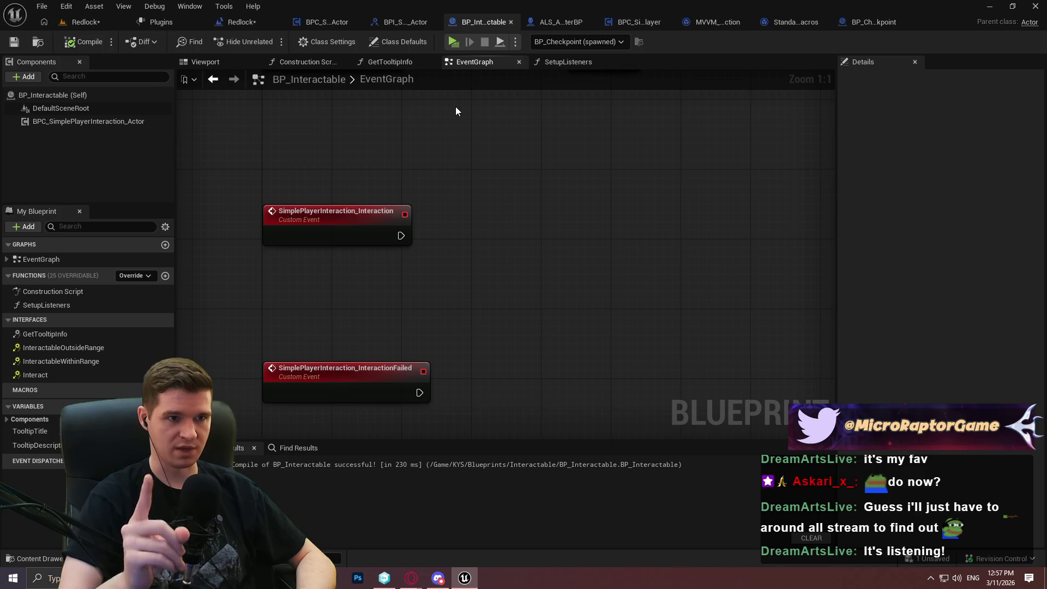
# Save the current level in the main editor and dismiss the check-out assets prompt.
pyautogui.click(84, 22)
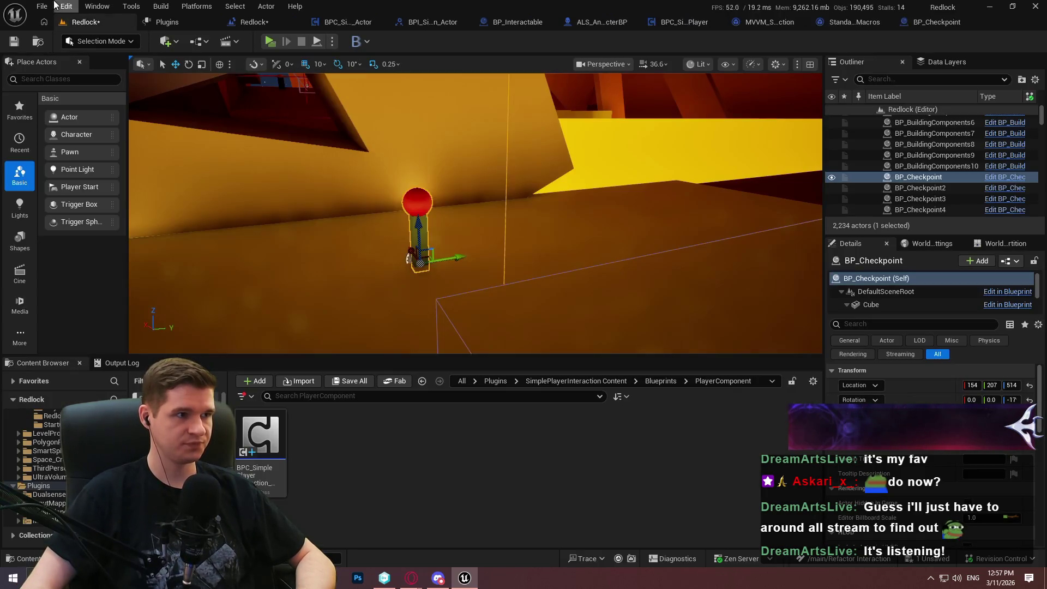
pyautogui.click(42, 6)
pyautogui.click(334, 347)
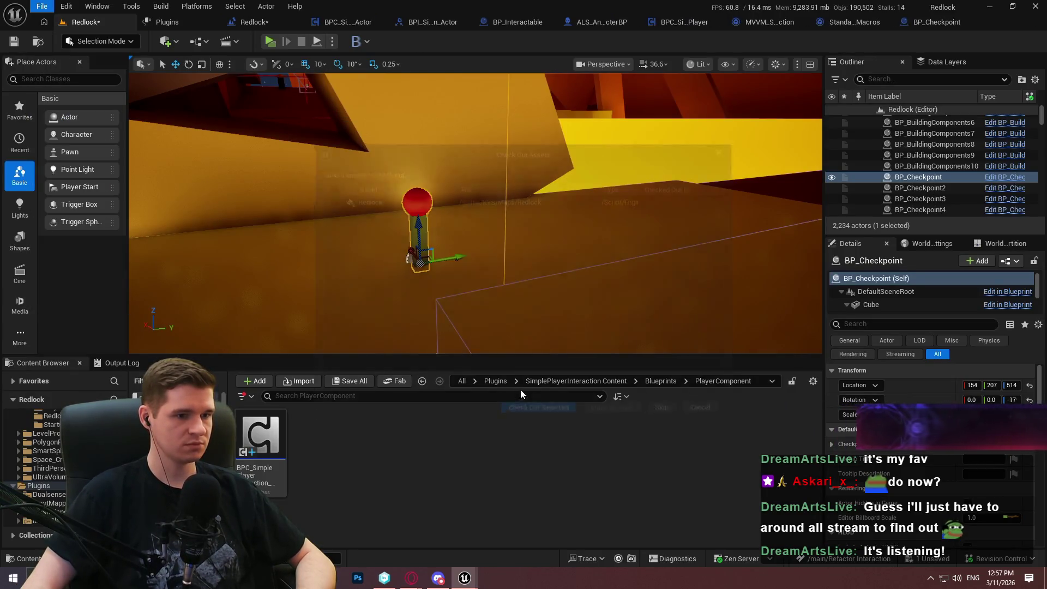
pyautogui.hotkey('ctrl', 's')
pyautogui.click(697, 413)
# Create an Input folder in the SimplePlayerInteraction Content folder and open it.
pyautogui.click(669, 382)
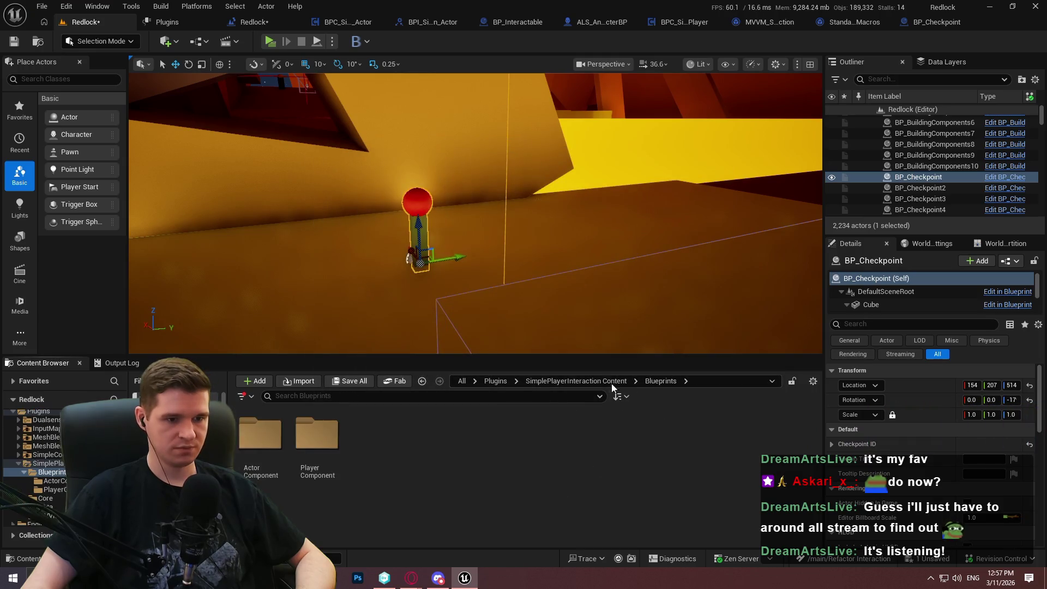
pyautogui.click(608, 380)
pyautogui.rightClick(514, 478)
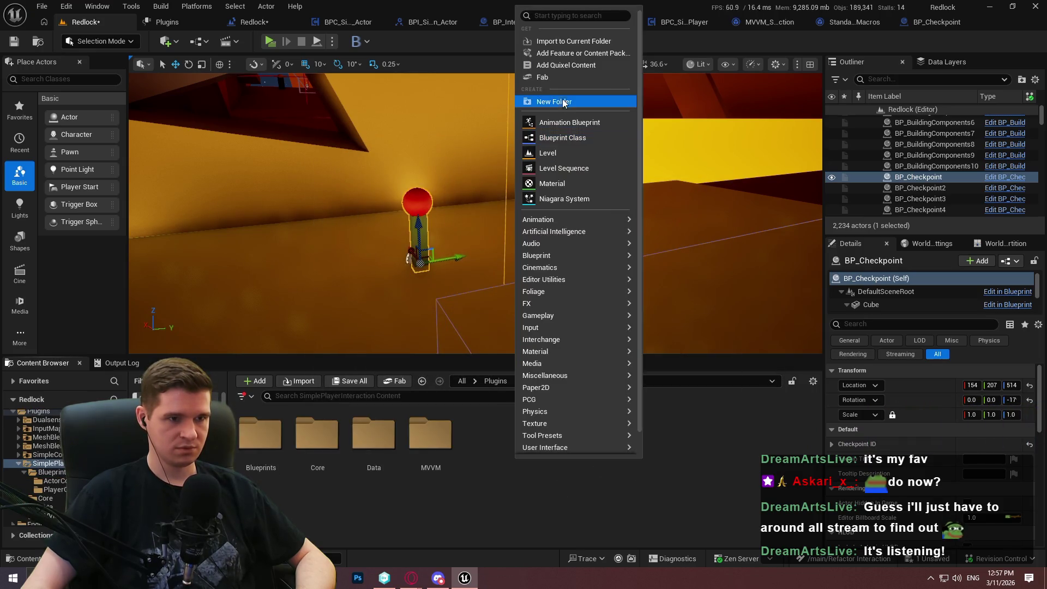
pyautogui.click(562, 101)
pyautogui.write('ut')
pyautogui.press('Return')
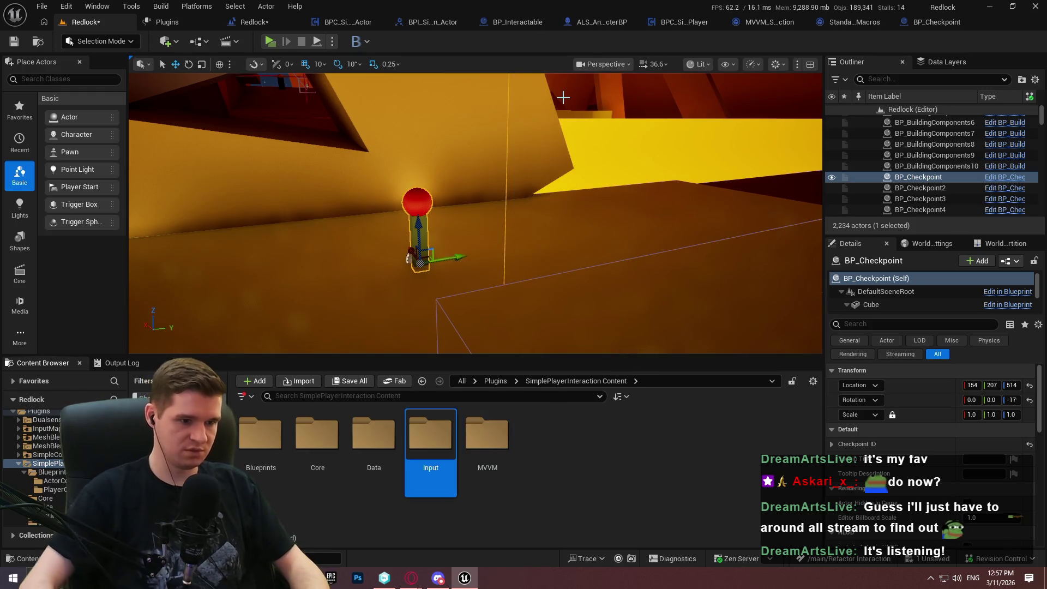
pyautogui.doubleClick(433, 444)
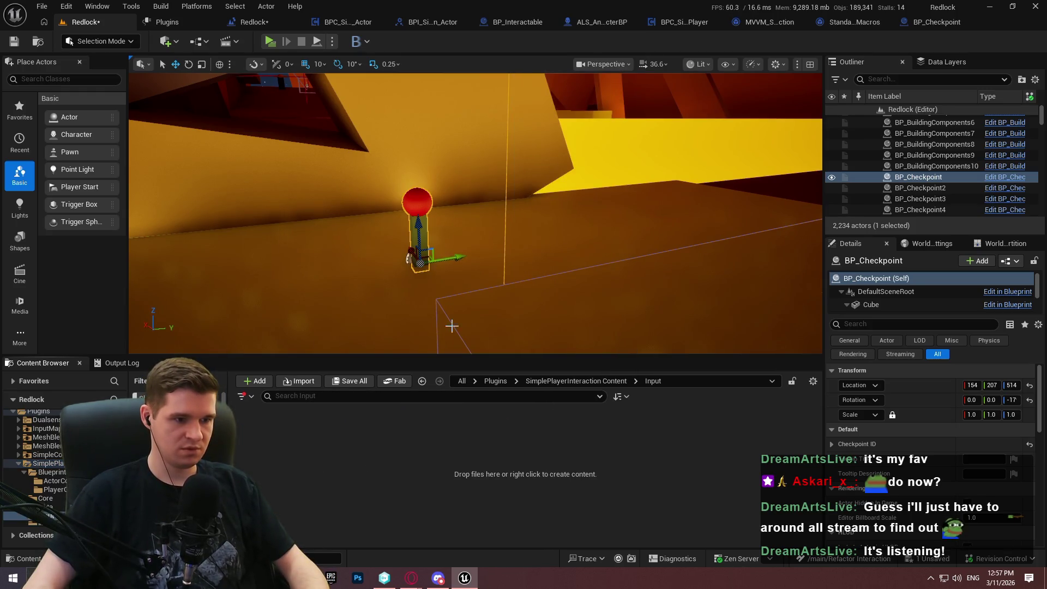
# Create an Input Action named IA_SimplePlayerInteraction_Interact in the Input folder.
pyautogui.rightClick(407, 466)
pyautogui.moveTo(460, 329)
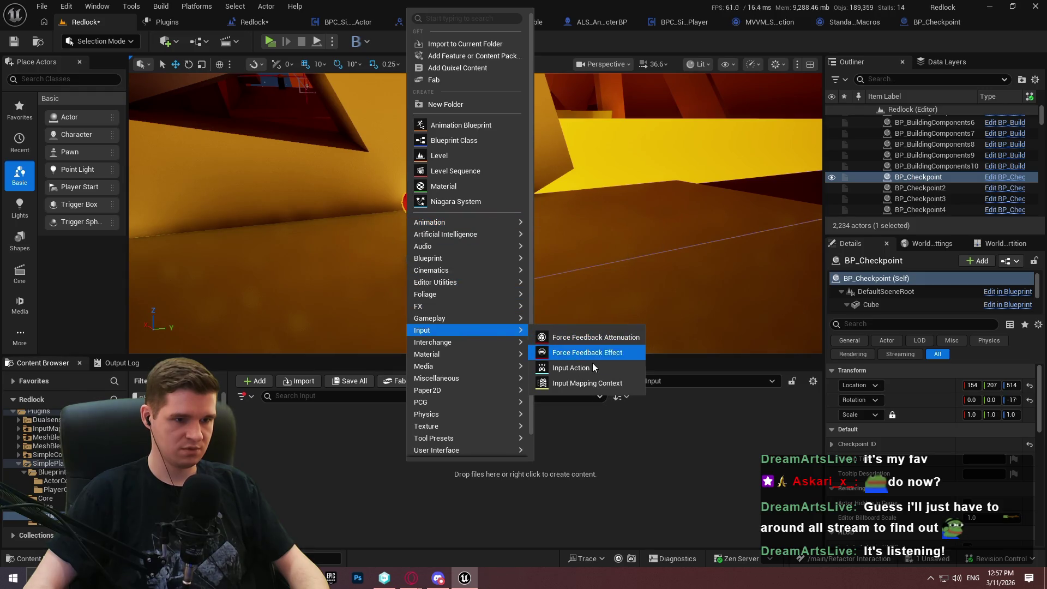
pyautogui.click(594, 365)
pyautogui.write('IA_')
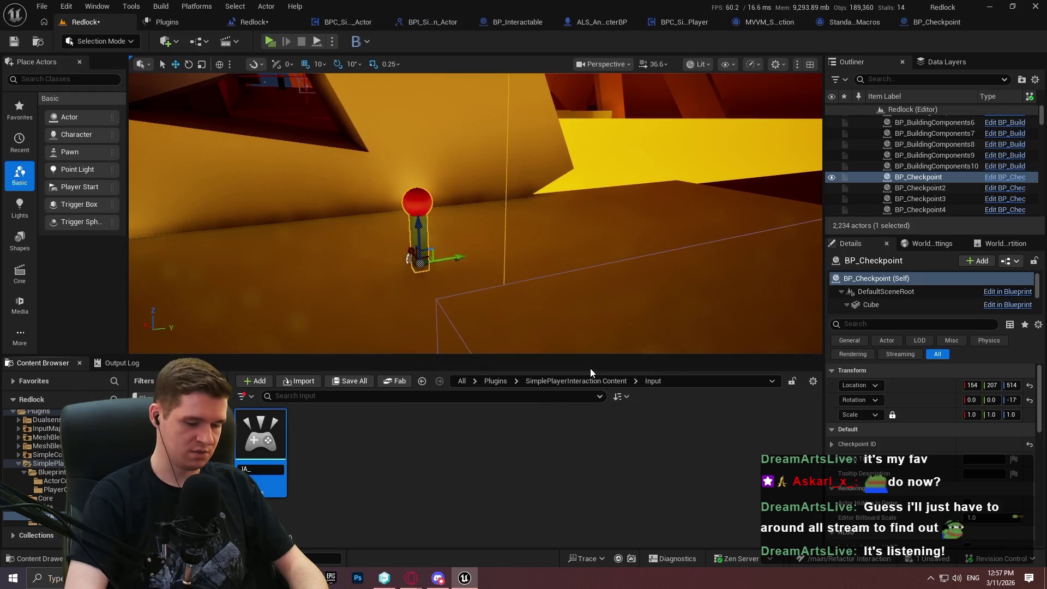
pyautogui.write('Simple')
pyautogui.write('erInteraction')
pyautogui.write('_Interact')
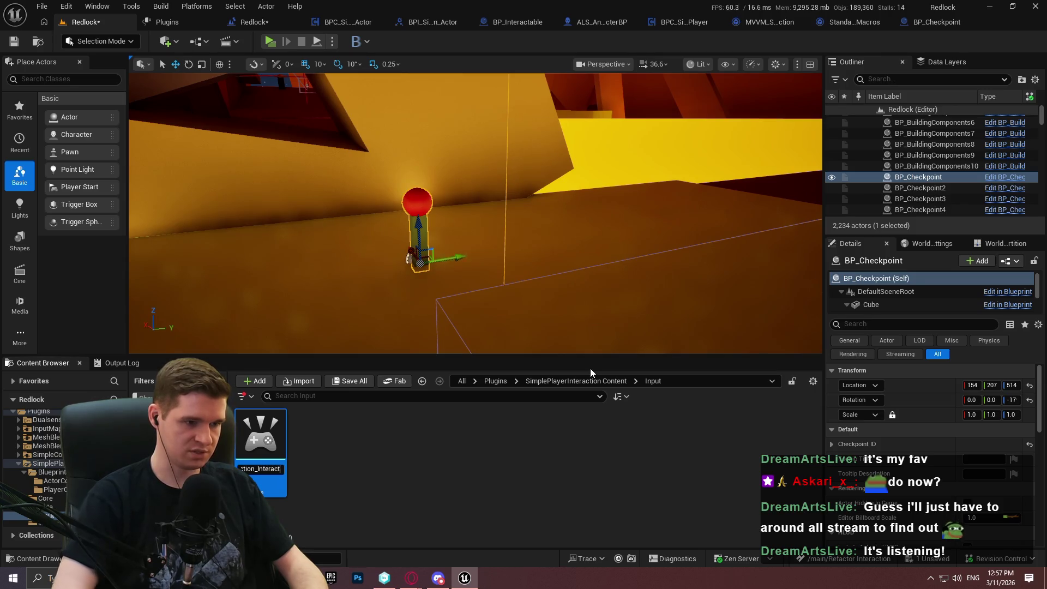
pyautogui.press('Return')
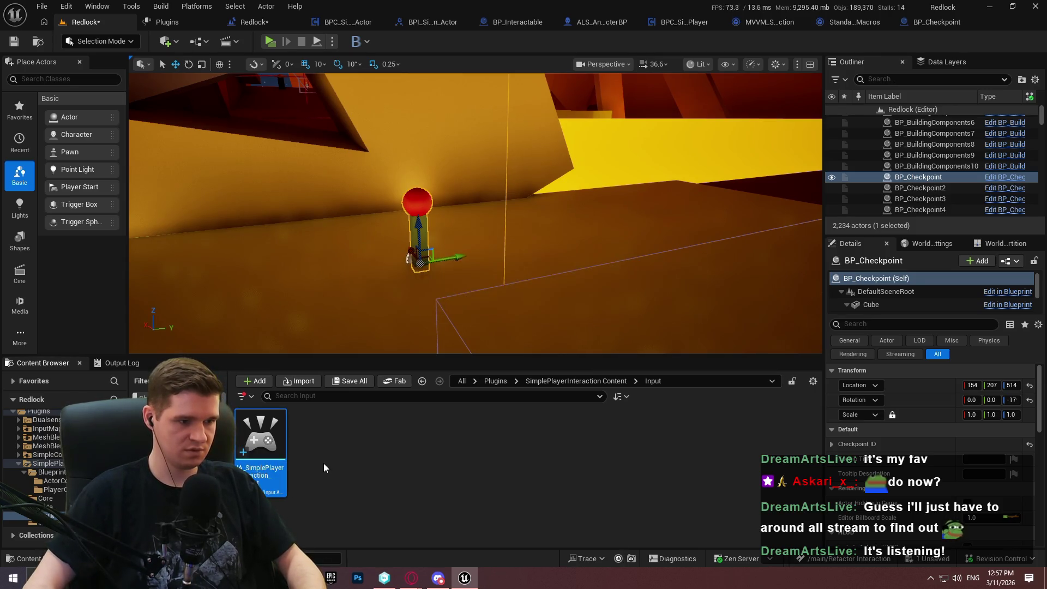
# Create an Input Mapping Context named IMC_SimplePlayerInteraction.
pyautogui.rightClick(323, 463)
pyautogui.moveTo(384, 334)
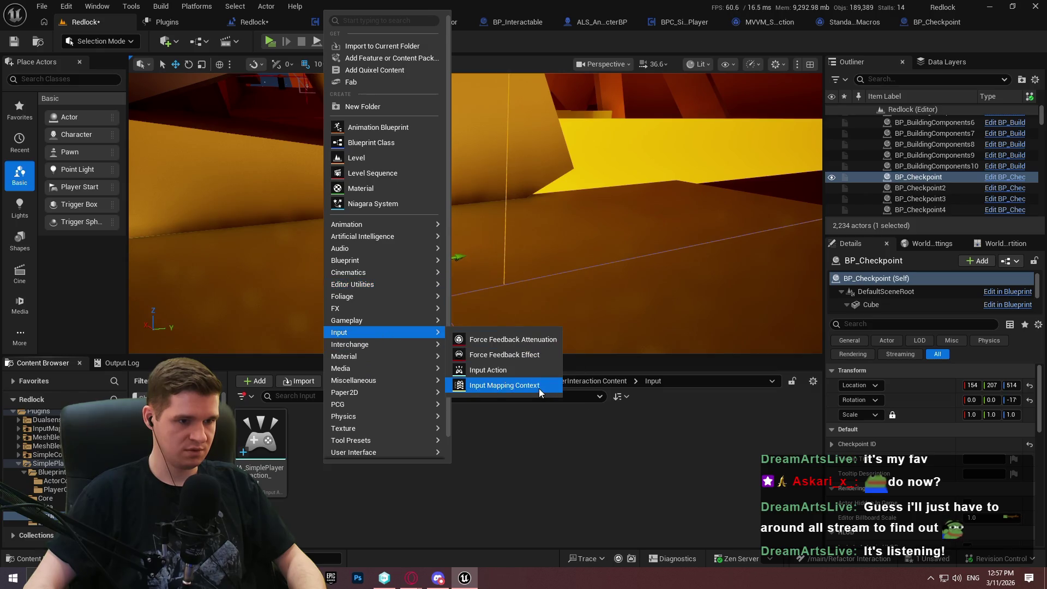
pyautogui.click(539, 388)
pyautogui.write('IMC_SimpleP')
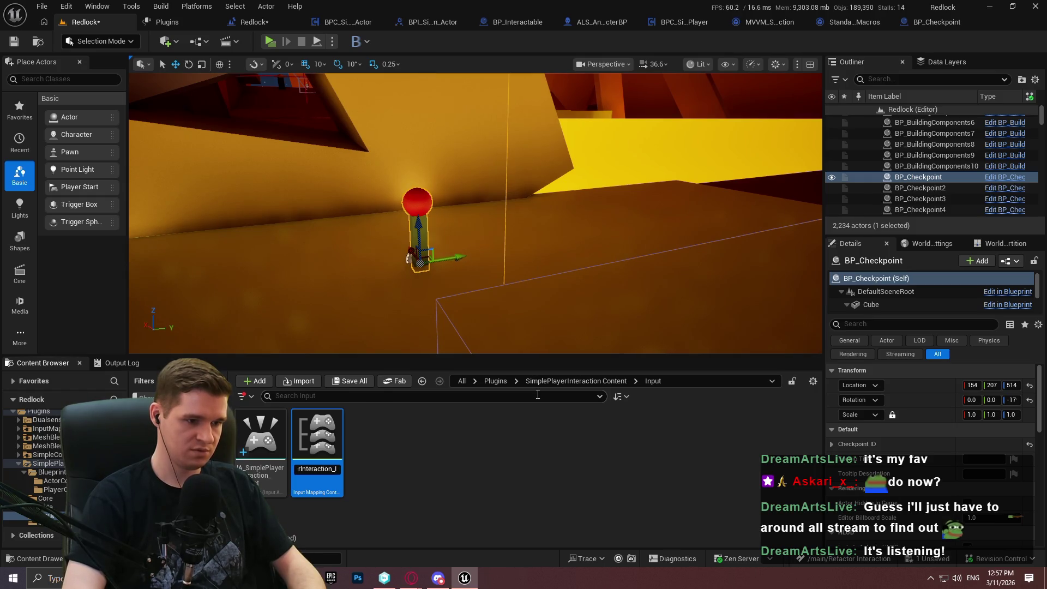
pyautogui.press('Return')
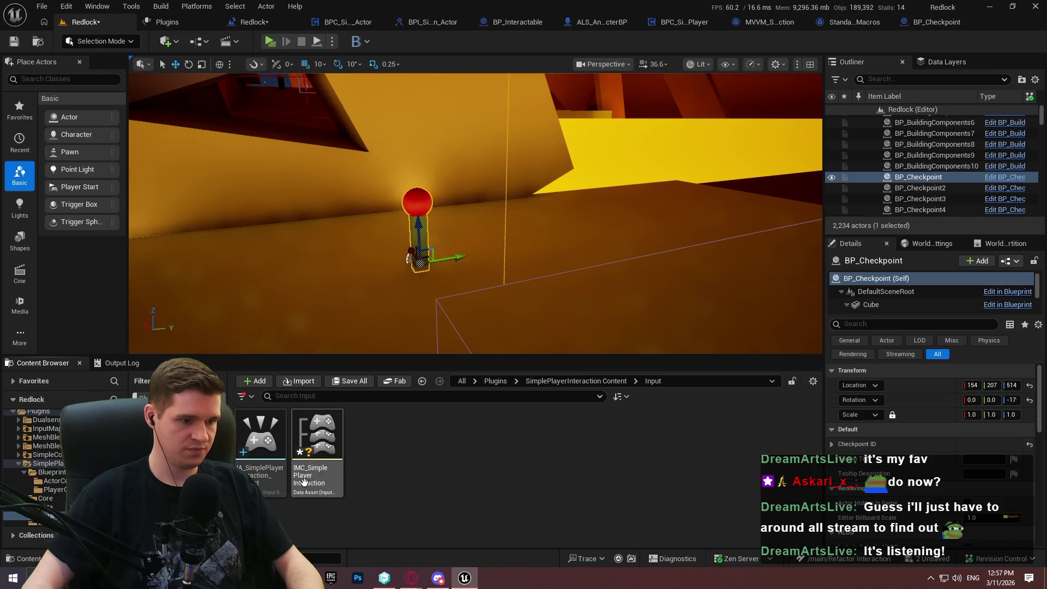
# Add a mapping for IA_SimplePlayerInteraction_Interact in IMC_SimplePlayerInteraction bound to the E key.
pyautogui.doubleClick(309, 480)
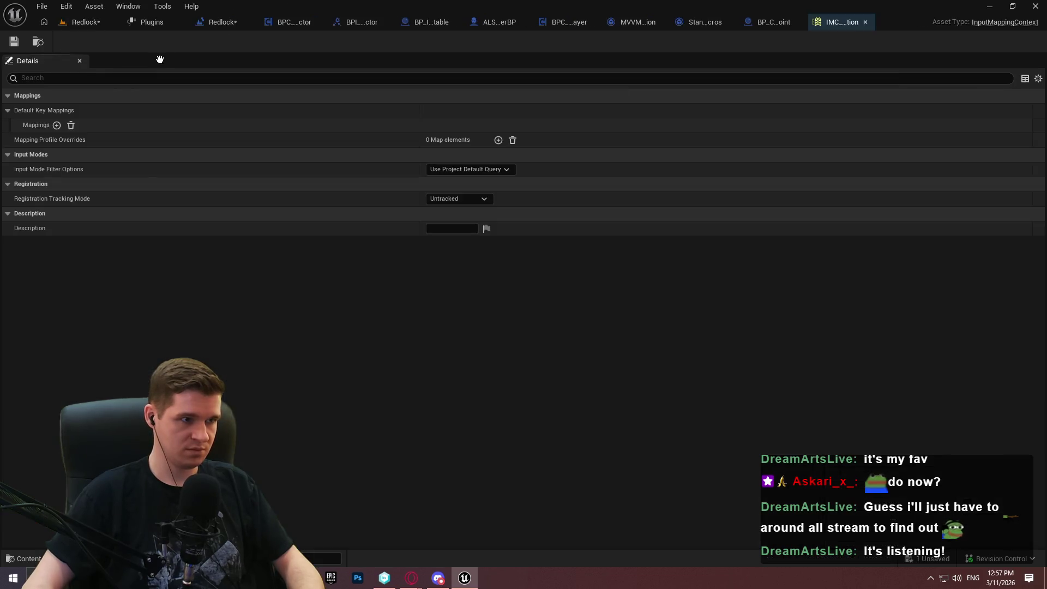
pyautogui.click(58, 127)
pyautogui.click(110, 140)
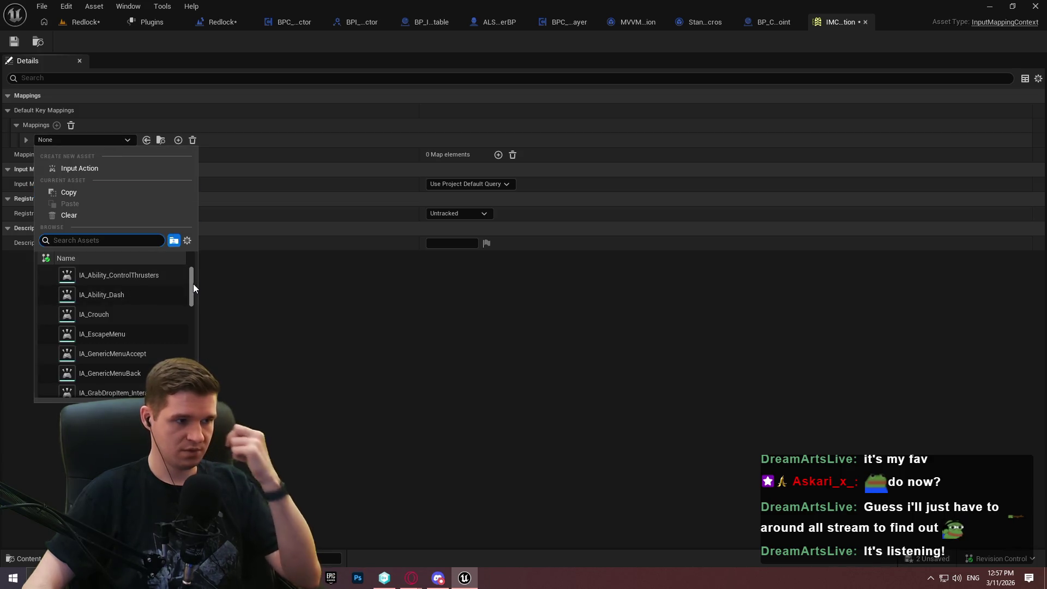
pyautogui.scroll(-5, 195, 298)
pyautogui.scroll(5, 191, 322)
pyautogui.scroll(-10, 187, 340)
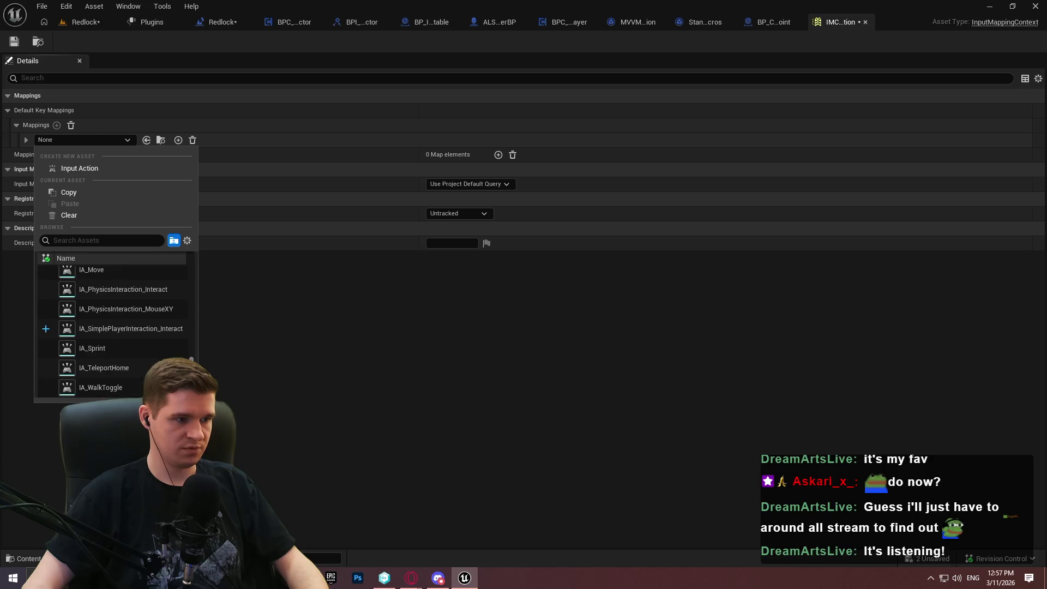
pyautogui.click(163, 332)
pyautogui.click(25, 140)
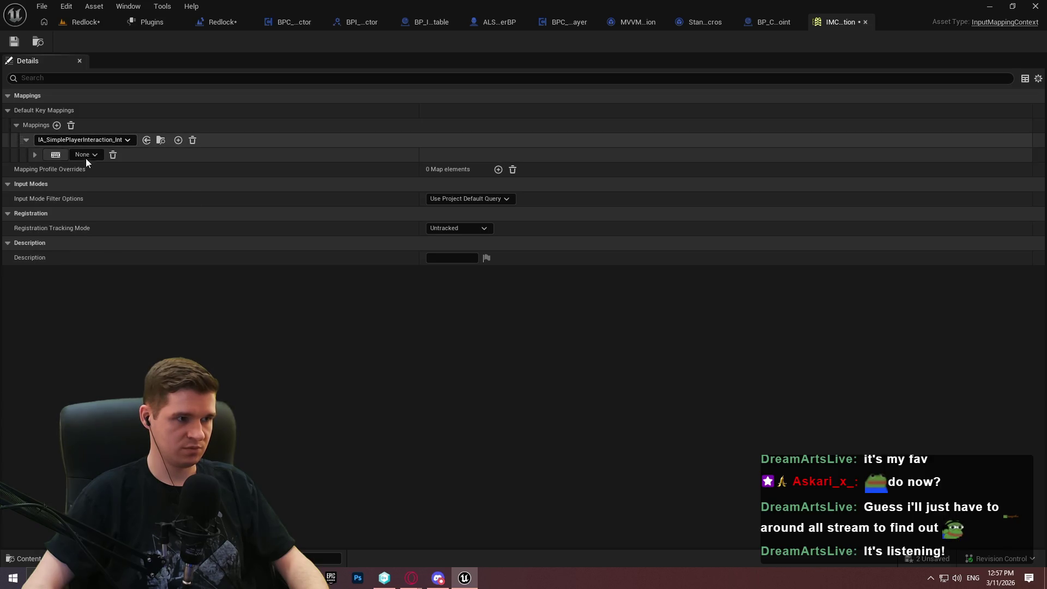
pyautogui.click(56, 155)
pyautogui.press('e')
# Add Gamepad Face Button Left as a second key for the interact mapping and save the asset.
pyautogui.click(57, 125)
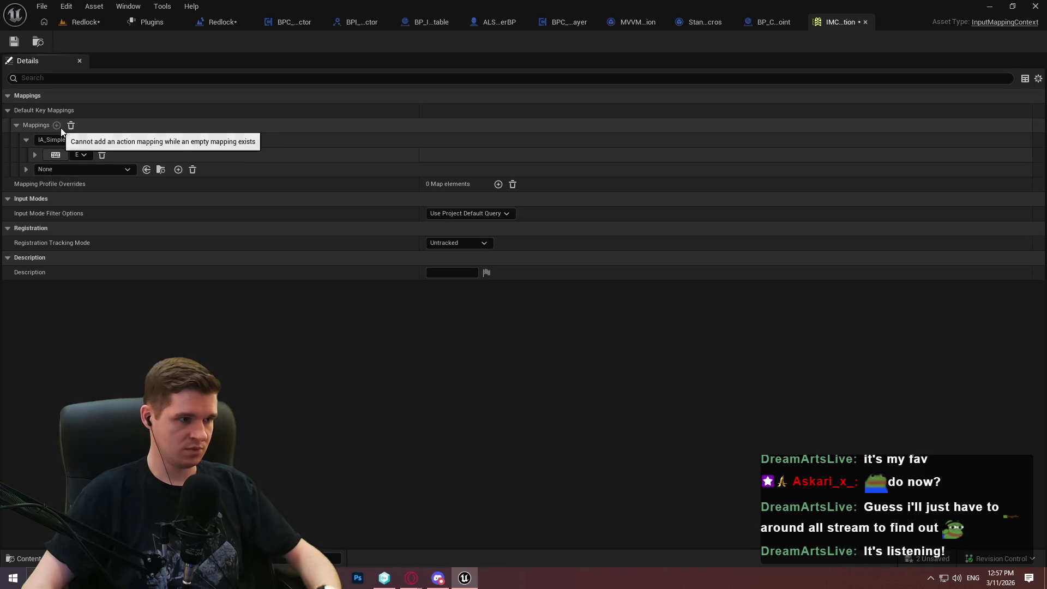
pyautogui.click(192, 170)
pyautogui.click(177, 140)
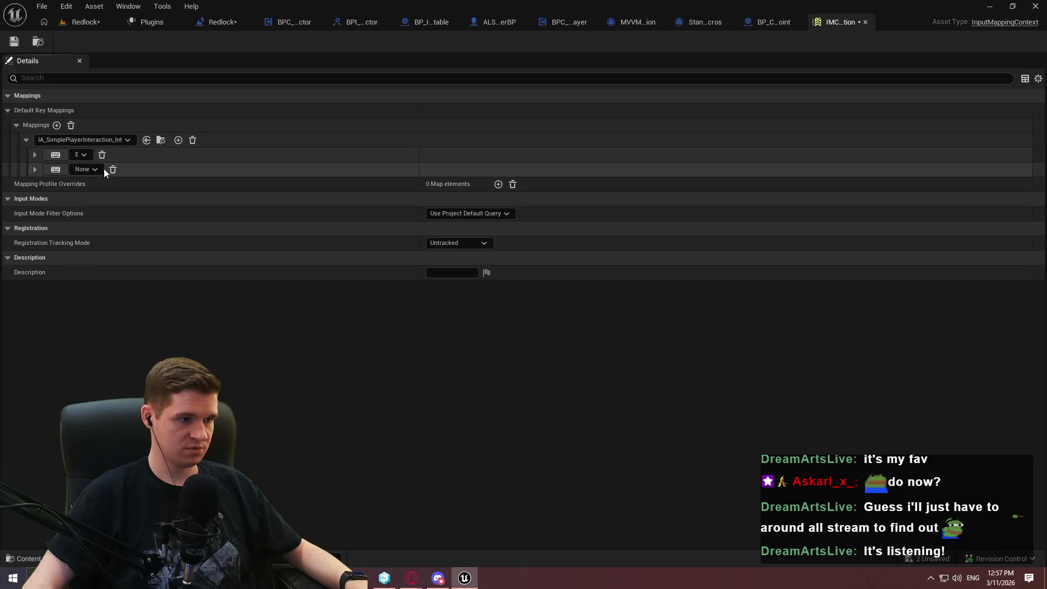
pyautogui.click(51, 171)
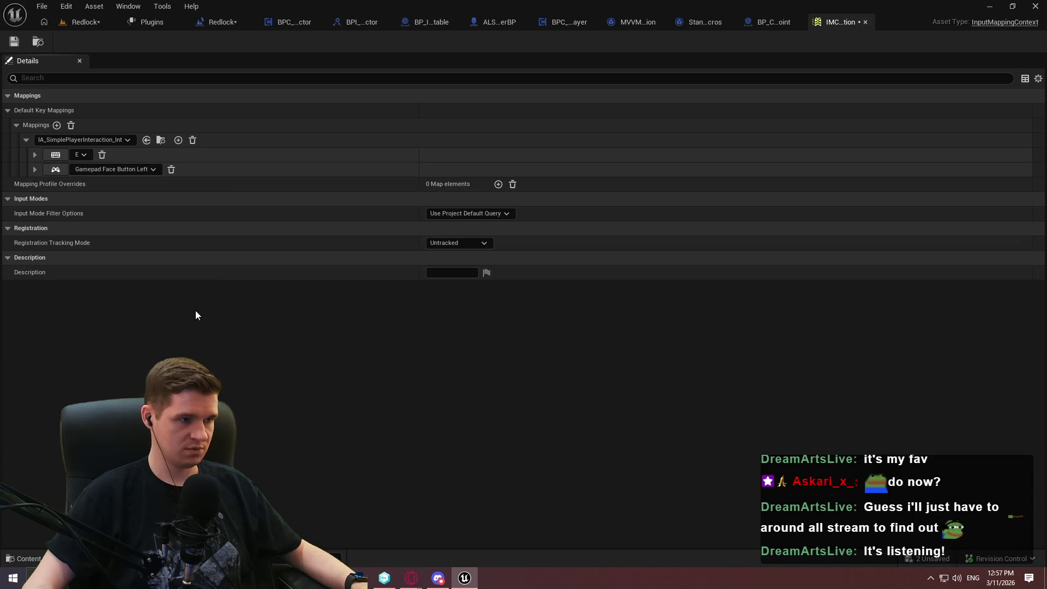
pyautogui.click(21, 44)
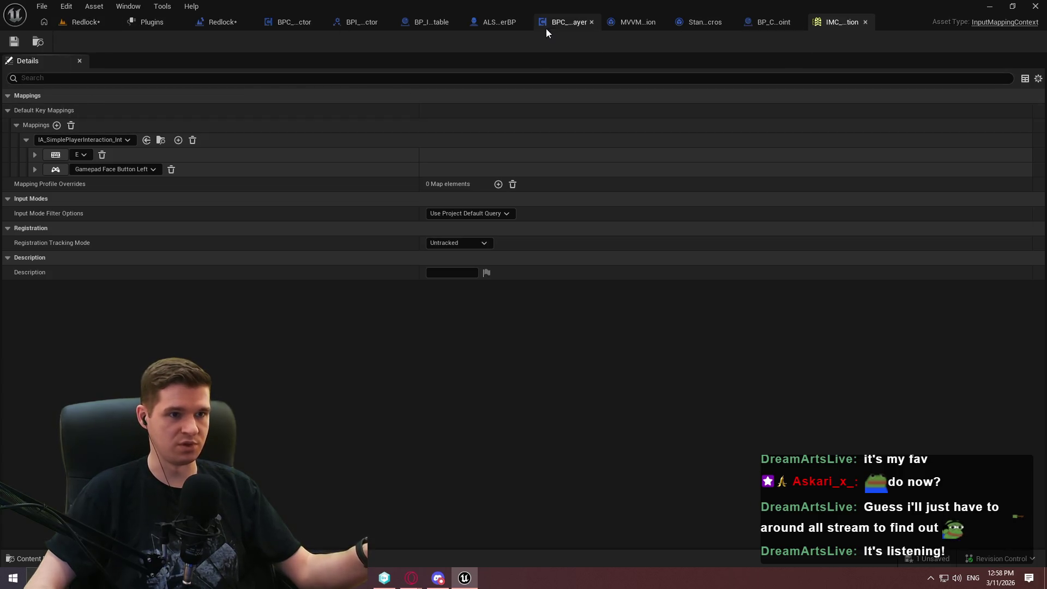
pyautogui.click(561, 24)
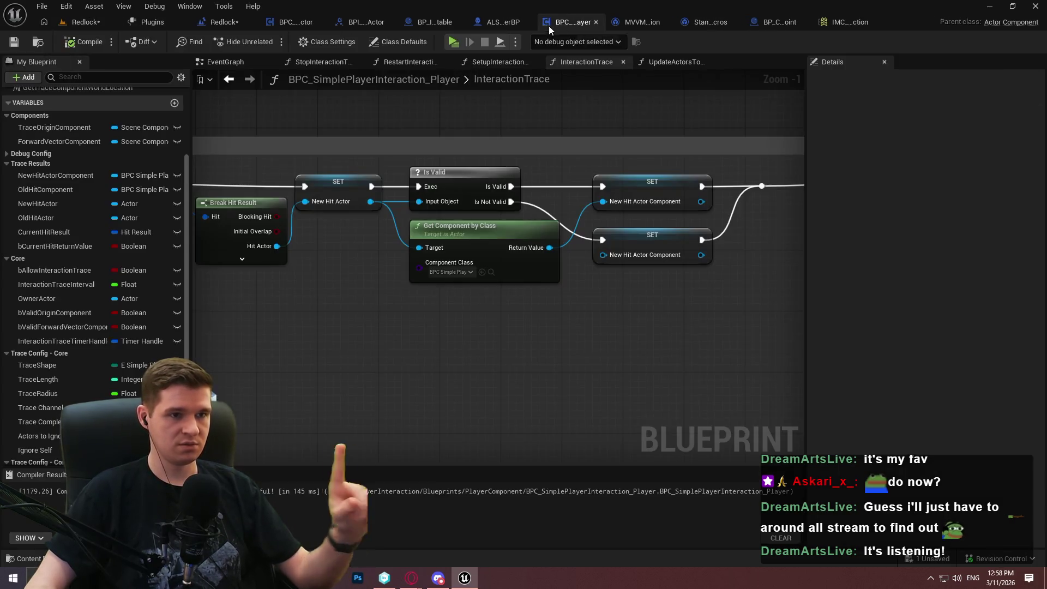
# Add an EnhancedInputAction IA_SimplePlayerInteraction_Interact event to the player component's EventGraph.
pyautogui.scroll(-2, 356, 375)
pyautogui.scroll(-4, 507, 110)
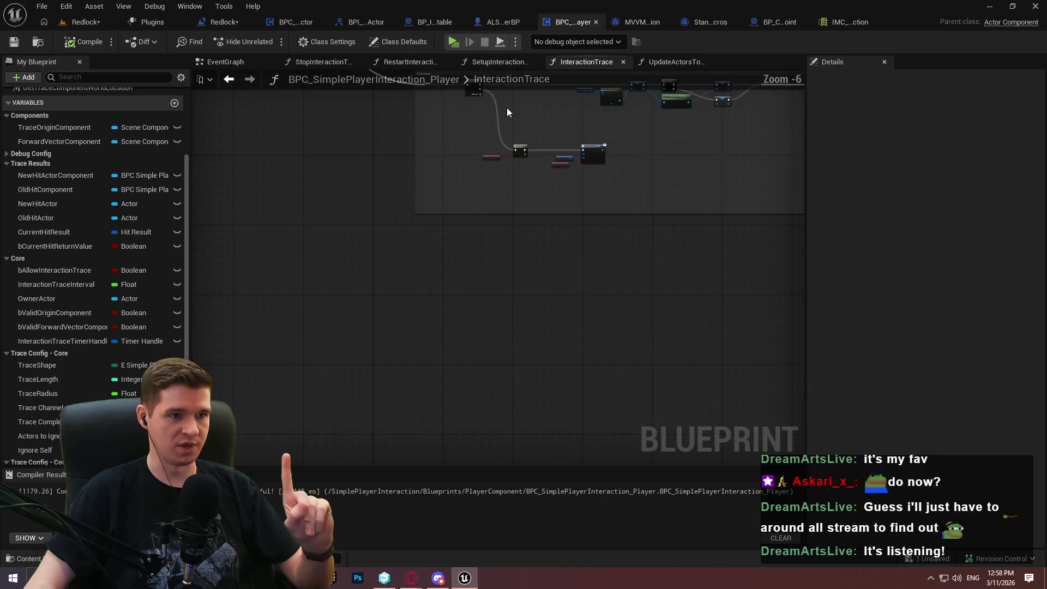
pyautogui.click(225, 62)
pyautogui.scroll(-3, 460, 335)
pyautogui.scroll(3, 460, 335)
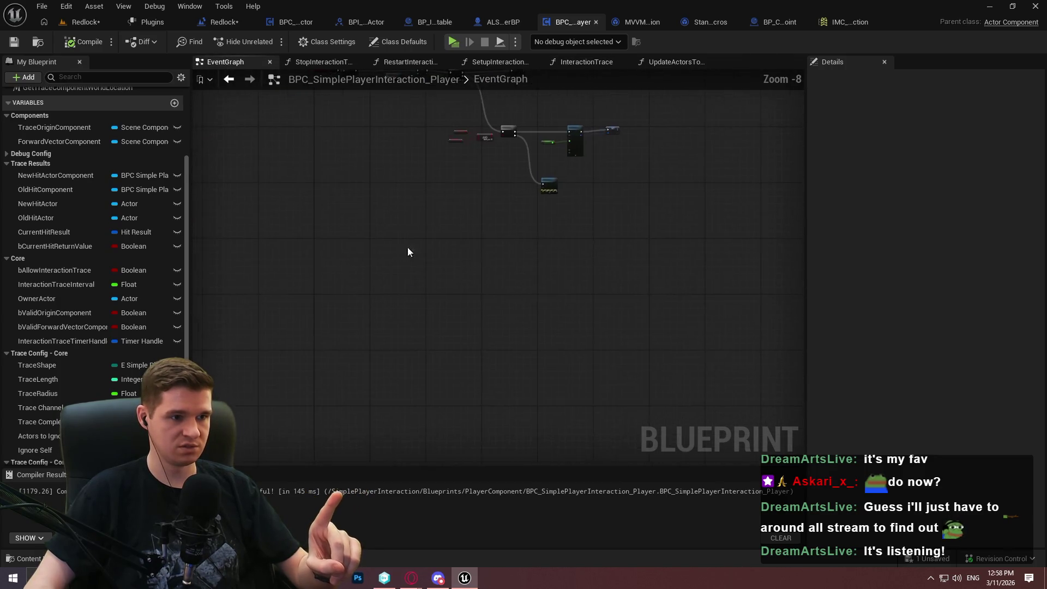
pyautogui.rightClick(319, 254)
pyautogui.write('simple')
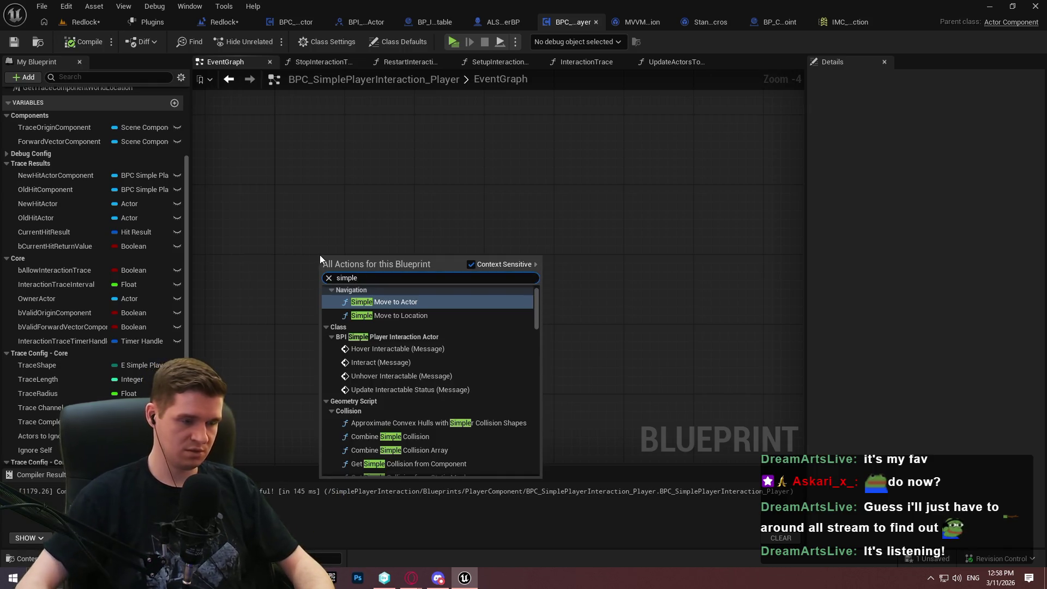
pyautogui.moveTo(537, 297)
pyautogui.mouseDown()
pyautogui.moveTo(532, 374)
pyautogui.moveTo(536, 355)
pyautogui.mouseUp()
pyautogui.click(426, 354)
# Reposition and expand the new input event node, then compile the blueprint.
pyautogui.scroll(2, 328, 282)
pyautogui.moveTo(327, 281); pyautogui.dragTo(282, 287)
pyautogui.click(329, 312)
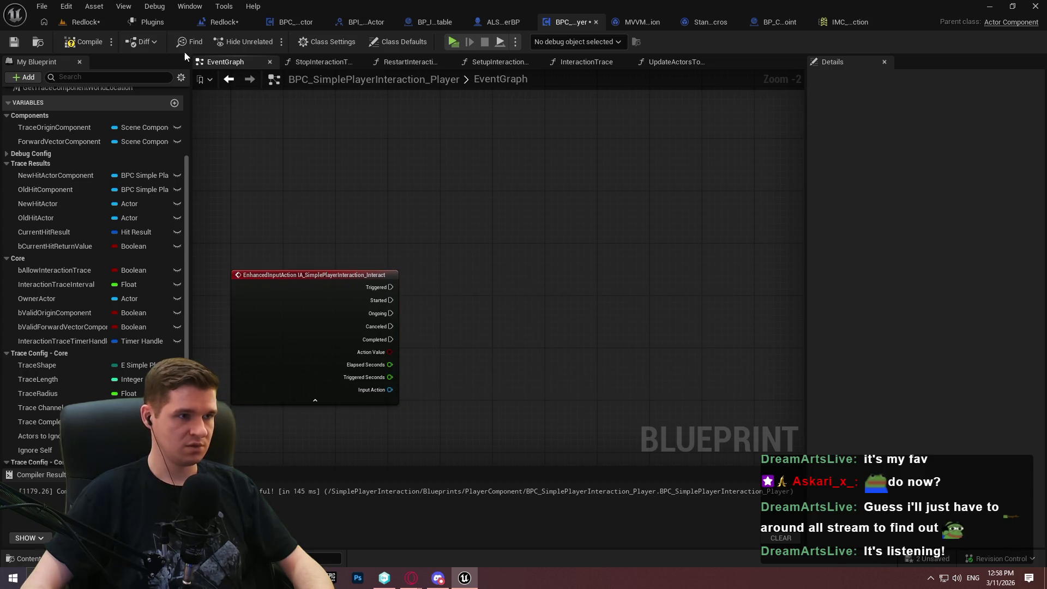
pyautogui.click(86, 43)
pyautogui.click(161, 25)
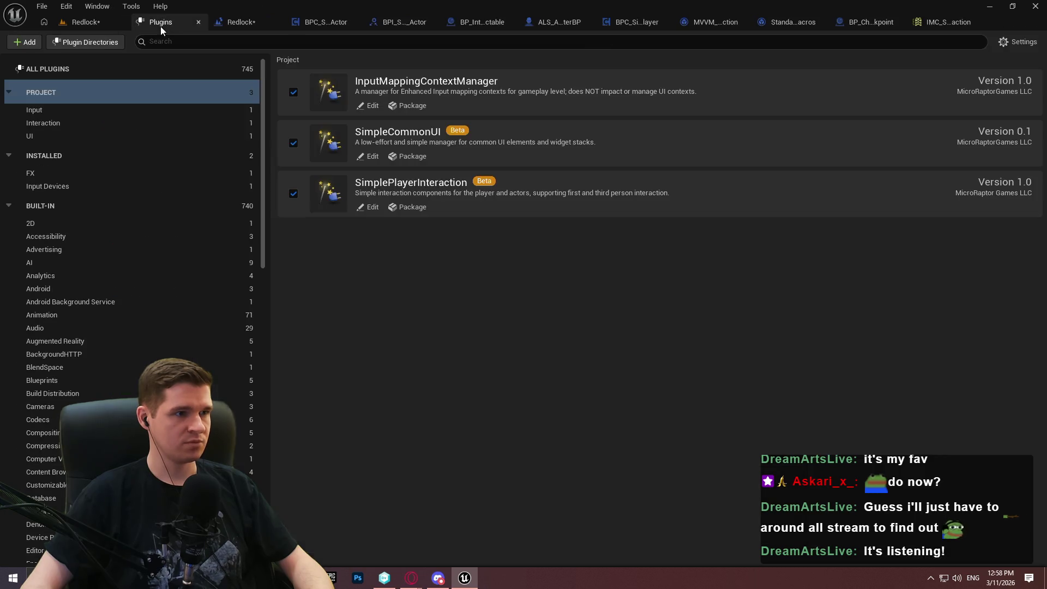
# Add EnhancedInput as a second dependency in the SimplePlayerInteraction plugin properties and accept.
pyautogui.click(372, 207)
pyautogui.moveTo(707, 202); pyautogui.dragTo(719, 362)
pyautogui.click(356, 378)
pyautogui.click(562, 422)
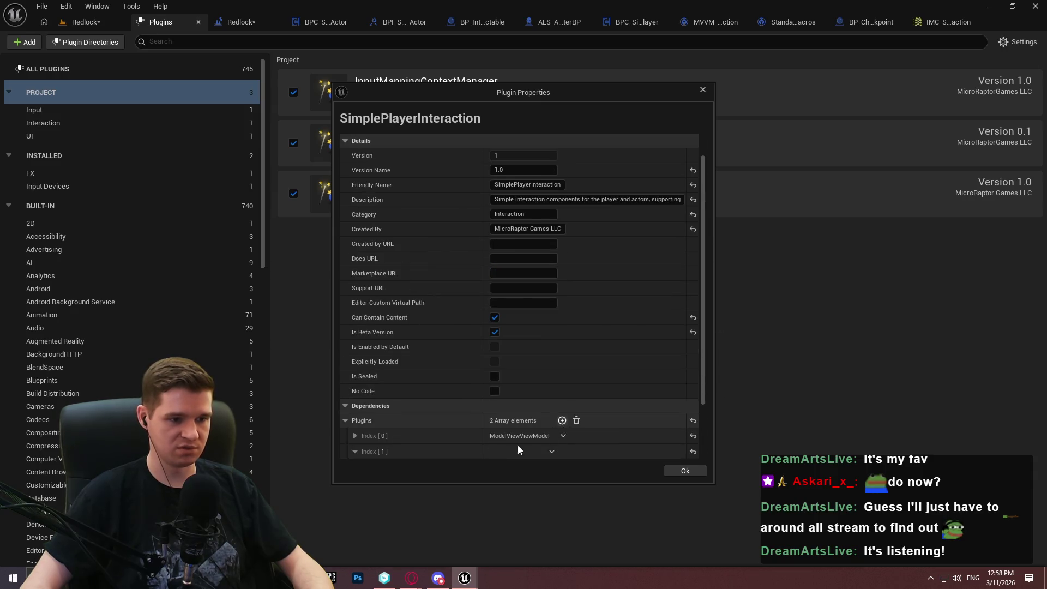
pyautogui.scroll(-4, 395, 452)
pyautogui.click(512, 396)
pyautogui.write('e')
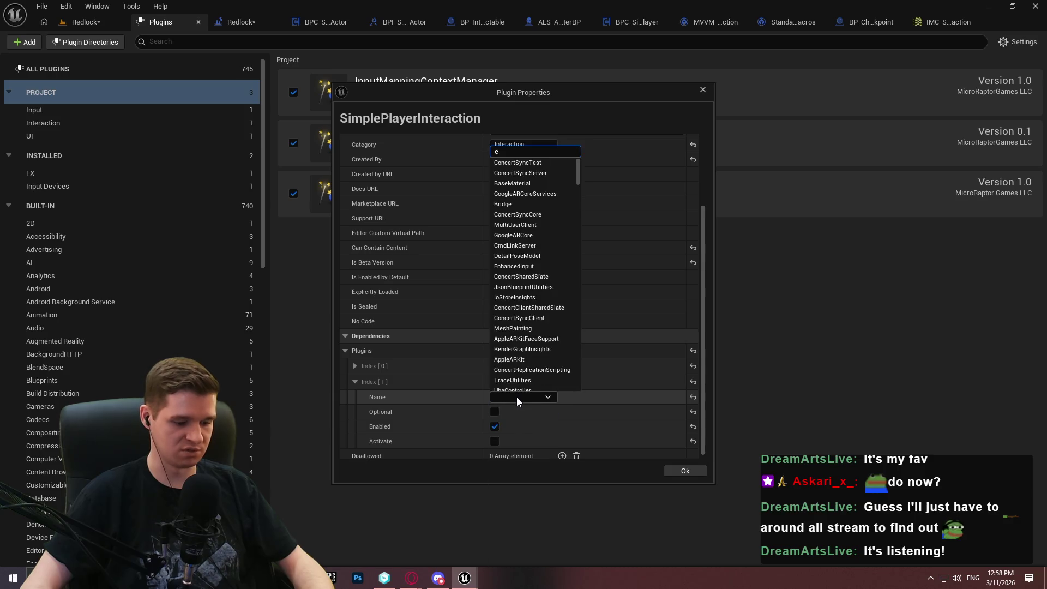
pyautogui.write('nh')
pyautogui.click(540, 422)
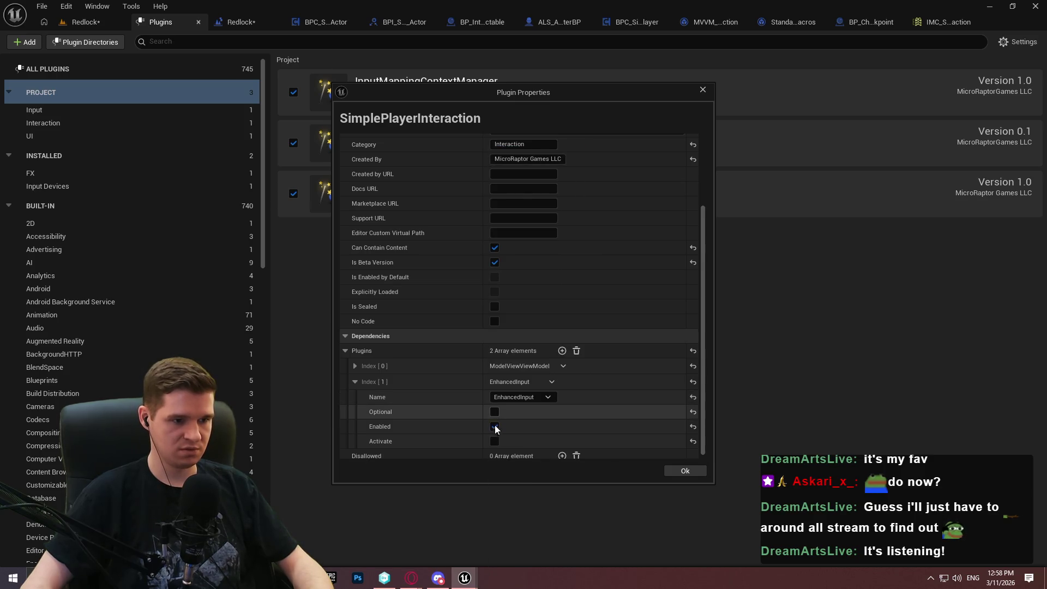
pyautogui.click(355, 382)
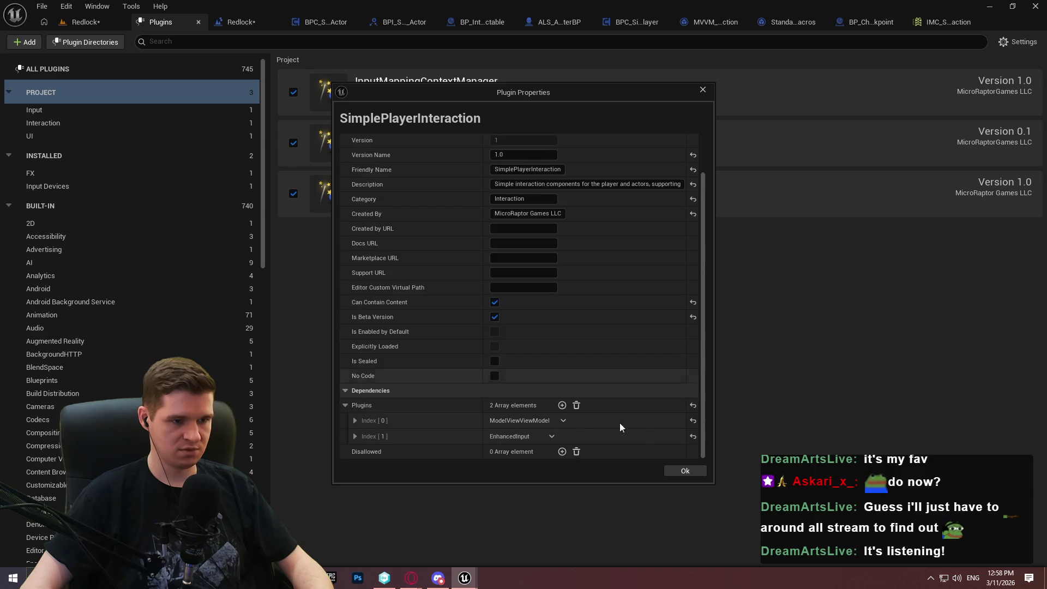
pyautogui.click(698, 472)
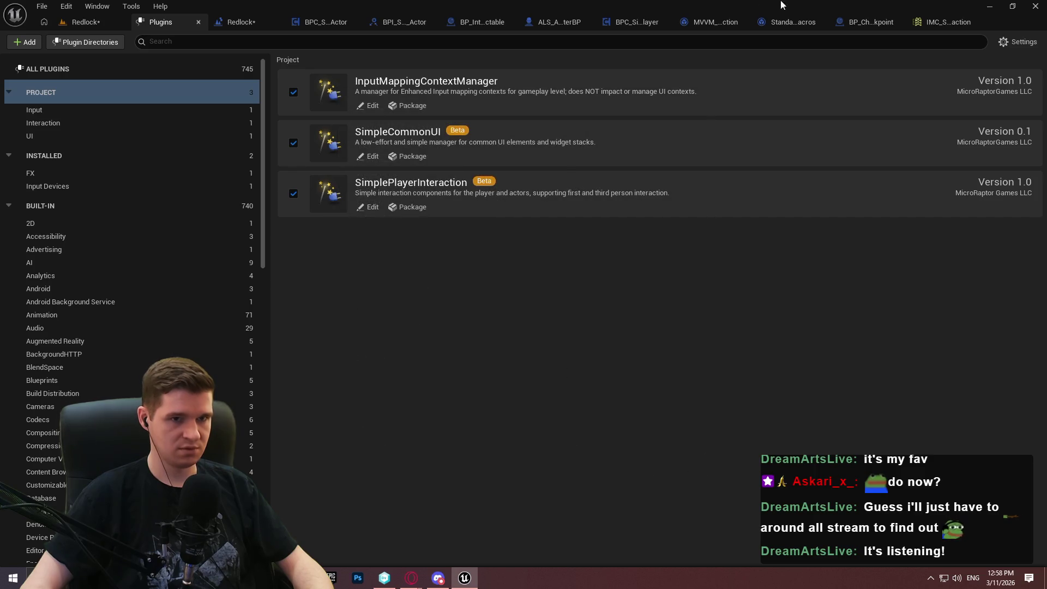
pyautogui.click(937, 22)
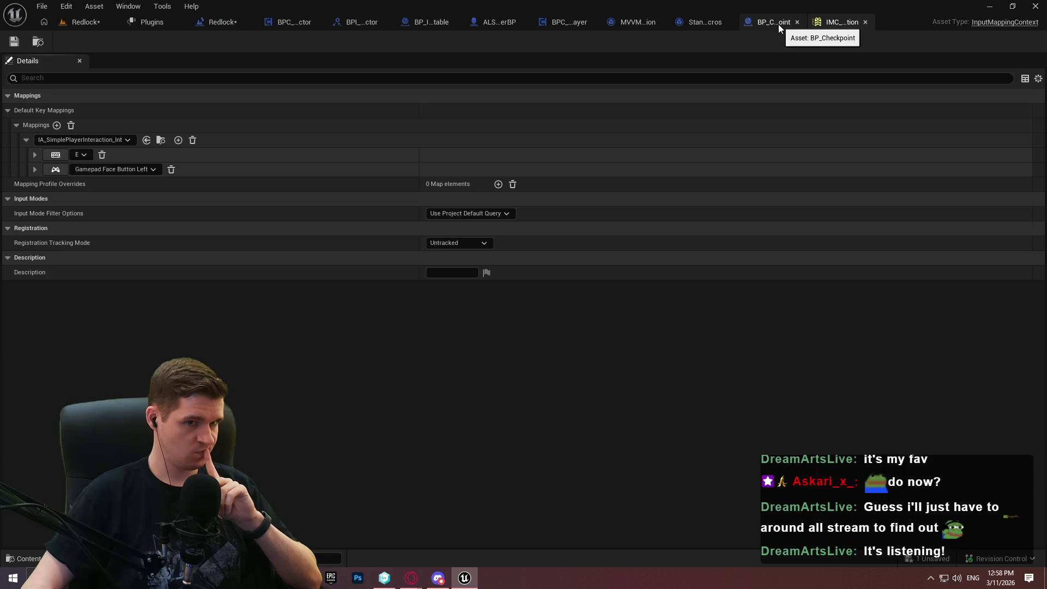
# Check the character blueprint's interaction graph, then return to the BPC_SimplePlayerInteraction_Player EventGraph.
pyautogui.click(497, 24)
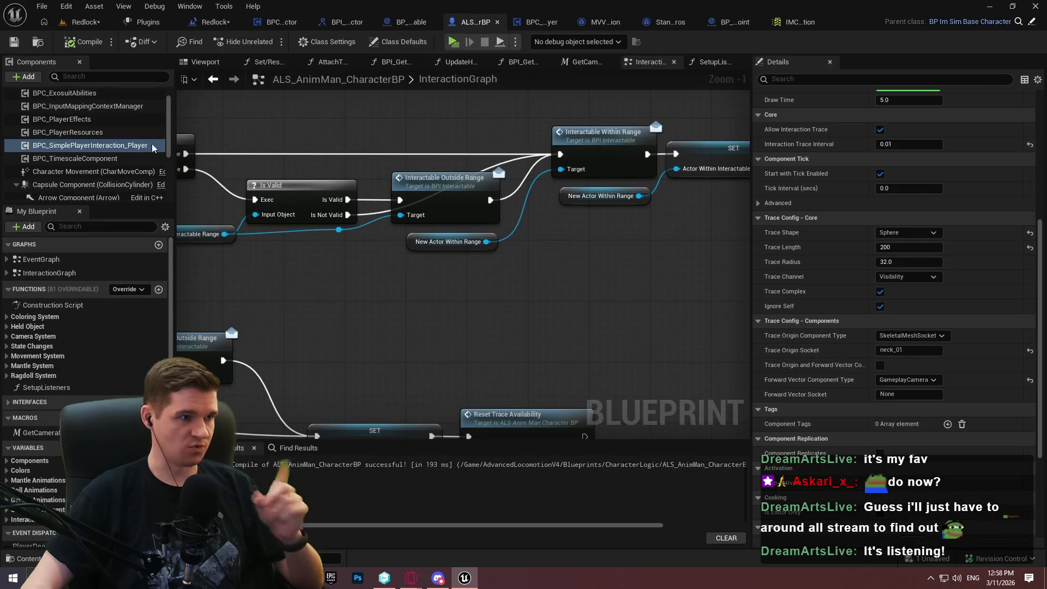
pyautogui.scroll(-2, 370, 284)
pyautogui.scroll(-2, 368, 296)
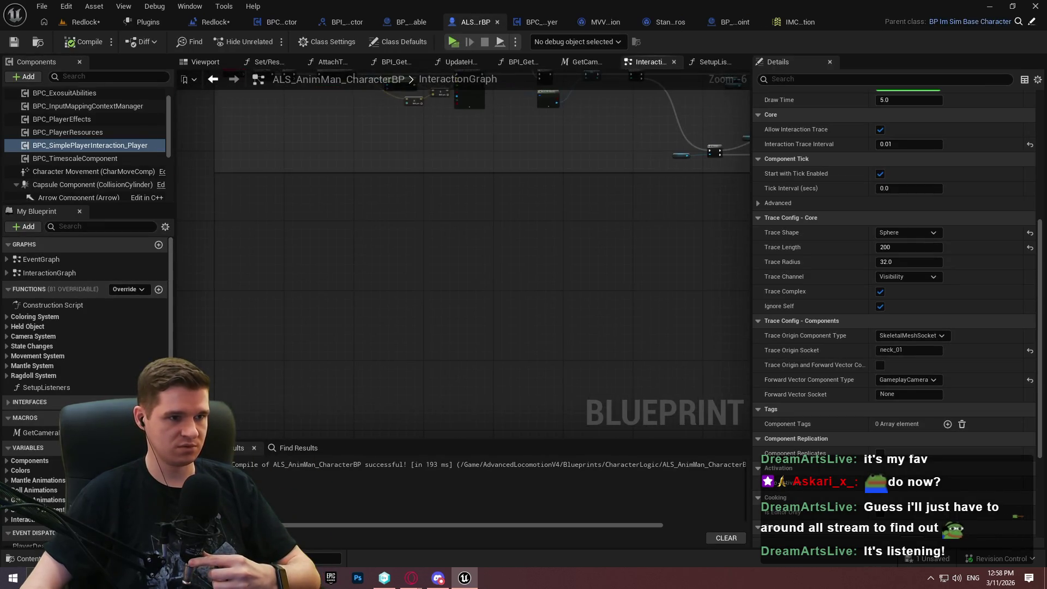
pyautogui.scroll(5, 301, 251)
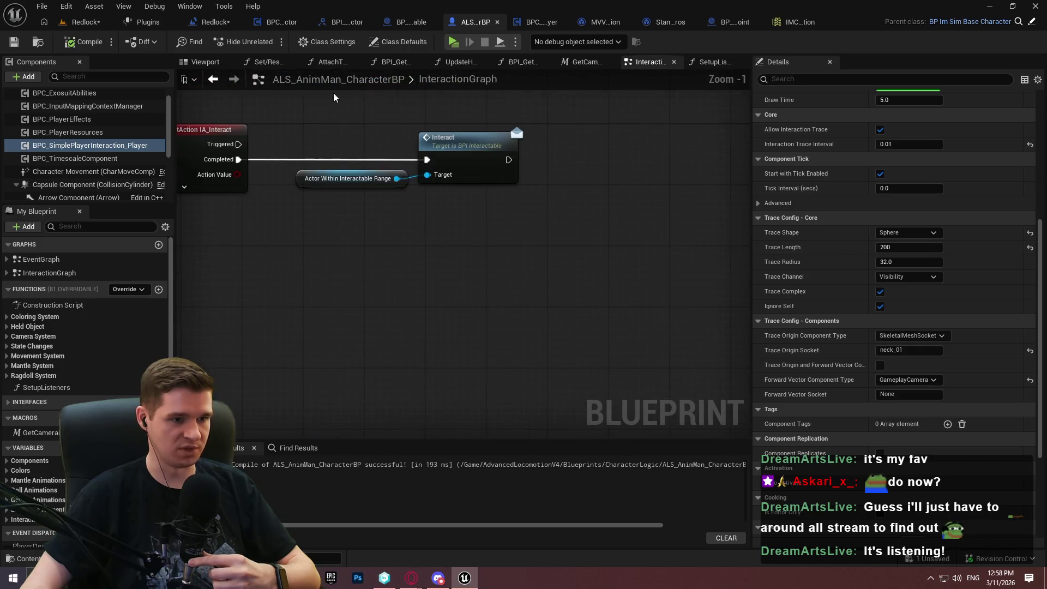
pyautogui.click(538, 231)
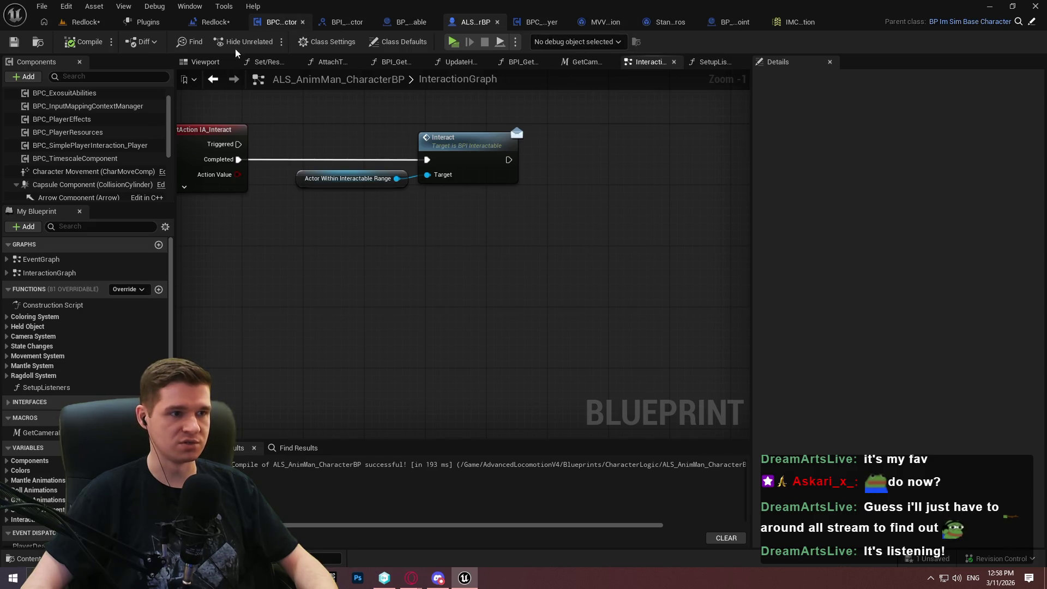
pyautogui.click(526, 22)
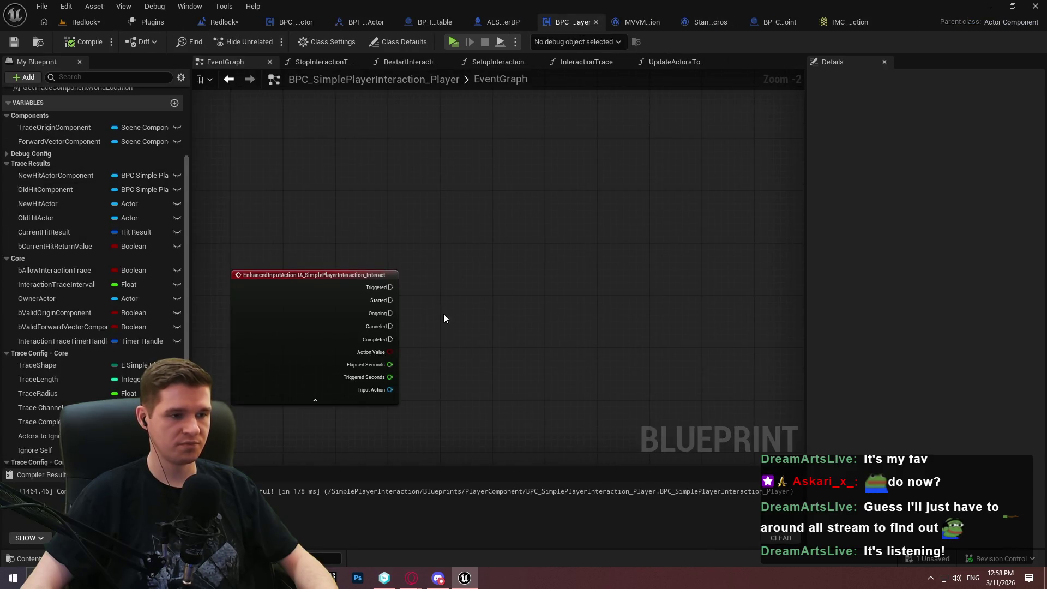
# Place a Get NewHitActorComponent node and add an Interact message node from its output.
pyautogui.scroll(3, 32, 215)
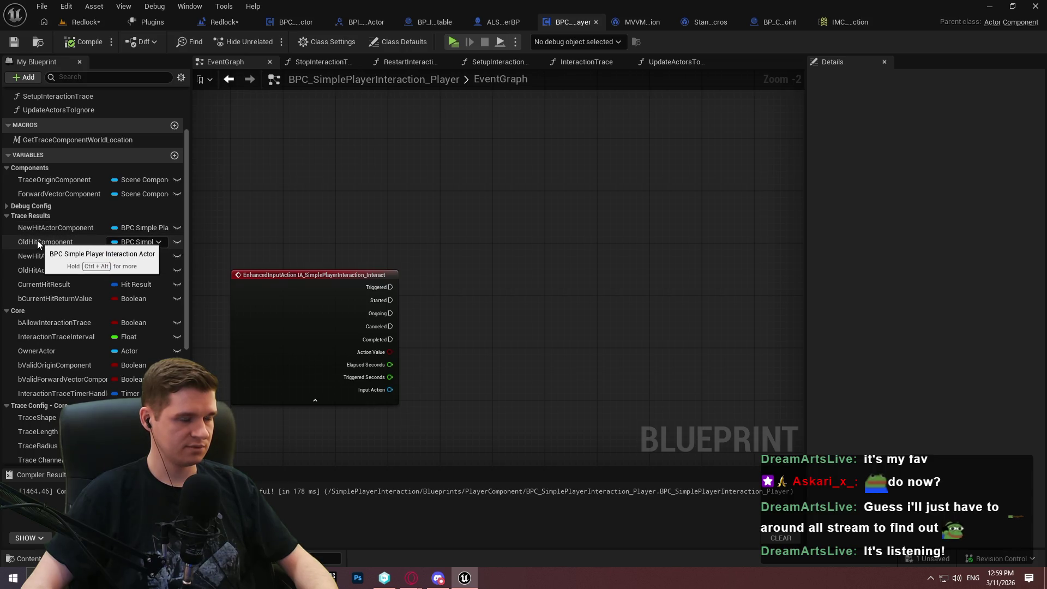
pyautogui.moveTo(33, 231); pyautogui.dragTo(441, 335)
pyautogui.click(479, 359)
pyautogui.moveTo(510, 336)
pyautogui.mouseDown()
pyautogui.moveTo(607, 317)
pyautogui.moveTo(529, 346)
pyautogui.moveTo(531, 312)
pyautogui.mouseUp()
pyautogui.write('owner')
pyautogui.press('Return')
pyautogui.scroll(2, 617, 316)
pyautogui.press('Delete')
pyautogui.write('interact')
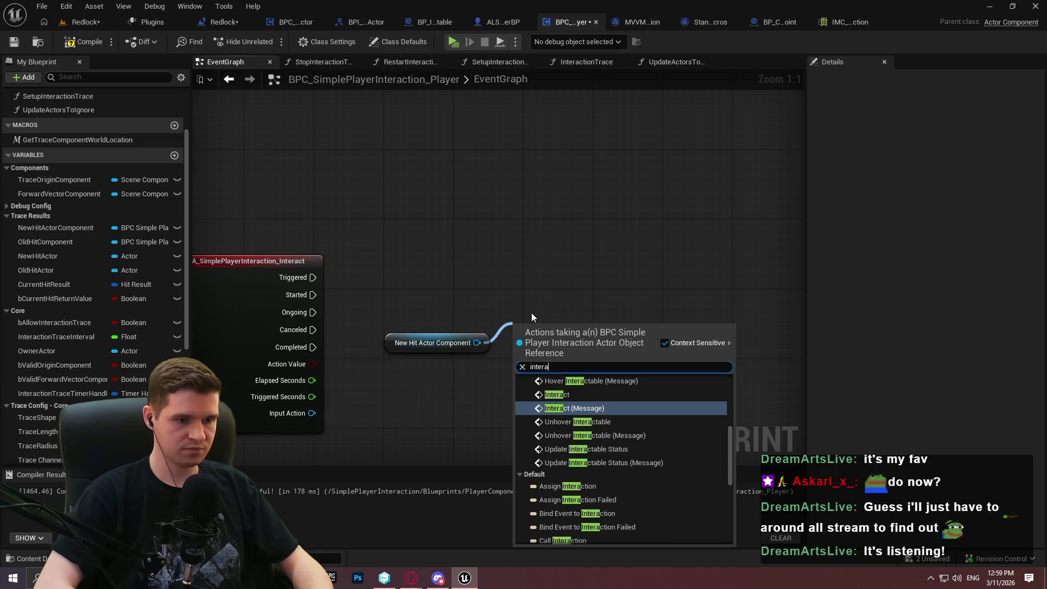
pyautogui.press('Return')
# Wire the input event's Started pin to Interact and align the nodes for straight wires.
pyautogui.moveTo(517, 347)
pyautogui.mouseDown()
pyautogui.moveTo(308, 316)
pyautogui.moveTo(431, 279)
pyautogui.moveTo(516, 347)
pyautogui.mouseUp()
pyautogui.scroll(-5, 187, 154)
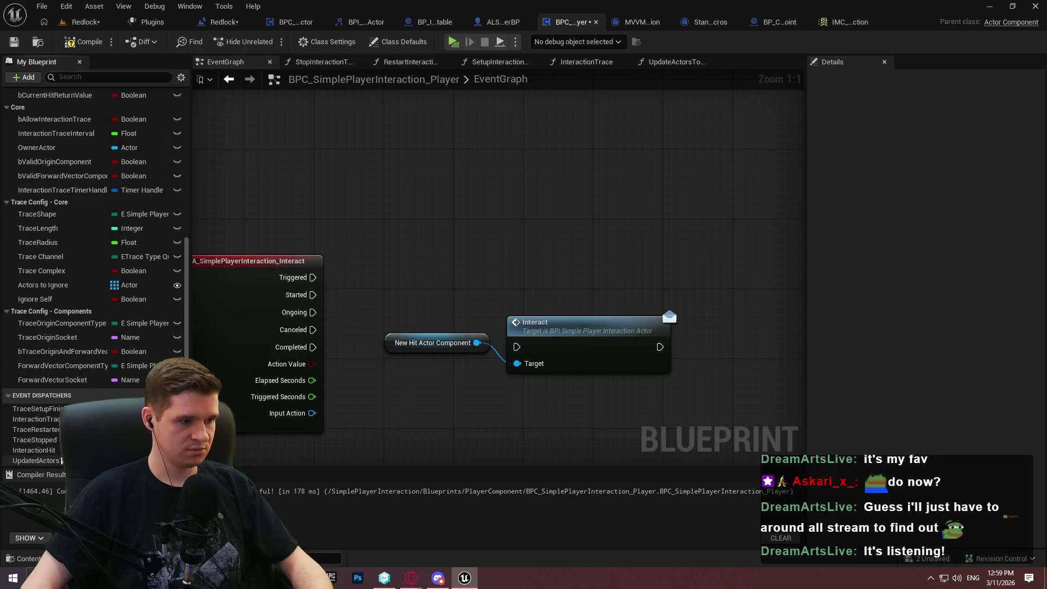
pyautogui.moveTo(516, 347)
pyautogui.mouseDown()
pyautogui.moveTo(302, 312)
pyautogui.moveTo(313, 279)
pyautogui.moveTo(312, 296)
pyautogui.mouseUp()
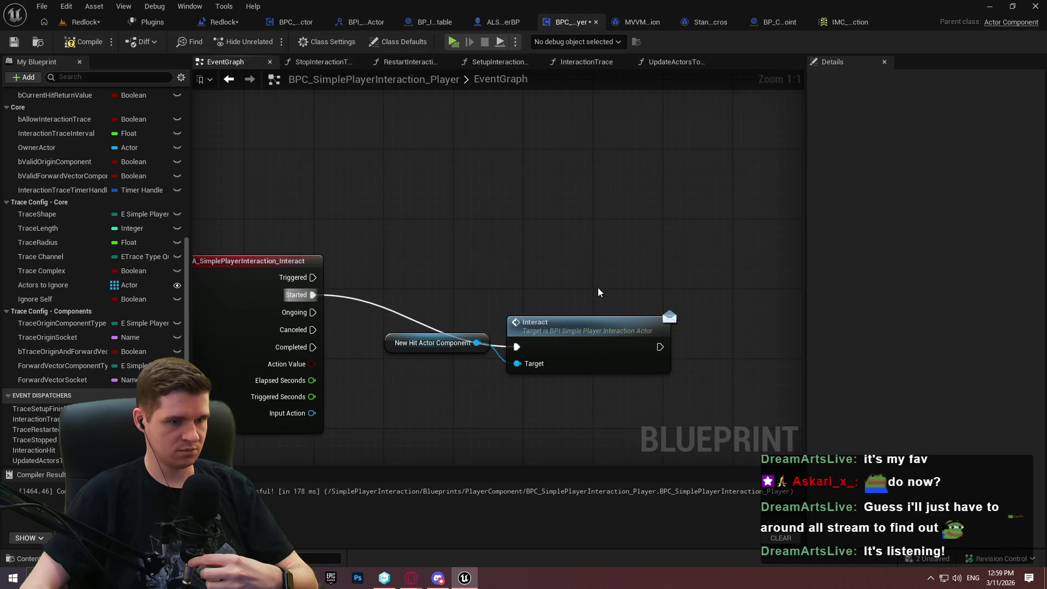
pyautogui.moveTo(547, 339); pyautogui.dragTo(608, 287)
pyautogui.click(459, 288)
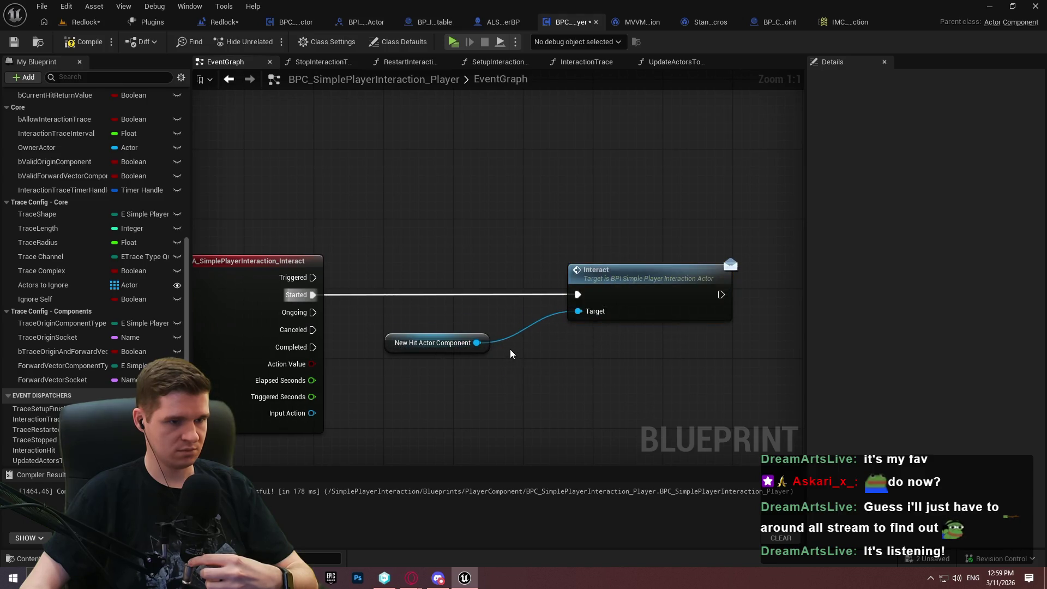
pyautogui.moveTo(490, 343); pyautogui.dragTo(551, 317)
pyautogui.click(550, 360)
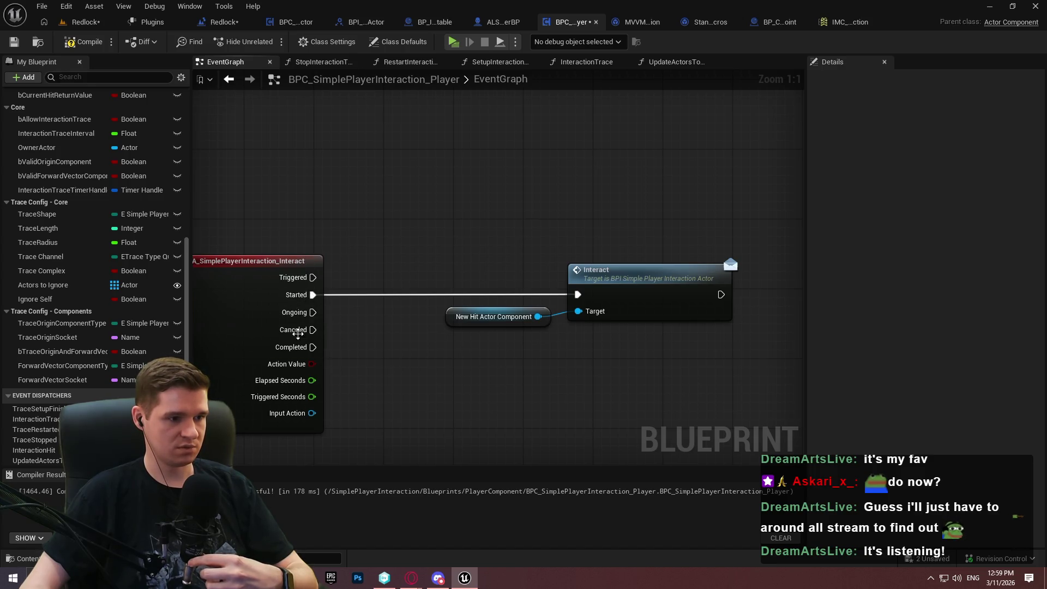
pyautogui.click(265, 429)
pyautogui.click(257, 330)
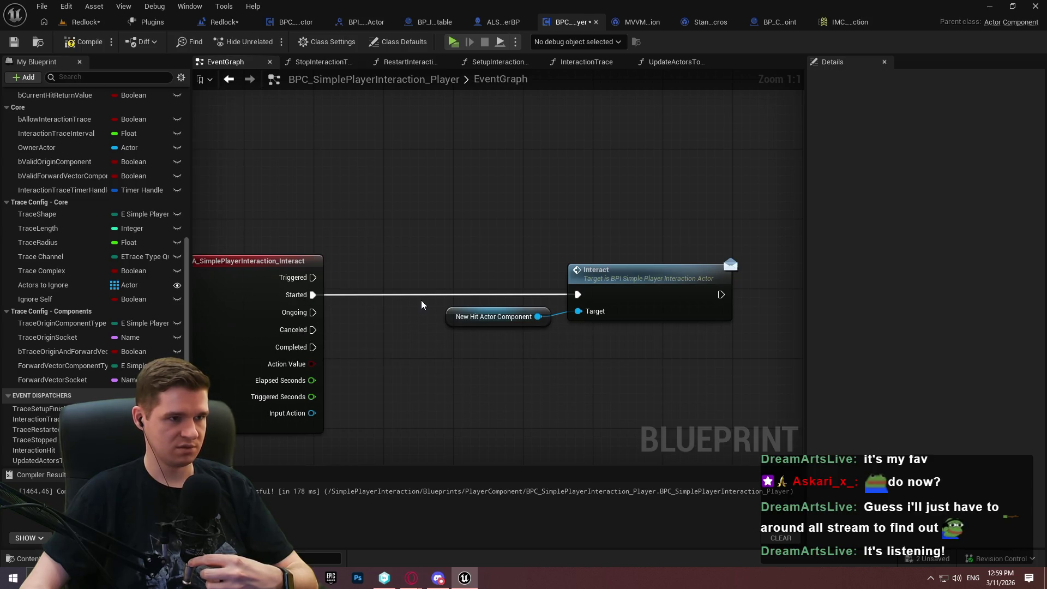
pyautogui.click(86, 23)
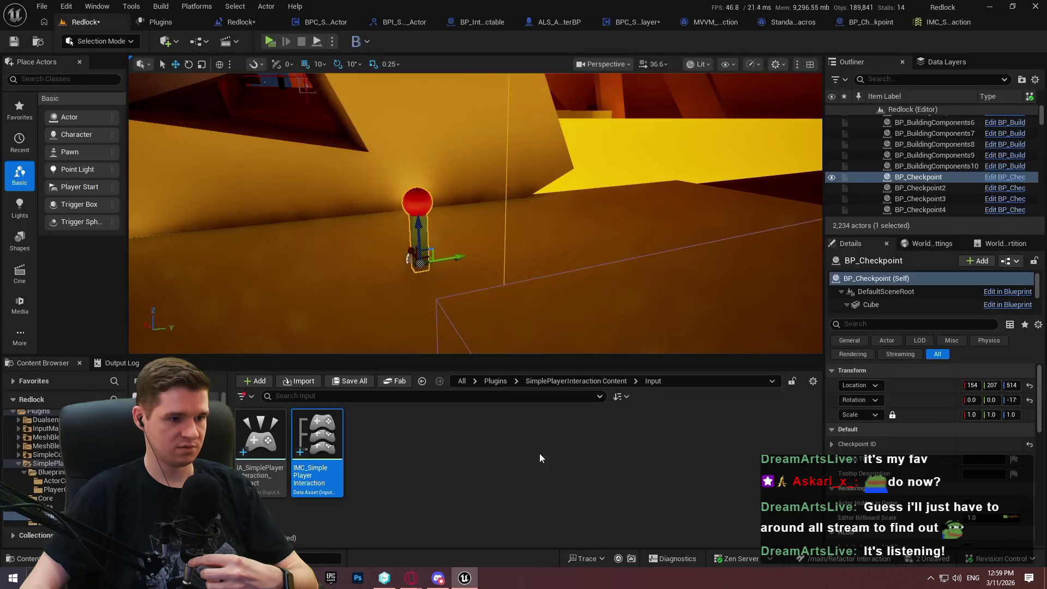
# Create a new E_ timing enumeration in the plugin's Data folder.
pyautogui.click(559, 381)
pyautogui.doubleClick(377, 442)
pyautogui.rightClick(453, 461)
pyautogui.moveTo(519, 256)
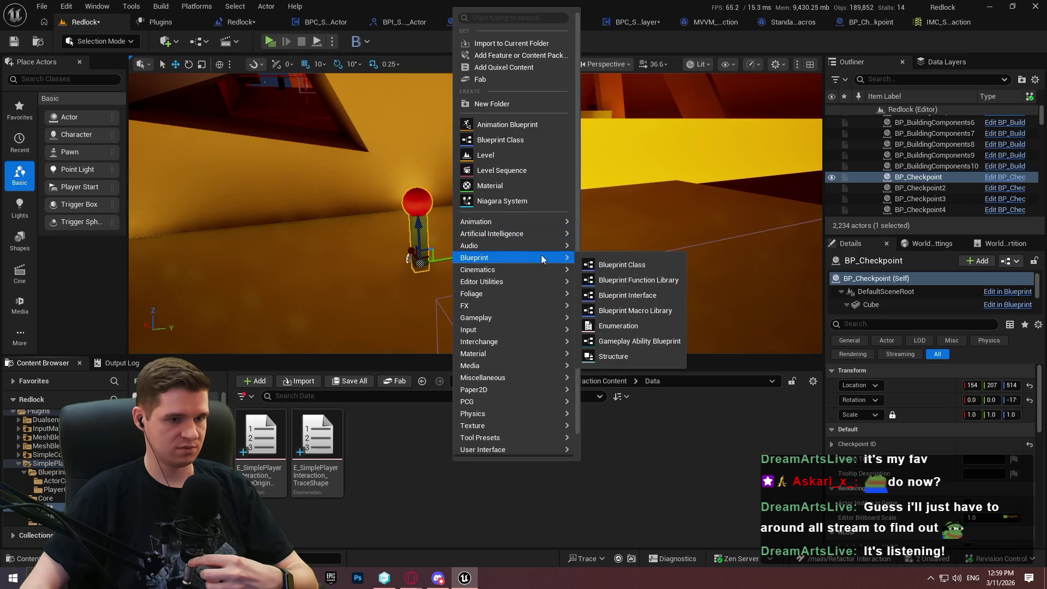
pyautogui.click(620, 330)
pyautogui.write('E_')
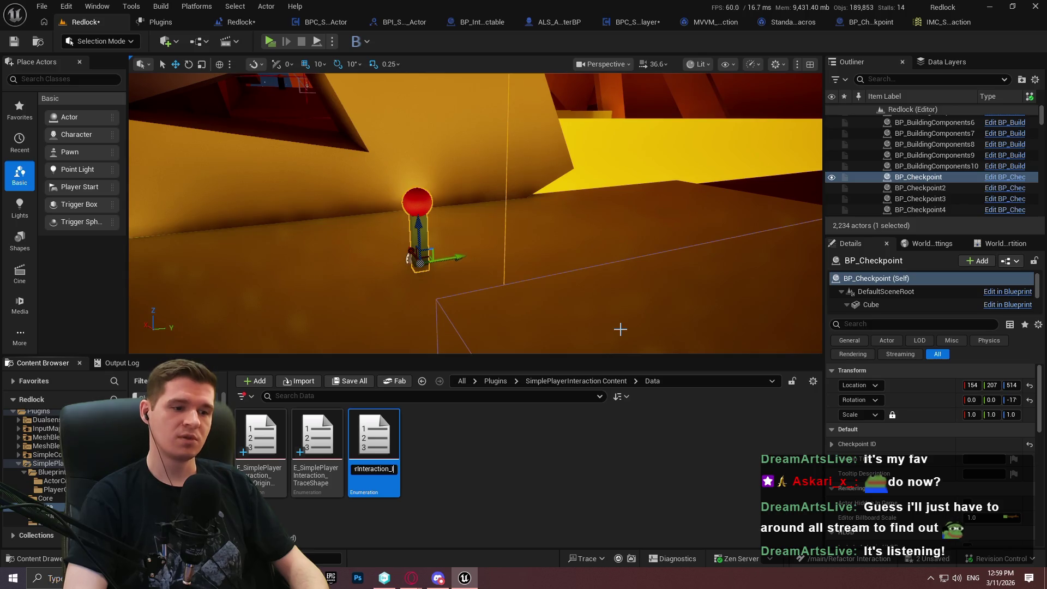
pyautogui.press('Return')
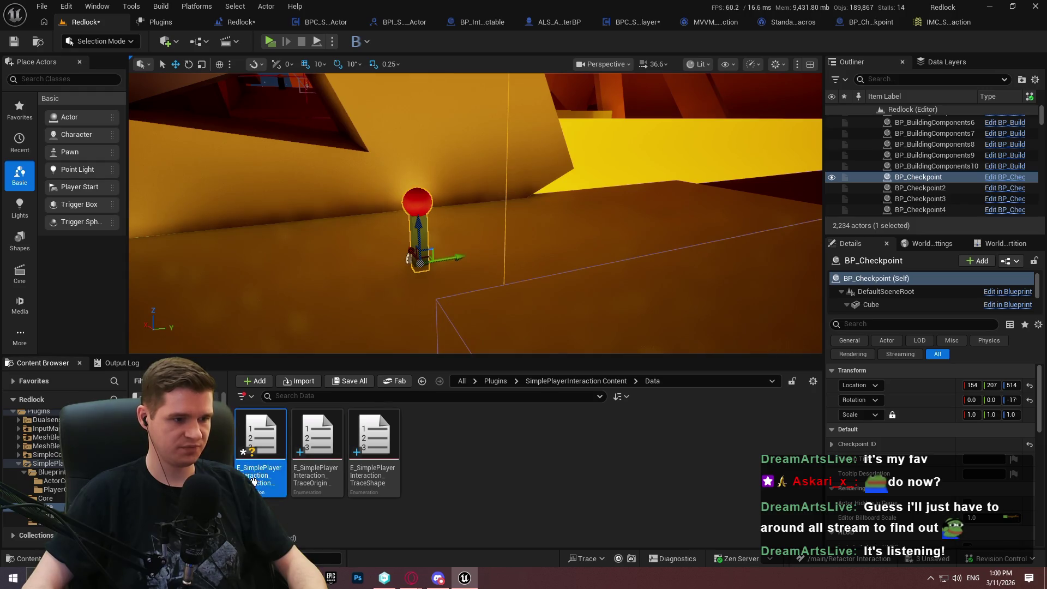
# Give the enumeration two enumerators, Started and Completed, and save it.
pyautogui.doubleClick(253, 480)
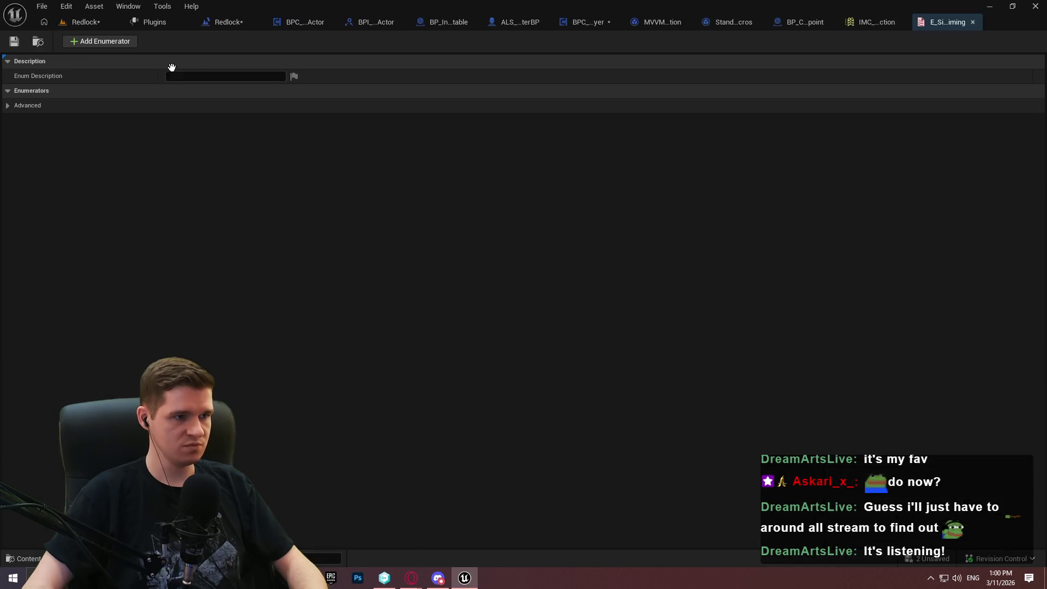
pyautogui.click(101, 40)
pyautogui.click(104, 41)
pyautogui.click(250, 106)
pyautogui.write('t')
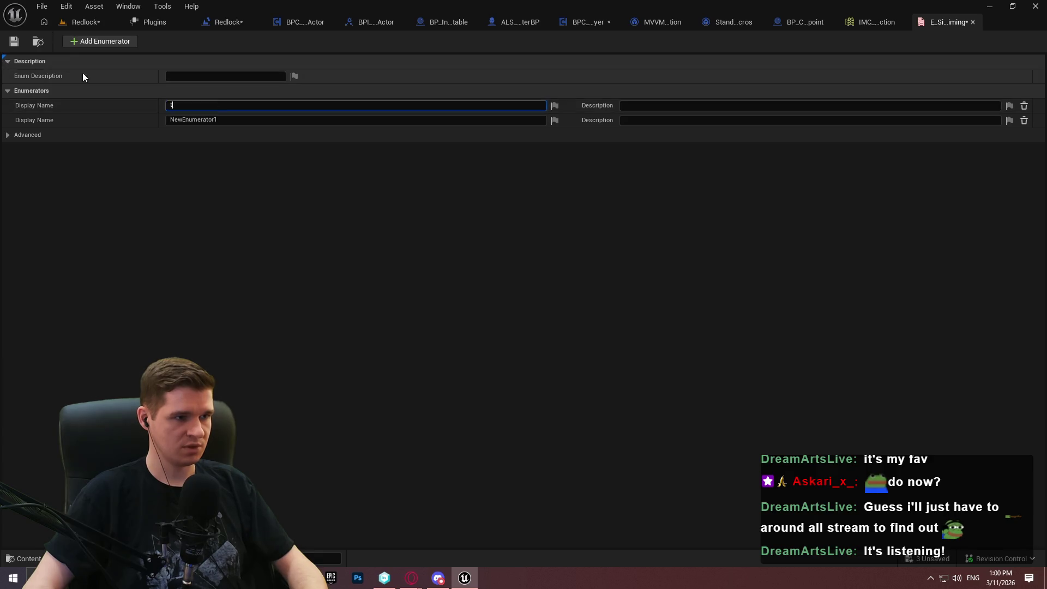
pyautogui.press('BackSpace')
pyautogui.write('Started')
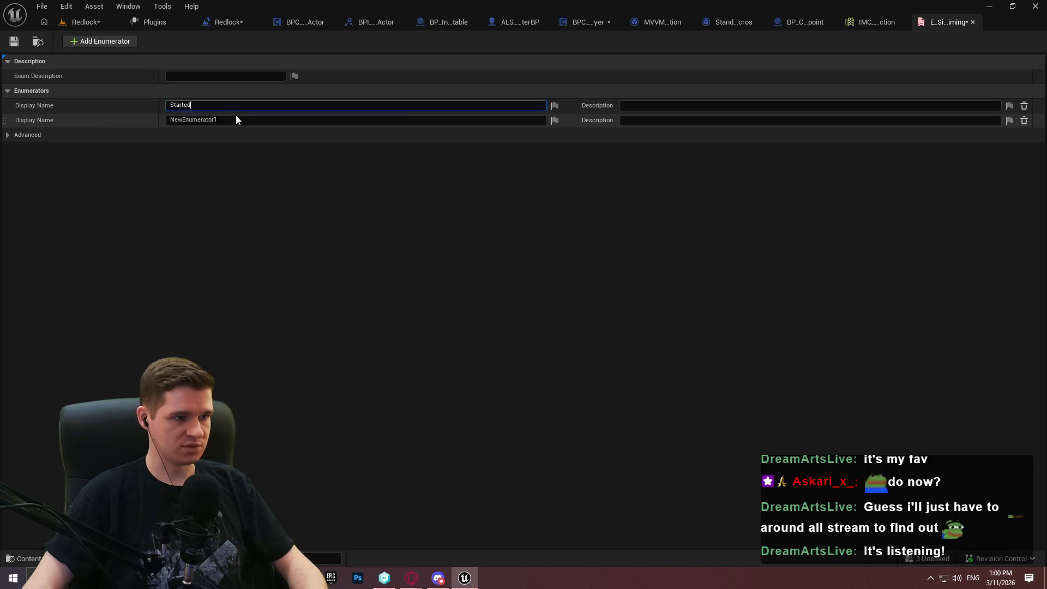
pyautogui.press('Return')
pyautogui.click(327, 120)
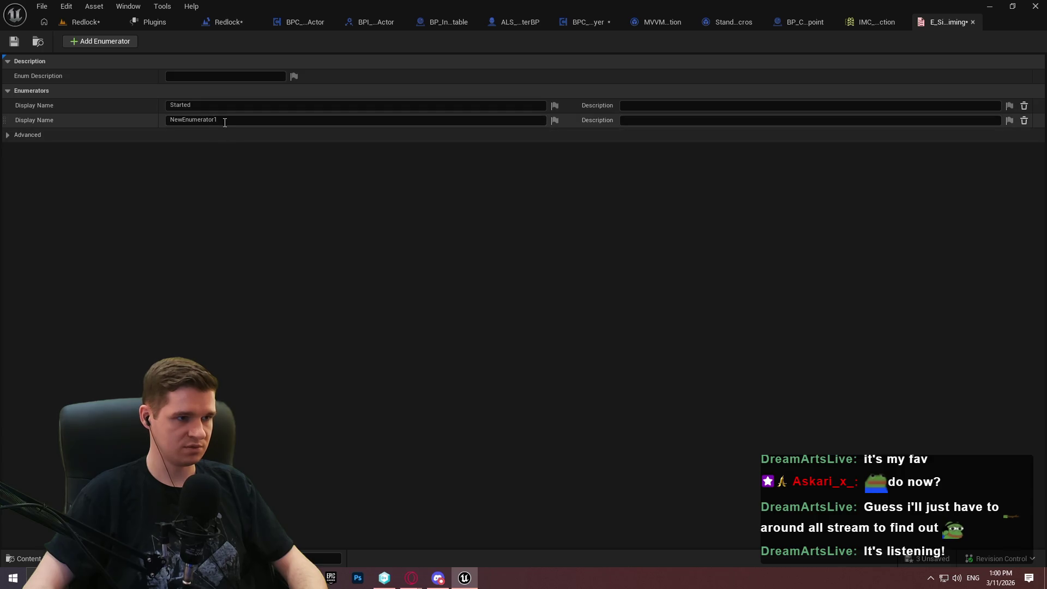
pyautogui.write('Completed')
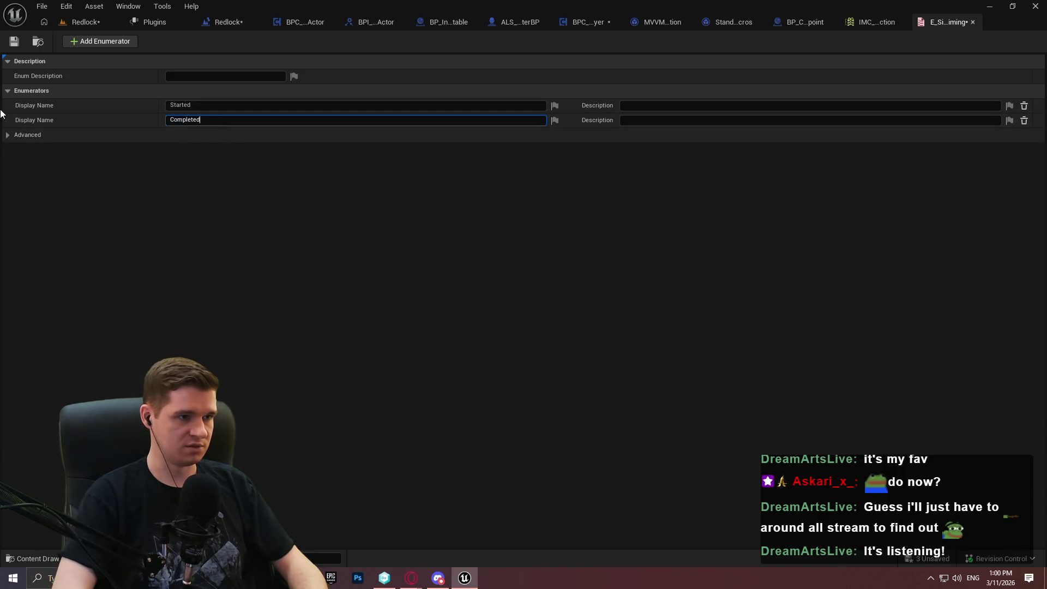
pyautogui.press('Return')
pyautogui.click(14, 41)
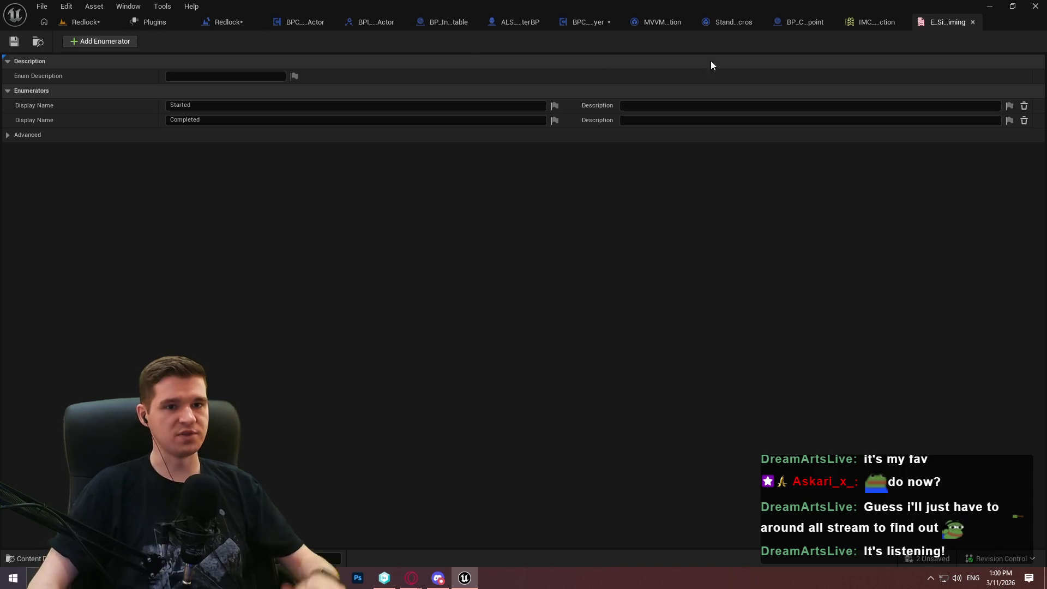
# Add a new variable to the player component typed as the new timing enum.
pyautogui.click(973, 22)
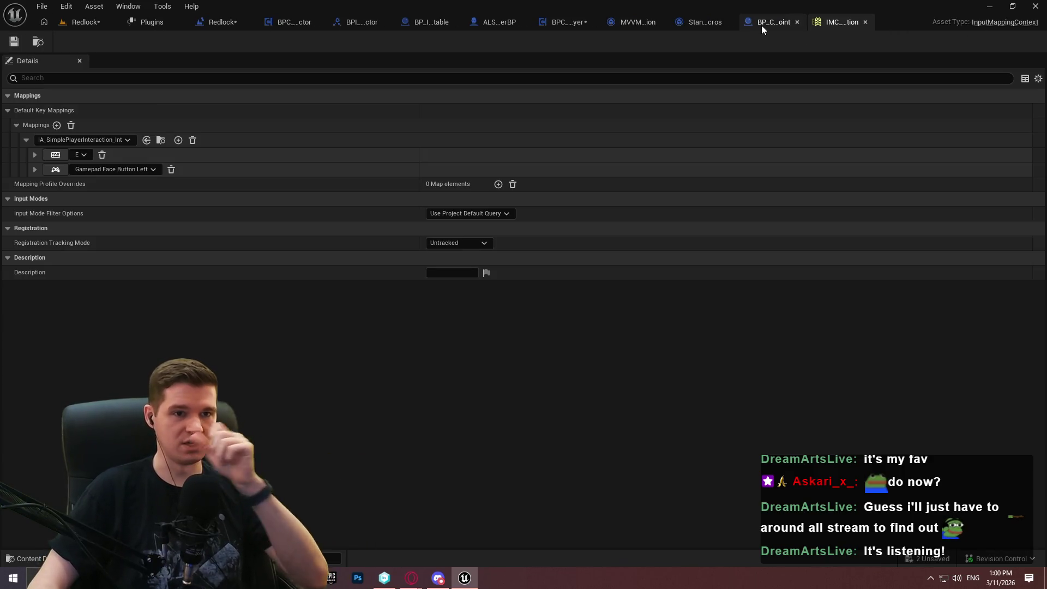
pyautogui.click(565, 27)
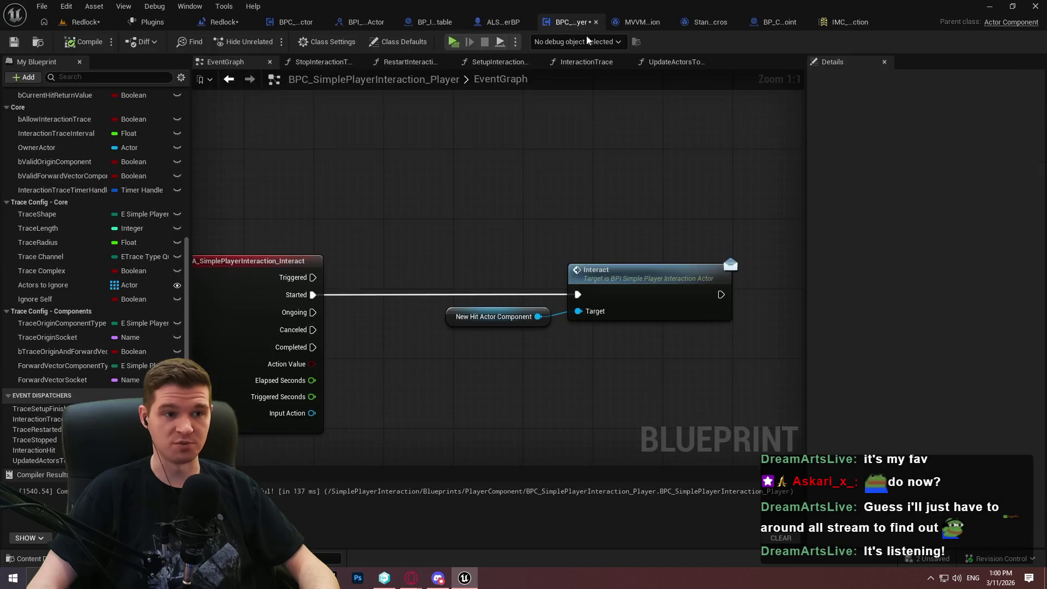
pyautogui.scroll(3, 49, 164)
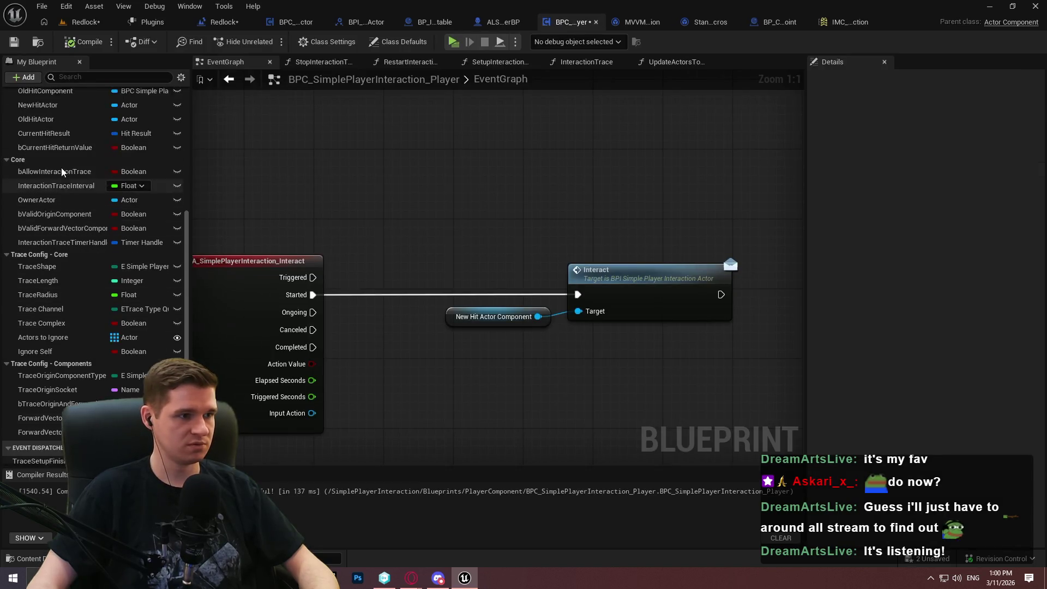
pyautogui.scroll(3, 41, 158)
pyautogui.click(174, 162)
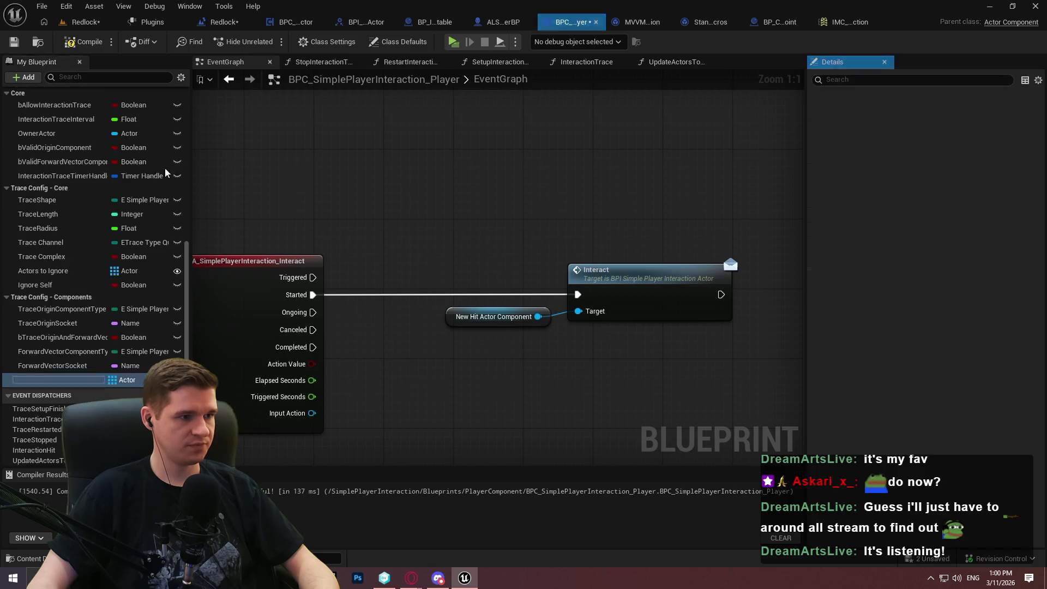
pyautogui.click(125, 380)
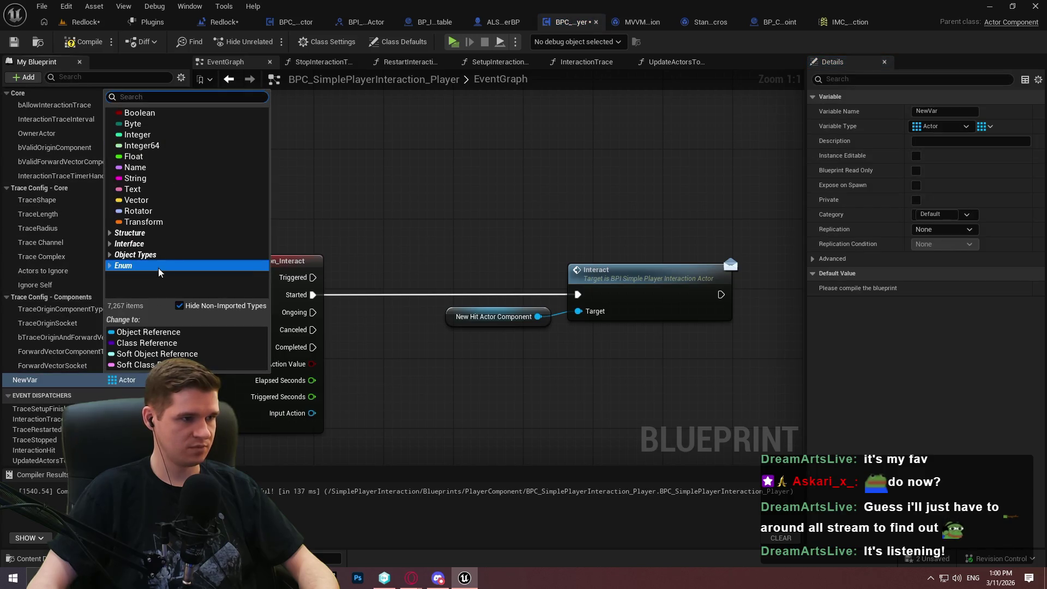
pyautogui.write('timing')
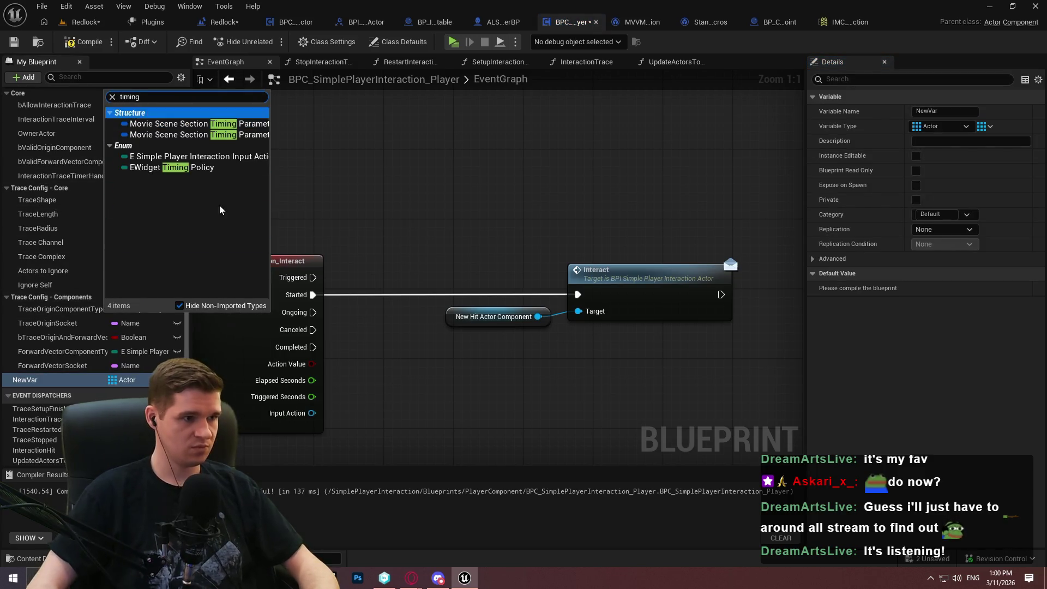
pyautogui.click(185, 157)
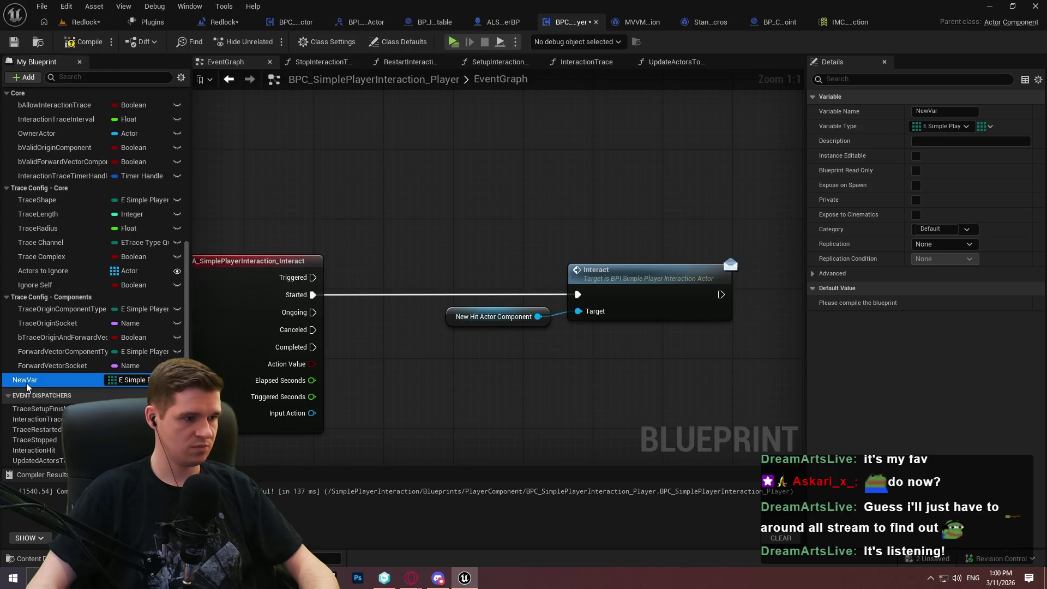
# Make the variable a single value, rename it InteractInputActionTiming, and save the blueprint.
pyautogui.click(986, 126)
pyautogui.click(979, 146)
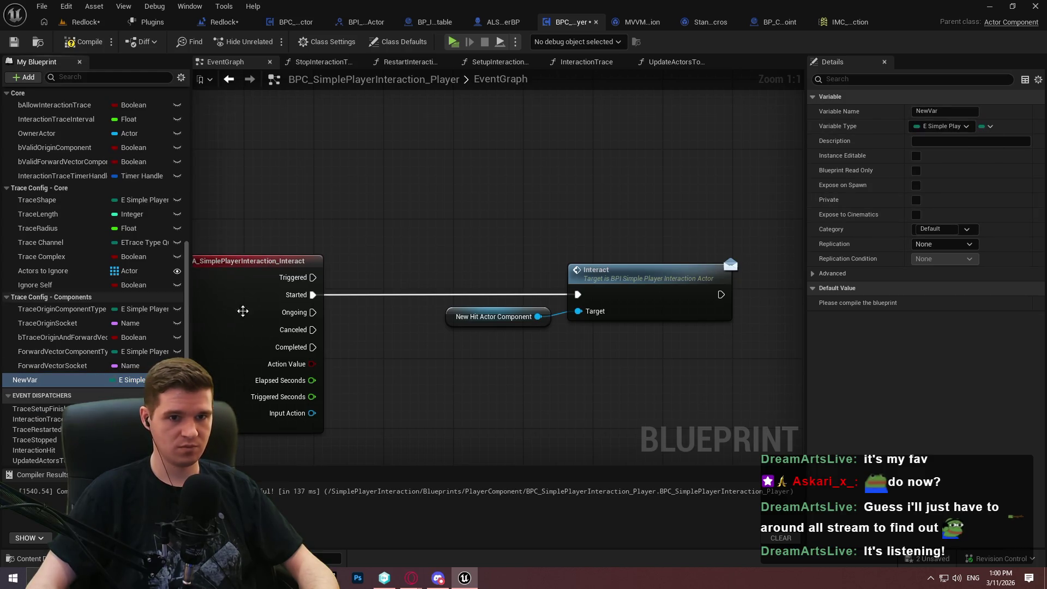
pyautogui.click(33, 380)
pyautogui.write('InputActionTimi')
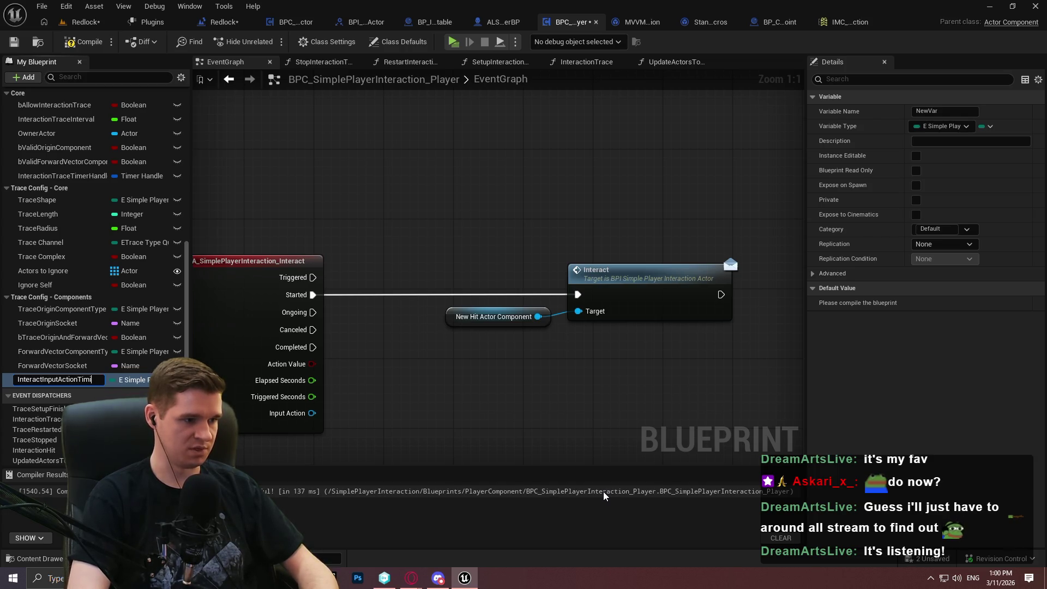
pyautogui.write('ng')
pyautogui.press('Return')
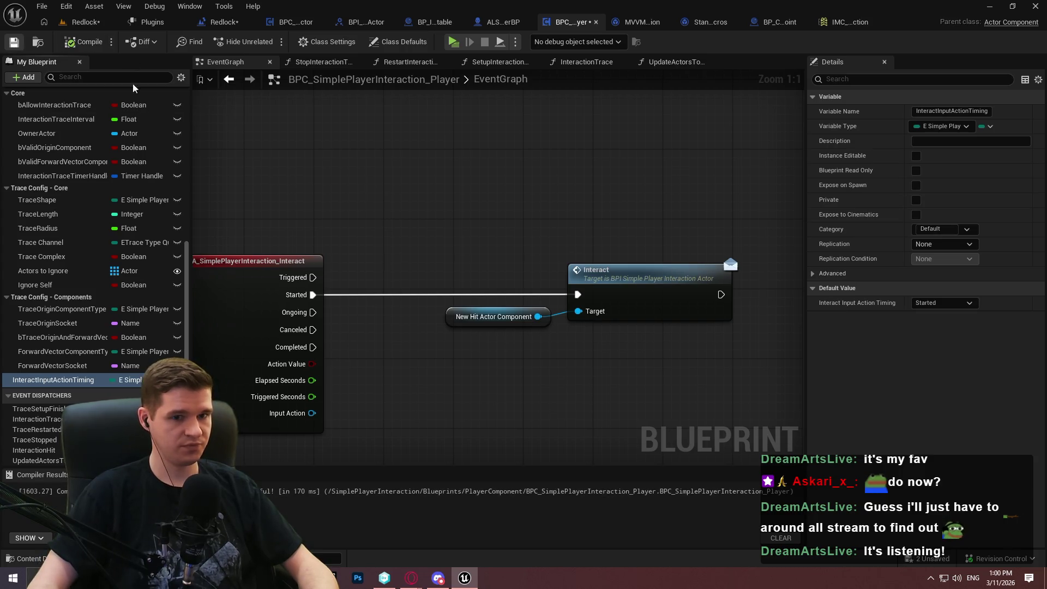
pyautogui.hotkey('ctrl', 's')
# Add an InteractInputActionTiming getter and a Switch on its enum, with Started wired into Interact.
pyautogui.moveTo(49, 380)
pyautogui.mouseDown()
pyautogui.moveTo(436, 363)
pyautogui.moveTo(547, 371)
pyautogui.moveTo(313, 294)
pyautogui.mouseUp()
pyautogui.click(507, 419)
pyautogui.click(568, 369)
pyautogui.write('sw')
pyautogui.click(627, 234)
pyautogui.moveTo(742, 390); pyautogui.dragTo(578, 295)
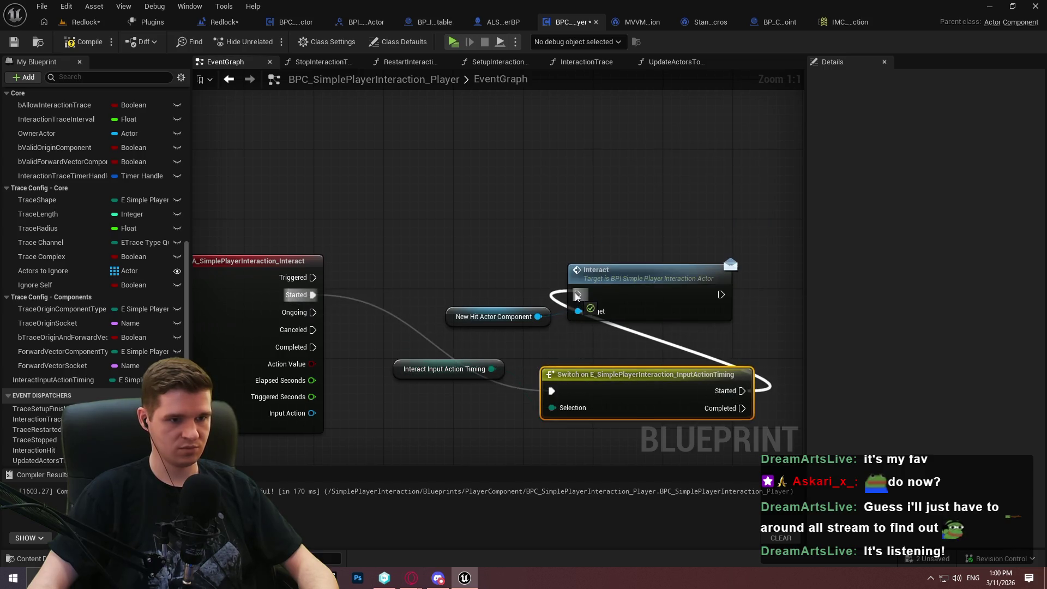
# Arrange the switch, timing getter, Interact and New Hit Actor Component nodes beside the input event.
pyautogui.moveTo(475, 254)
pyautogui.mouseDown()
pyautogui.moveTo(781, 342)
pyautogui.moveTo(808, 297)
pyautogui.moveTo(928, 287)
pyautogui.mouseUp()
pyautogui.moveTo(611, 393)
pyautogui.mouseDown()
pyautogui.moveTo(464, 268)
pyautogui.moveTo(461, 289)
pyautogui.mouseUp()
pyautogui.moveTo(755, 355)
pyautogui.mouseDown()
pyautogui.moveTo(490, 280)
pyautogui.moveTo(594, 289)
pyautogui.mouseUp()
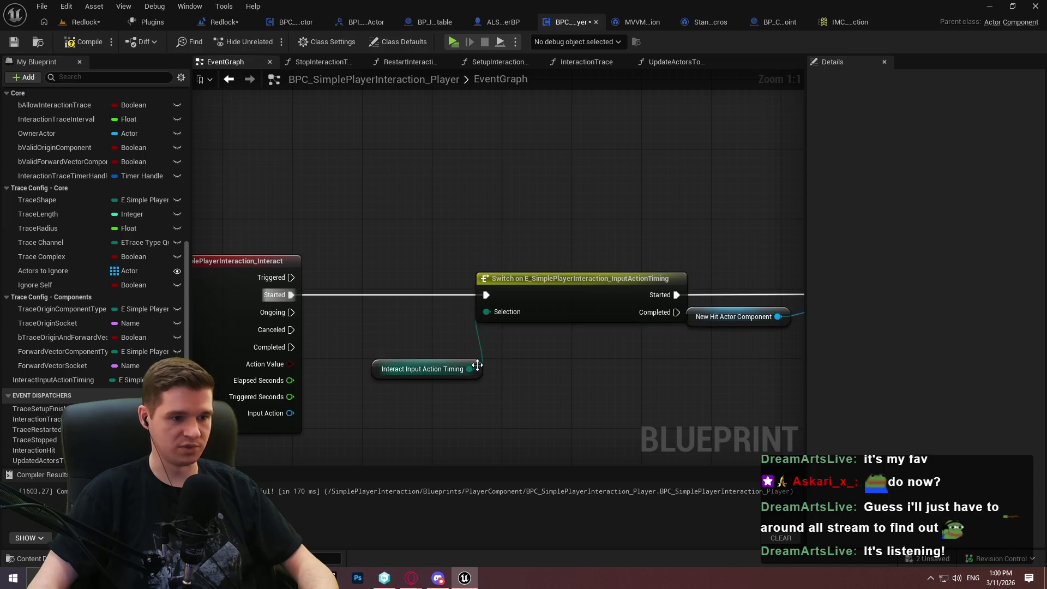
pyautogui.moveTo(474, 365); pyautogui.dragTo(454, 307)
pyautogui.moveTo(798, 324); pyautogui.dragTo(649, 273)
pyautogui.moveTo(776, 266); pyautogui.dragTo(785, 267)
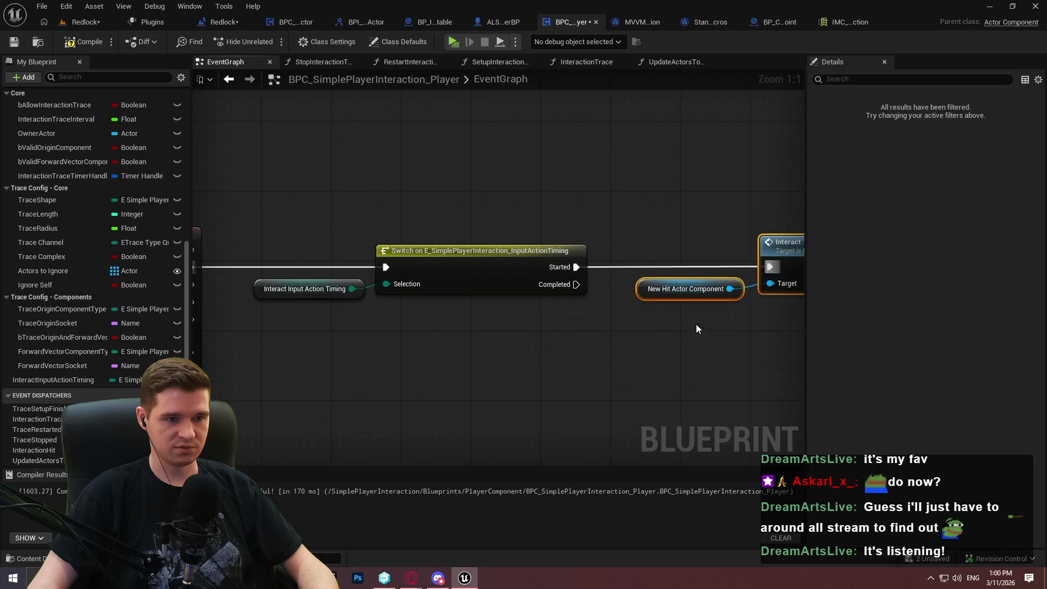
pyautogui.scroll(-2, 698, 319)
# Duplicate the switch and getter so the Completed output also routes through a timing switch into Interact.
pyautogui.moveTo(568, 334); pyautogui.dragTo(332, 262)
pyautogui.hotkey('ctrl', 'c')
pyautogui.hotkey('ctrl', 'v')
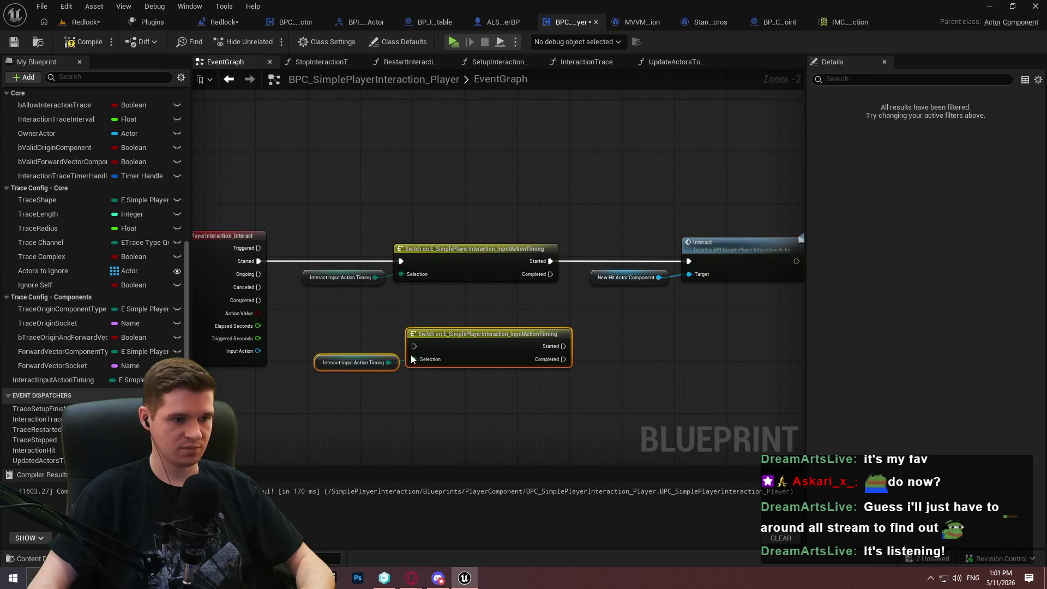
pyautogui.moveTo(402, 345); pyautogui.dragTo(259, 300)
pyautogui.click(587, 371)
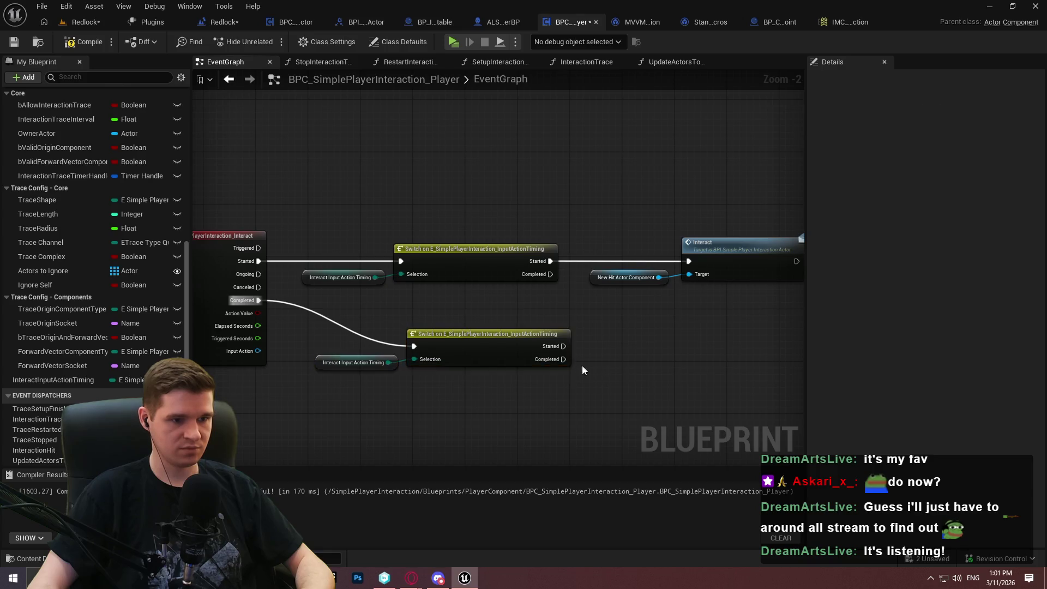
pyautogui.moveTo(564, 359); pyautogui.dragTo(689, 261)
pyautogui.moveTo(399, 352)
pyautogui.mouseDown()
pyautogui.moveTo(467, 346)
pyautogui.moveTo(453, 313)
pyautogui.mouseUp()
pyautogui.moveTo(624, 309)
pyautogui.mouseDown()
pyautogui.moveTo(728, 248)
pyautogui.moveTo(665, 252)
pyautogui.moveTo(730, 284)
pyautogui.moveTo(717, 309)
pyautogui.mouseUp()
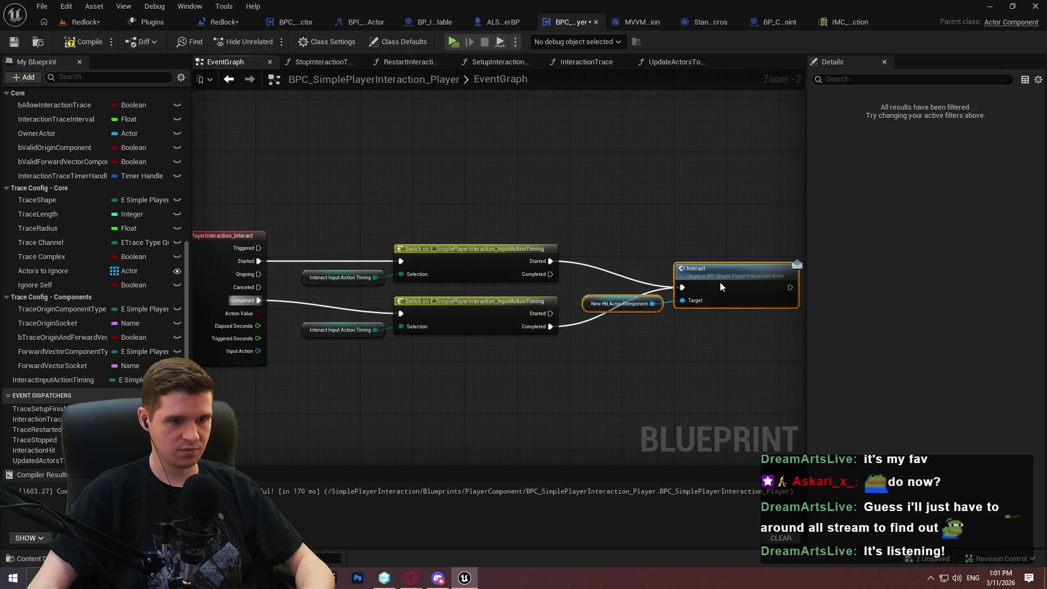
pyautogui.click(728, 350)
# Compile and save the blueprint, and collapse the input event's advanced outputs.
pyautogui.click(87, 44)
pyautogui.click(13, 43)
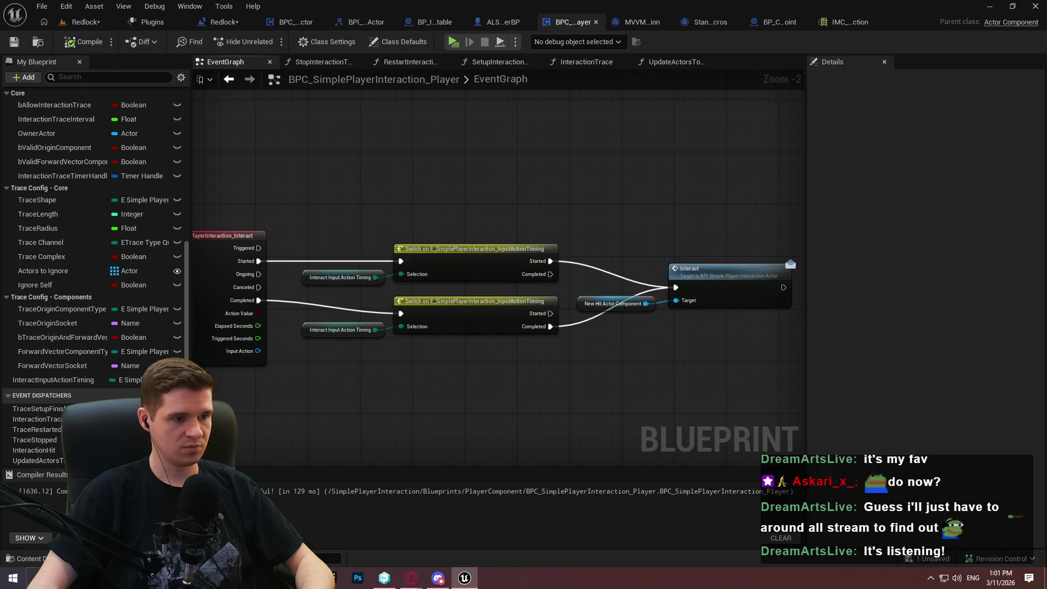
pyautogui.click(211, 359)
pyautogui.moveTo(298, 372); pyautogui.dragTo(427, 376)
pyautogui.moveTo(626, 368)
pyautogui.mouseDown()
pyautogui.moveTo(377, 357)
pyautogui.moveTo(566, 358)
pyautogui.mouseUp()
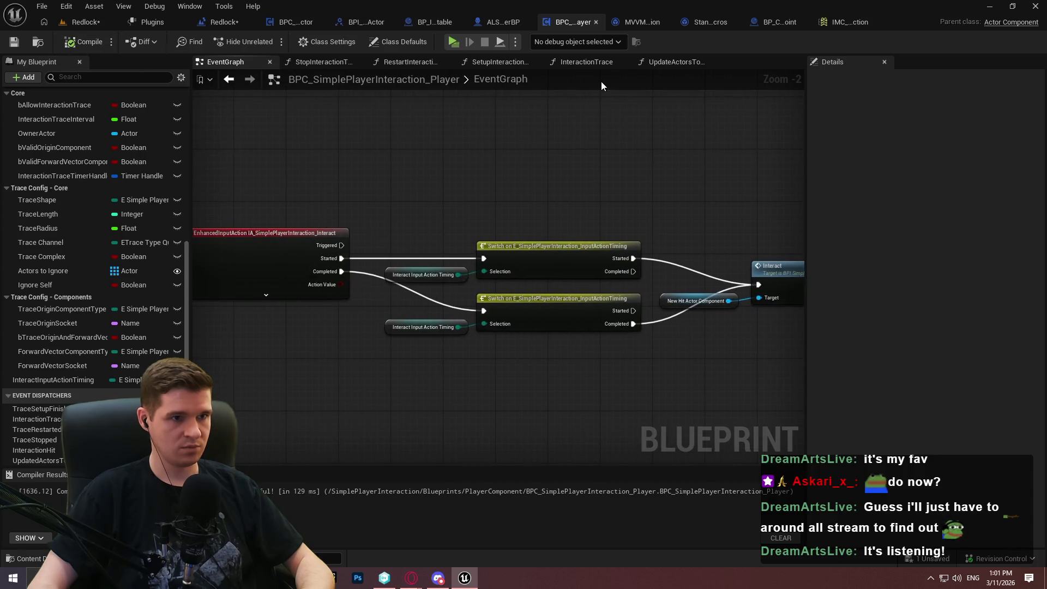
pyautogui.scroll(-2, 555, 175)
pyautogui.scroll(2, 555, 171)
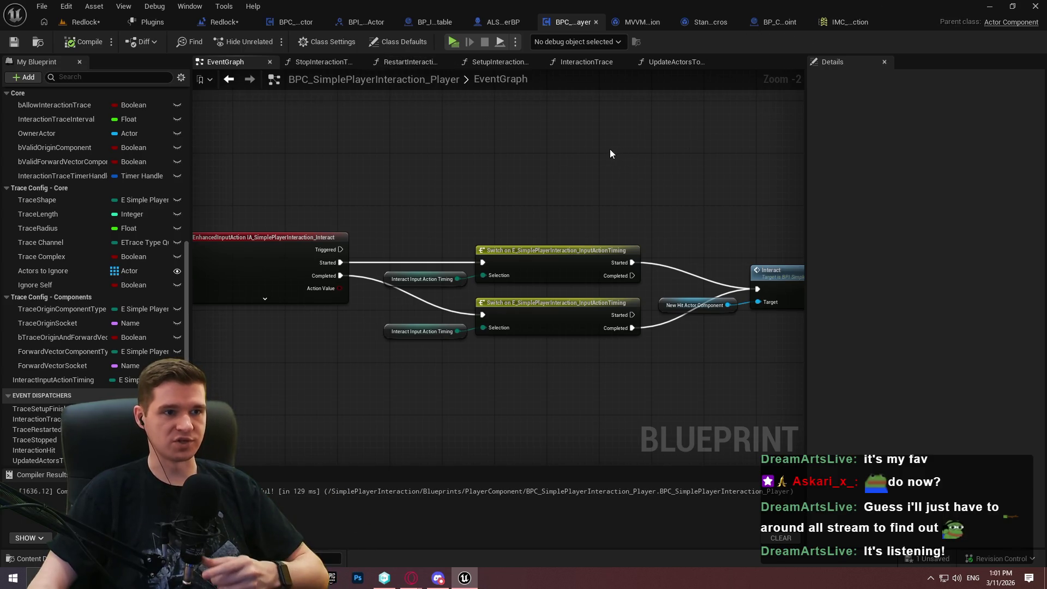
pyautogui.scroll(-3, 600, 145)
pyautogui.scroll(3, 408, 309)
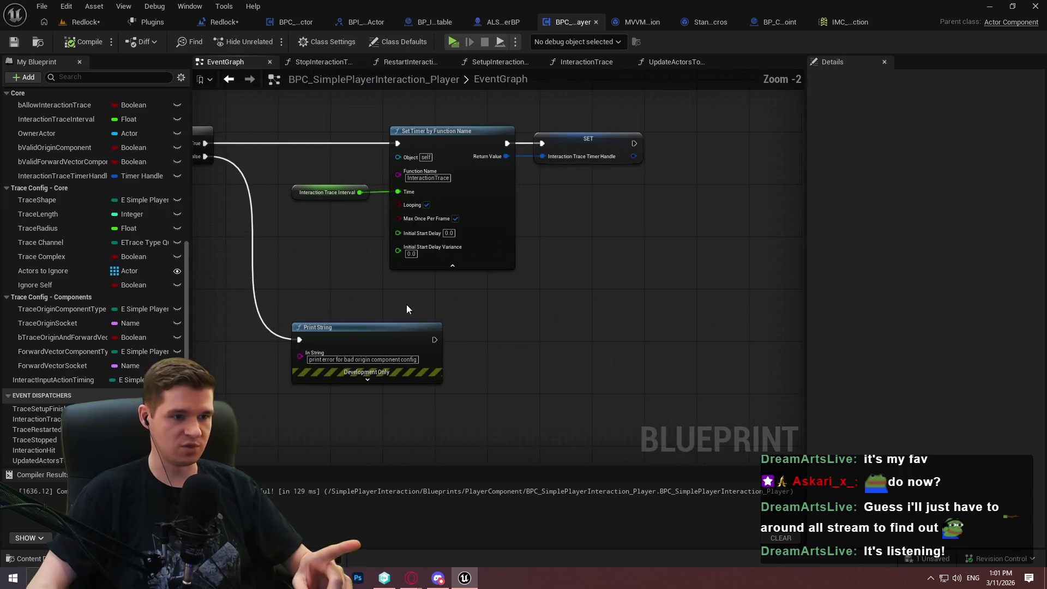
# Open the Setup Interaction Trace function to inspect its Trace Setup Finished call, then return to ALS_AnimMan_CharacterBP.
pyautogui.moveTo(408, 310)
pyautogui.mouseDown()
pyautogui.moveTo(737, 344)
pyautogui.moveTo(665, 530)
pyautogui.moveTo(612, 462)
pyautogui.moveTo(498, 215)
pyautogui.moveTo(603, 236)
pyautogui.mouseUp()
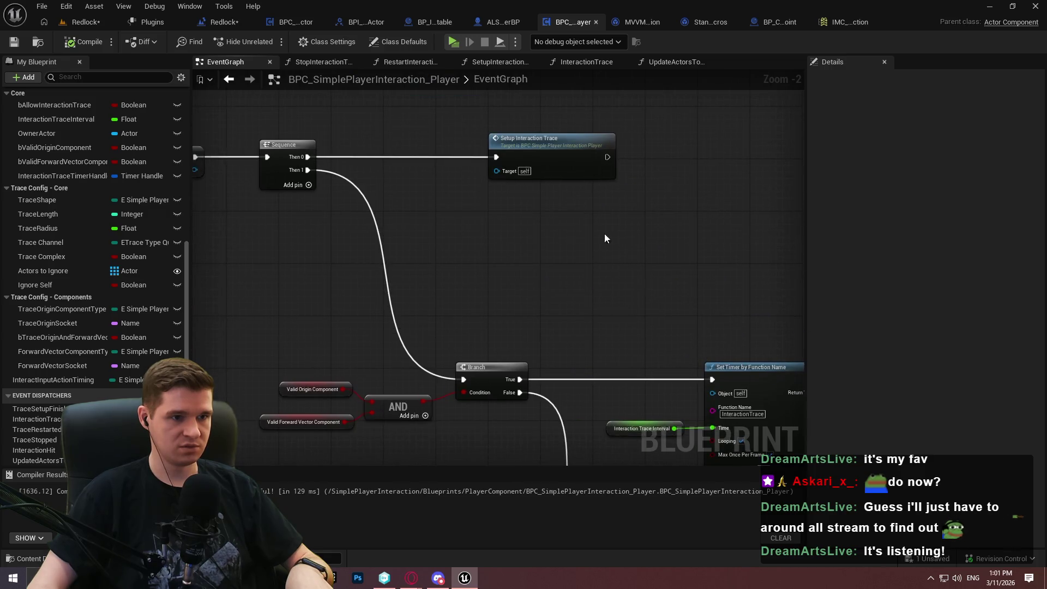
pyautogui.doubleClick(548, 143)
pyautogui.moveTo(280, 241)
pyautogui.mouseDown()
pyautogui.moveTo(401, 342)
pyautogui.moveTo(299, 265)
pyautogui.mouseUp()
pyautogui.scroll(2, 318, 260)
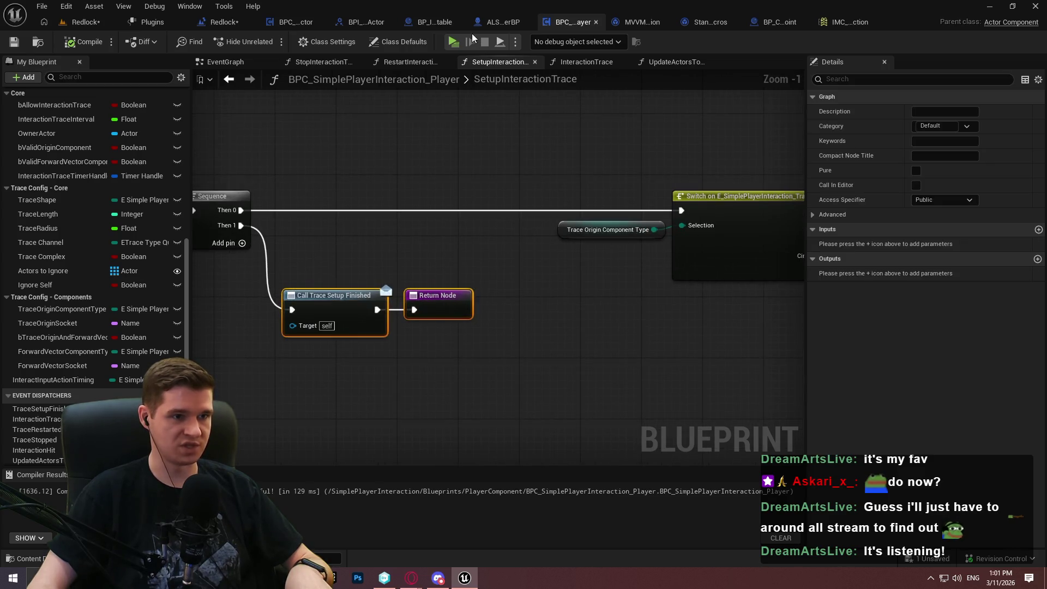
pyautogui.click(502, 22)
# Open the SetupListeners function graph in ALS_AnimMan_CharacterBP.
pyautogui.scroll(-5, 353, 136)
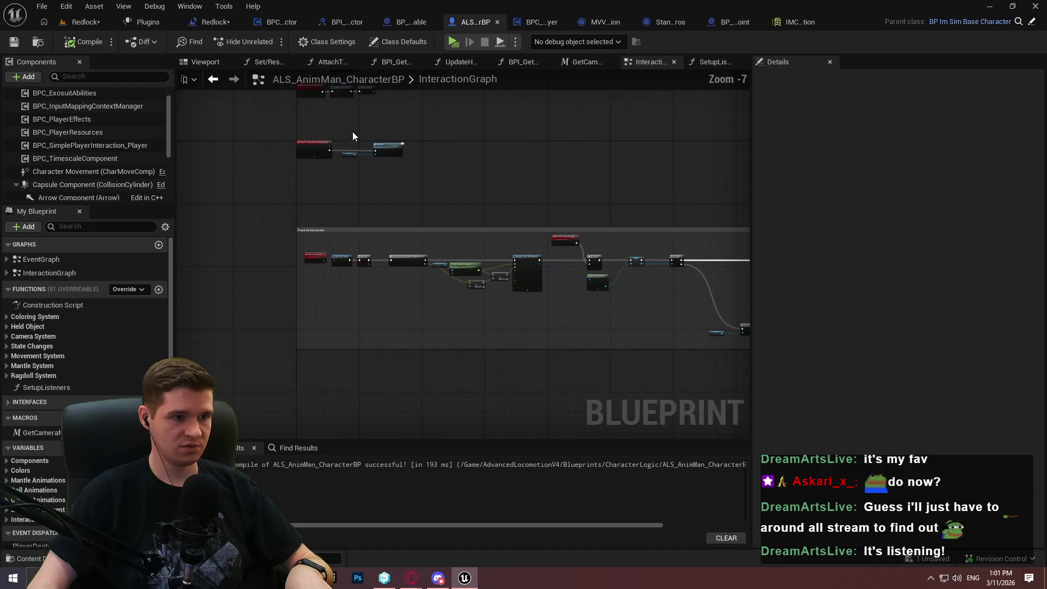
pyautogui.scroll(5, 373, 234)
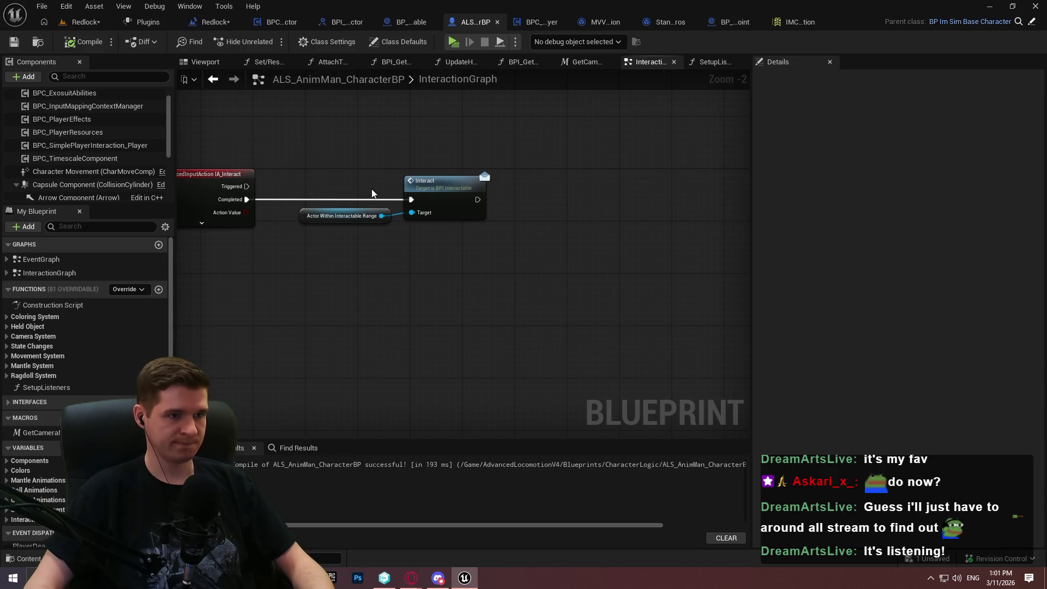
pyautogui.scroll(-4, 494, 267)
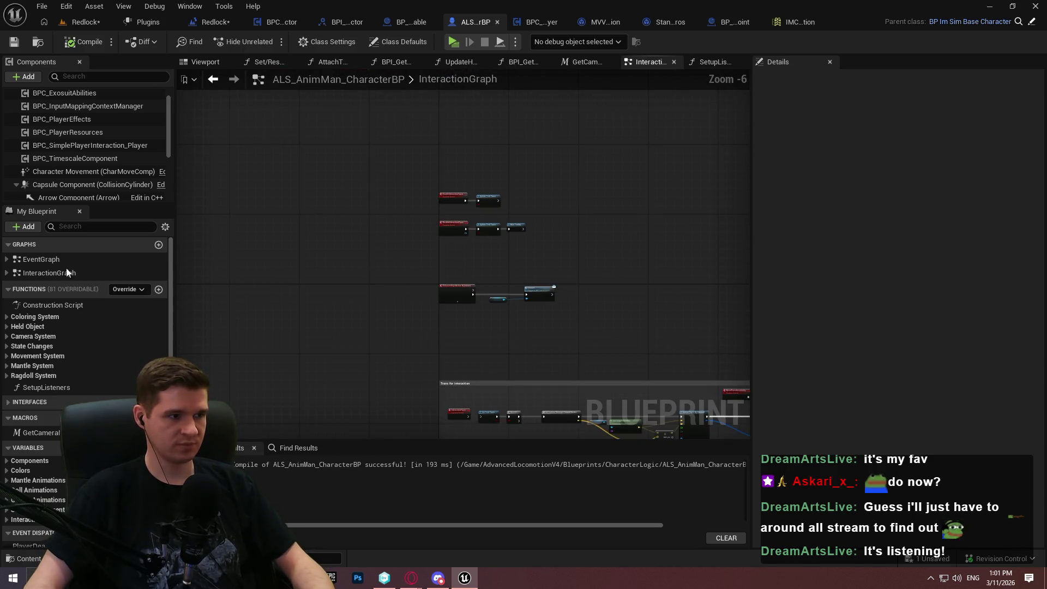
pyautogui.click(58, 388)
pyautogui.doubleClick(57, 390)
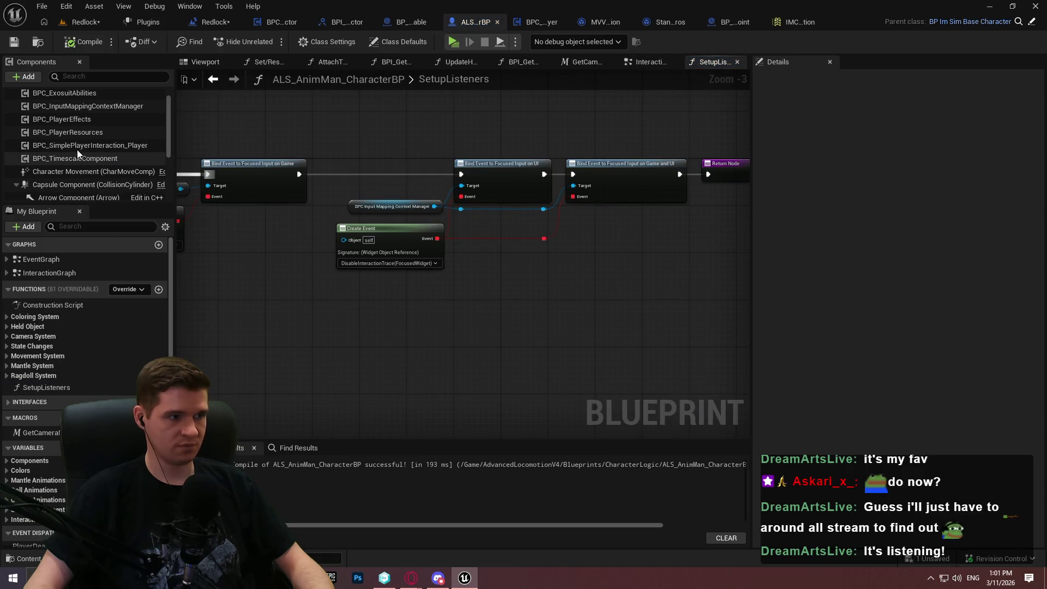
# Add the interaction component getter and bind an event to its Trace Setup Finished dispatcher.
pyautogui.moveTo(67, 145)
pyautogui.mouseDown()
pyautogui.moveTo(366, 336)
pyautogui.moveTo(336, 310)
pyautogui.moveTo(498, 330)
pyautogui.mouseUp()
pyautogui.scroll(2, 430, 306)
pyautogui.write('bind ')
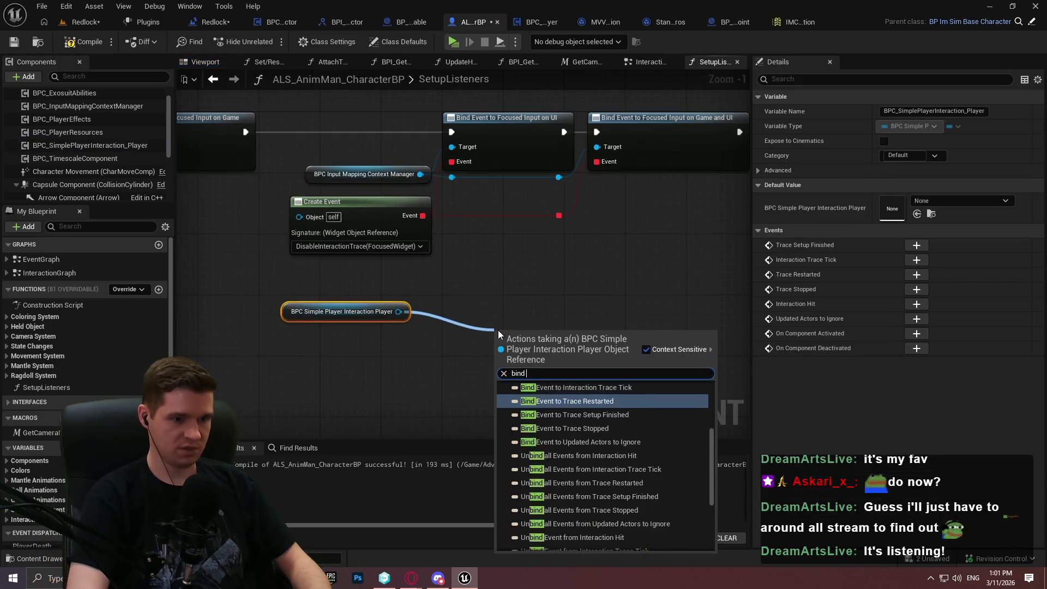
pyautogui.write('event to')
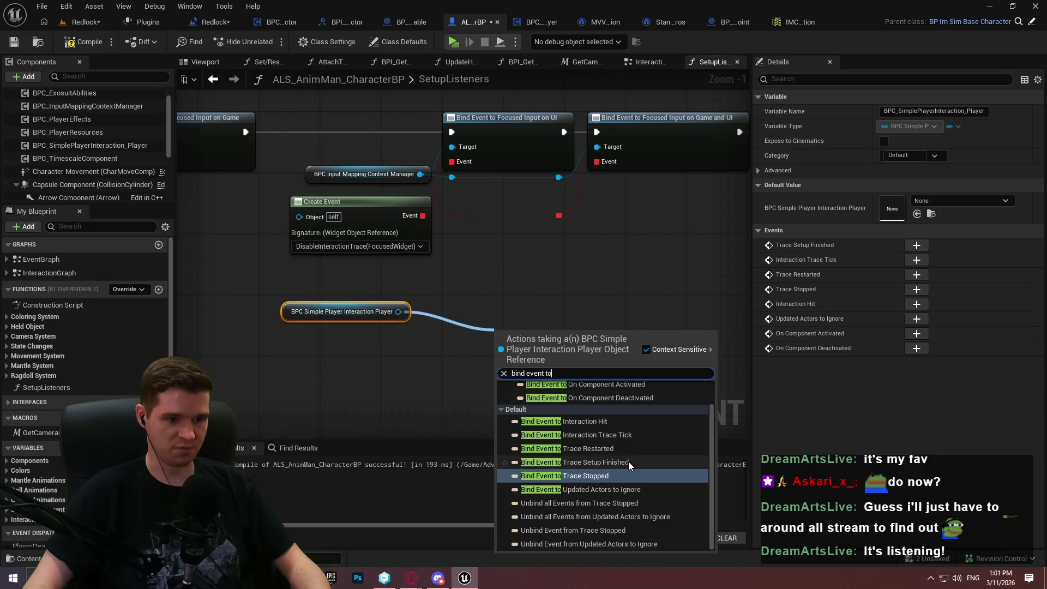
pyautogui.click(625, 467)
pyautogui.moveTo(402, 191)
pyautogui.mouseDown()
pyautogui.moveTo(402, 317)
pyautogui.moveTo(487, 322)
pyautogui.mouseUp()
pyautogui.write('bind e')
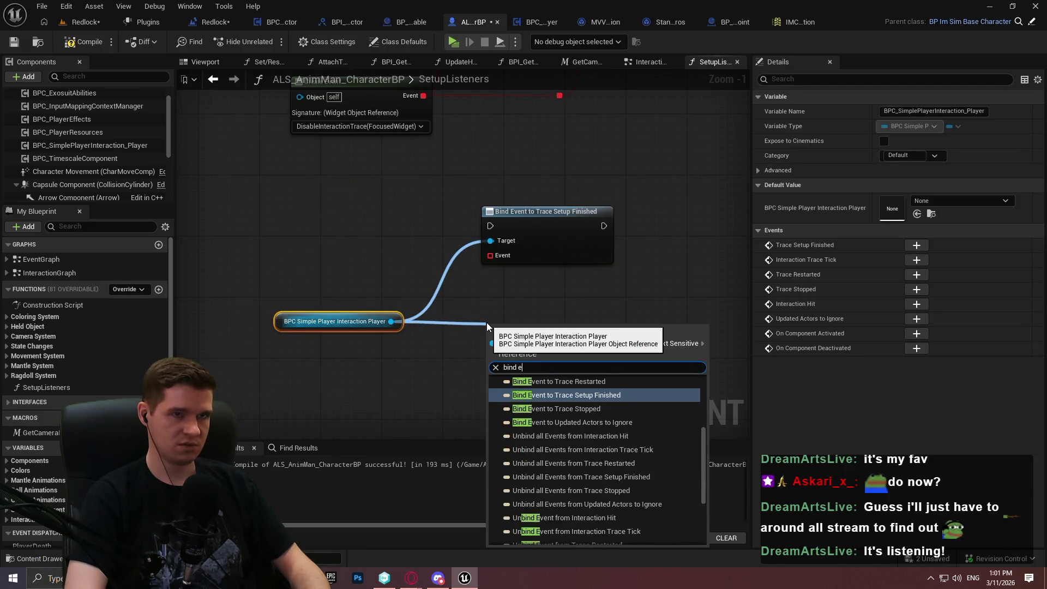
pyautogui.write('vent')
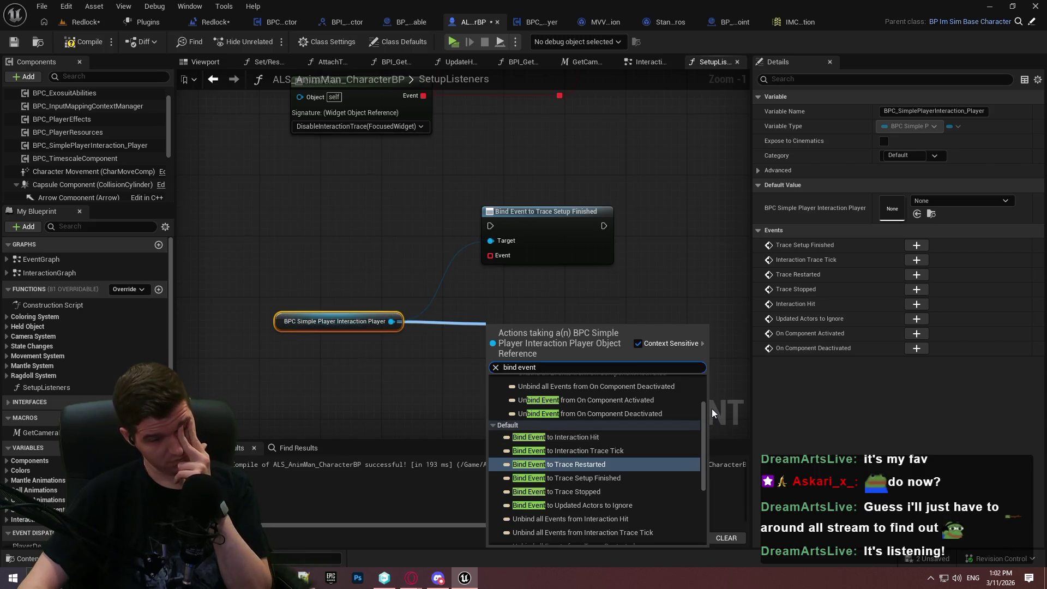
pyautogui.moveTo(705, 414); pyautogui.dragTo(712, 475)
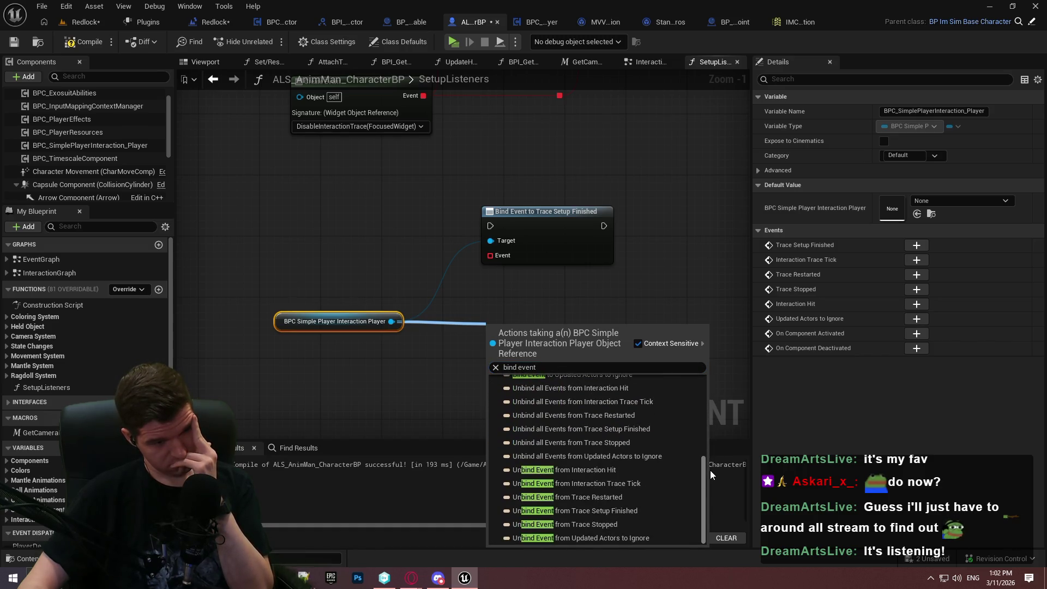
pyautogui.scroll(3, 703, 411)
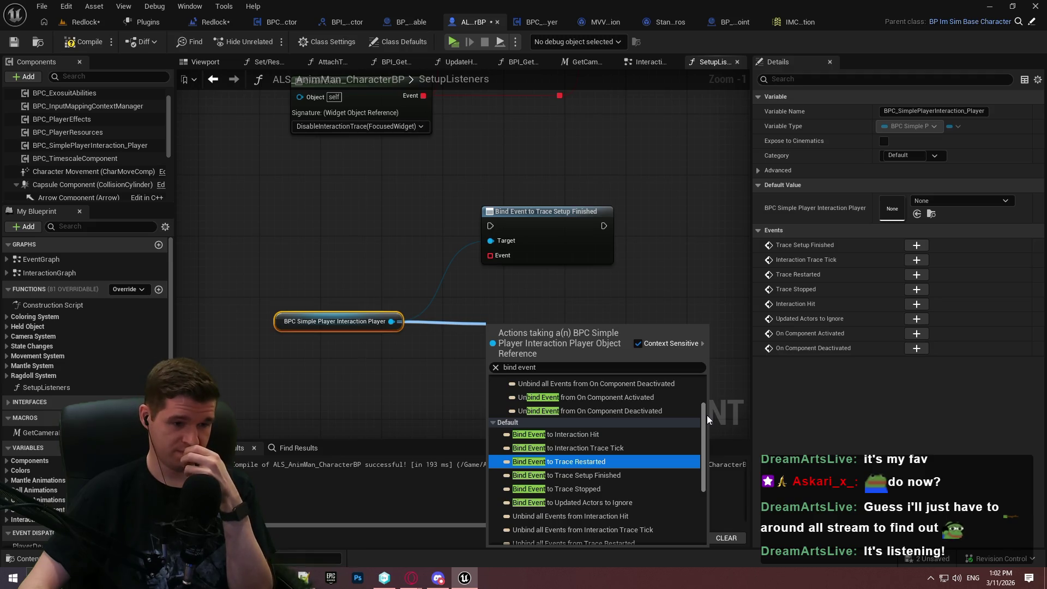
pyautogui.moveTo(707, 415); pyautogui.dragTo(706, 439)
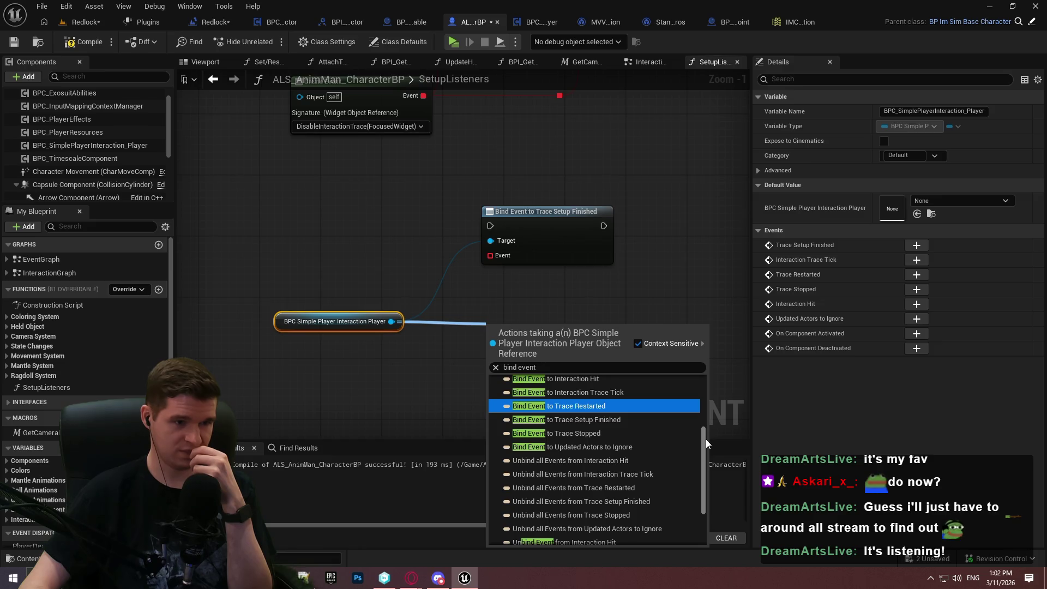
pyautogui.click(499, 305)
# Create a matching custom event from the bind's Event pin, named TraceSetupFinished_AddInteractionMappingContext.
pyautogui.moveTo(490, 255); pyautogui.dragTo(464, 382)
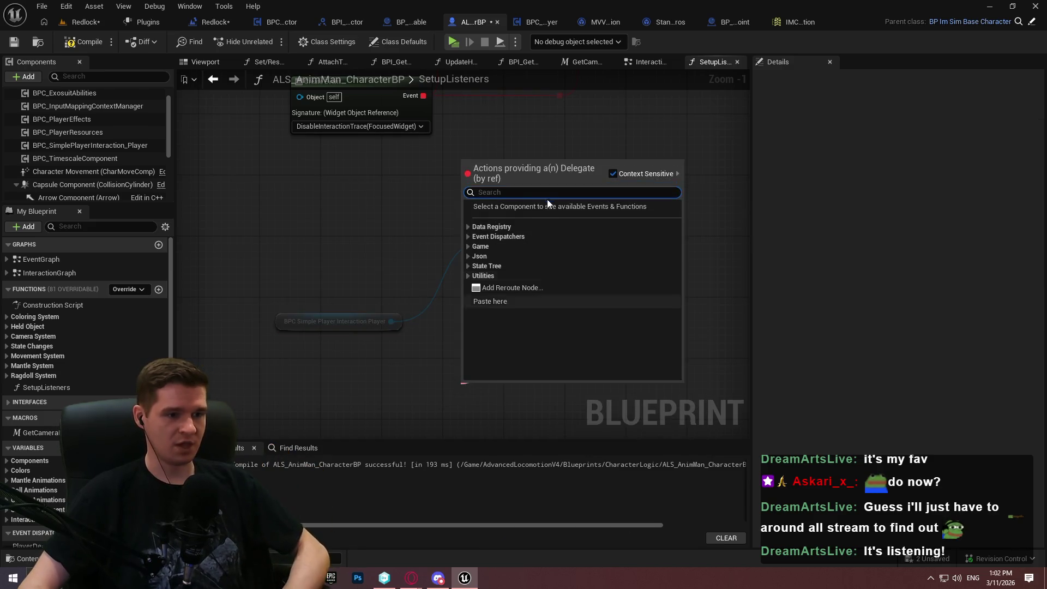
pyautogui.write('create')
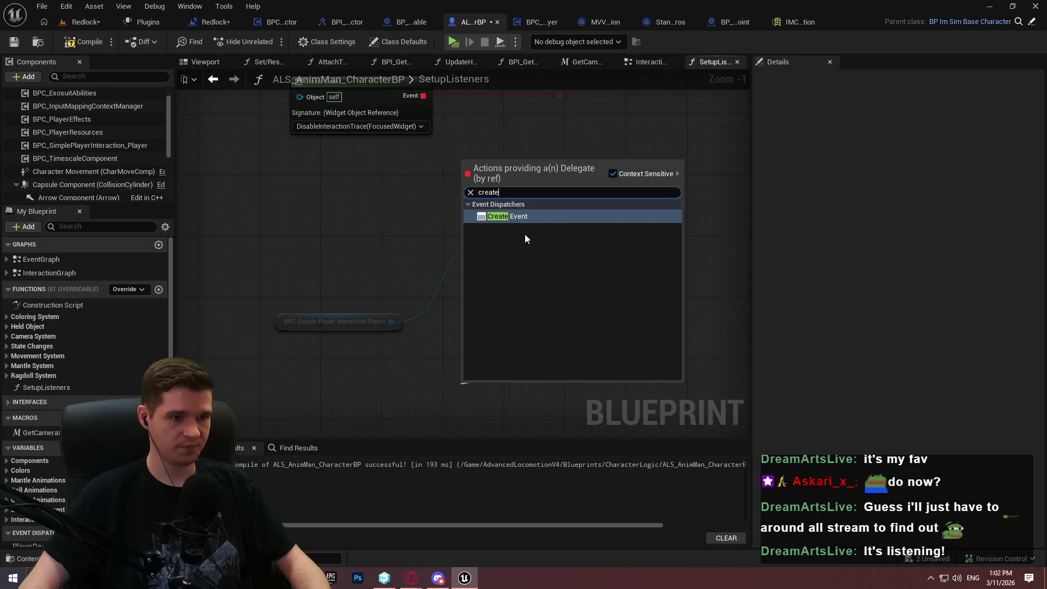
pyautogui.press('Return')
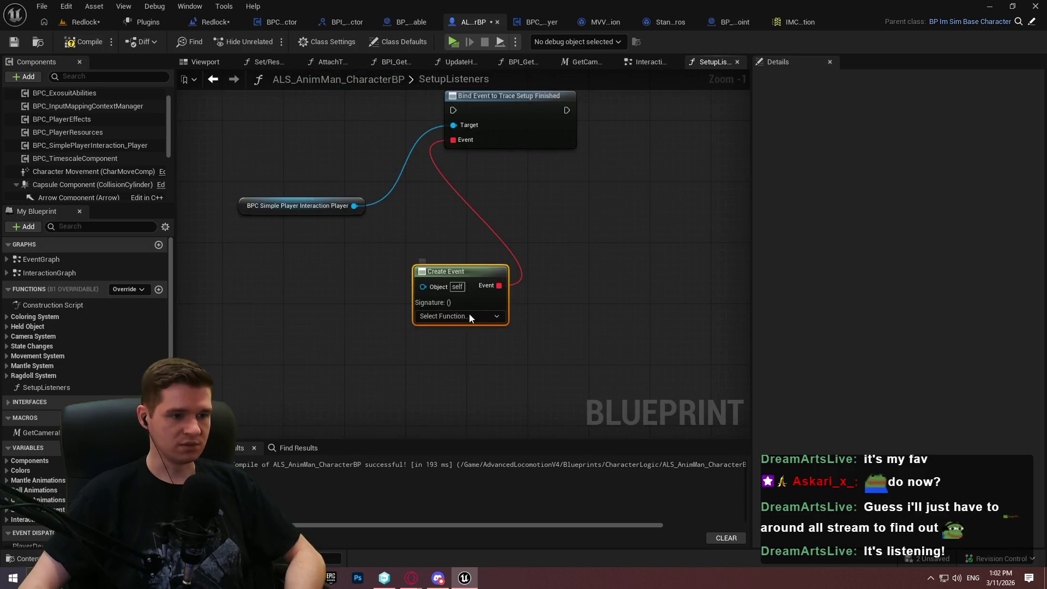
pyautogui.click(468, 316)
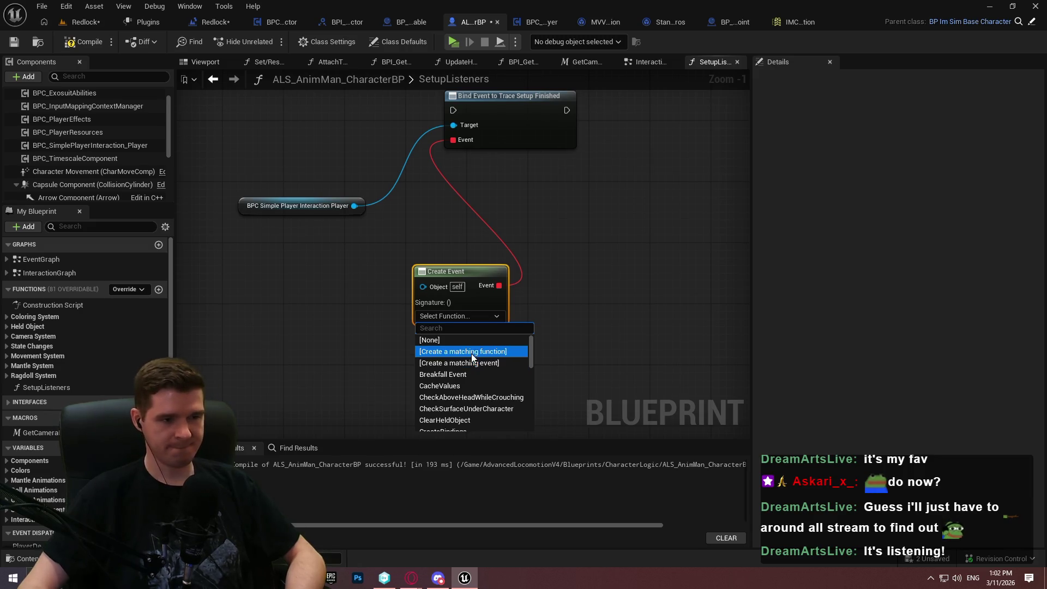
pyautogui.click(467, 362)
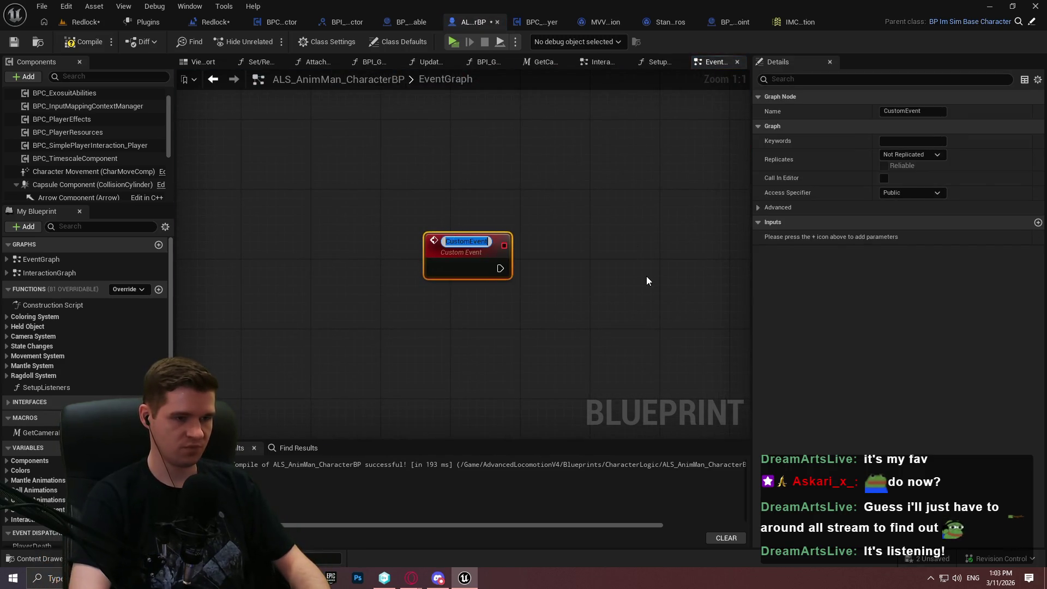
pyautogui.write('TraceSetupFinish')
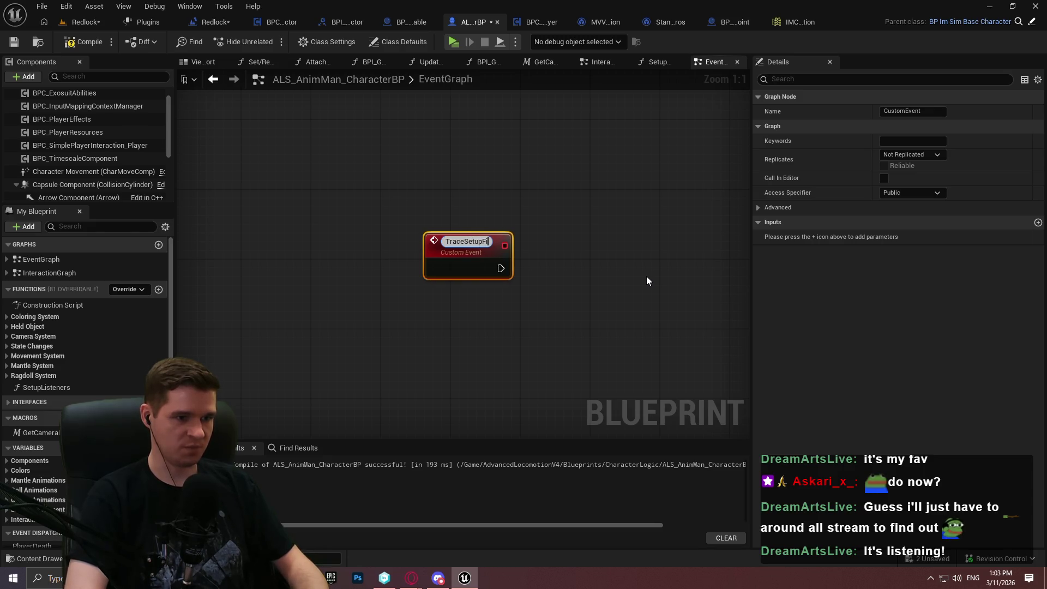
pyautogui.write('ed_Add')
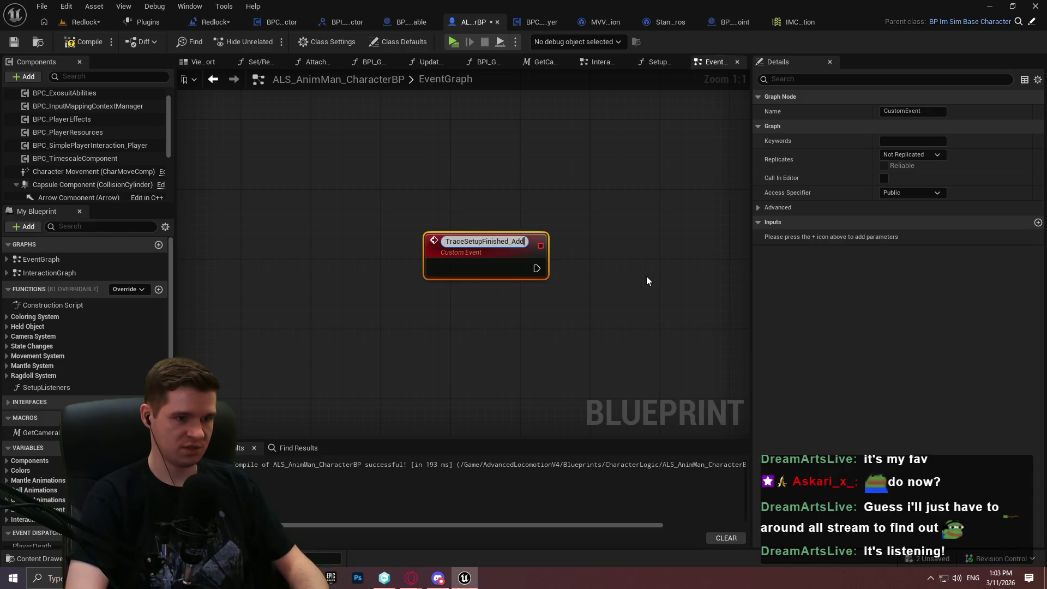
pyautogui.write('Intera')
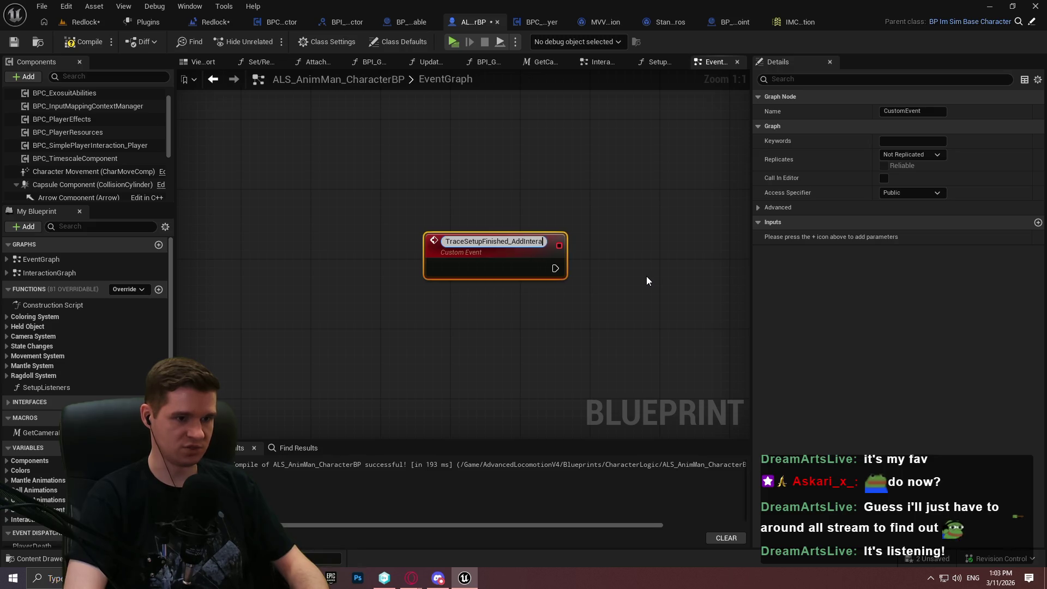
pyautogui.write('ctionMap')
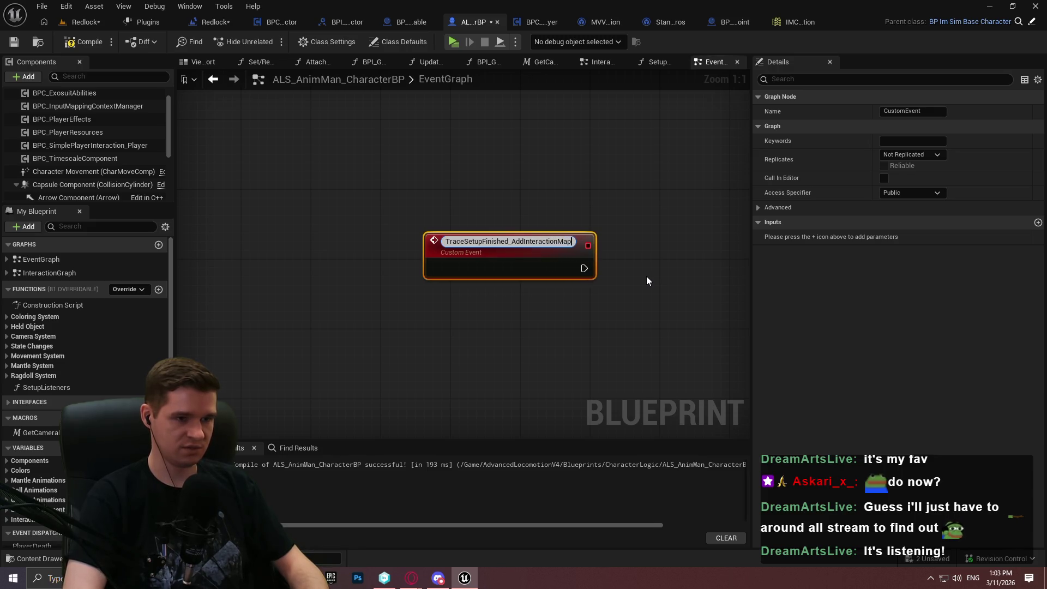
pyautogui.write('pingContext')
pyautogui.press('Return')
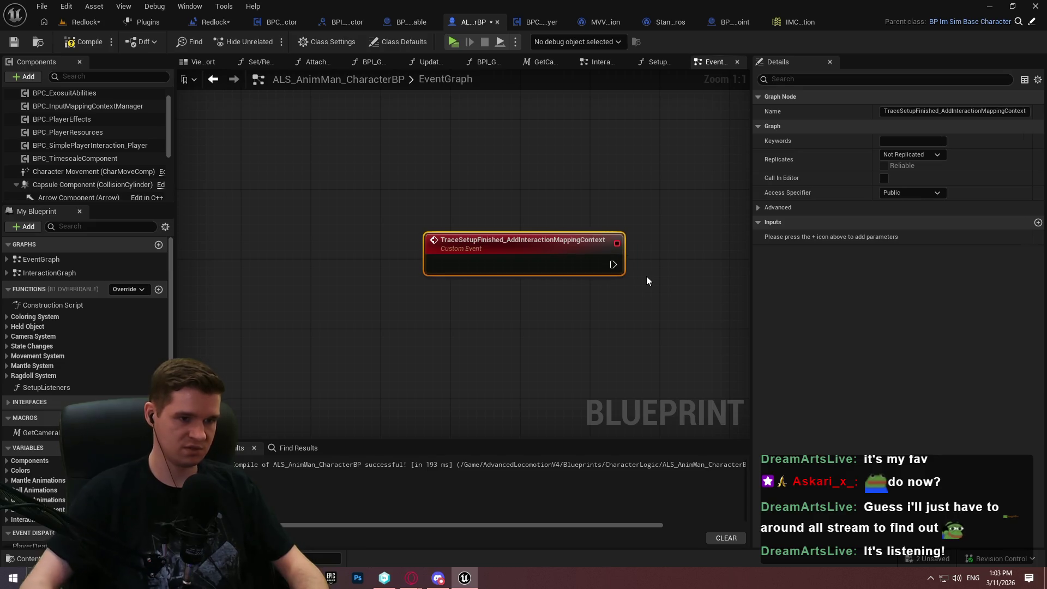
pyautogui.moveTo(646, 276); pyautogui.dragTo(356, 225)
# Compile and save the character blueprint with Ctrl+S, then check the Add Mapping Context node.
pyautogui.scroll(-7, 376, 223)
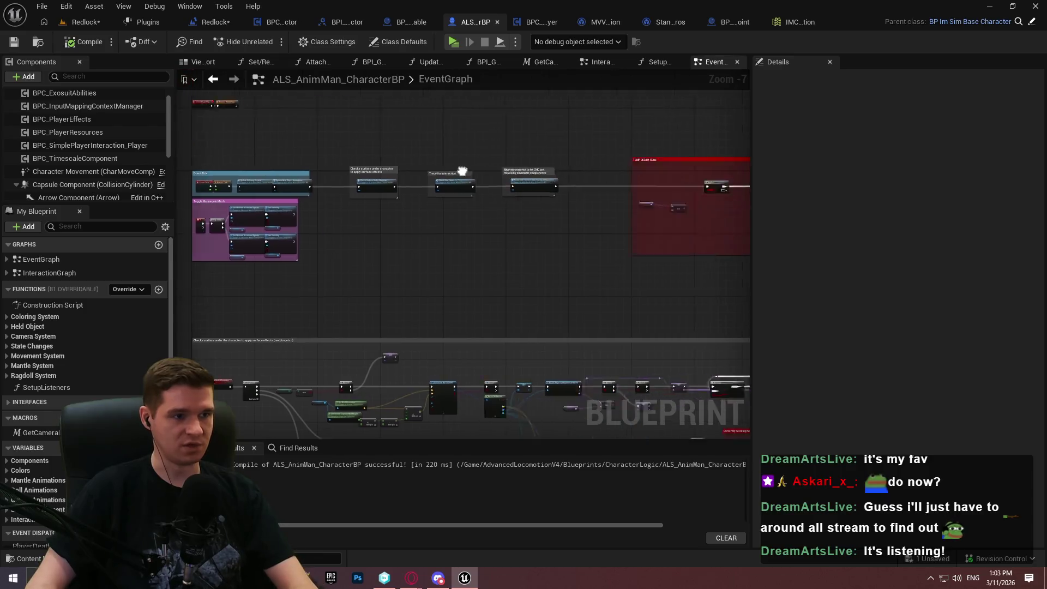
pyautogui.hotkey('ctrl', 's')
pyautogui.scroll(4, 447, 263)
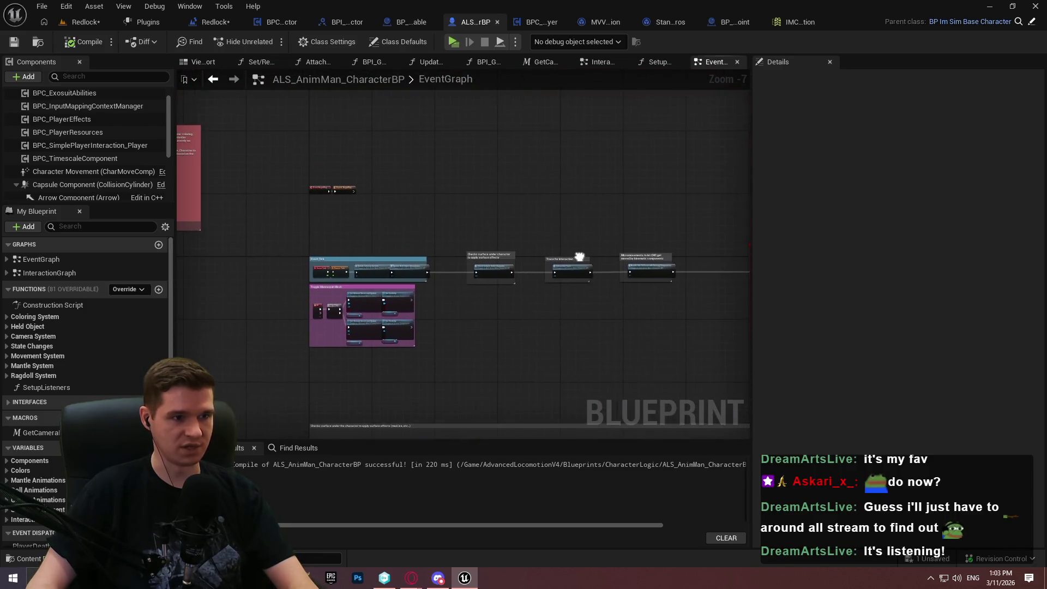
pyautogui.scroll(-4, 447, 262)
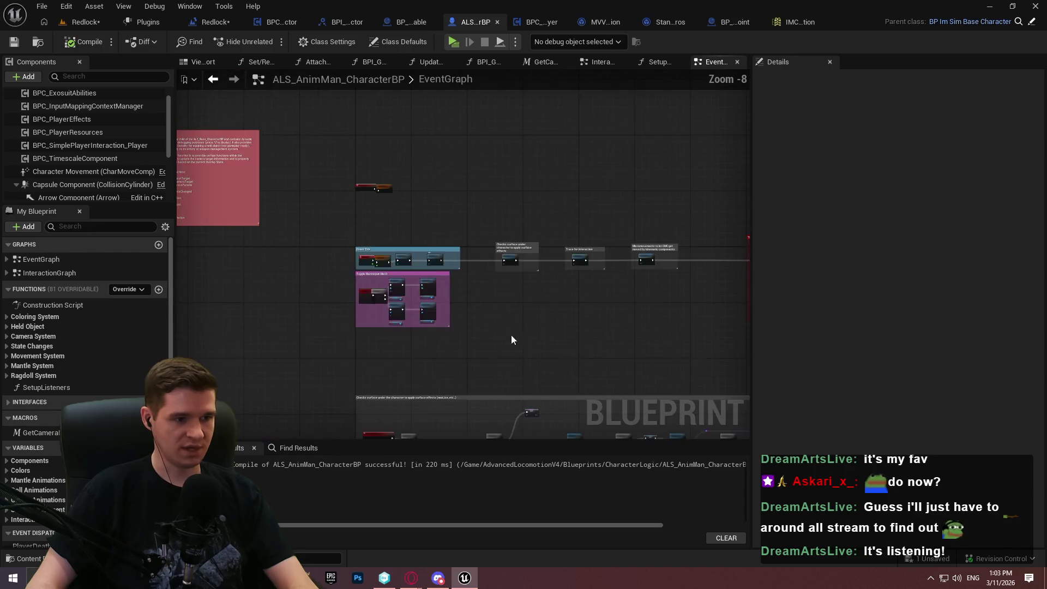
pyautogui.scroll(6, 417, 192)
pyautogui.moveTo(481, 186)
pyautogui.mouseDown()
pyautogui.moveTo(489, 323)
pyautogui.moveTo(478, 320)
pyautogui.mouseUp()
pyautogui.click(574, 232)
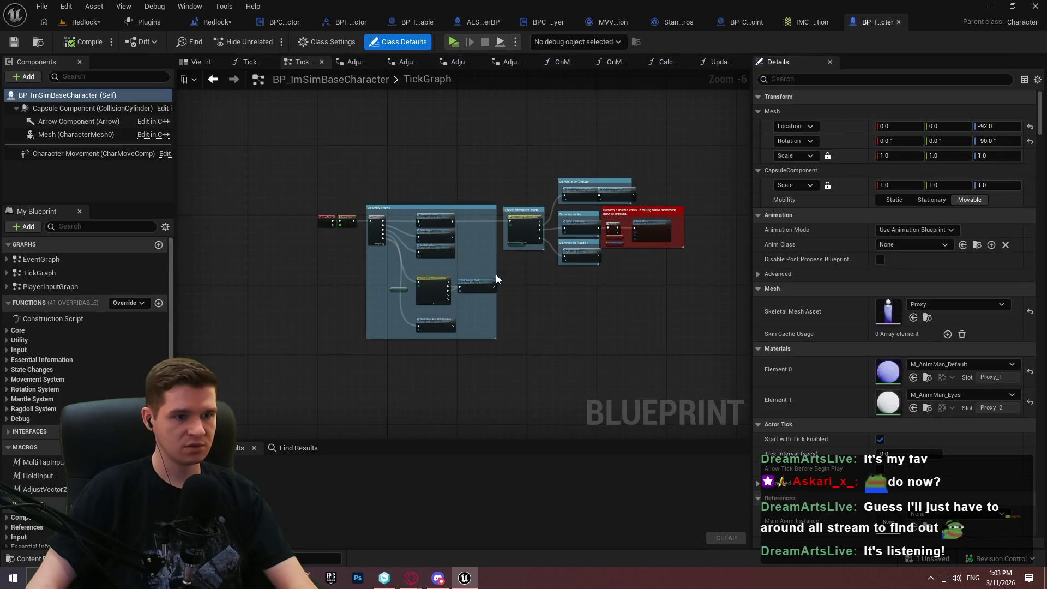
# Review the base character's Do Every Frame tick logic and EventGraph, then switch to BP_Checkpoint.
pyautogui.scroll(4, 586, 202)
pyautogui.moveTo(585, 201)
pyautogui.mouseDown()
pyautogui.moveTo(670, 370)
pyautogui.moveTo(703, 374)
pyautogui.moveTo(640, 235)
pyautogui.moveTo(692, 420)
pyautogui.mouseUp()
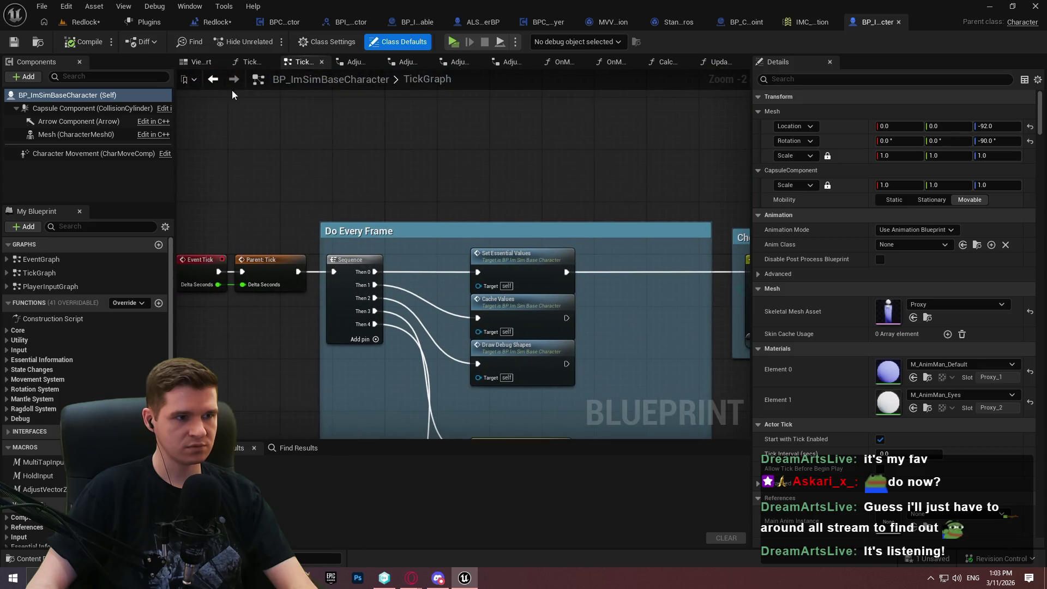
pyautogui.doubleClick(27, 260)
pyautogui.scroll(3, 446, 130)
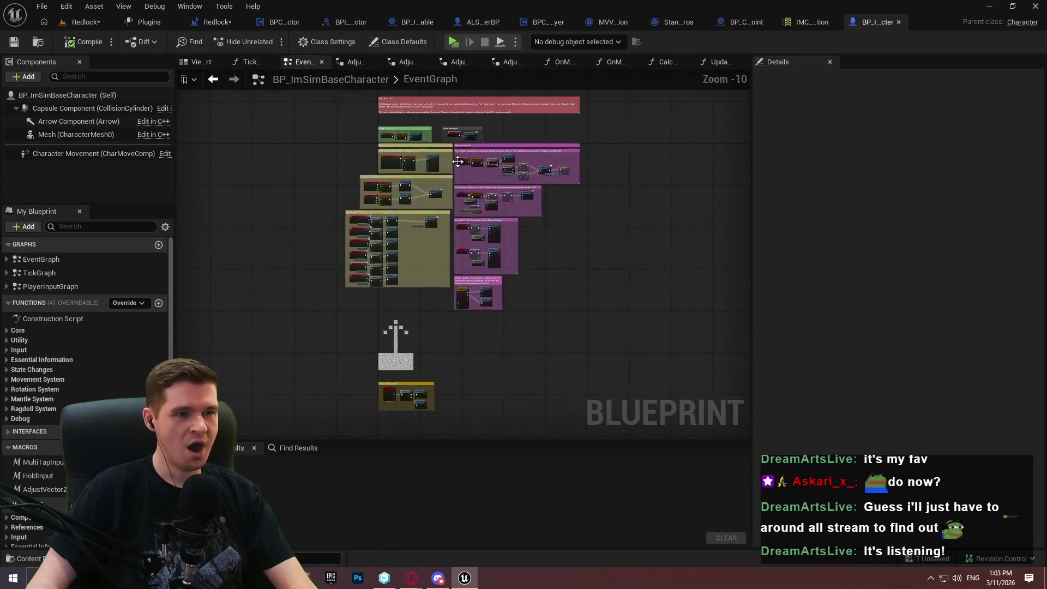
pyautogui.scroll(1, 524, 174)
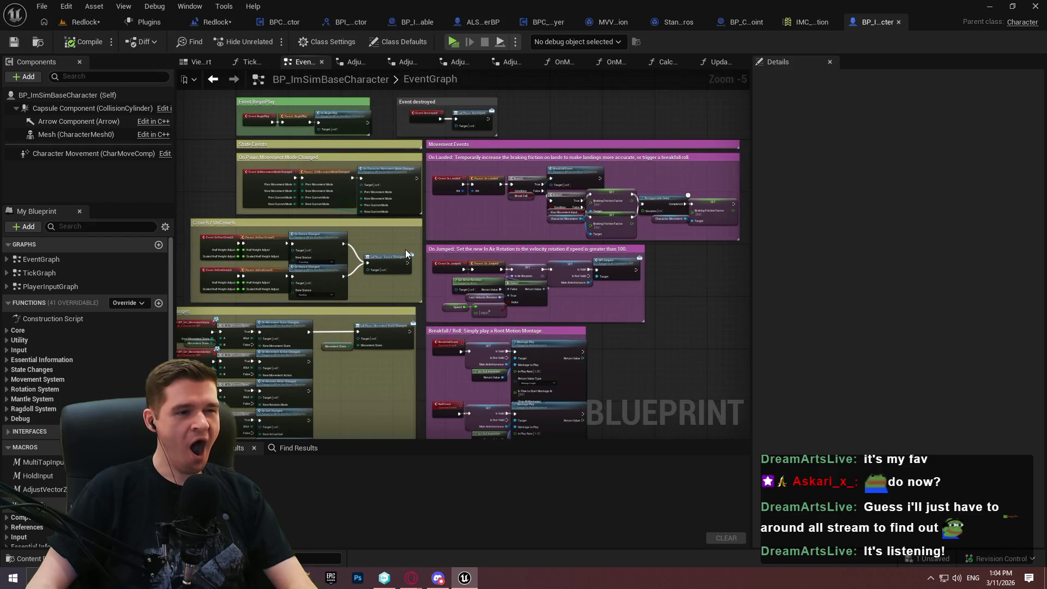
pyautogui.moveTo(524, 174); pyautogui.dragTo(633, 2)
pyautogui.moveTo(709, 278); pyautogui.dragTo(730, 43)
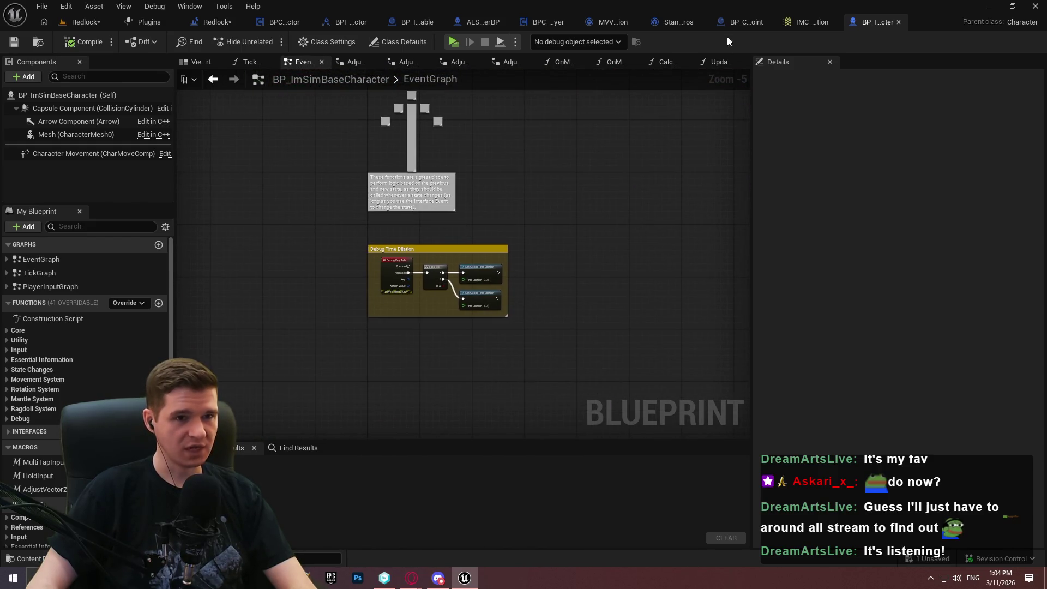
pyautogui.click(745, 22)
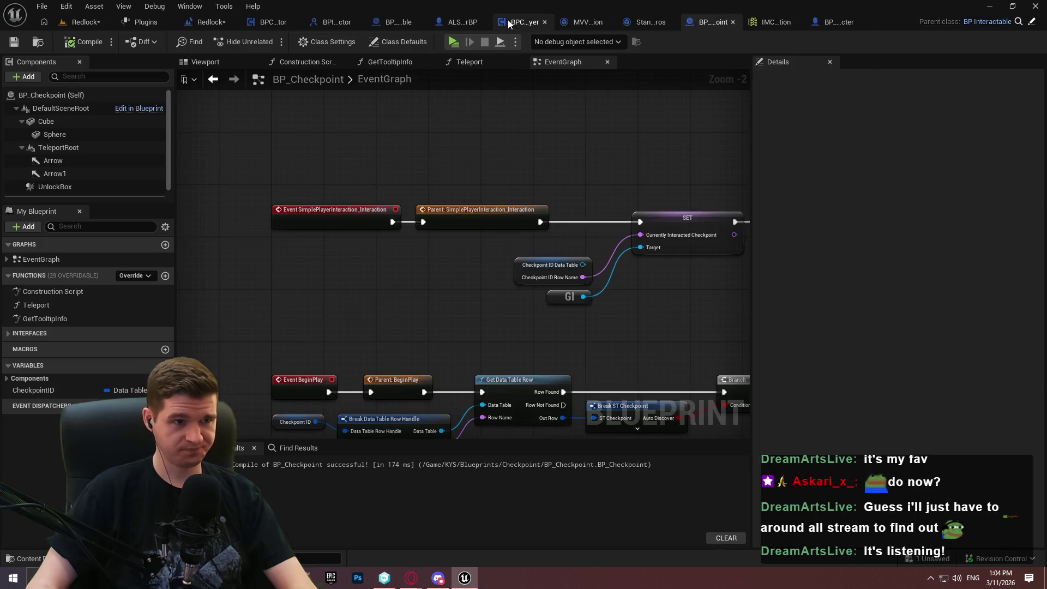
# Search all blueprints for AddMappingContext references by name, review the results, then close them.
pyautogui.click(480, 22)
pyautogui.rightClick(452, 253)
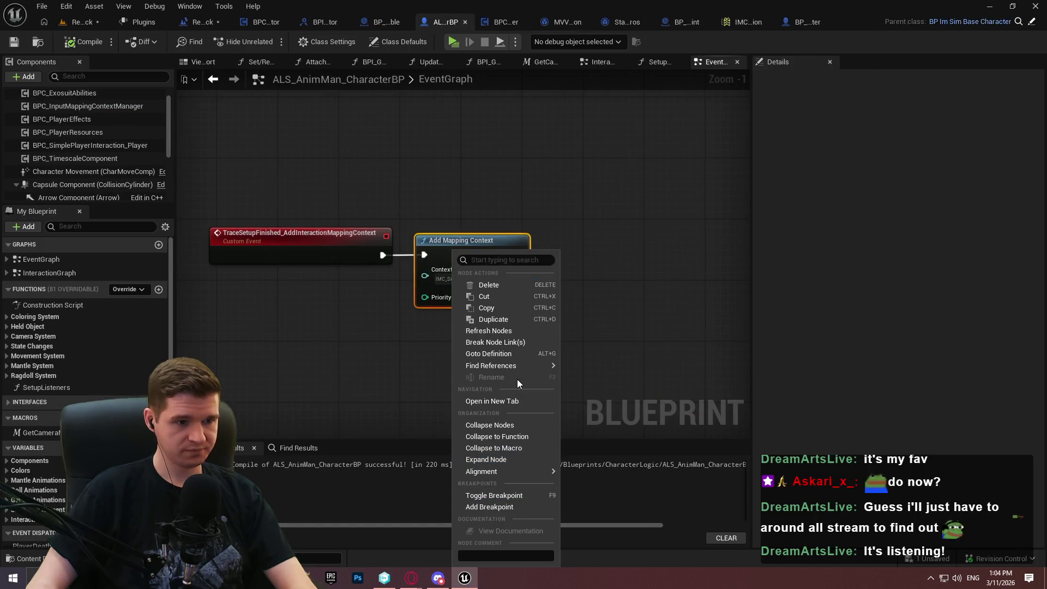
pyautogui.moveTo(513, 366)
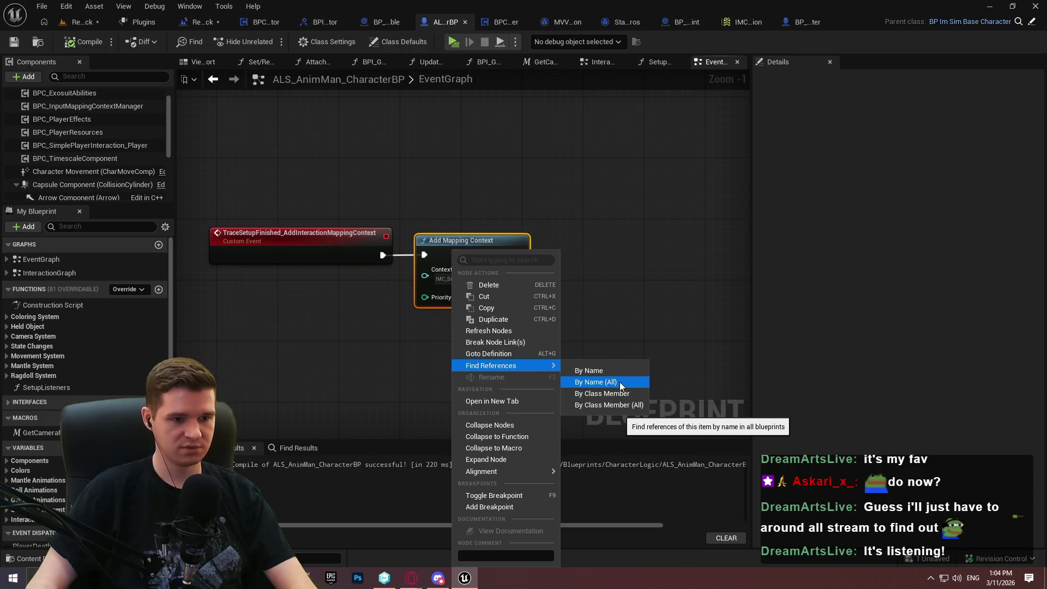
pyautogui.click(621, 381)
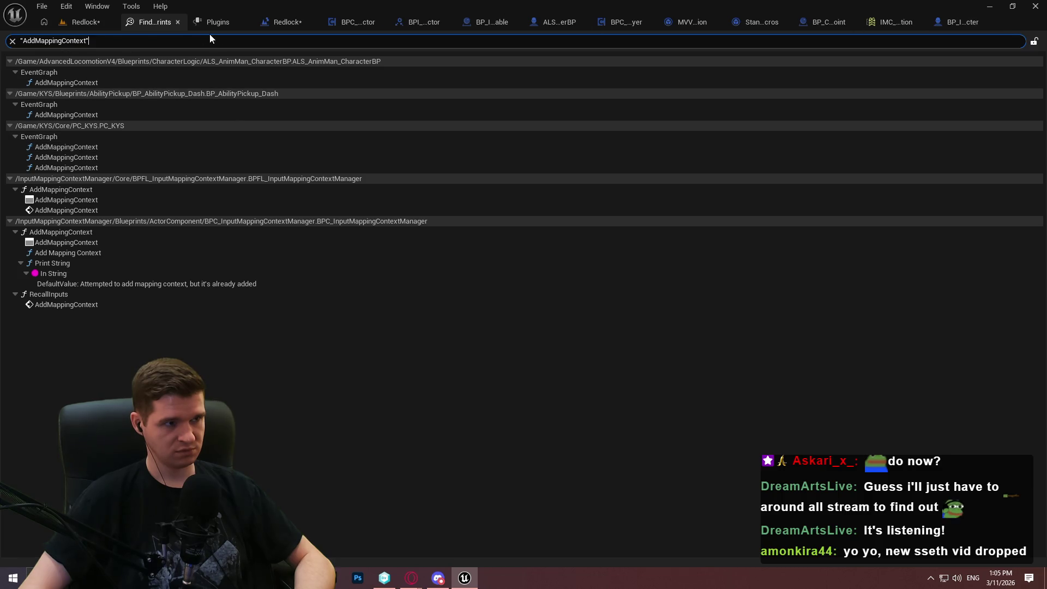
pyautogui.click(178, 21)
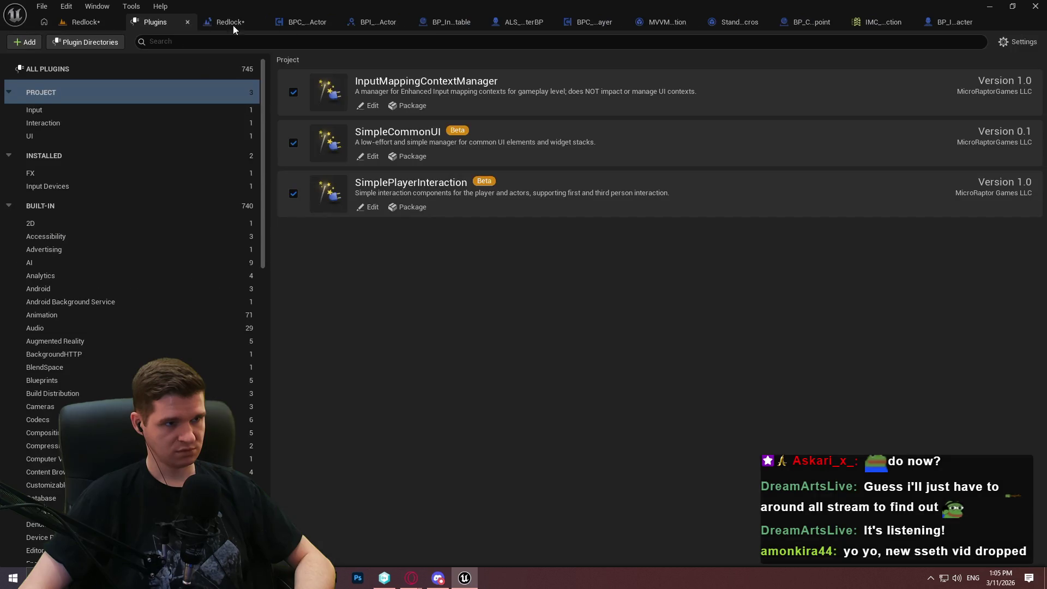
# Shift the TraceSetupFinished event and Add Mapping Context nodes left in ALS_AnimMan_CharacterBP and save.
pyautogui.click(945, 22)
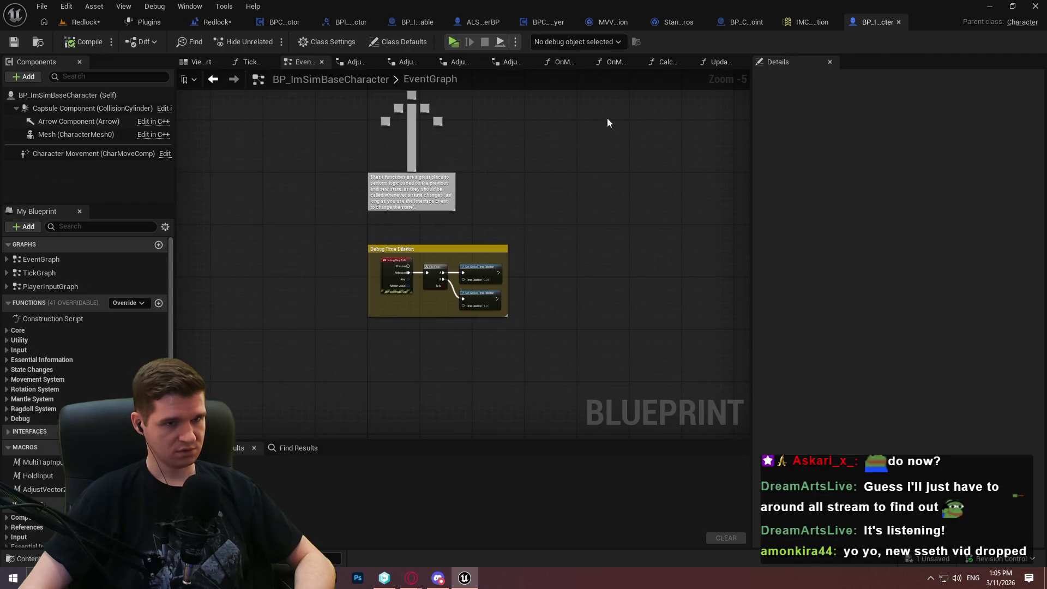
pyautogui.click(482, 22)
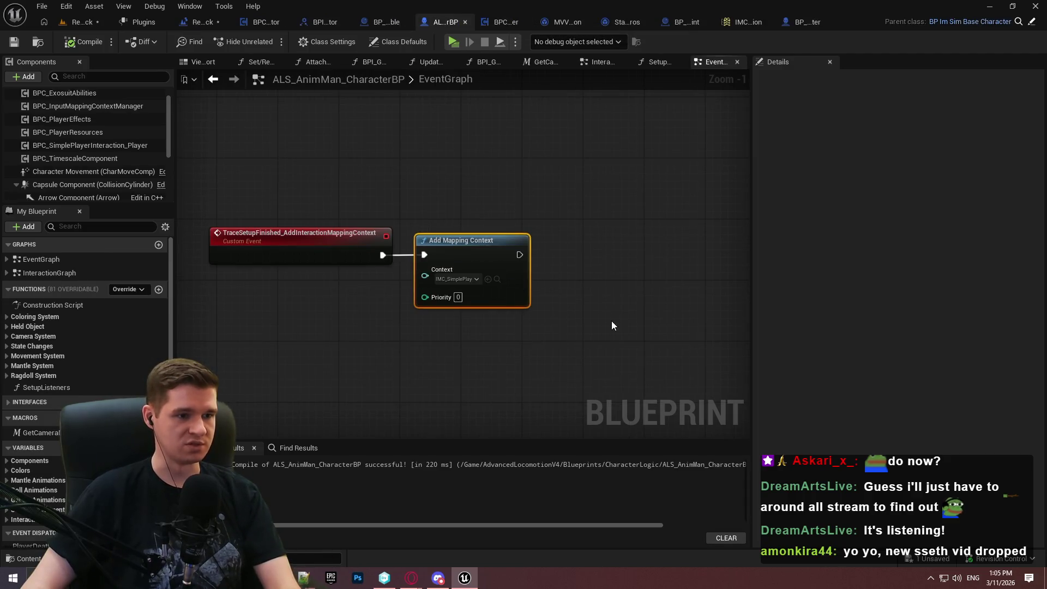
pyautogui.scroll(-6, 604, 277)
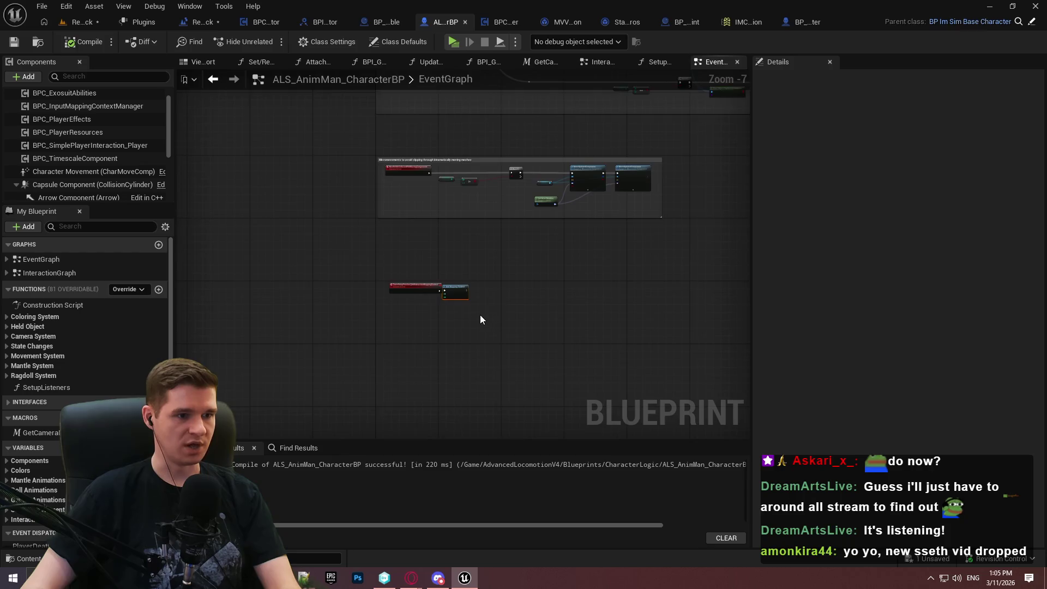
pyautogui.scroll(2, 515, 302)
pyautogui.click(336, 267)
pyautogui.scroll(3, 336, 269)
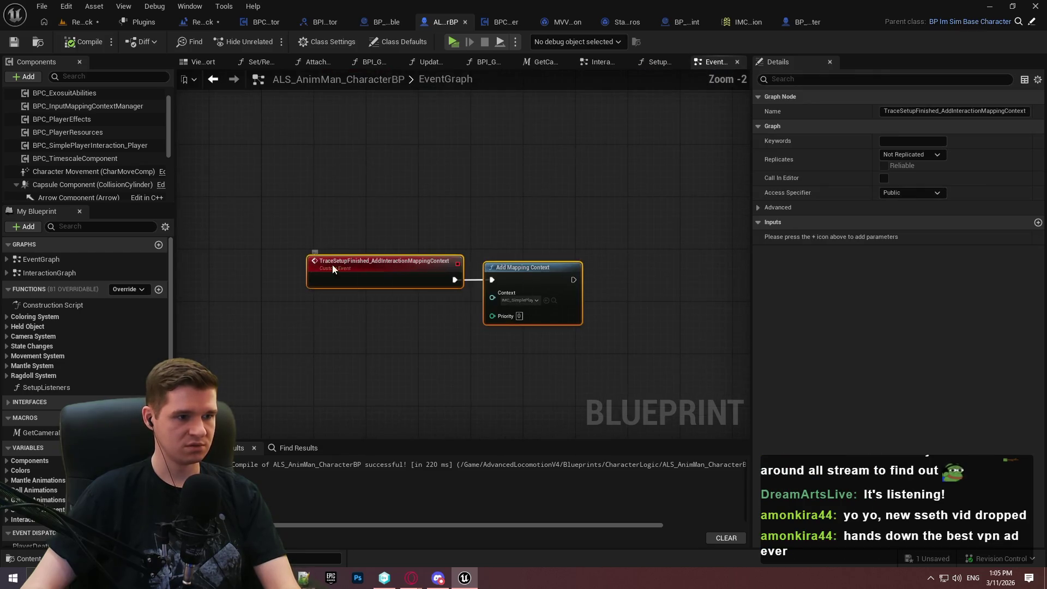
pyautogui.moveTo(336, 267); pyautogui.dragTo(291, 267)
pyautogui.click(334, 197)
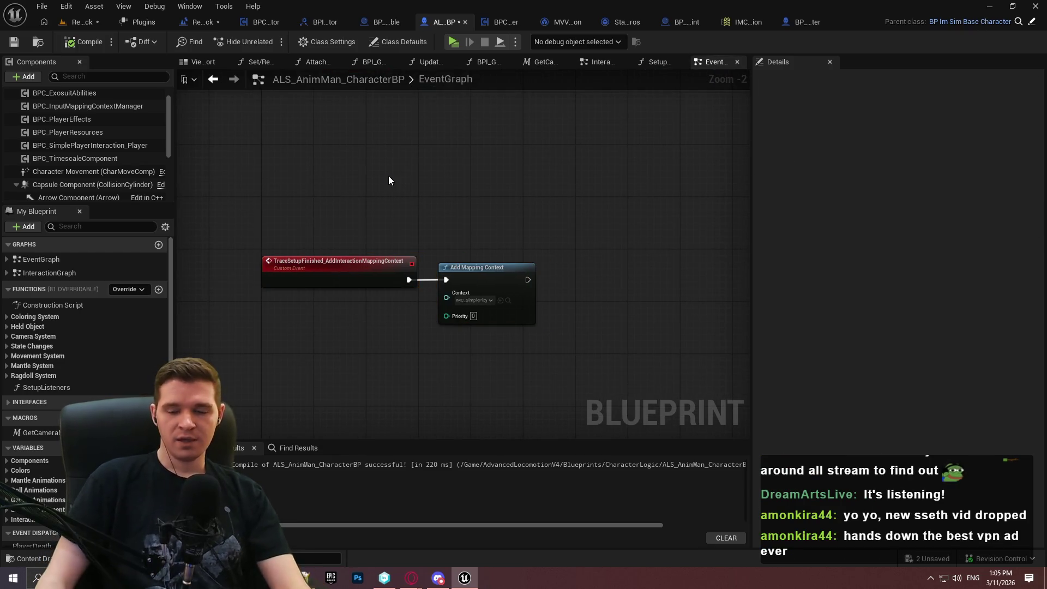
pyautogui.click(14, 41)
# Browse from the SimplePlayerInteraction plugin folder to the project's Core folder and open PC_KYS.
pyautogui.click(498, 21)
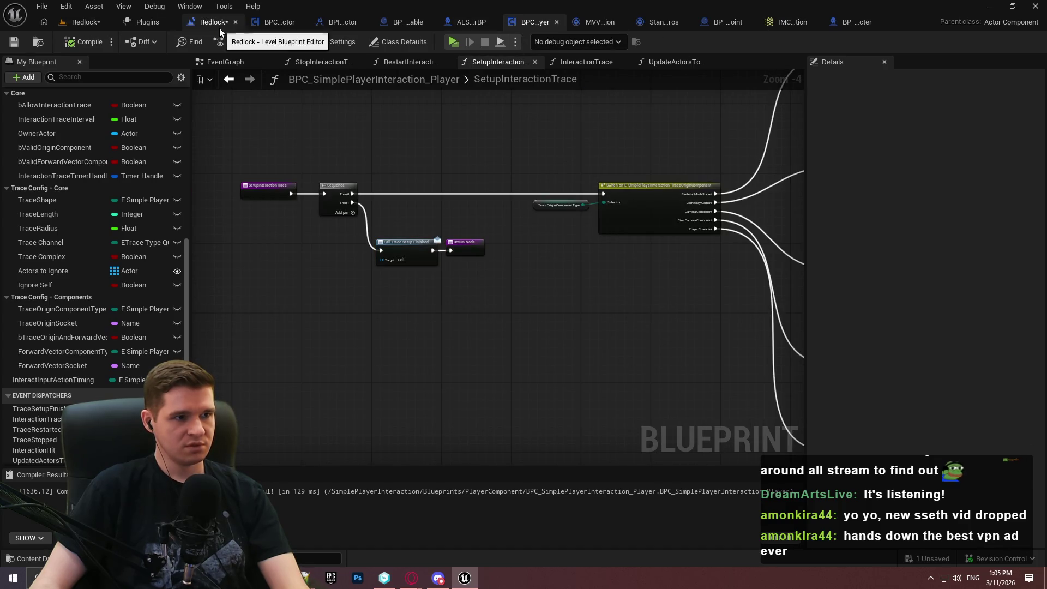
pyautogui.click(85, 22)
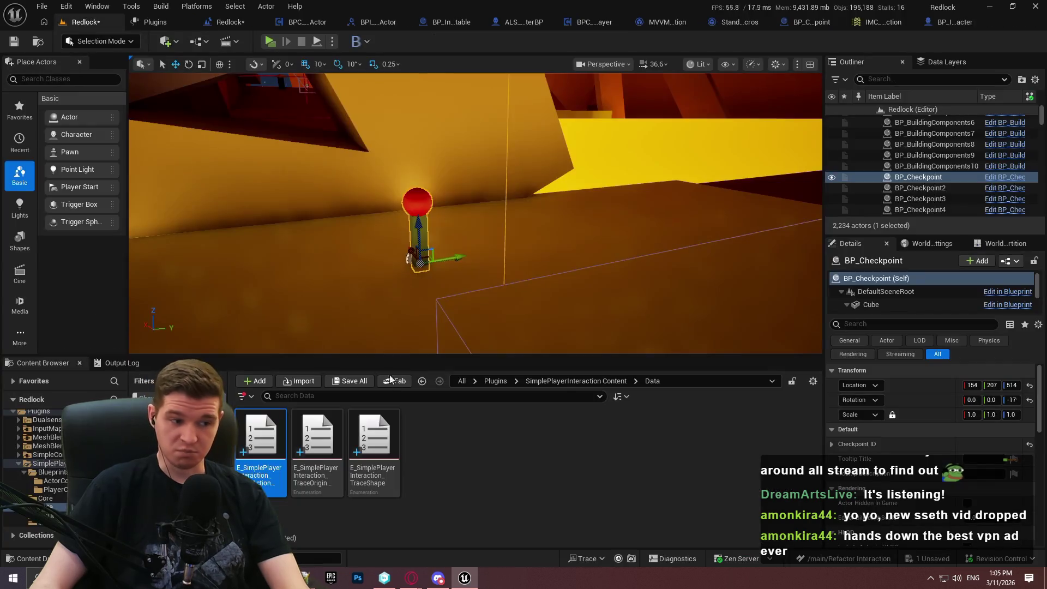
pyautogui.click(578, 382)
pyautogui.click(496, 381)
pyautogui.scroll(-3, 43, 452)
pyautogui.click(45, 463)
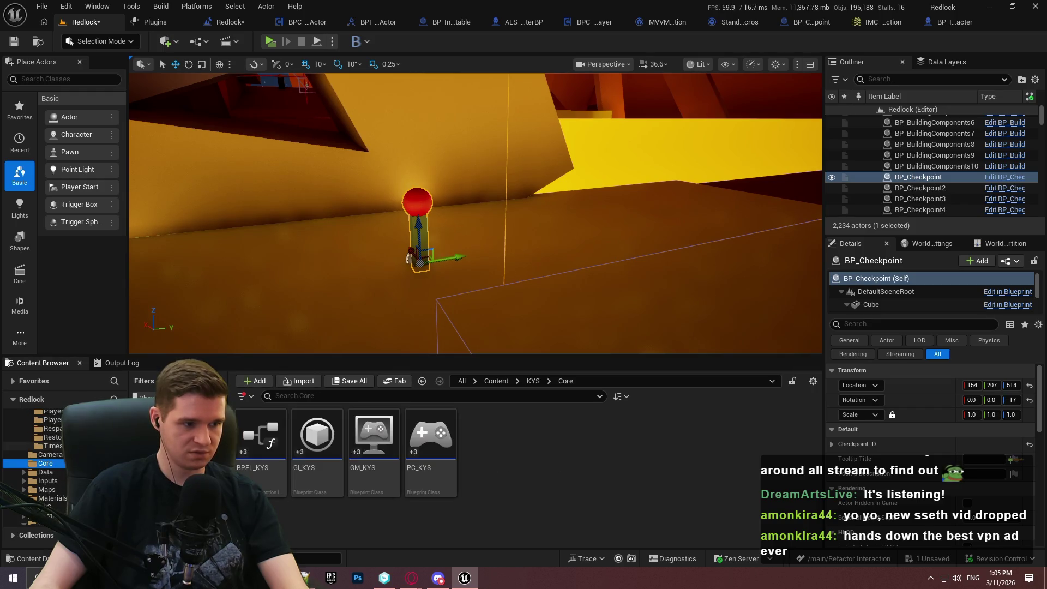
pyautogui.doubleClick(456, 487)
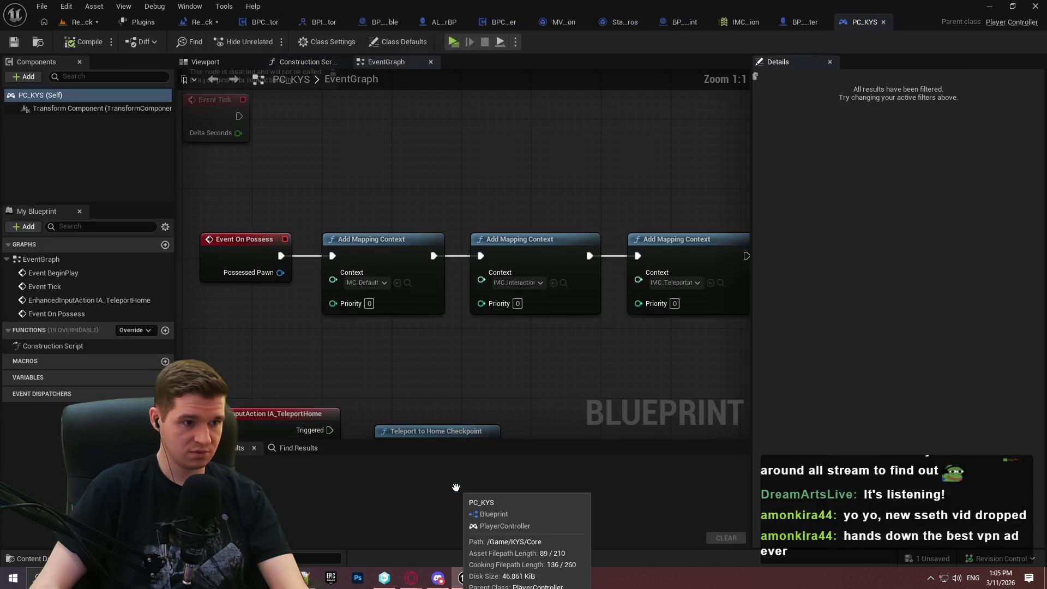
# Delete the IMC_Interaction Add Mapping Context node and reconnect the remaining Add Mapping Context chain.
pyautogui.click(540, 243)
pyautogui.press('Delete')
pyautogui.moveTo(638, 256); pyautogui.dragTo(433, 256)
pyautogui.moveTo(692, 253); pyautogui.dragTo(542, 252)
pyautogui.click(468, 240)
# Compile, save and check out PC_KYS, close it, and return to the Redlock level editor.
pyautogui.click(84, 42)
pyautogui.click(13, 44)
pyautogui.click(543, 413)
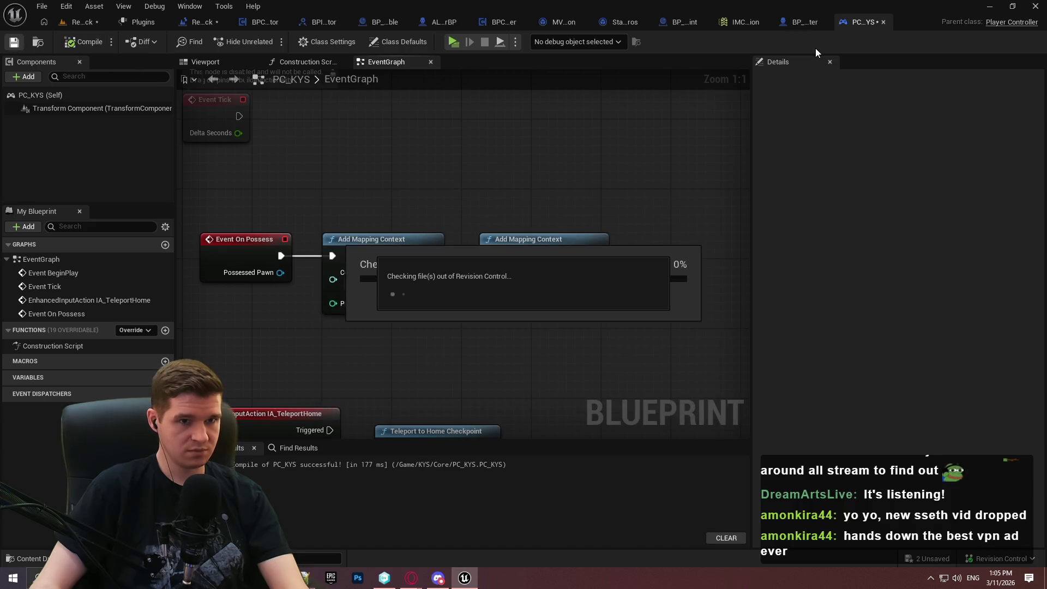
pyautogui.click(884, 22)
pyautogui.click(829, 23)
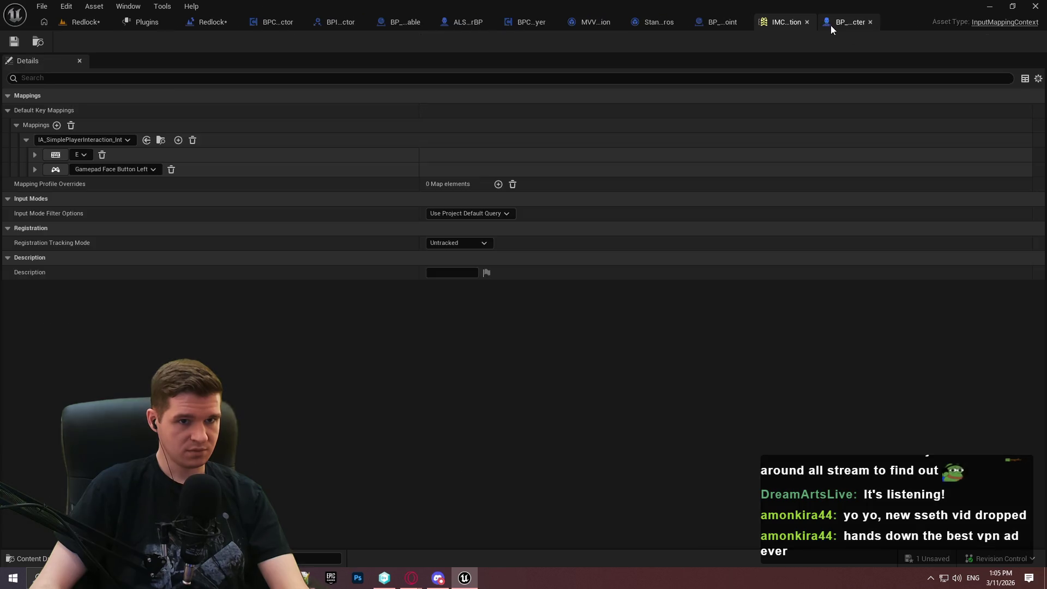
pyautogui.click(107, 23)
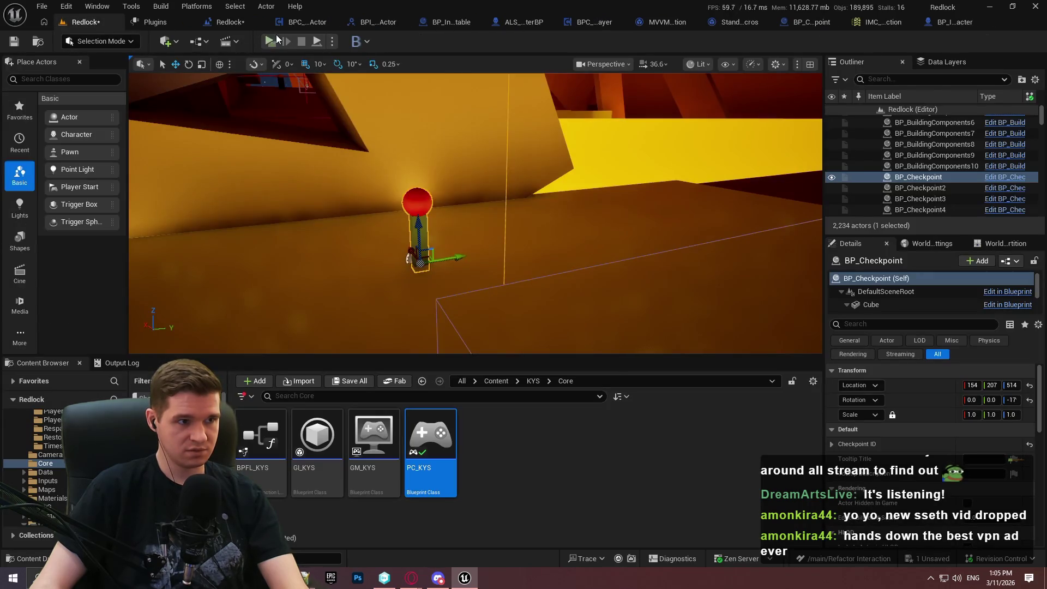
# Start a play-in-editor session, run the character forward, then switch back to the editor.
pyautogui.hotkey('alt', 'p')
pyautogui.press('w')
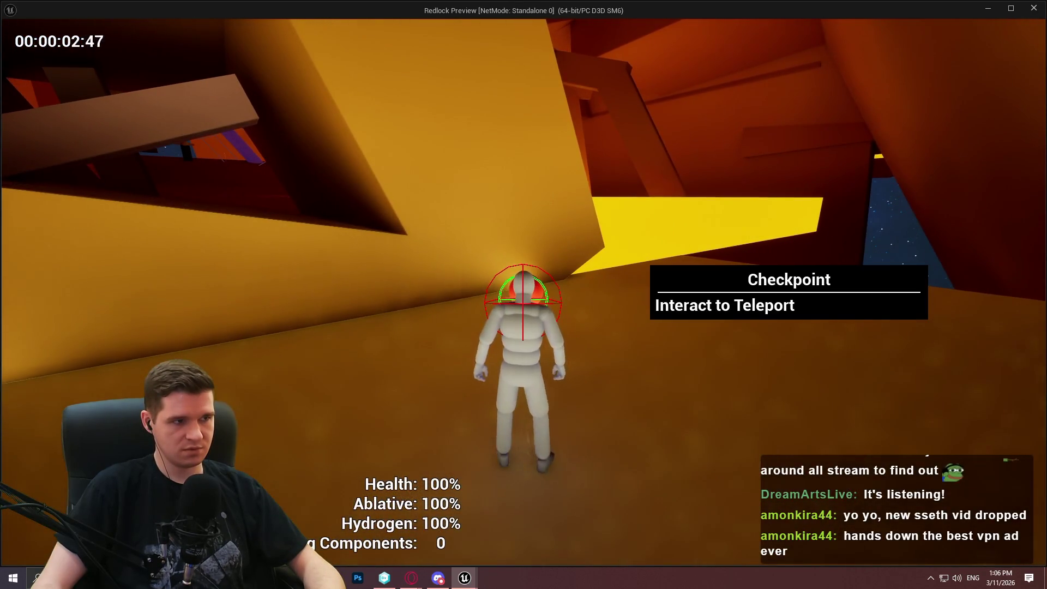
pyautogui.press('super')
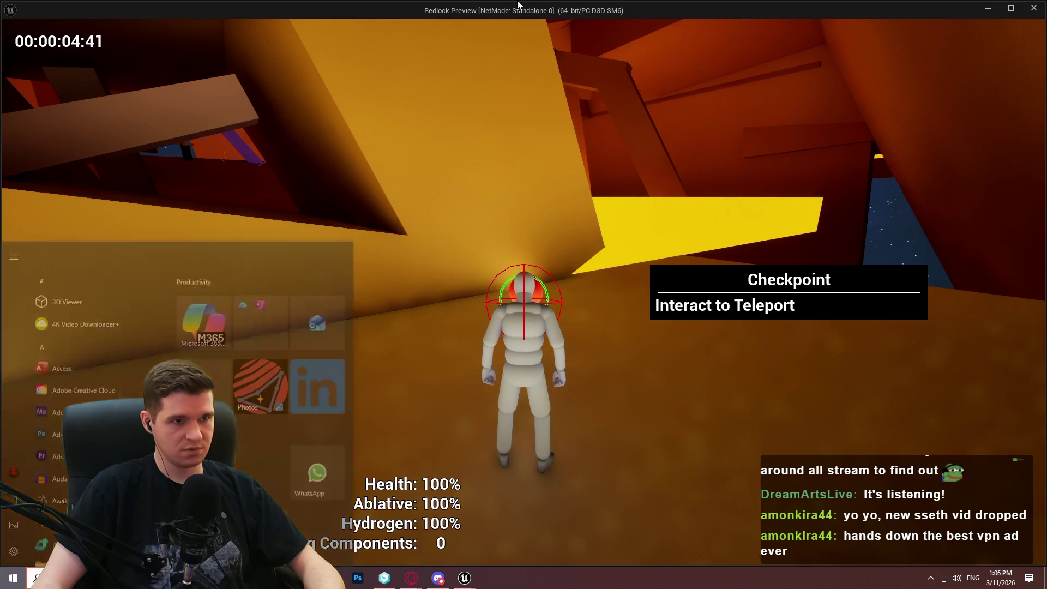
pyautogui.hotkey('alt', 'Tab')
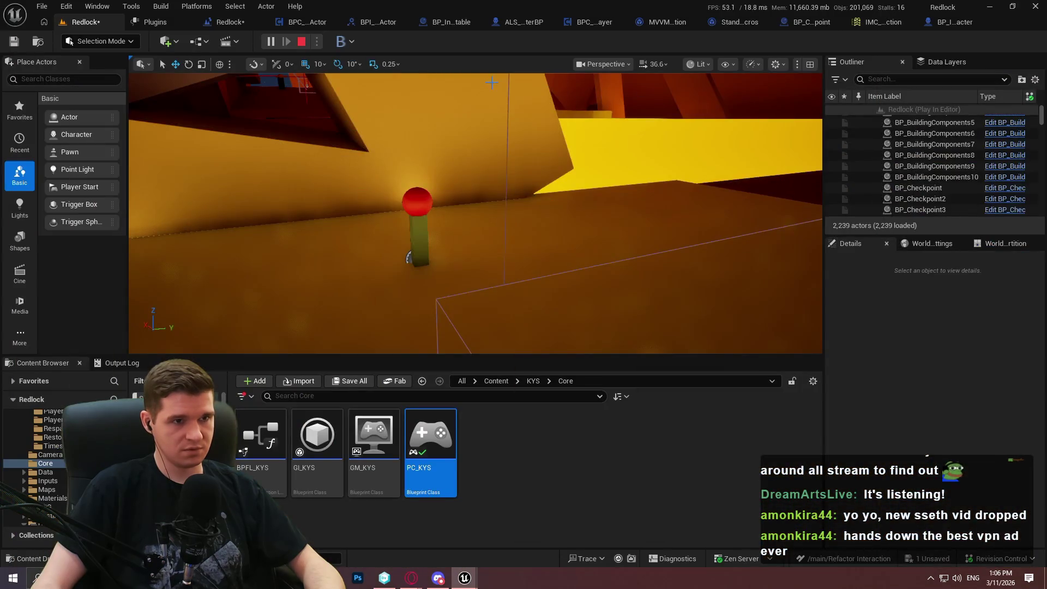
pyautogui.hotkey('alt', 'Tab')
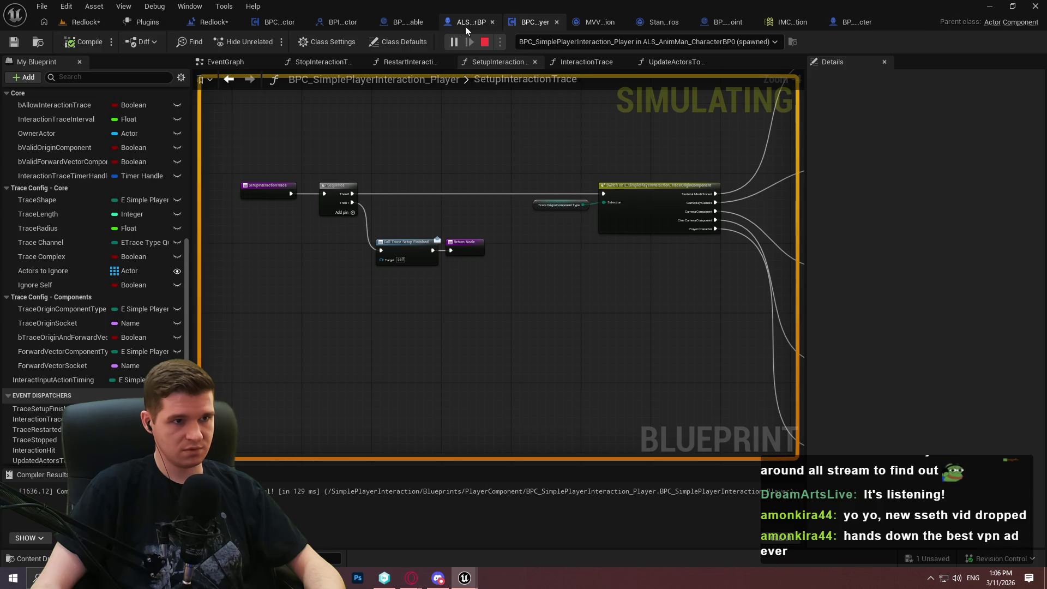
# Debug the ALS_AnimMan_CharacterBP0 instance and inspect the character and interaction component graphs.
pyautogui.click(843, 22)
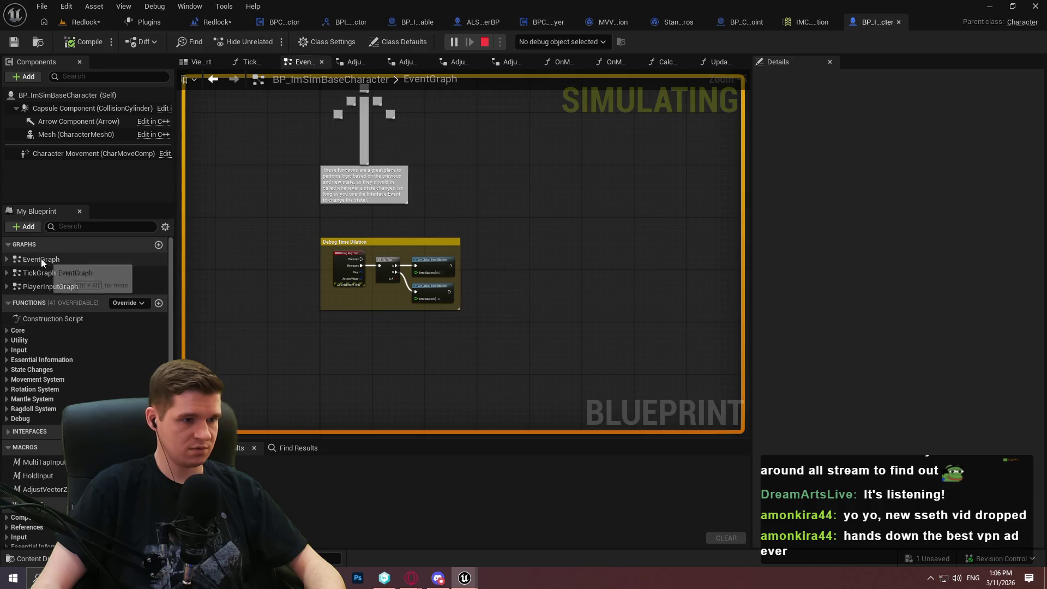
pyautogui.click(546, 43)
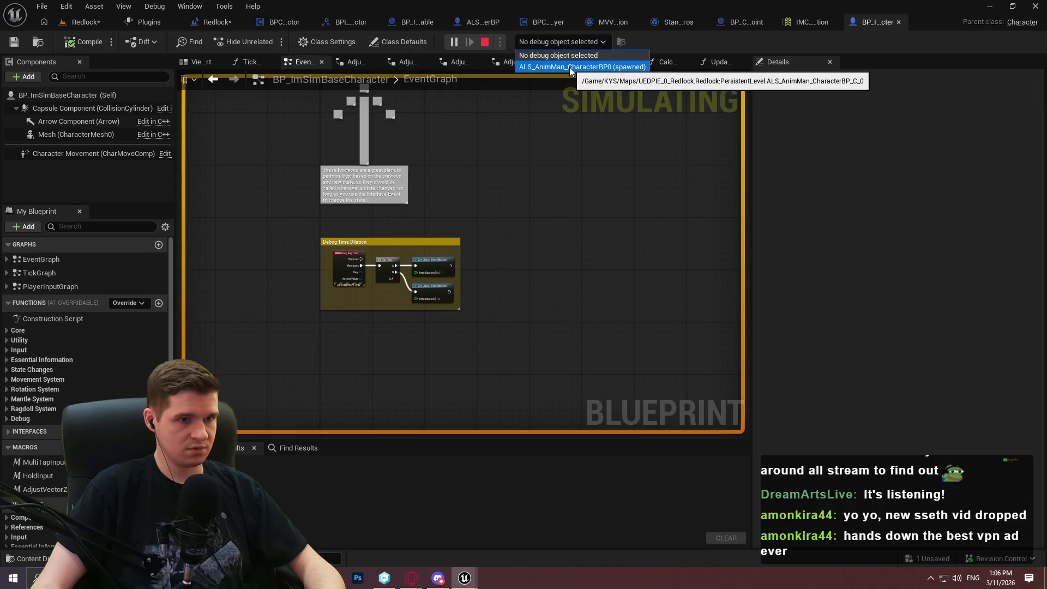
pyautogui.click(569, 68)
pyautogui.scroll(-3, 551, 217)
pyautogui.moveTo(551, 217)
pyautogui.mouseDown()
pyautogui.moveTo(517, 358)
pyautogui.moveTo(503, 165)
pyautogui.mouseUp()
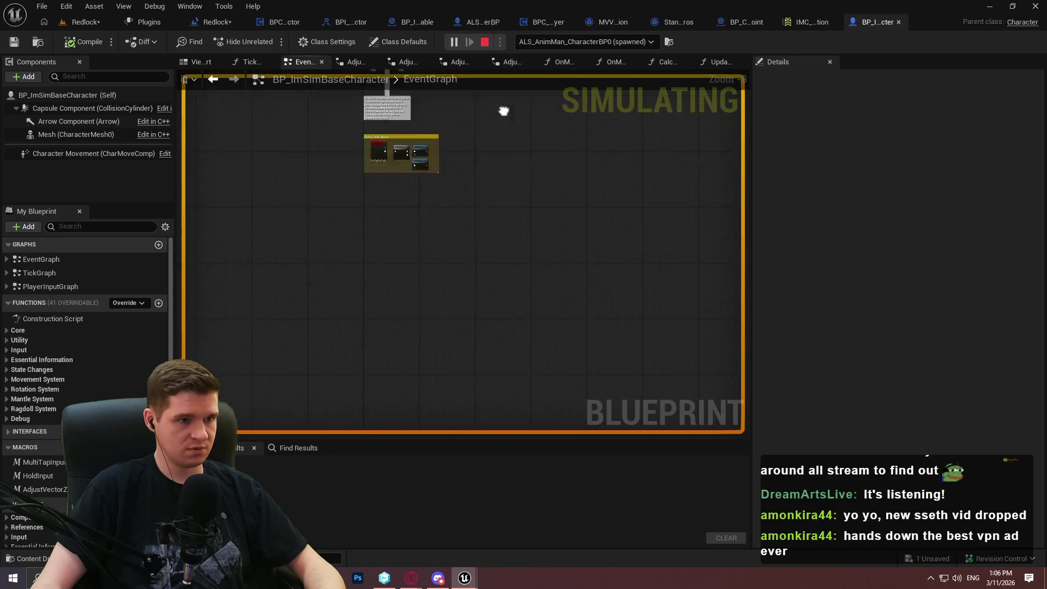
pyautogui.click(898, 22)
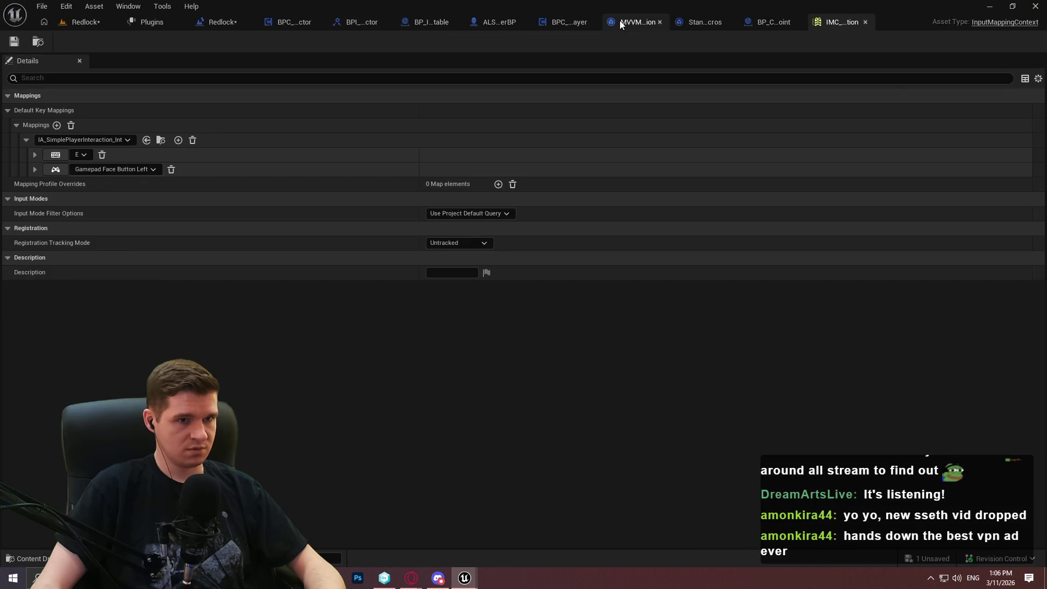
pyautogui.click(500, 22)
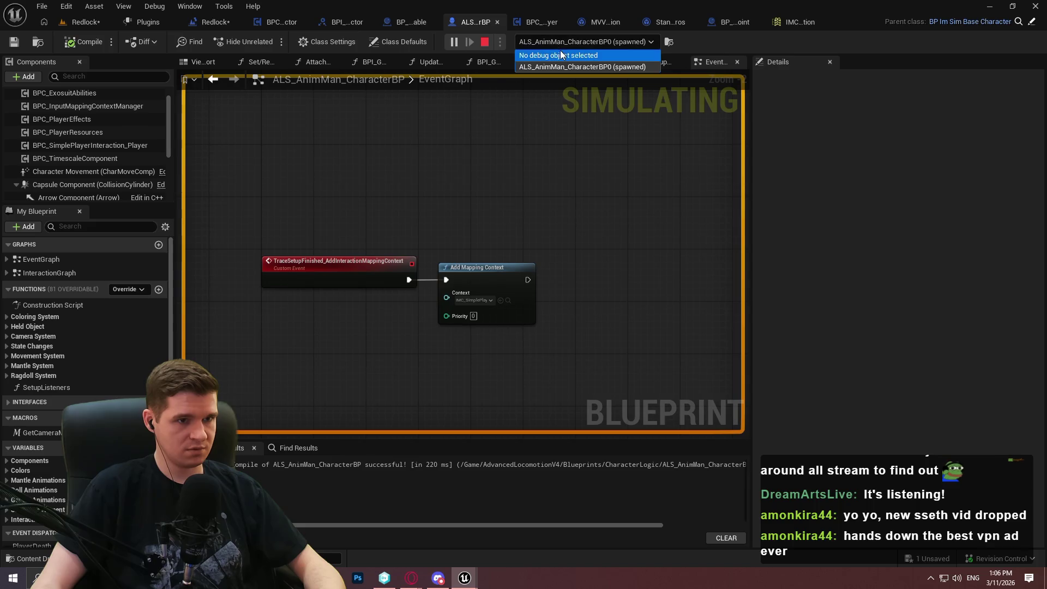
pyautogui.click(536, 22)
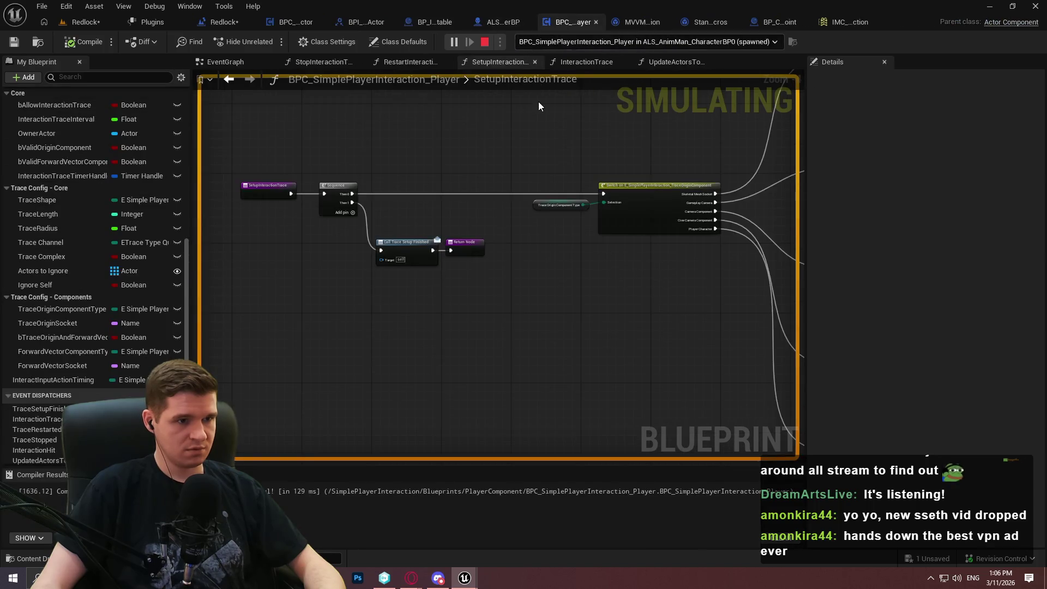
pyautogui.click(225, 61)
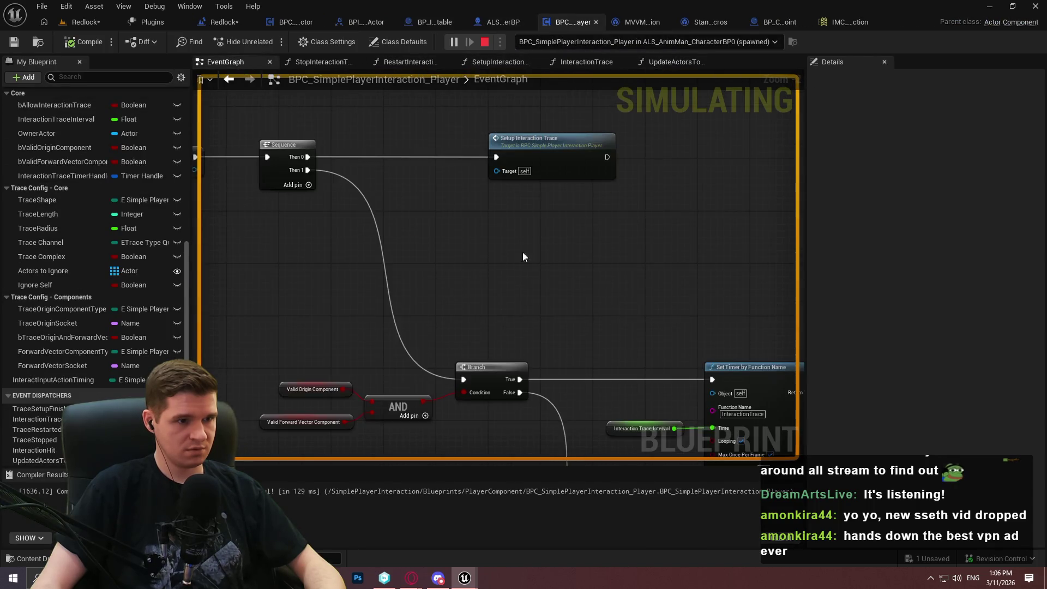
pyautogui.moveTo(558, 275)
pyautogui.mouseDown()
pyautogui.moveTo(518, 327)
pyautogui.moveTo(491, 425)
pyautogui.moveTo(488, 93)
pyautogui.moveTo(394, 104)
pyautogui.moveTo(382, 274)
pyautogui.mouseUp()
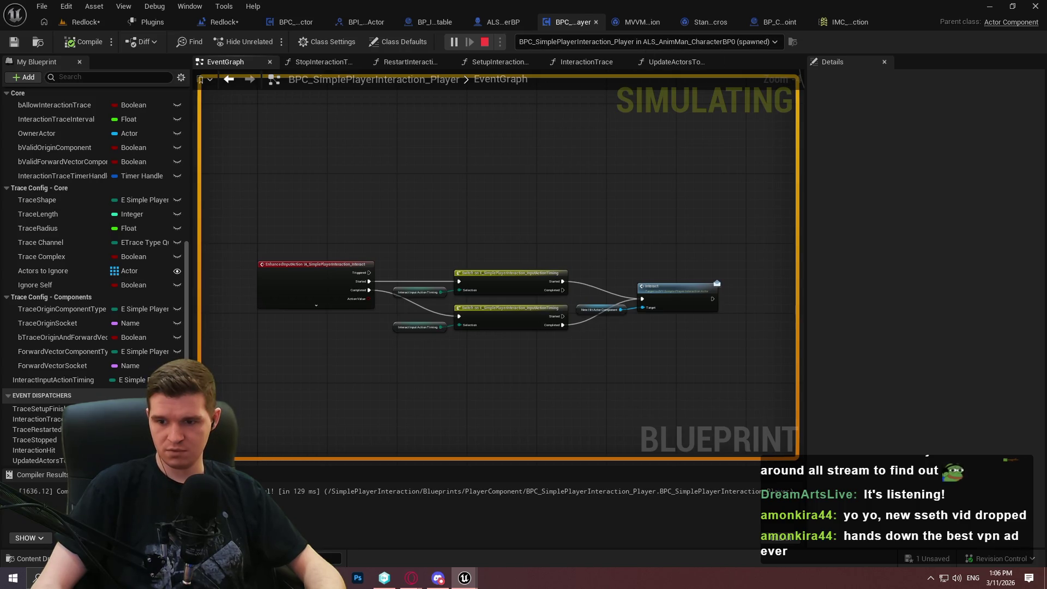
# Stop the play session and bring up the interaction input mapping context.
pyautogui.press('Escape')
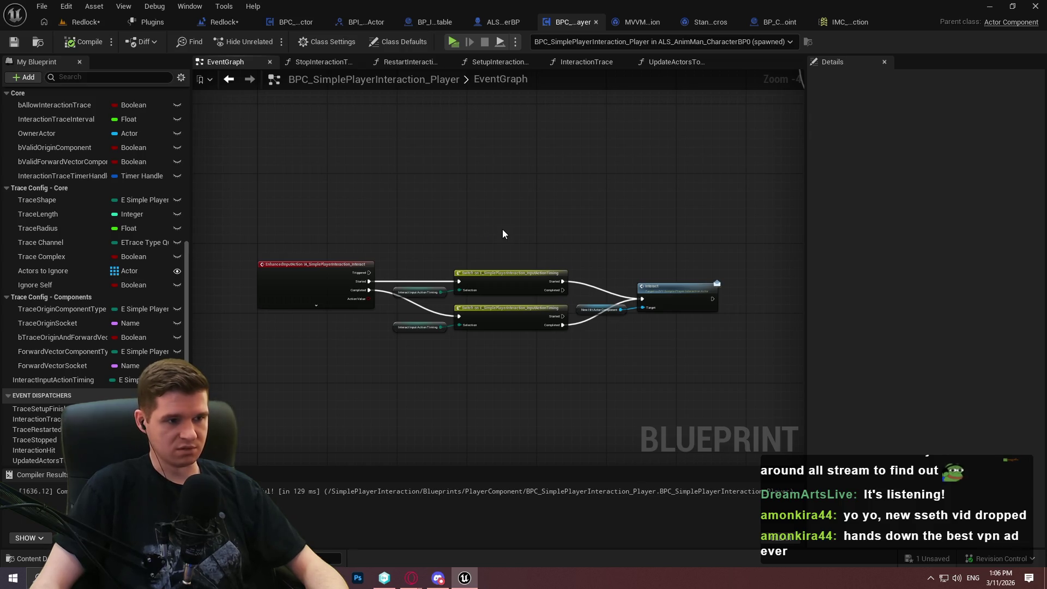
pyautogui.scroll(2, 486, 246)
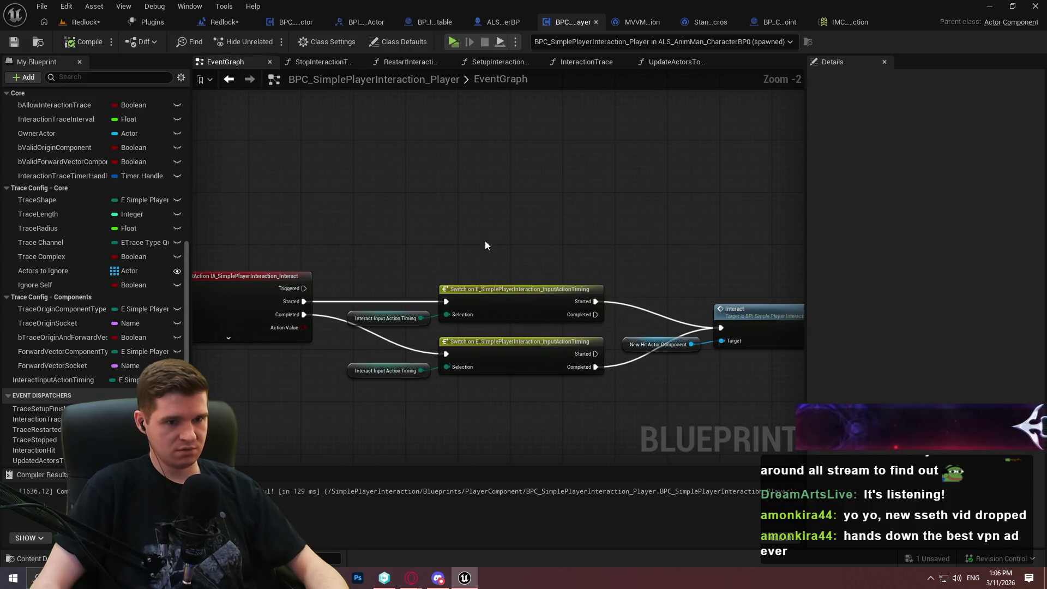
pyautogui.click(851, 22)
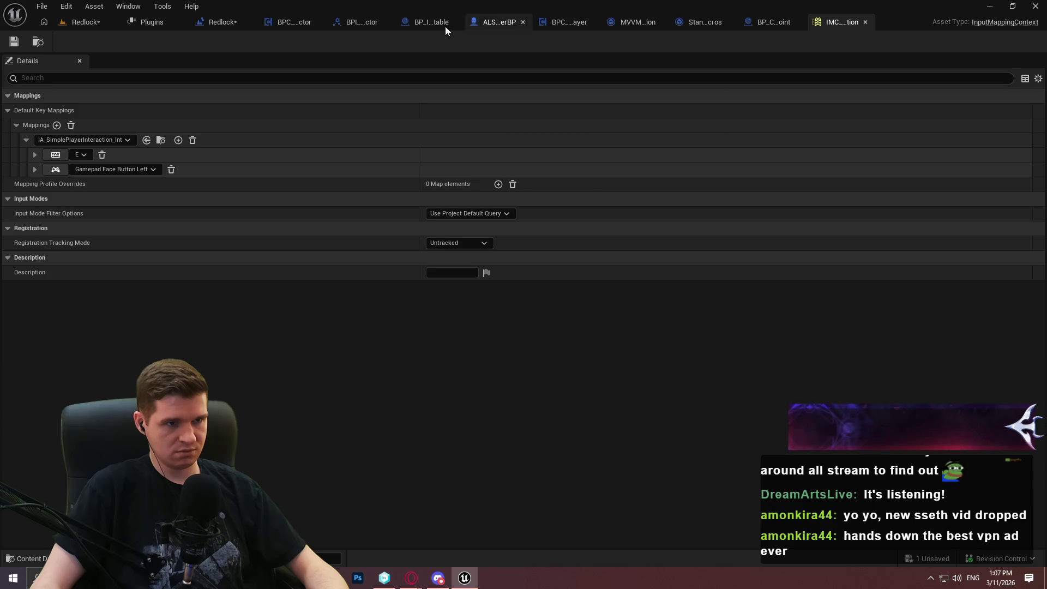
# Add a breakpoint on the Add Mapping Context node in ALS_AnimMan_CharacterBP's EventGraph.
pyautogui.click(480, 22)
pyautogui.rightClick(483, 280)
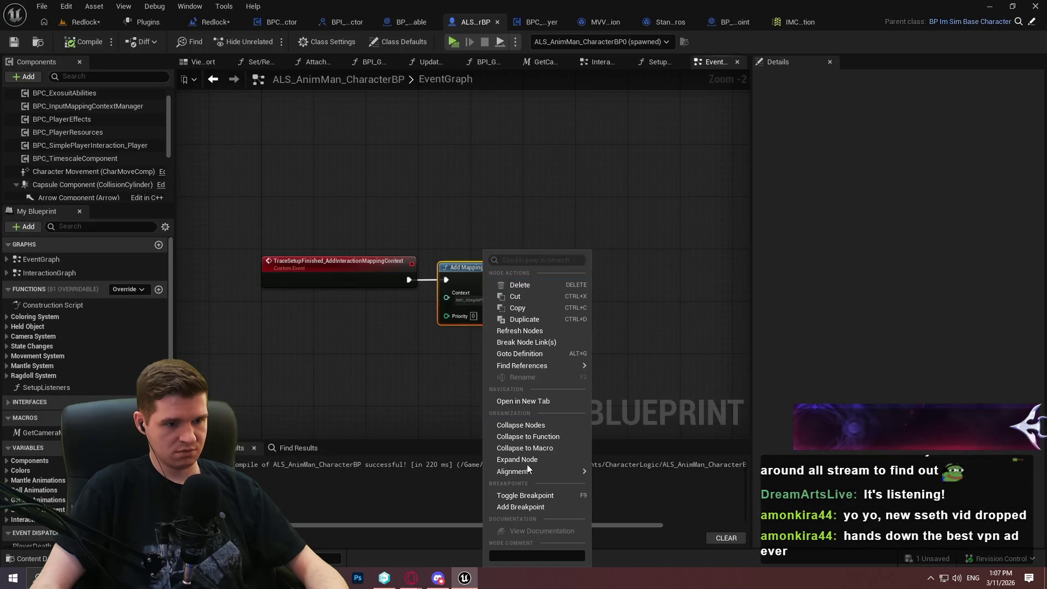
pyautogui.click(512, 503)
# Briefly test-play the level past the welcome dialog, then view the SetupListeners graph.
pyautogui.hotkey('alt', 'p')
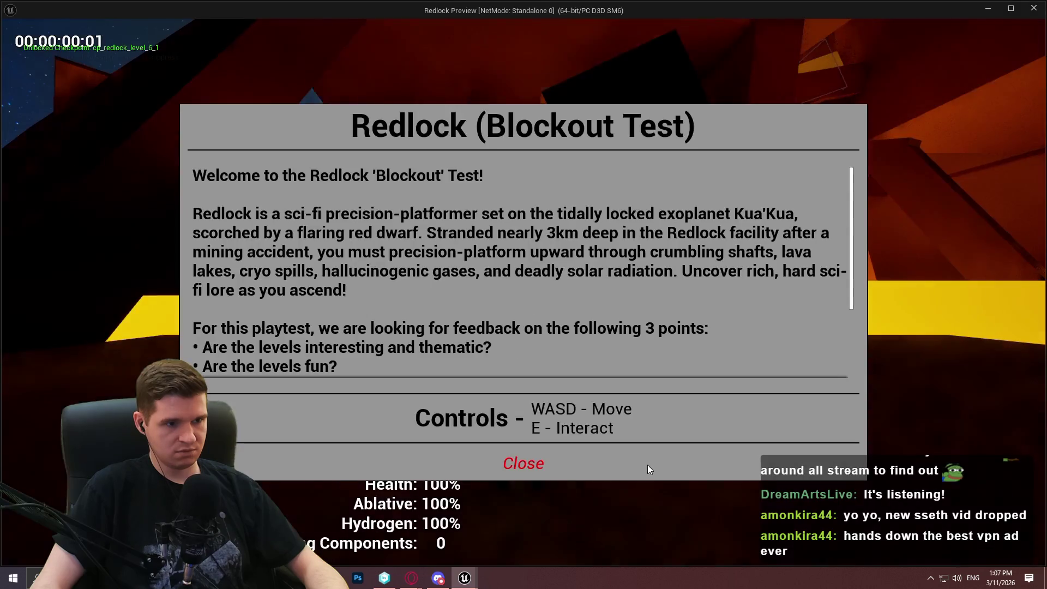
pyautogui.click(527, 462)
pyautogui.press('Escape')
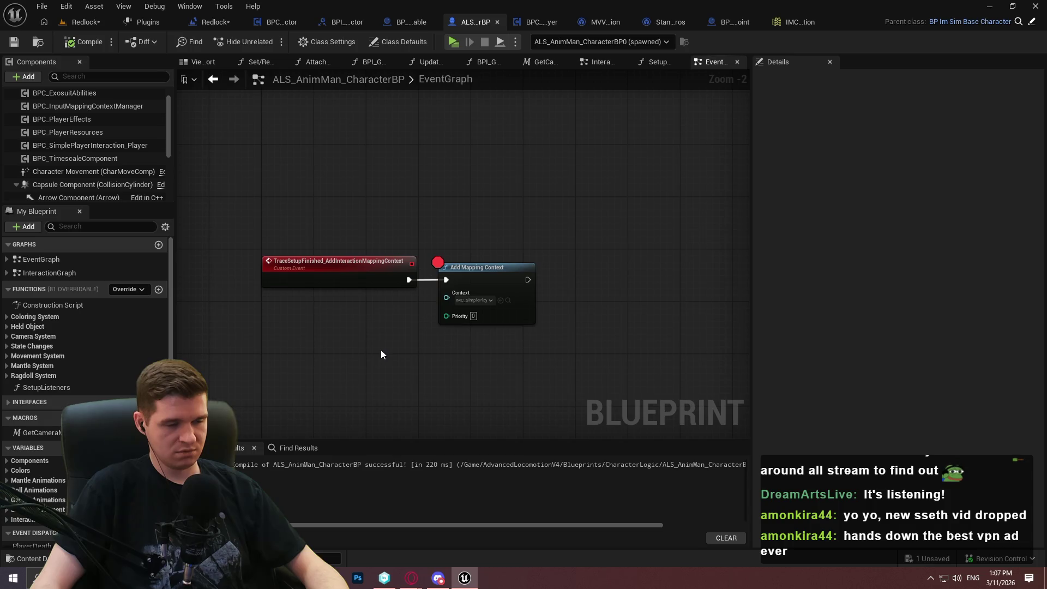
pyautogui.scroll(-2, 542, 224)
pyautogui.click(655, 62)
# Wire Bind Event to Trace Setup Finished into the SetupListeners execution chain.
pyautogui.moveTo(612, 199); pyautogui.dragTo(659, 358)
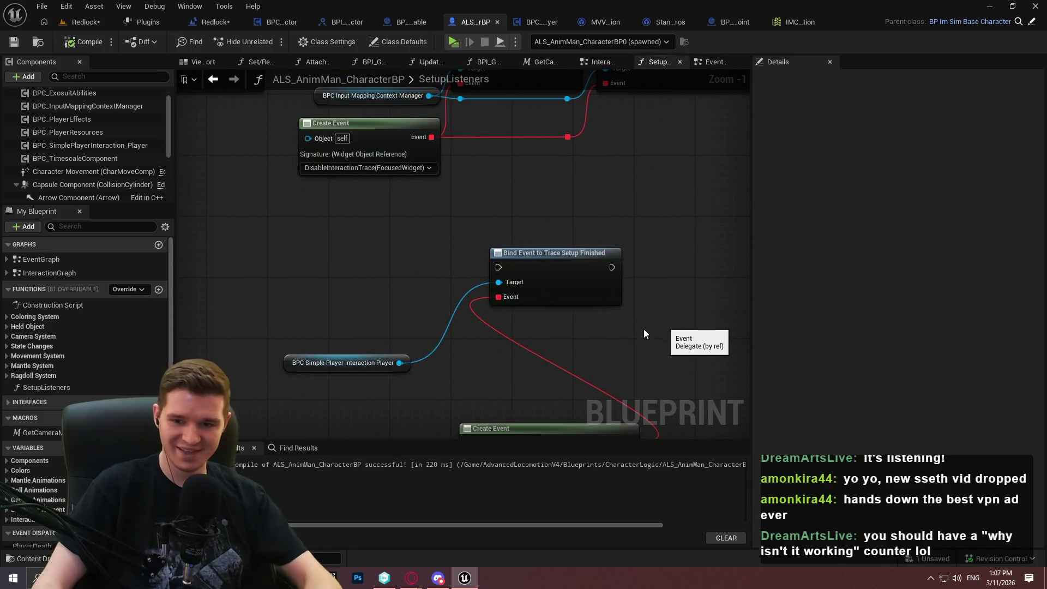
pyautogui.moveTo(561, 354); pyautogui.dragTo(540, 256)
pyautogui.scroll(1, 537, 327)
pyautogui.moveTo(529, 349); pyautogui.dragTo(281, 309)
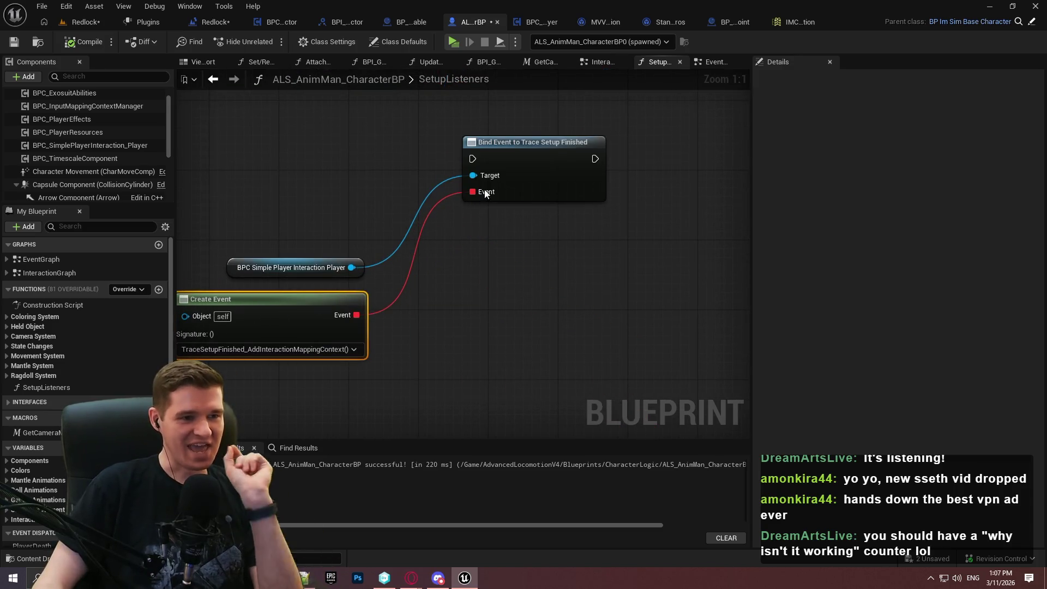
pyautogui.scroll(-2, 480, 197)
pyautogui.moveTo(573, 306)
pyautogui.mouseDown()
pyautogui.moveTo(574, 230)
pyautogui.moveTo(573, 266)
pyautogui.moveTo(438, 350)
pyautogui.mouseUp()
pyautogui.moveTo(369, 354)
pyautogui.mouseDown()
pyautogui.moveTo(585, 179)
pyautogui.moveTo(579, 171)
pyautogui.moveTo(513, 343)
pyautogui.moveTo(511, 286)
pyautogui.mouseUp()
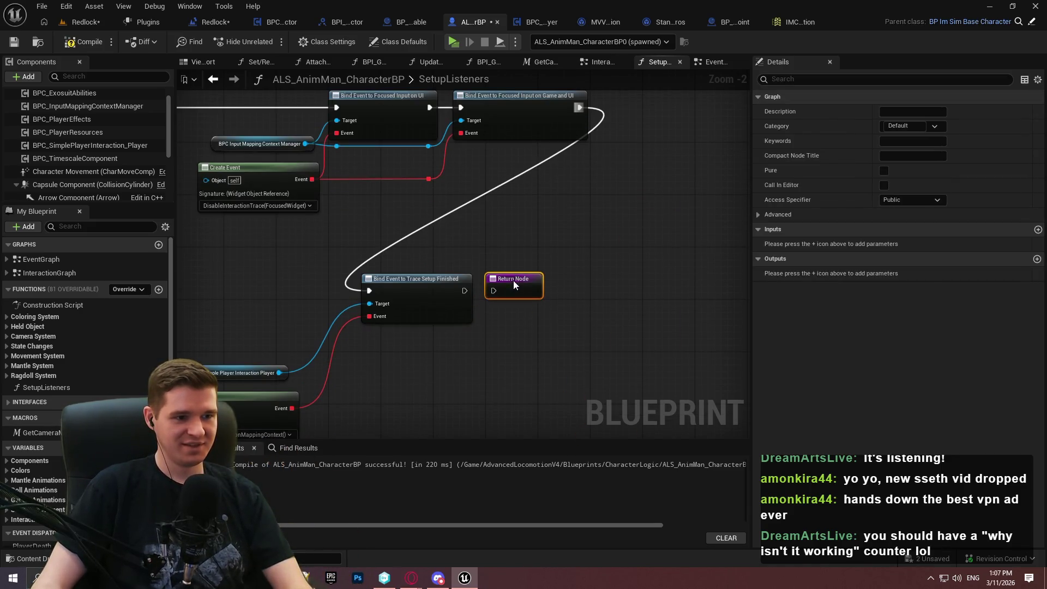
# Arrange the binding, Return Node, player reference and Create Event beside the Focused Input nodes.
pyautogui.keyDown('shift'); pyautogui.click(414, 285); pyautogui.keyUp('shift')
pyautogui.moveTo(439, 296)
pyautogui.mouseDown()
pyautogui.moveTo(705, 109)
pyautogui.moveTo(694, 113)
pyautogui.mouseUp()
pyautogui.moveTo(467, 363)
pyautogui.mouseDown()
pyautogui.moveTo(247, 277)
pyautogui.moveTo(235, 262)
pyautogui.mouseUp()
pyautogui.moveTo(305, 294)
pyautogui.mouseDown()
pyautogui.moveTo(402, 338)
pyautogui.moveTo(322, 277)
pyautogui.mouseUp()
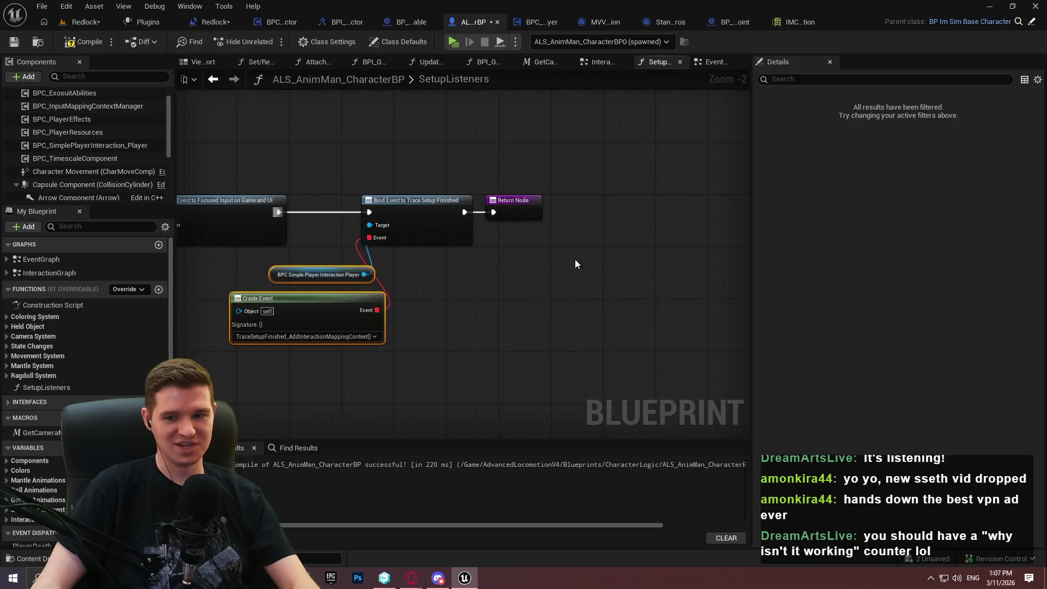
pyautogui.moveTo(591, 258); pyautogui.dragTo(355, 188)
pyautogui.moveTo(415, 213); pyautogui.dragTo(540, 217)
pyautogui.moveTo(448, 371)
pyautogui.mouseDown()
pyautogui.moveTo(293, 267)
pyautogui.moveTo(269, 276)
pyautogui.moveTo(398, 228)
pyautogui.moveTo(370, 236)
pyautogui.mouseUp()
pyautogui.click(503, 270)
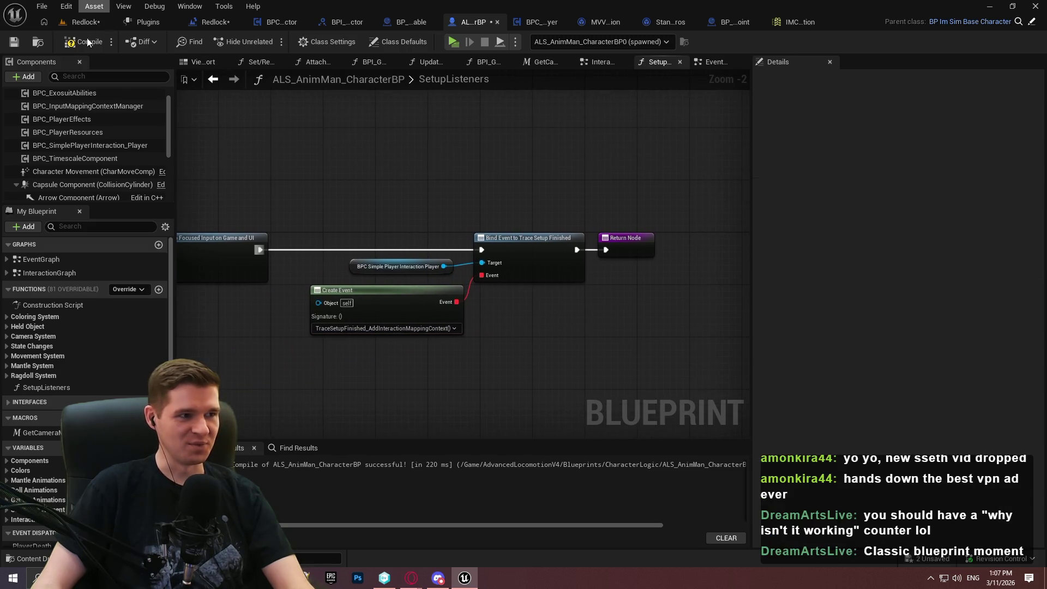
# Compile the character blueprint and test-play, running the character toward the checkpoint.
pyautogui.click(11, 47)
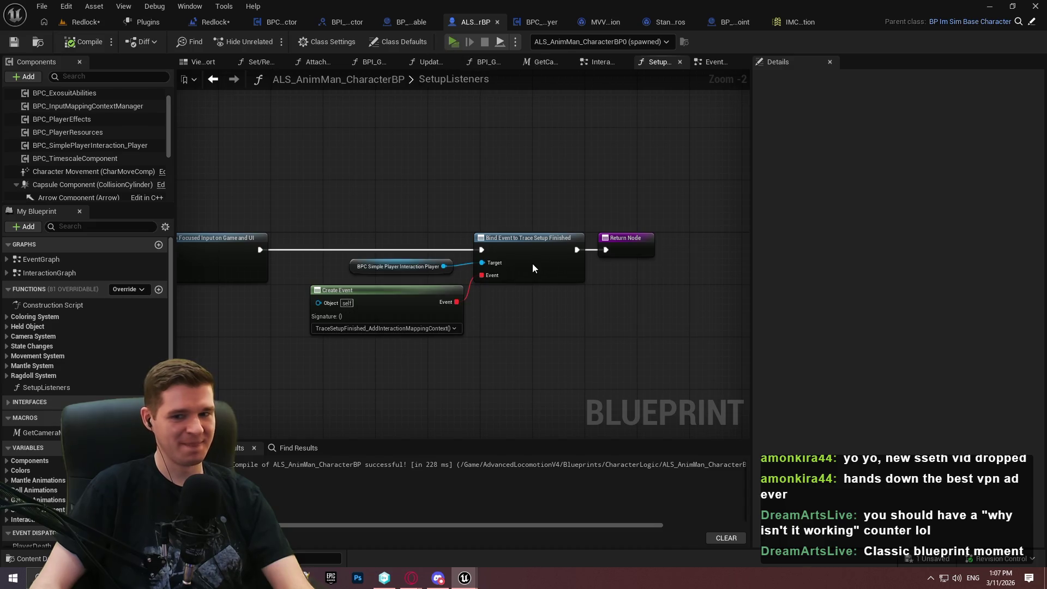
pyautogui.hotkey('alt', 'p')
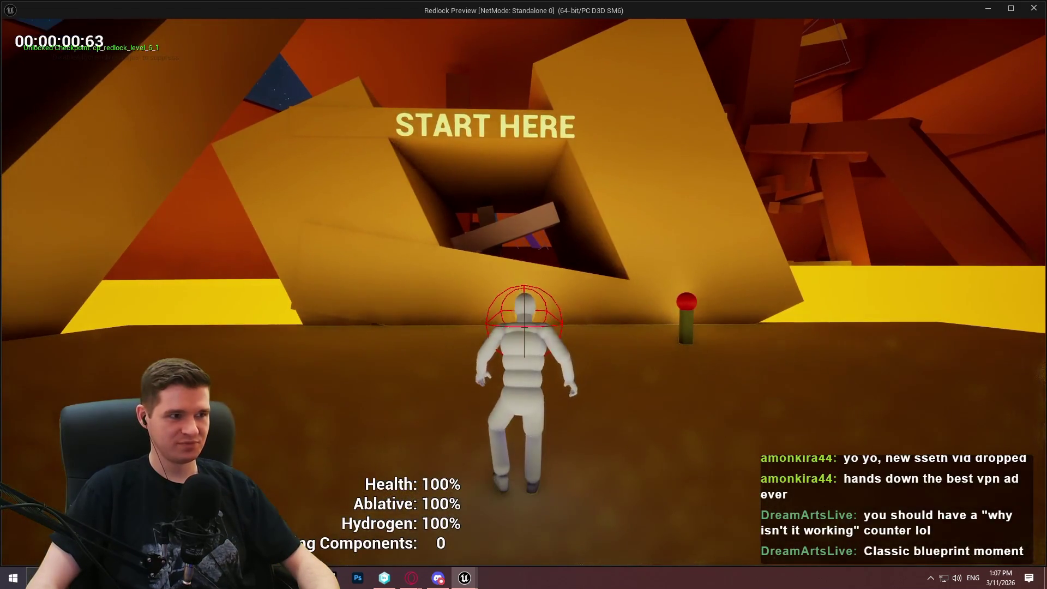
pyautogui.press('w')
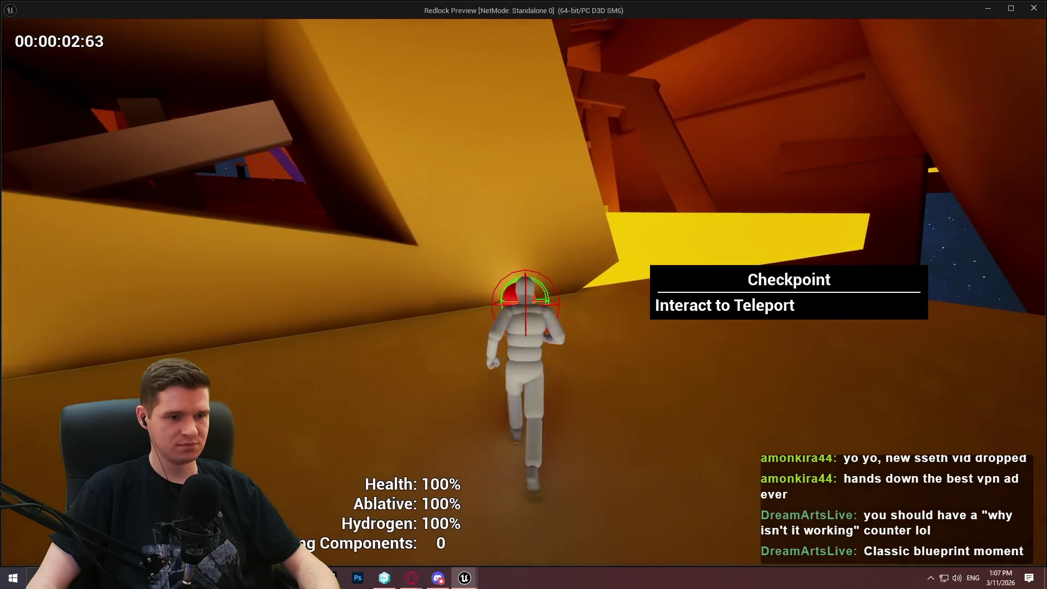
pyautogui.press('Escape')
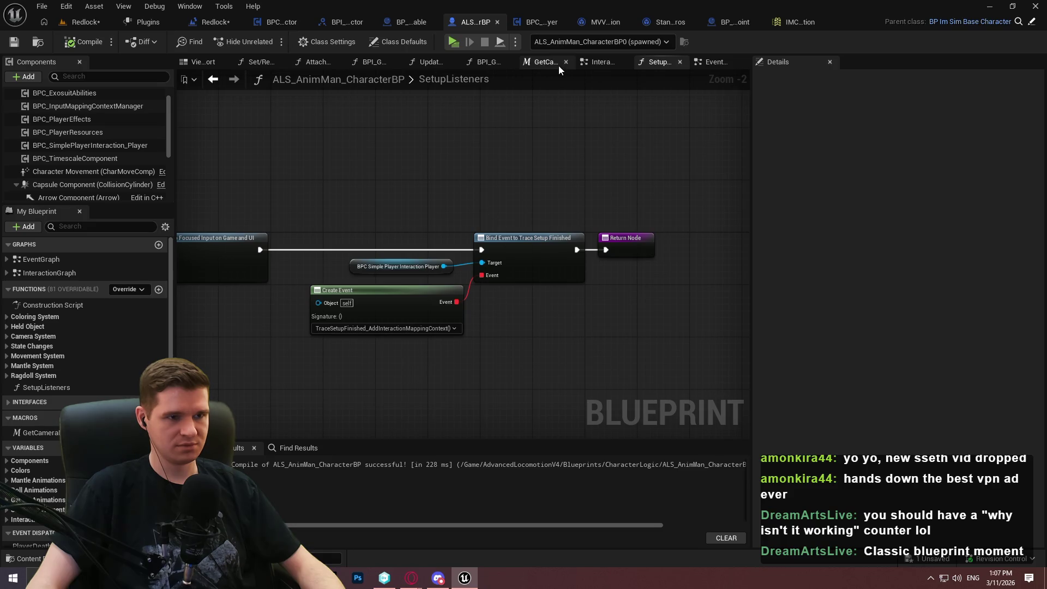
# Add a breakpoint on the Bind Event to Trace Setup Finished node in SetupListeners.
pyautogui.click(722, 66)
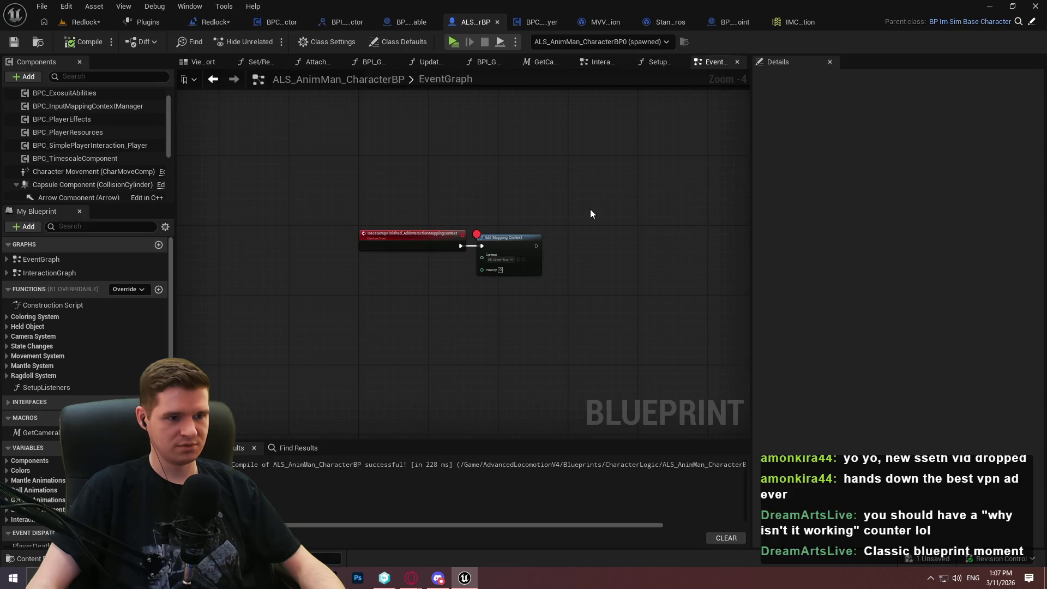
pyautogui.click(656, 62)
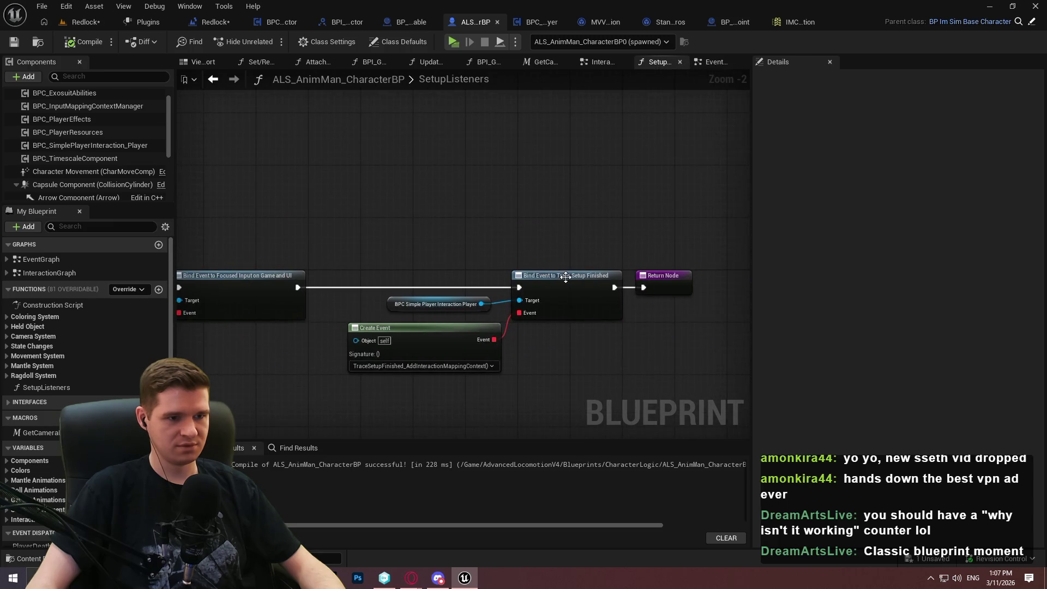
pyautogui.rightClick(567, 277)
pyautogui.click(604, 507)
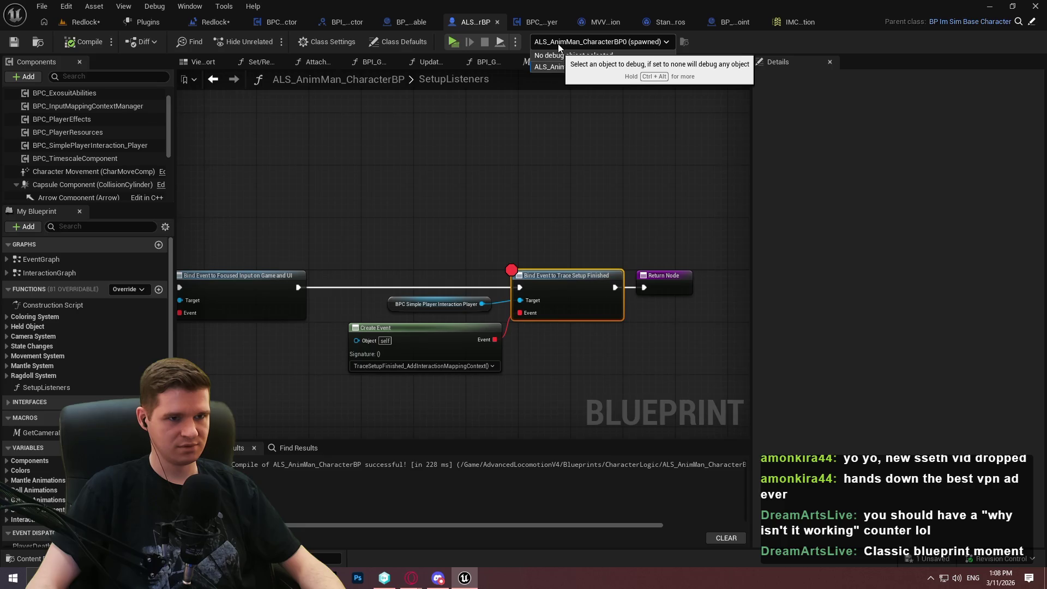
pyautogui.moveTo(425, 305); pyautogui.dragTo(490, 214)
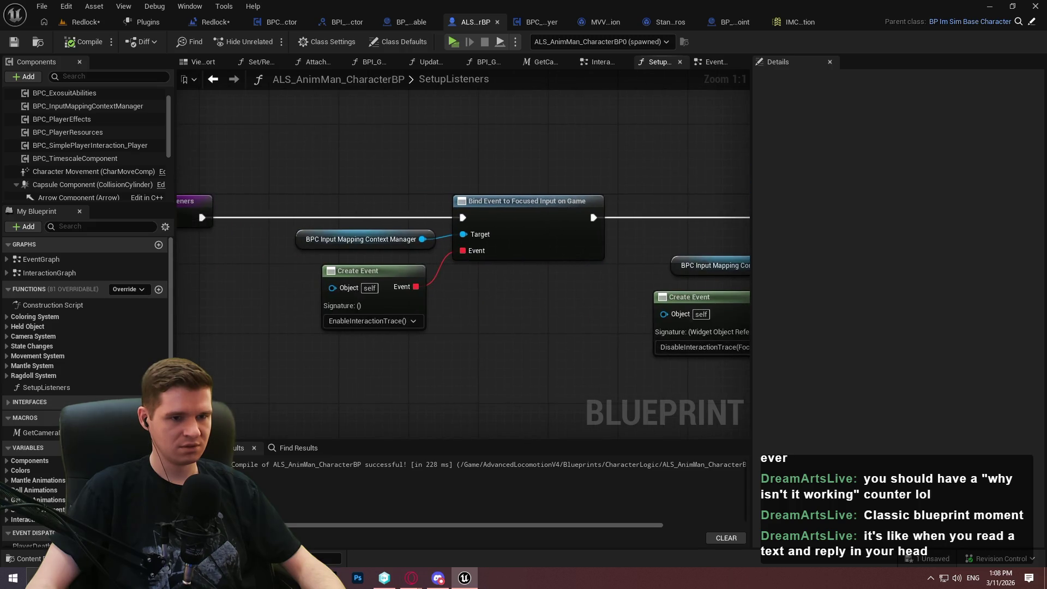
pyautogui.moveTo(444, 282)
pyautogui.mouseDown()
pyautogui.moveTo(183, 273)
pyautogui.moveTo(732, 330)
pyautogui.moveTo(216, 241)
pyautogui.mouseUp()
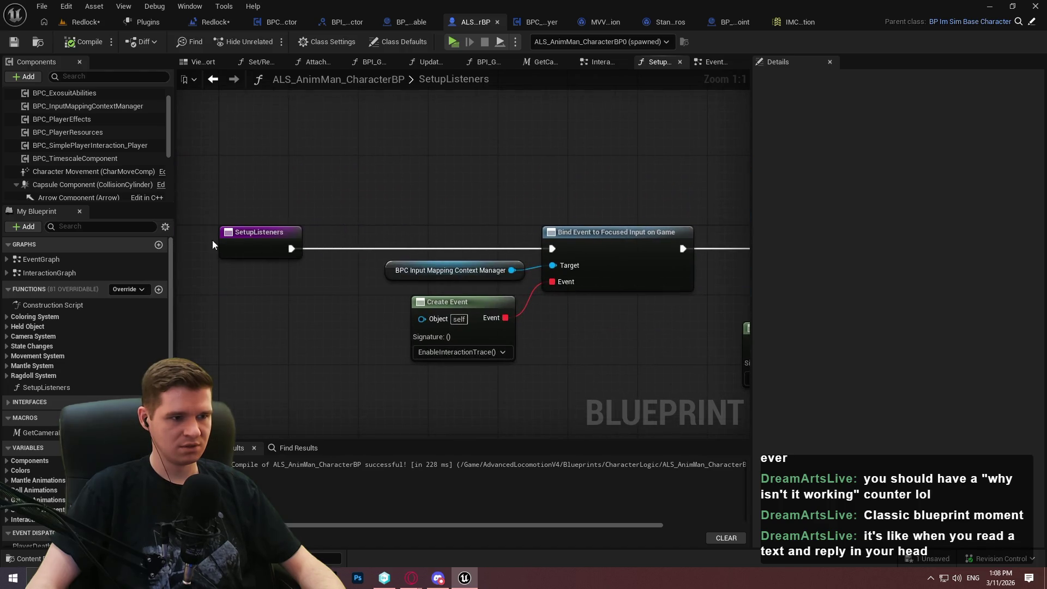
# Run Find References on the SetupListeners function across all blueprints.
pyautogui.click(715, 64)
pyautogui.moveTo(493, 188); pyautogui.dragTo(457, 147)
pyautogui.scroll(-2, 457, 148)
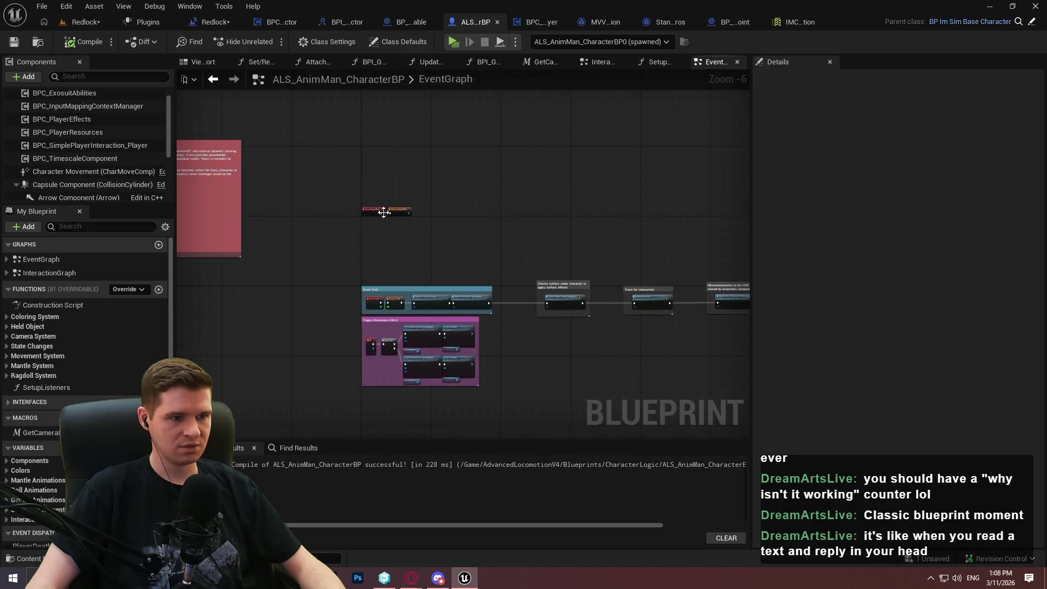
pyautogui.scroll(6, 384, 216)
pyautogui.scroll(-5, 446, 297)
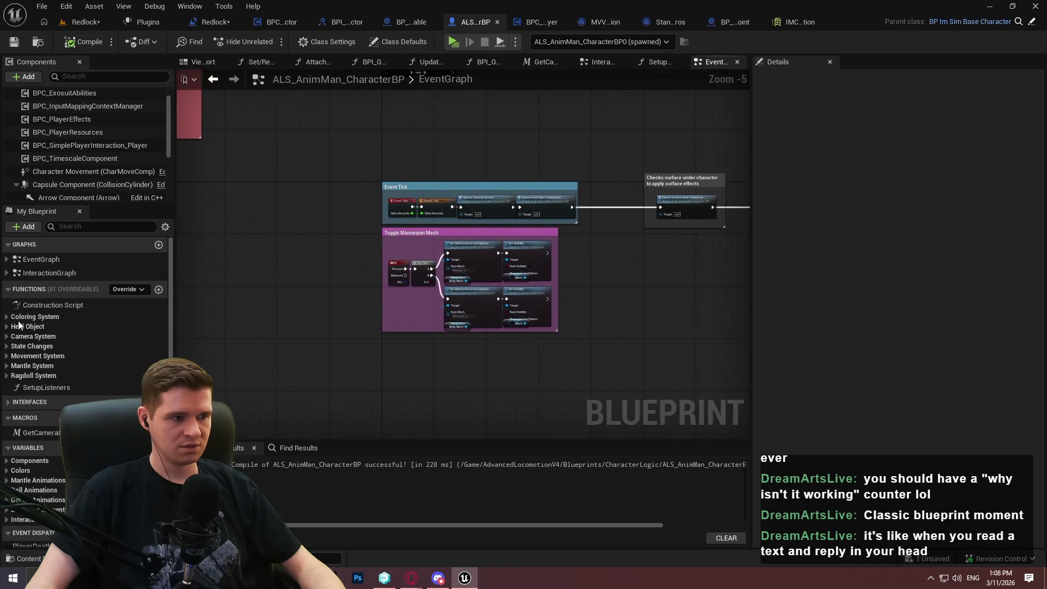
pyautogui.click(45, 388)
pyautogui.rightClick(46, 388)
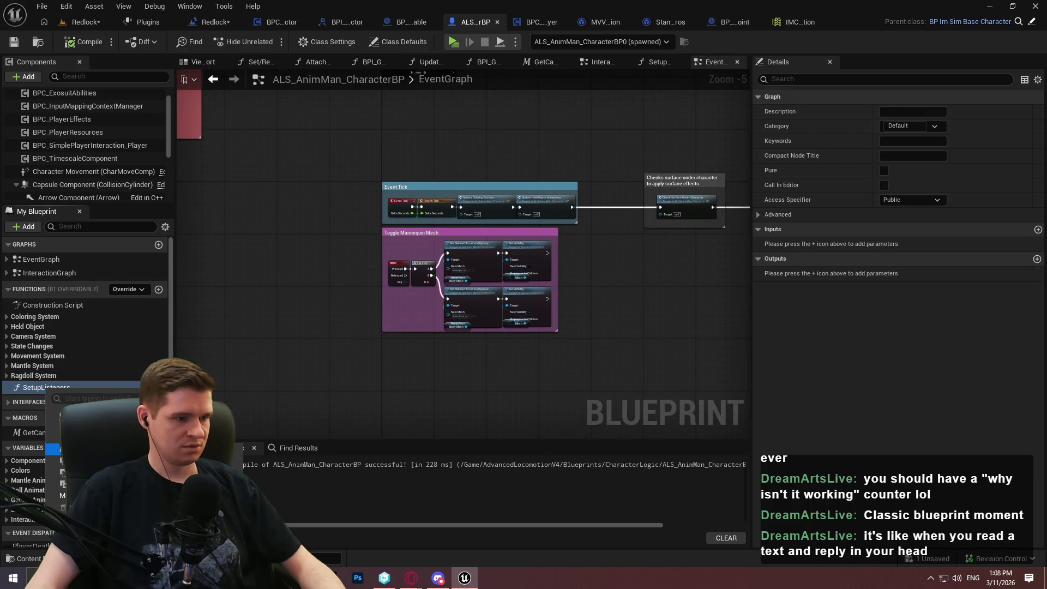
pyautogui.click(324, 511)
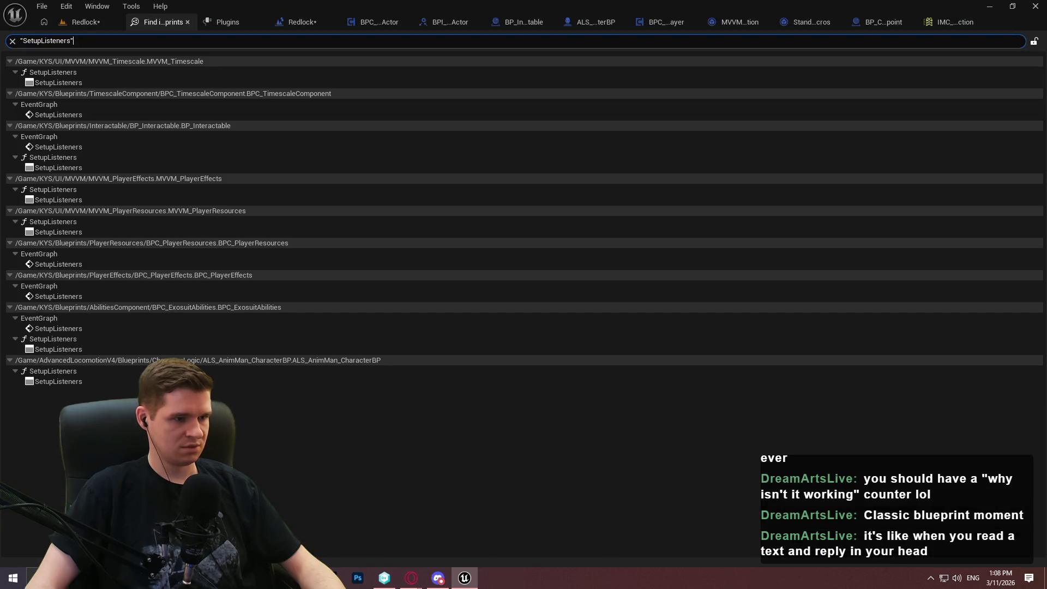
# Place a Setup Listeners call beside BeginPlay in the character's EventGraph.
pyautogui.doubleClick(99, 384)
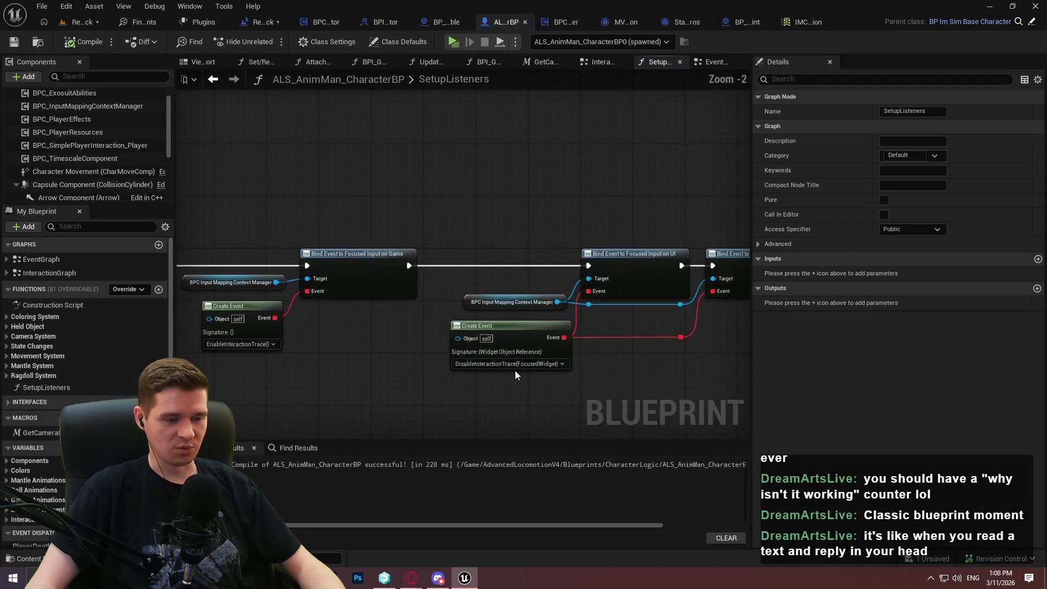
pyautogui.moveTo(656, 375)
pyautogui.mouseDown()
pyautogui.moveTo(221, 360)
pyautogui.moveTo(522, 357)
pyautogui.moveTo(247, 341)
pyautogui.moveTo(436, 390)
pyautogui.mouseUp()
pyautogui.click(703, 62)
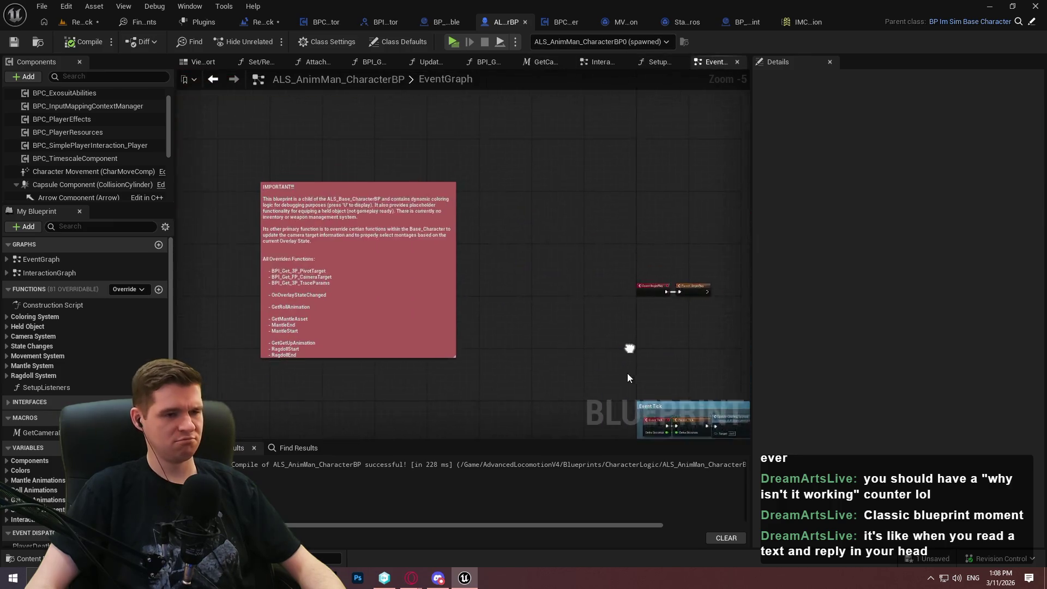
pyautogui.scroll(6, 466, 232)
pyautogui.moveTo(39, 387)
pyautogui.mouseDown()
pyautogui.moveTo(492, 303)
pyautogui.moveTo(644, 242)
pyautogui.moveTo(435, 258)
pyautogui.mouseUp()
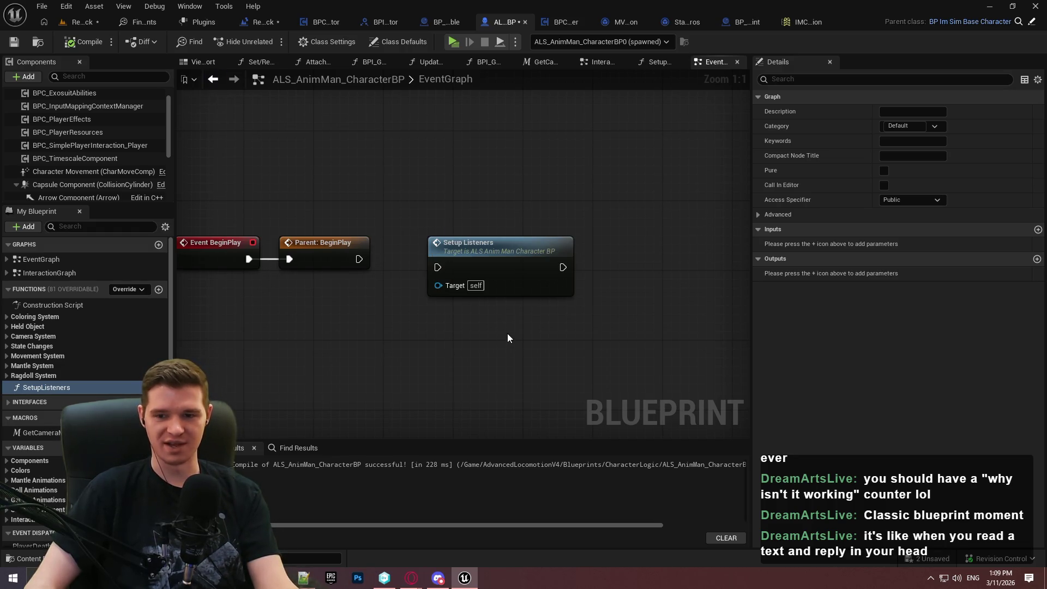
# Review the Focused Input on Game and UI bindings in the SetupListeners graph.
pyautogui.doubleClick(66, 385)
pyautogui.moveTo(434, 385)
pyautogui.mouseDown()
pyautogui.moveTo(674, 341)
pyautogui.moveTo(550, 350)
pyautogui.moveTo(565, 345)
pyautogui.mouseUp()
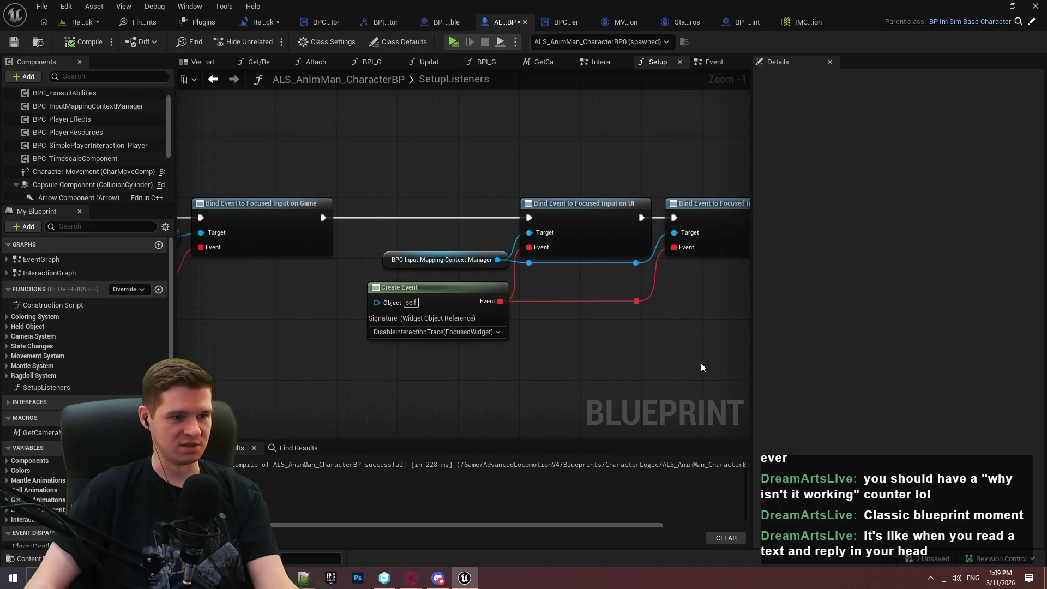
pyautogui.moveTo(715, 318); pyautogui.dragTo(597, 318)
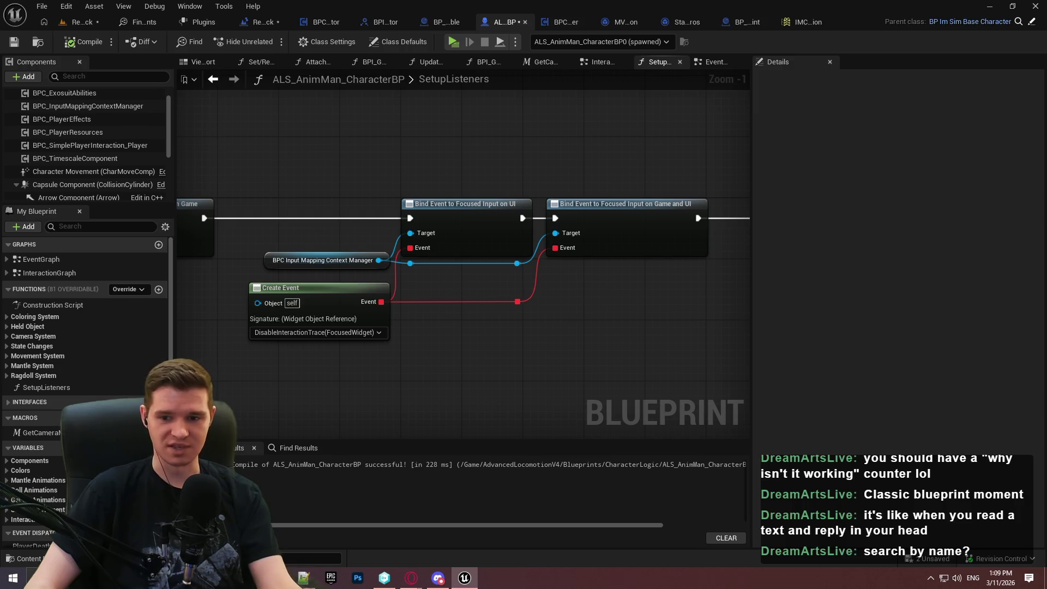
pyautogui.moveTo(512, 152); pyautogui.dragTo(668, 156)
pyautogui.moveTo(459, 215)
pyautogui.mouseDown()
pyautogui.moveTo(907, 214)
pyautogui.moveTo(889, 211)
pyautogui.mouseUp()
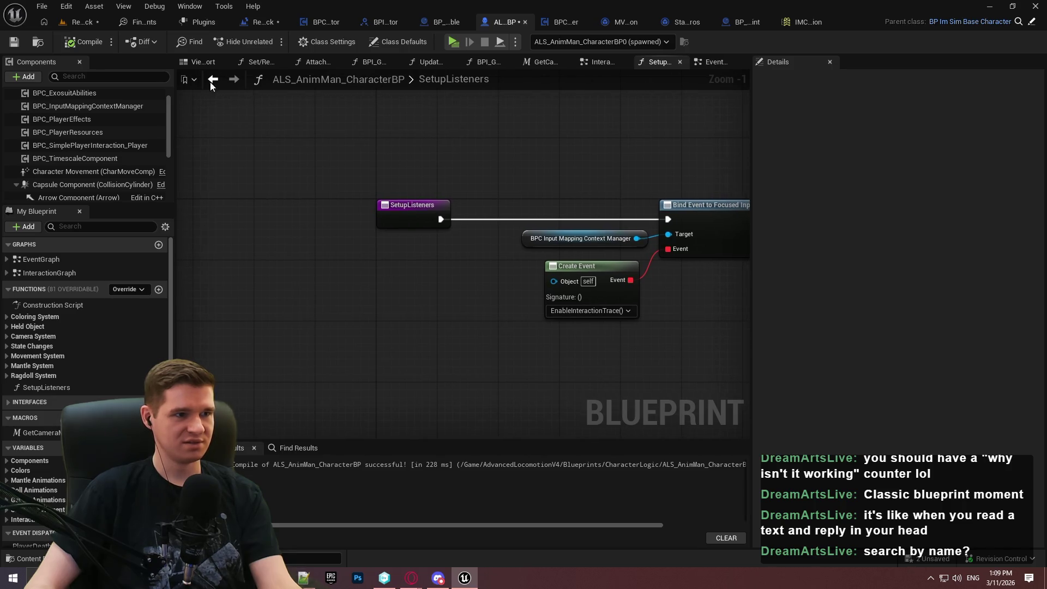
# Diff the blueprint against its latest revision, inspect the EventGraph changes, and close the diff.
pyautogui.click(141, 41)
pyautogui.click(163, 89)
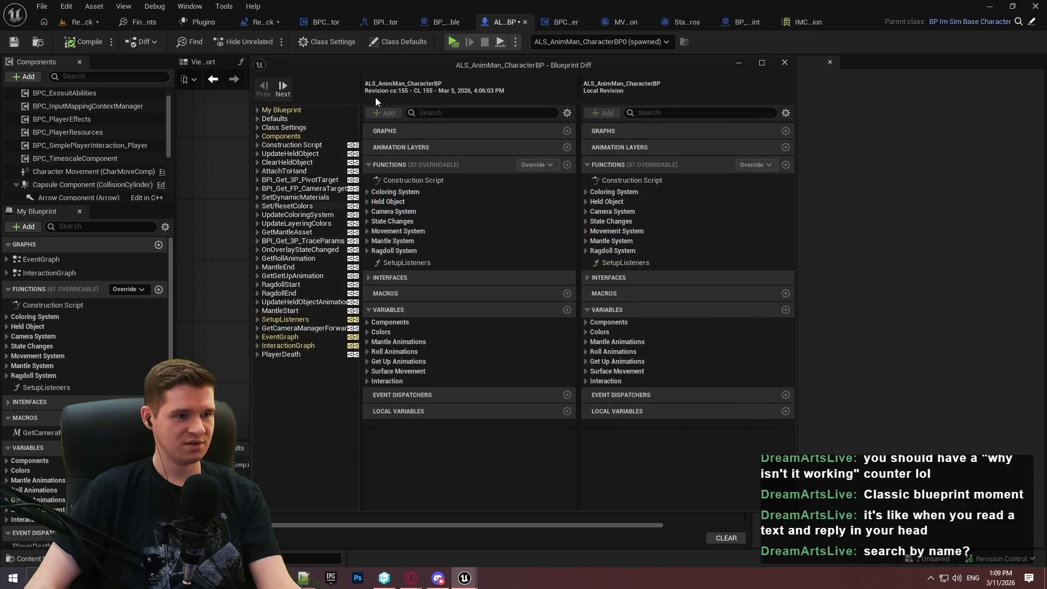
pyautogui.doubleClick(378, 65)
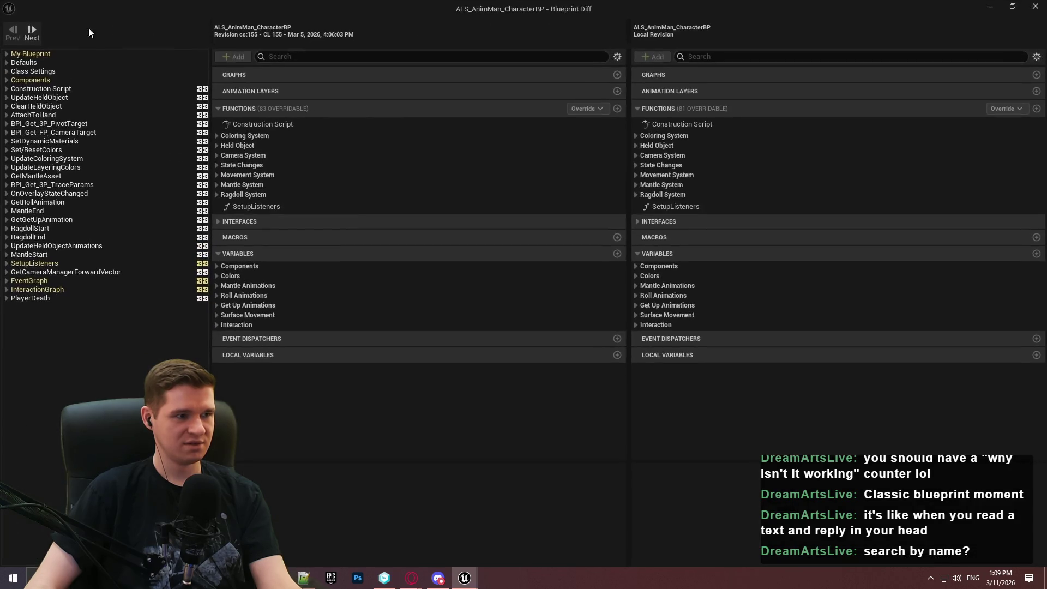
pyautogui.click(8, 281)
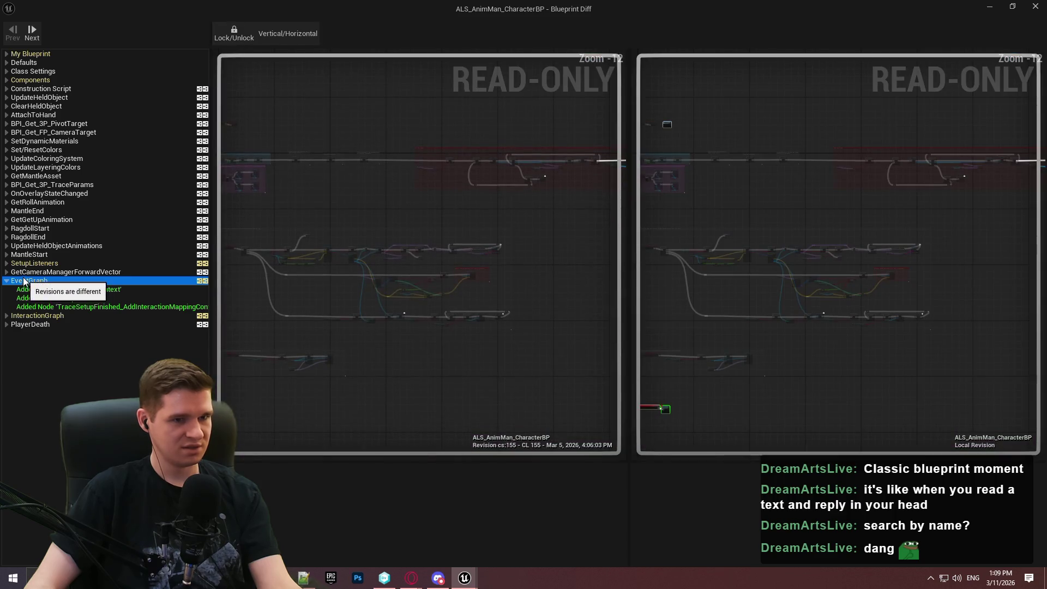
pyautogui.moveTo(384, 228); pyautogui.dragTo(547, 330)
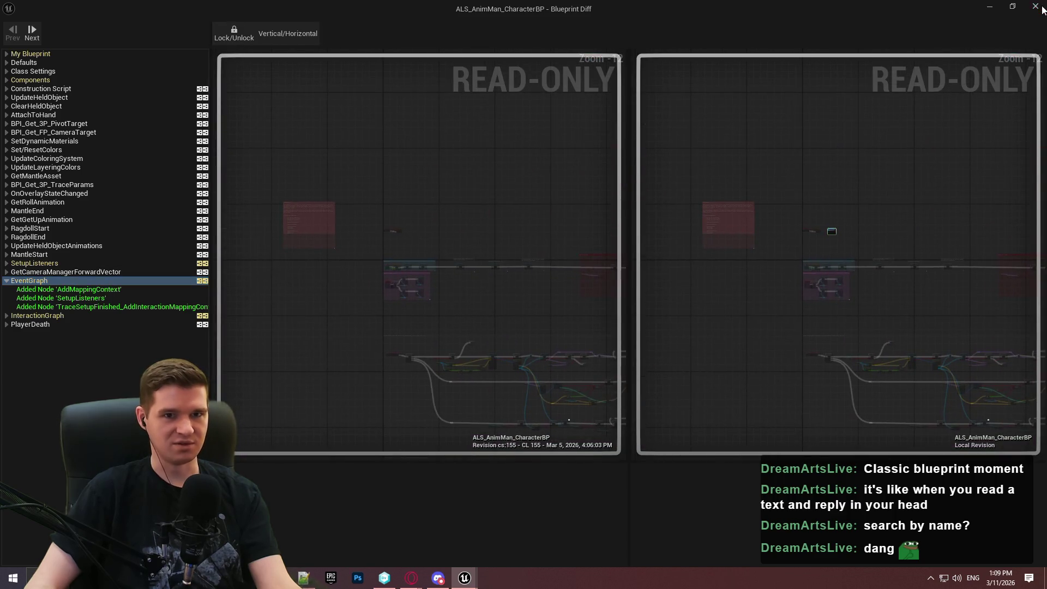
pyautogui.click(1042, 9)
pyautogui.moveTo(747, 324); pyautogui.dragTo(529, 337)
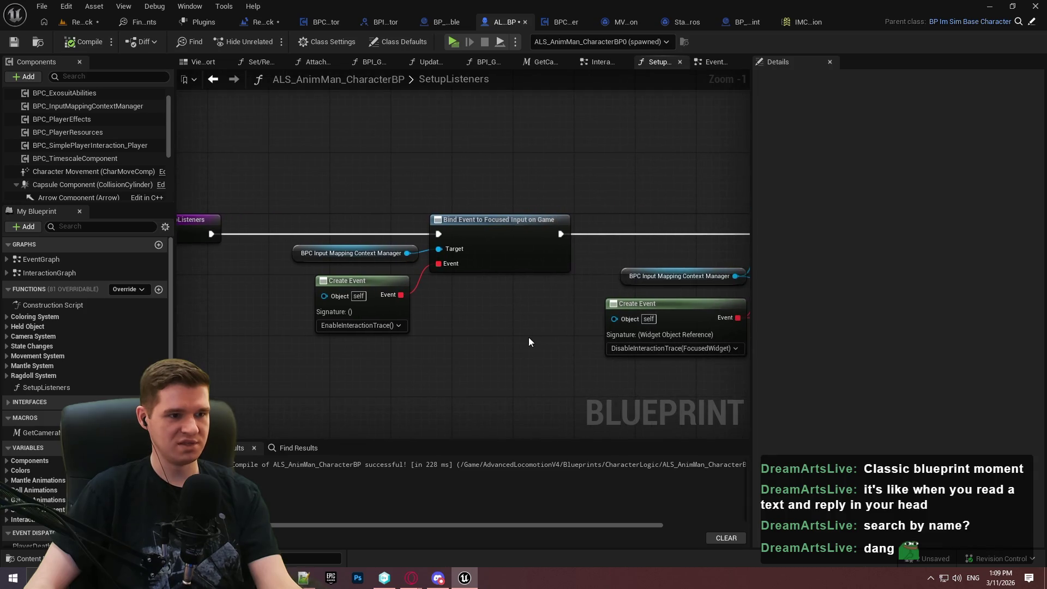
# Remove the breakpoint from the Trace Setup Finished binding, then compile and save.
pyautogui.moveTo(352, 399)
pyautogui.mouseDown()
pyautogui.moveTo(212, 374)
pyautogui.moveTo(550, 374)
pyautogui.mouseUp()
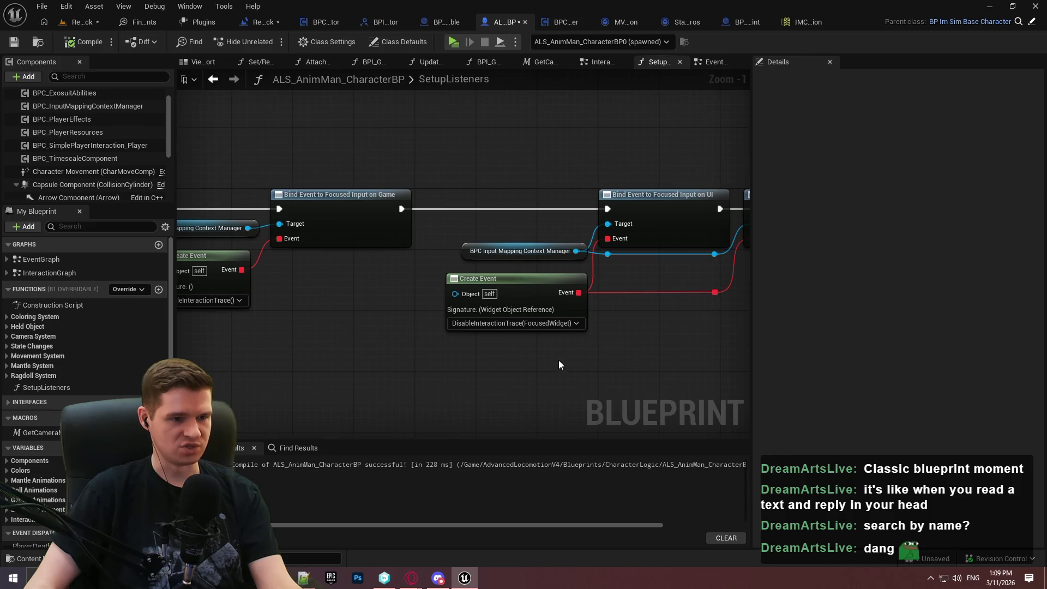
pyautogui.moveTo(546, 350); pyautogui.dragTo(638, 349)
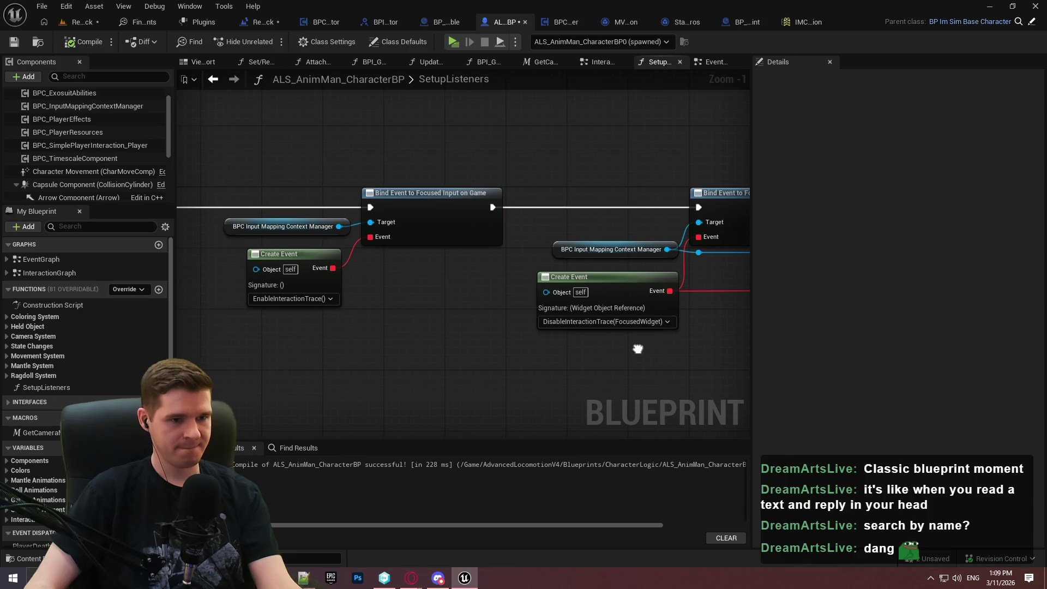
pyautogui.moveTo(639, 349)
pyautogui.mouseDown()
pyautogui.moveTo(179, 372)
pyautogui.moveTo(509, 345)
pyautogui.mouseUp()
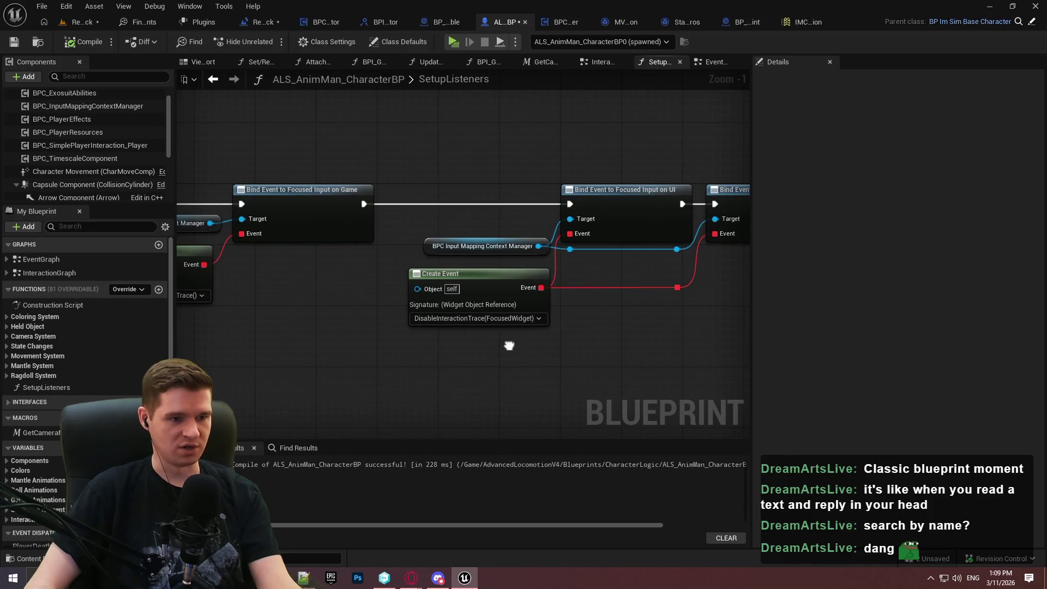
pyautogui.moveTo(509, 345); pyautogui.dragTo(180, 346)
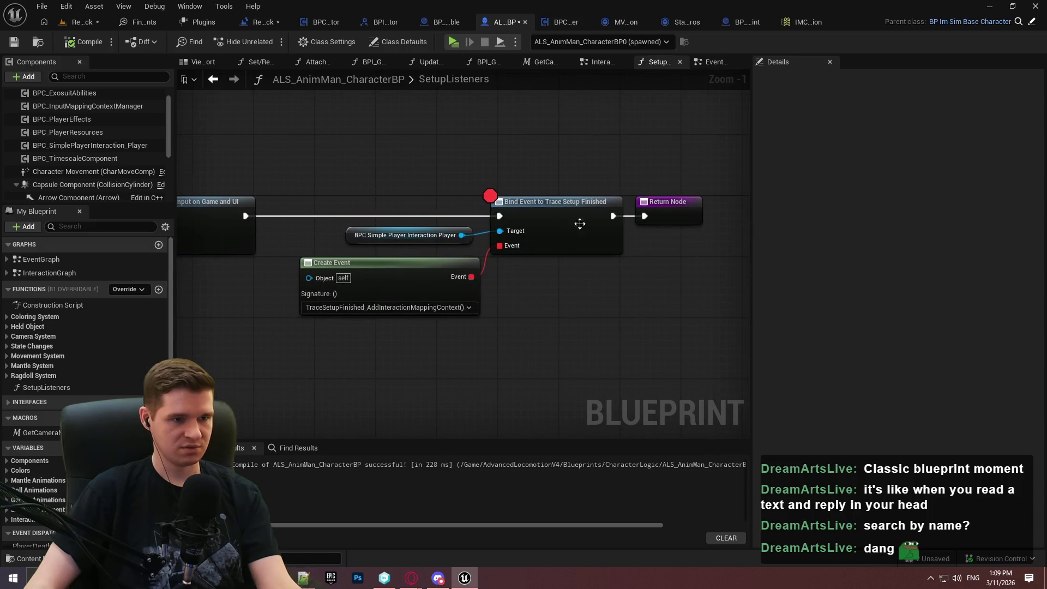
pyautogui.rightClick(564, 219)
pyautogui.click(623, 449)
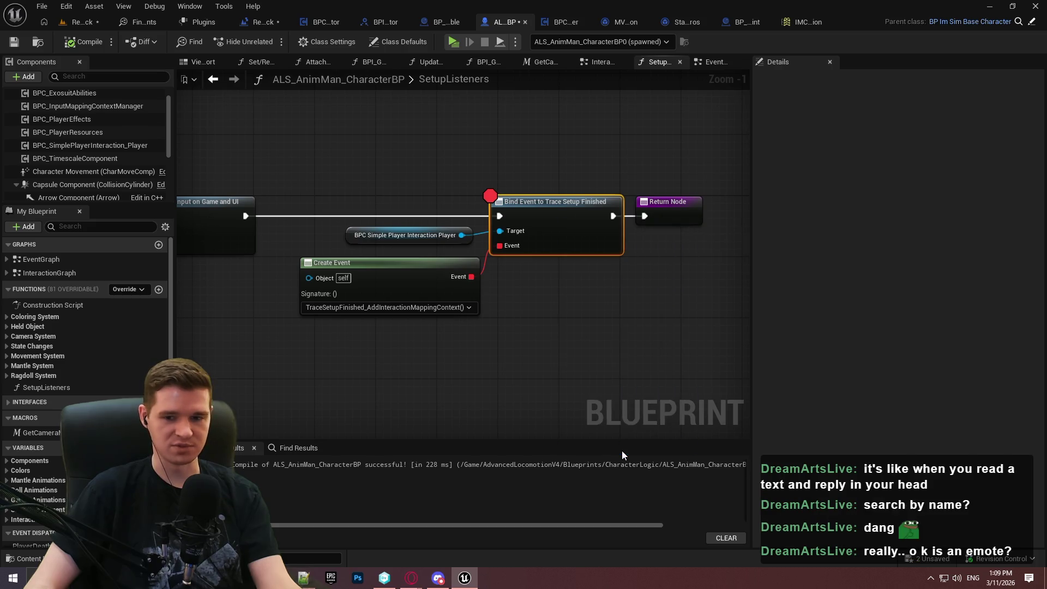
pyautogui.click(15, 43)
# Chain Setup Listeners after Parent: BeginPlay in the EventGraph.
pyautogui.click(703, 64)
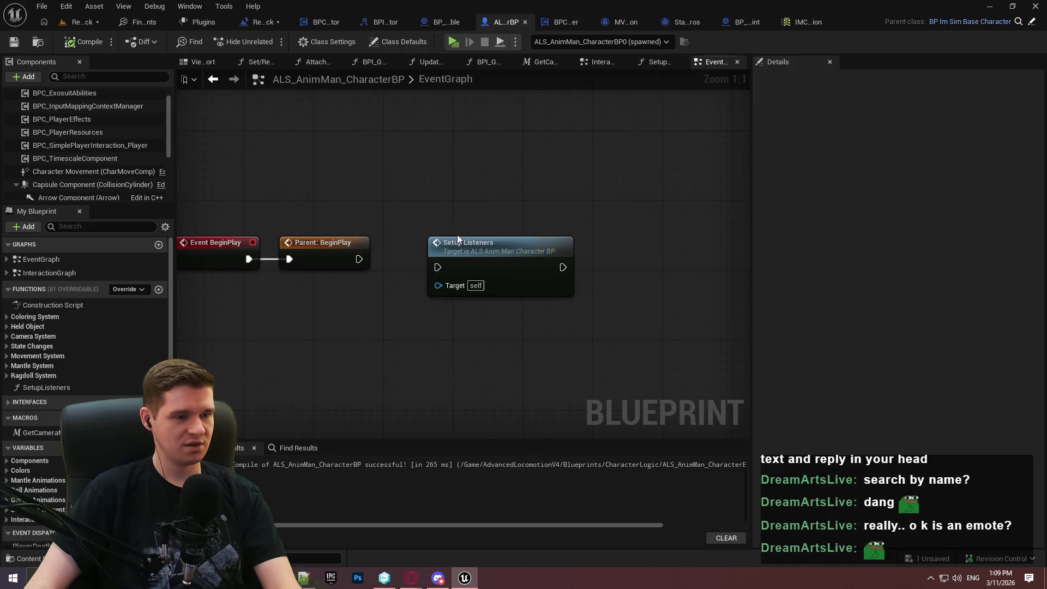
pyautogui.moveTo(496, 248); pyautogui.dragTo(485, 244)
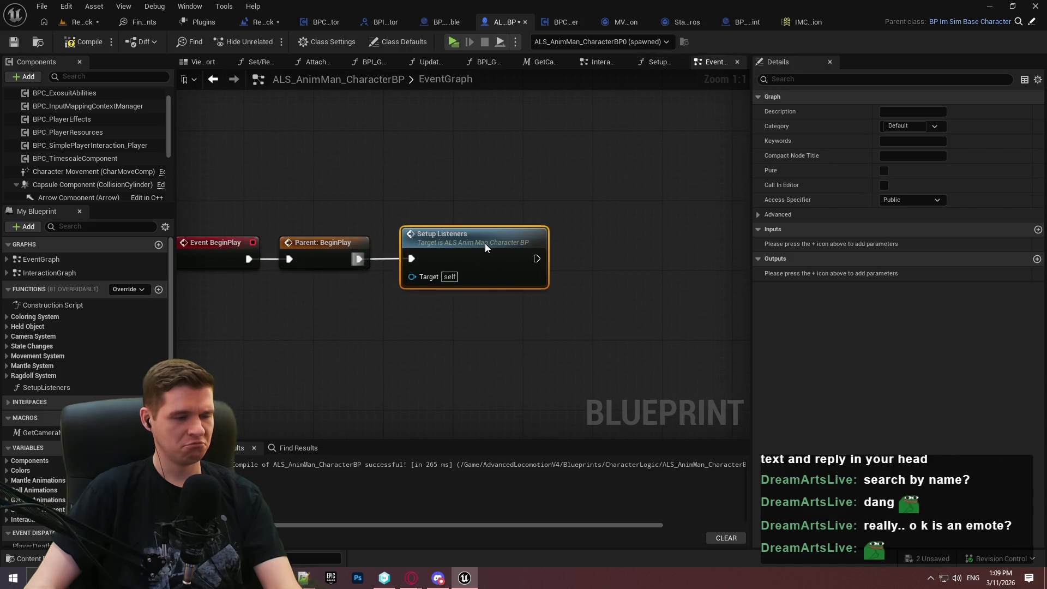
pyautogui.click(499, 331)
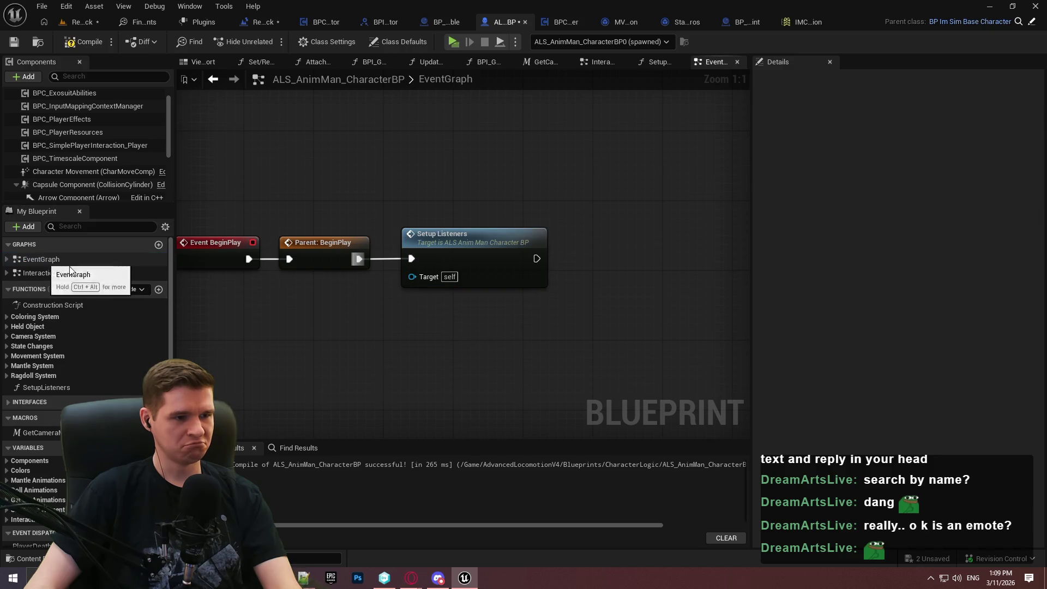
pyautogui.doubleClick(82, 272)
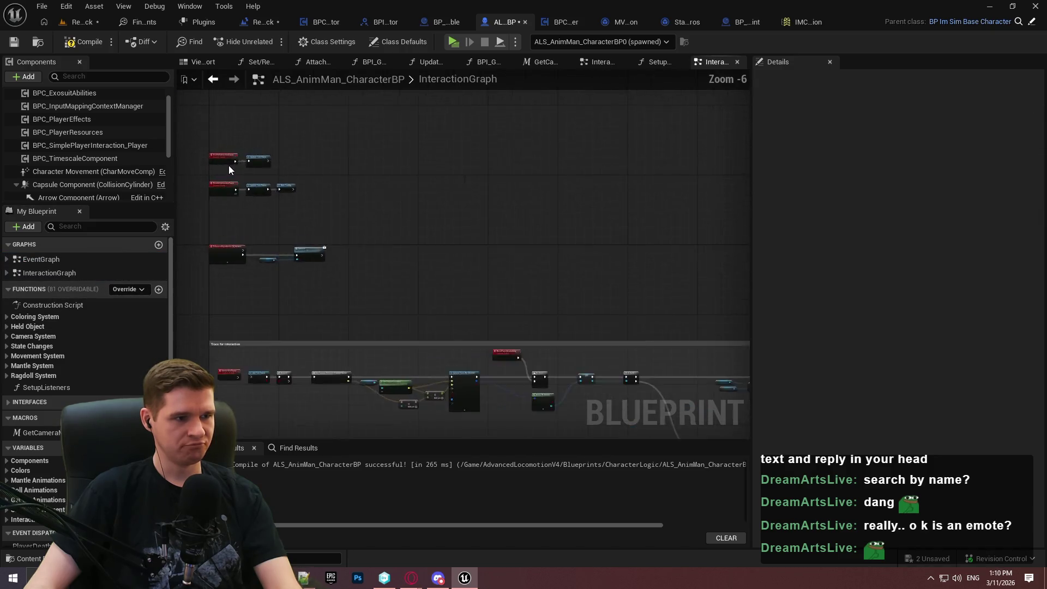
# Recompile and save the character blueprint.
pyautogui.scroll(4, 228, 165)
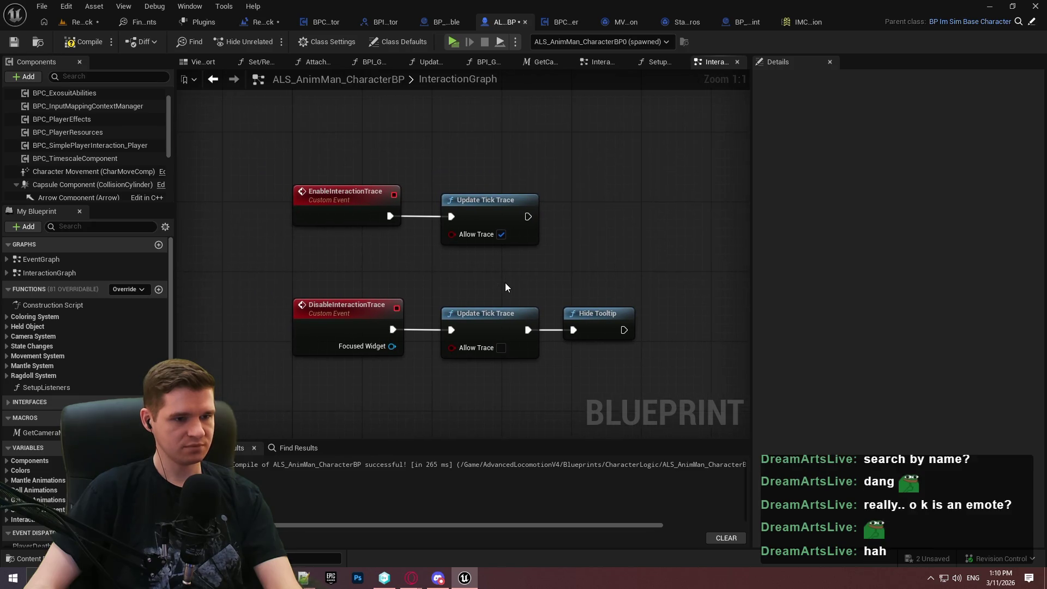
pyautogui.click(85, 42)
pyautogui.click(14, 42)
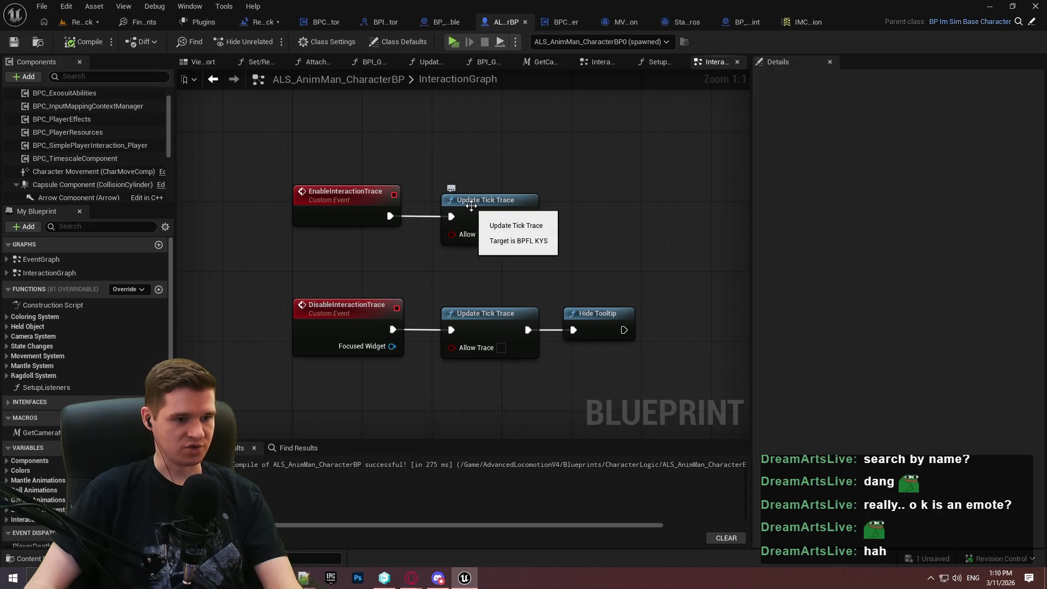
# Add a player interaction component reference, then add and delete an Update Interactable Status call.
pyautogui.moveTo(486, 120)
pyautogui.mouseDown()
pyautogui.moveTo(492, 442)
pyautogui.moveTo(532, 326)
pyautogui.moveTo(603, 347)
pyautogui.moveTo(632, 387)
pyautogui.mouseUp()
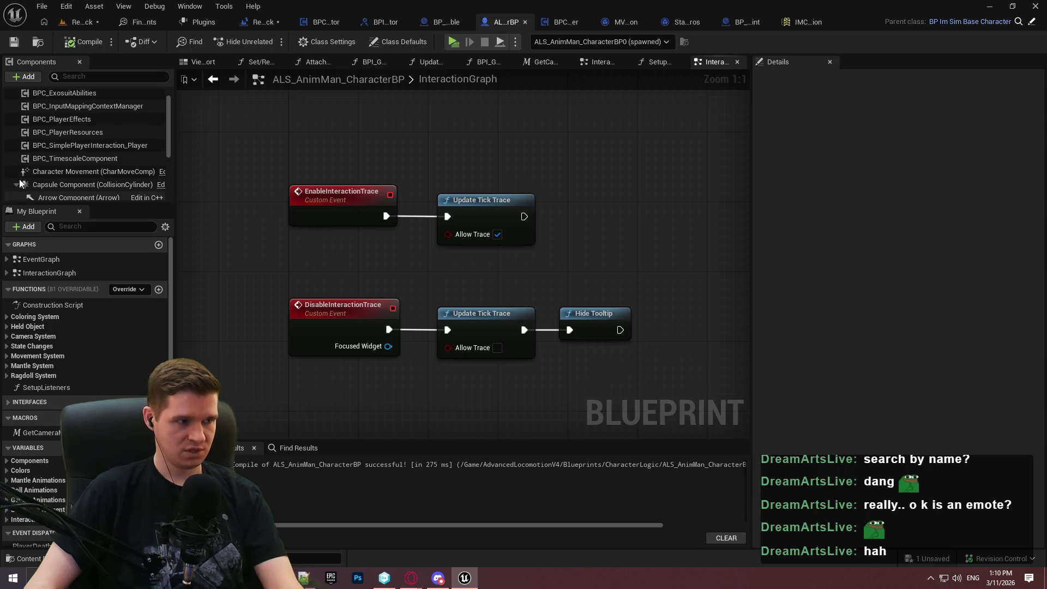
pyautogui.moveTo(64, 147)
pyautogui.mouseDown()
pyautogui.moveTo(354, 151)
pyautogui.moveTo(281, 140)
pyautogui.mouseUp()
pyautogui.moveTo(361, 134)
pyautogui.mouseDown()
pyautogui.moveTo(433, 129)
pyautogui.moveTo(447, 114)
pyautogui.moveTo(483, 122)
pyautogui.mouseUp()
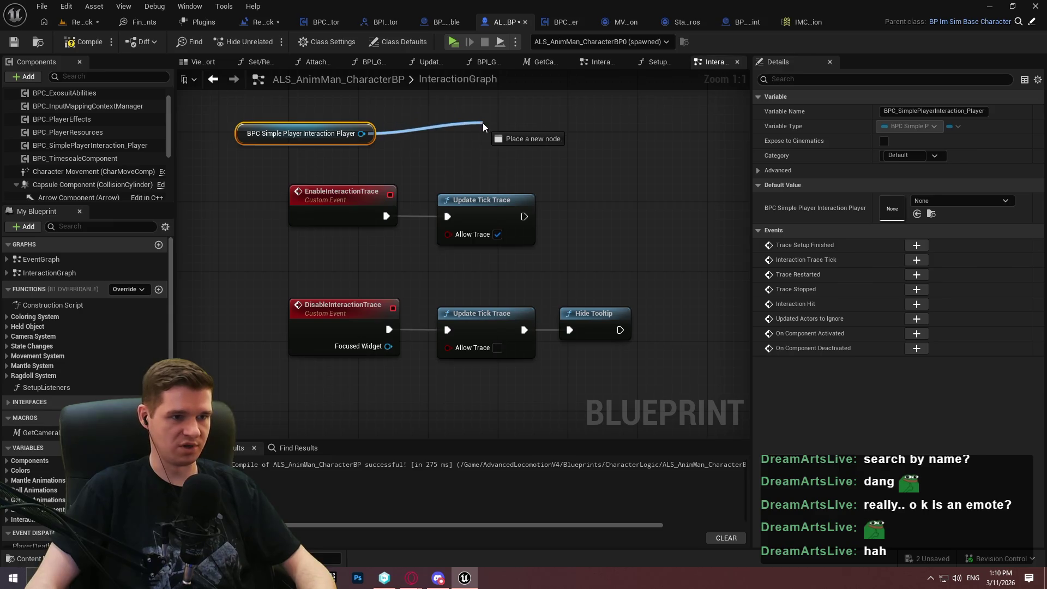
pyautogui.write('update')
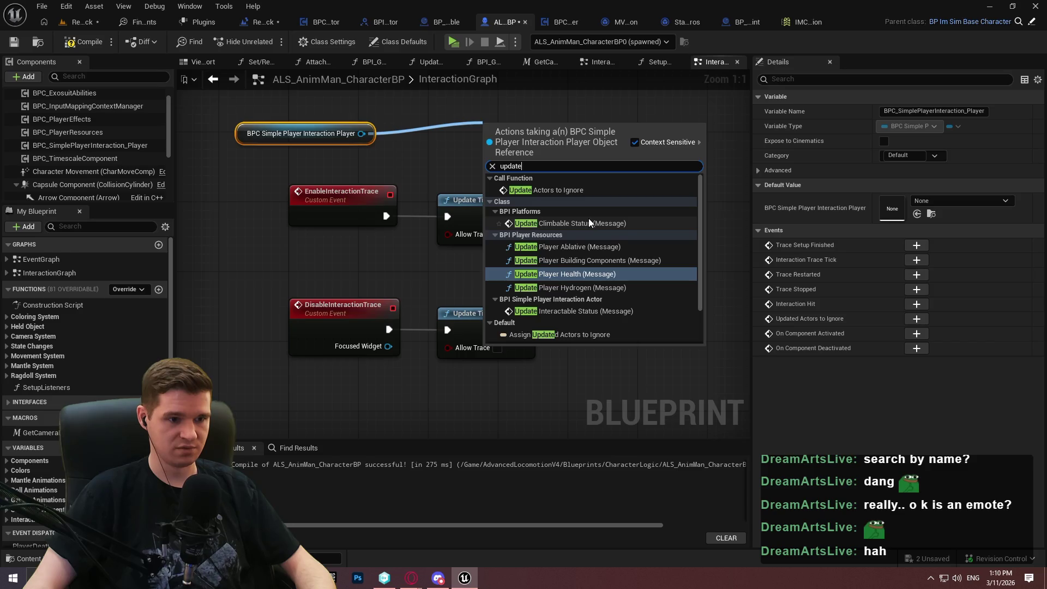
pyautogui.click(582, 311)
pyautogui.moveTo(556, 181); pyautogui.dragTo(538, 156)
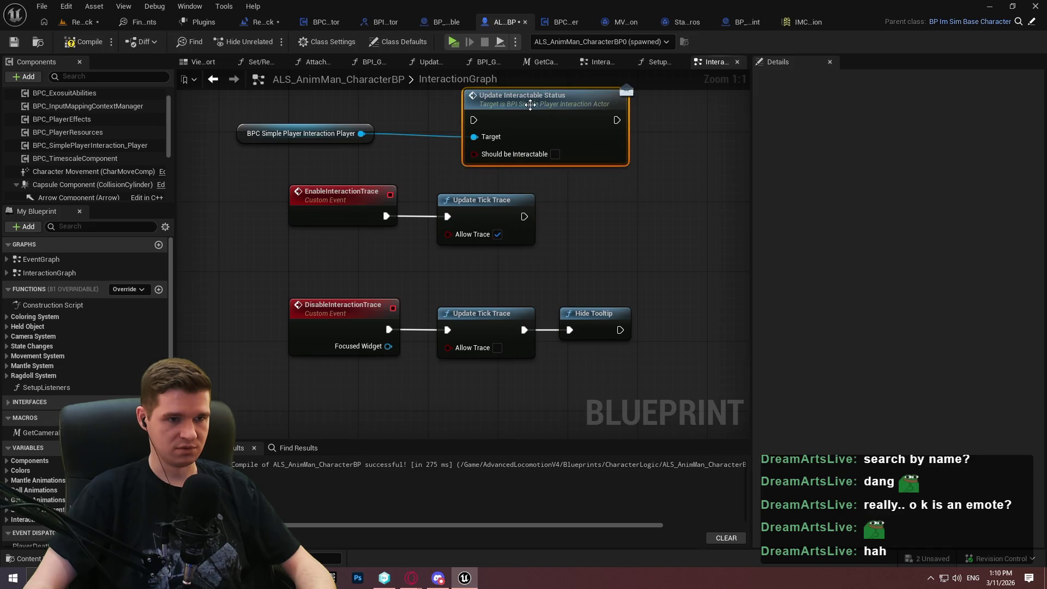
pyautogui.moveTo(559, 108); pyautogui.dragTo(553, 162)
pyautogui.press('Delete')
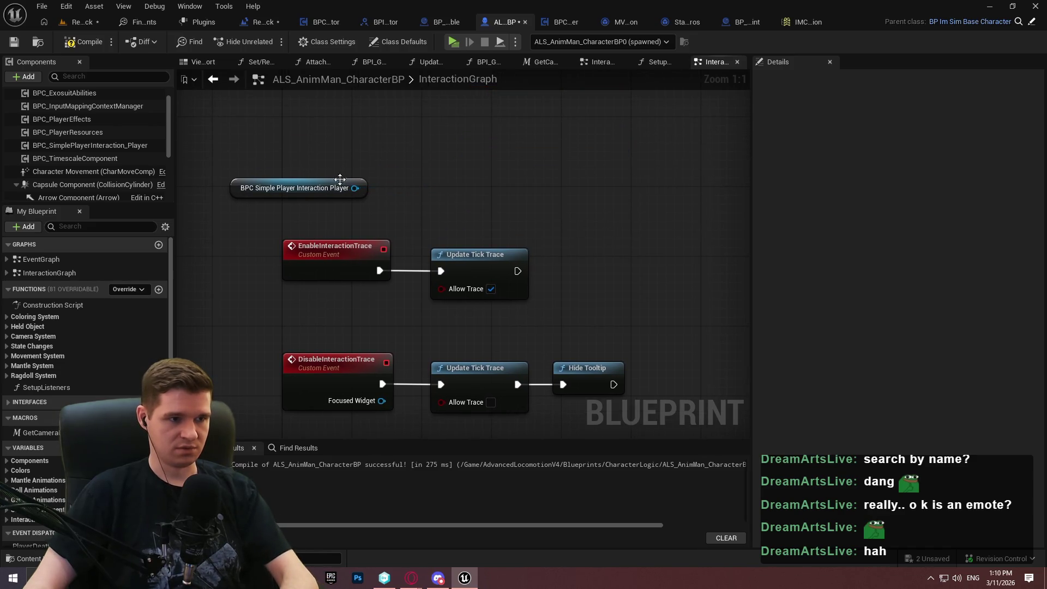
# Search 'interac' from the component reference, add an Allow Interaction Trace setter, then delete it.
pyautogui.moveTo(461, 165); pyautogui.dragTo(470, 164)
pyautogui.write('int')
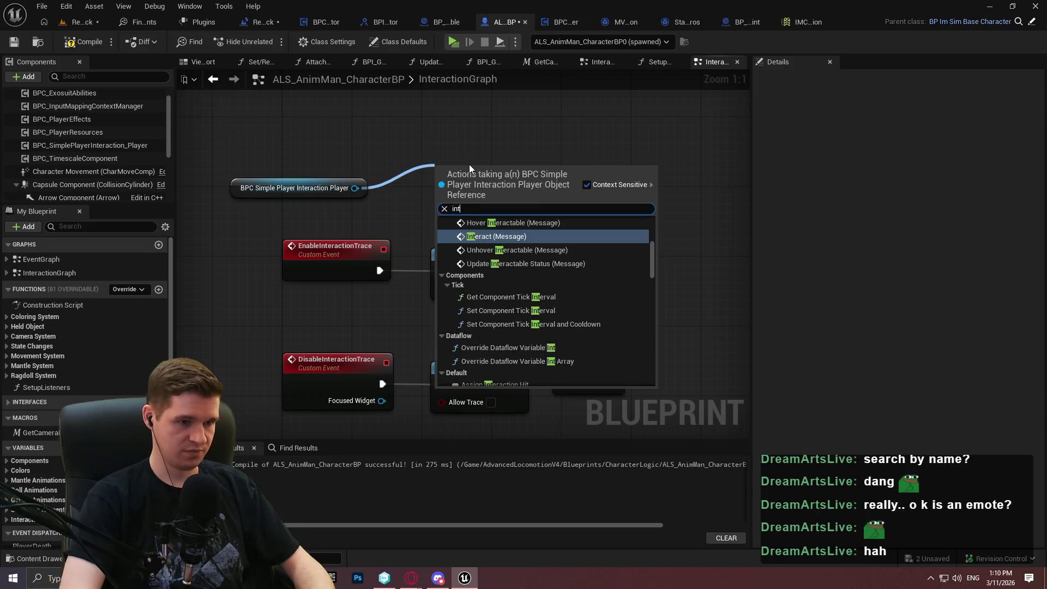
pyautogui.write('erac')
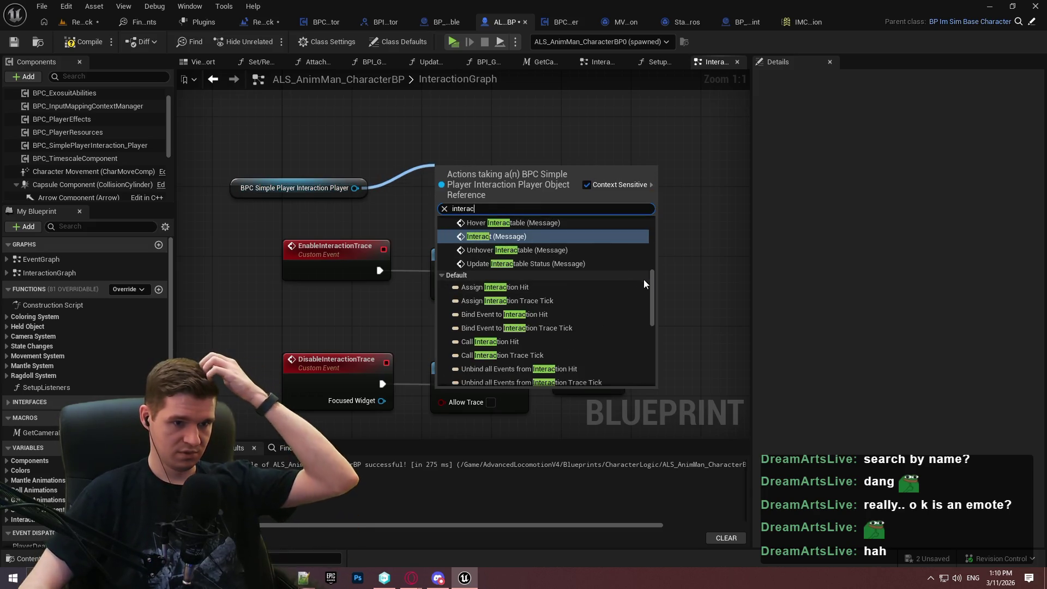
pyautogui.moveTo(651, 280); pyautogui.dragTo(653, 214)
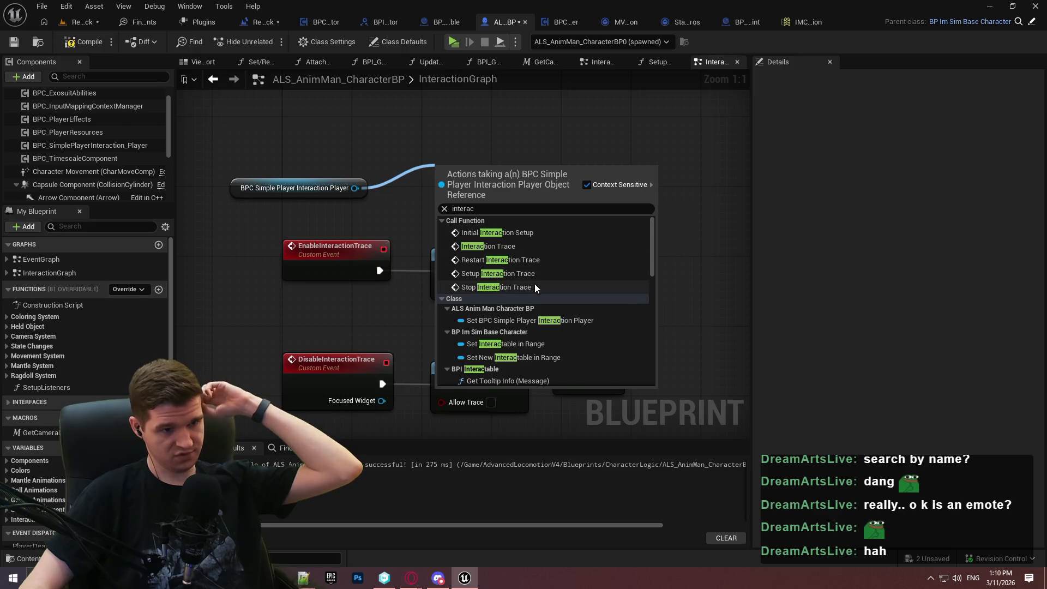
pyautogui.scroll(-3, 653, 305)
pyautogui.scroll(-5, 653, 306)
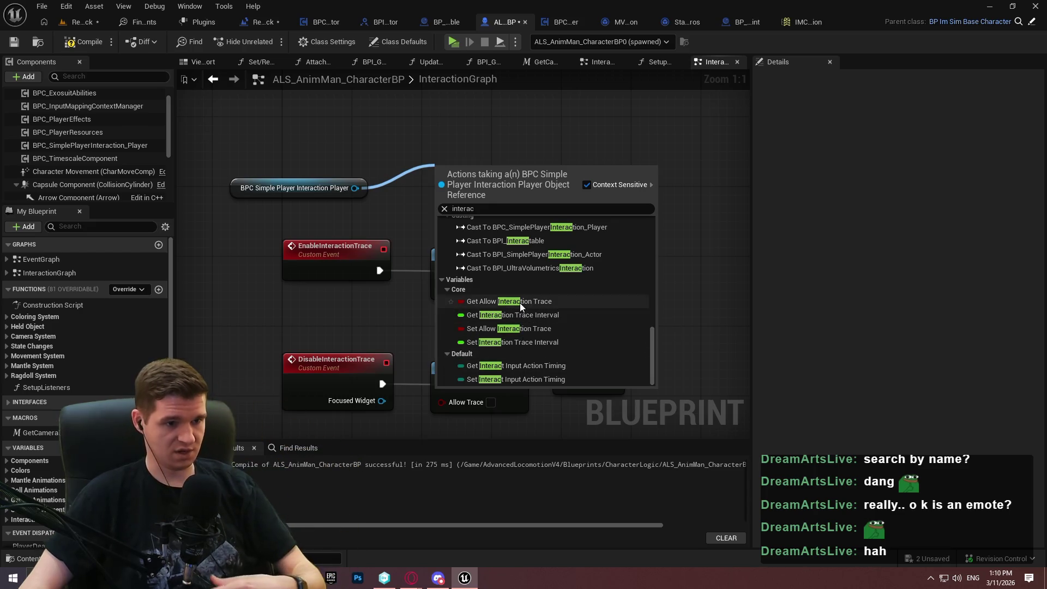
pyautogui.click(515, 329)
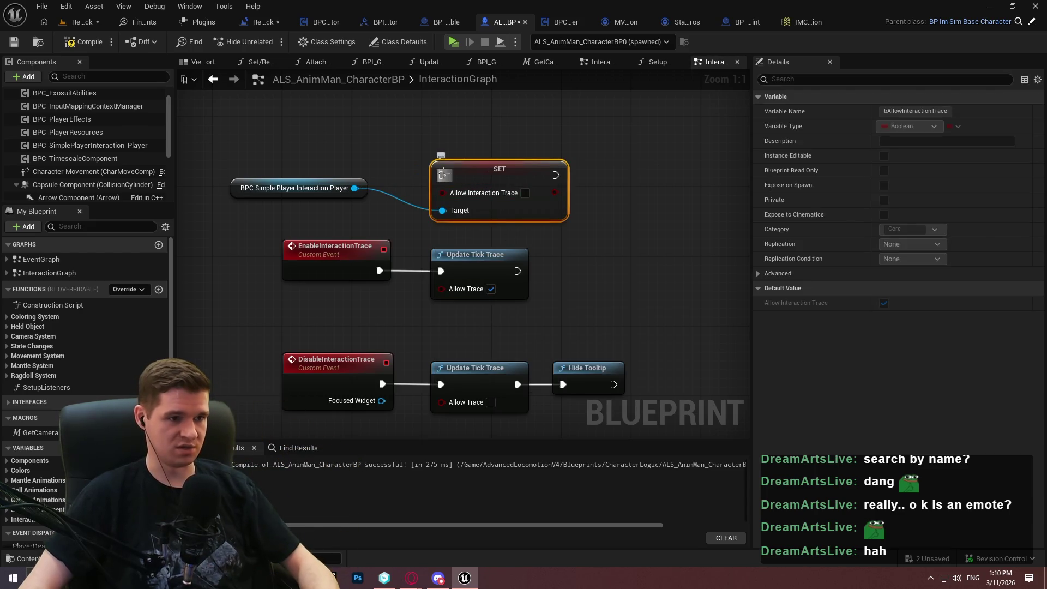
pyautogui.moveTo(402, 138)
pyautogui.mouseDown()
pyautogui.moveTo(403, 207)
pyautogui.moveTo(404, 135)
pyautogui.moveTo(440, 137)
pyautogui.mouseUp()
pyautogui.click(498, 199)
pyautogui.press('Delete')
pyautogui.moveTo(355, 188); pyautogui.dragTo(449, 142)
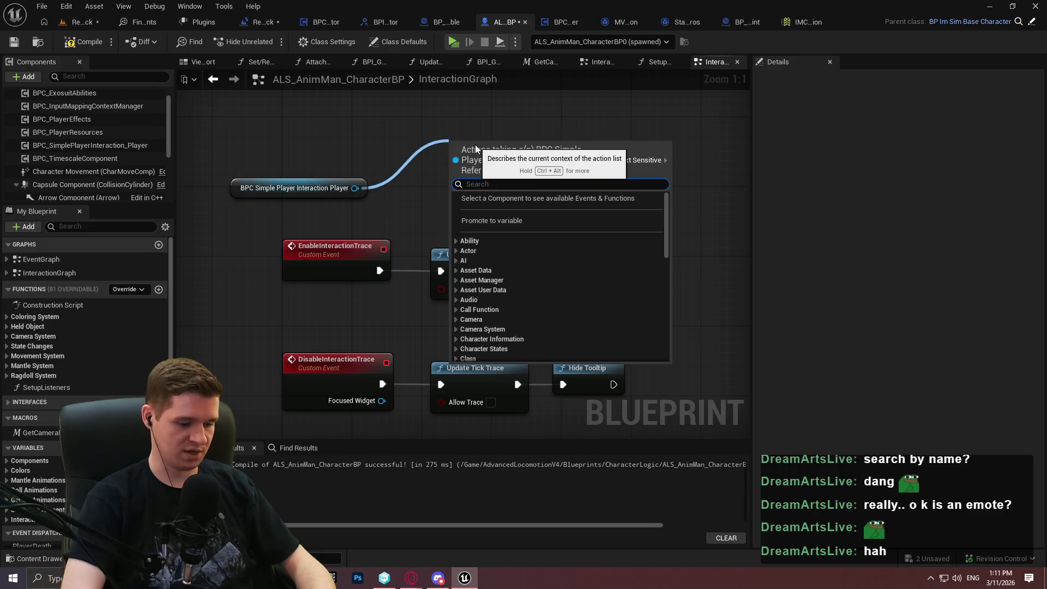
# Add Stop Interaction Trace and Restart Interaction Trace calls from the component reference.
pyautogui.write('stop')
pyautogui.press('Return')
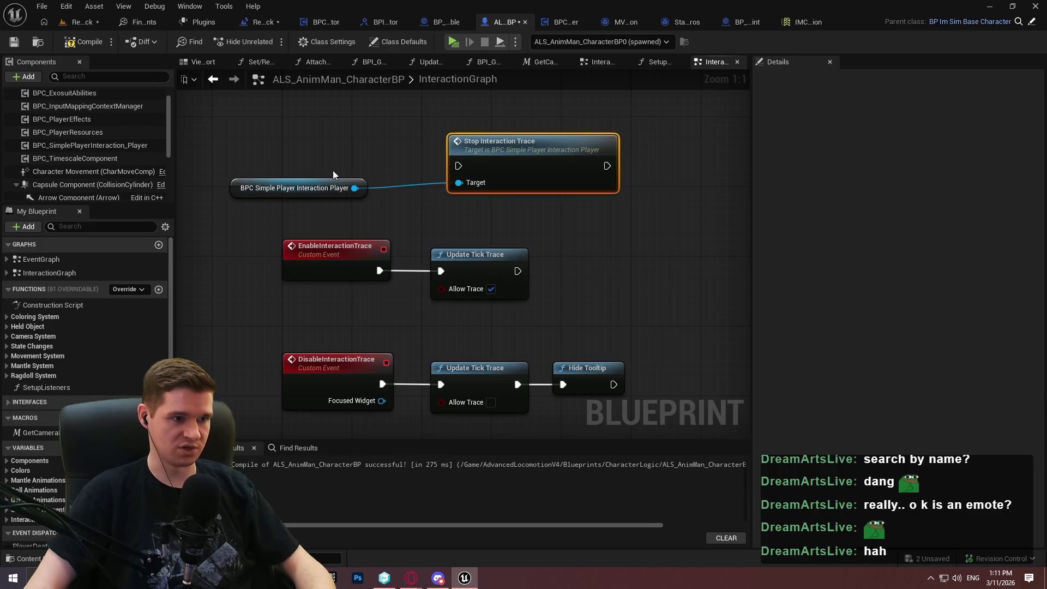
pyautogui.moveTo(355, 188); pyautogui.dragTo(454, 209)
pyautogui.write('restart')
pyautogui.press('Return')
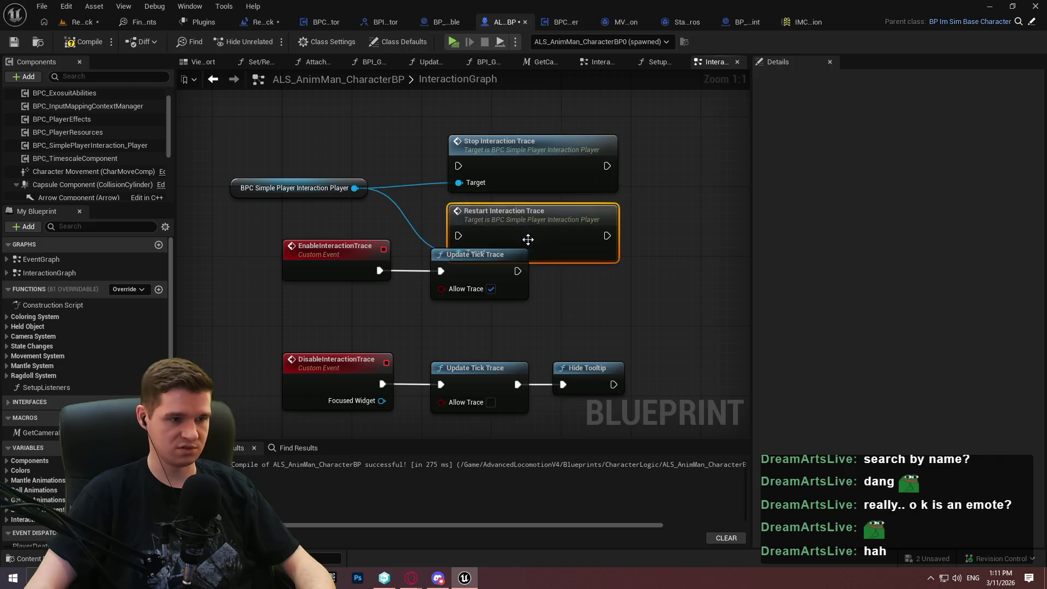
pyautogui.moveTo(530, 233); pyautogui.dragTo(717, 265)
# Wire Disable to Stop and Enable to Restart, delete both Update Tick Trace nodes, and compile.
pyautogui.moveTo(460, 165); pyautogui.dragTo(383, 384)
pyautogui.moveTo(379, 270)
pyautogui.mouseDown()
pyautogui.moveTo(642, 270)
pyautogui.moveTo(602, 231)
pyautogui.moveTo(499, 222)
pyautogui.mouseUp()
pyautogui.moveTo(514, 421); pyautogui.dragTo(478, 298)
pyautogui.press('Delete')
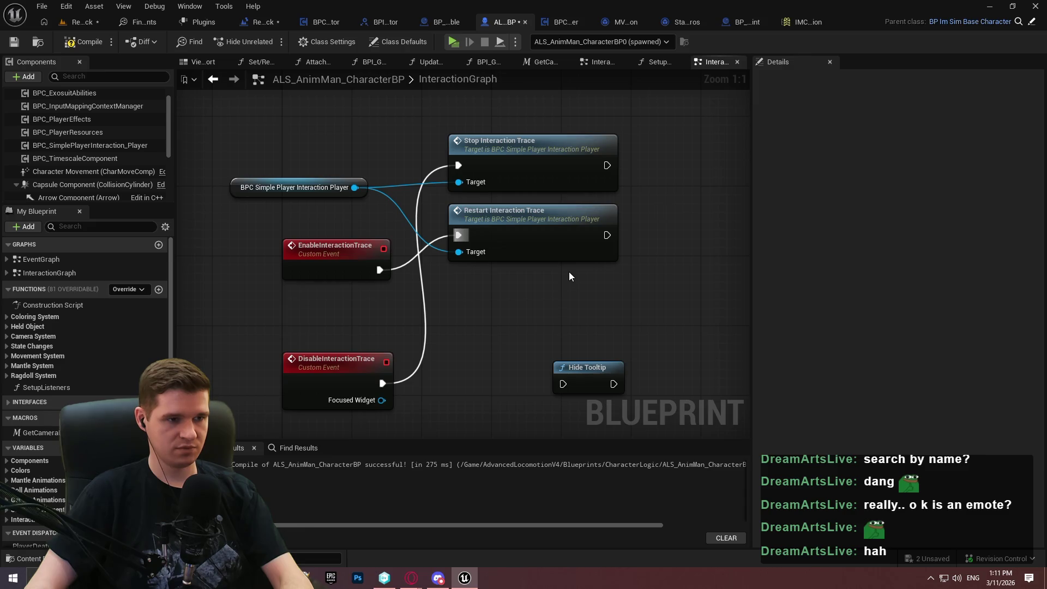
pyautogui.moveTo(536, 152)
pyautogui.mouseDown()
pyautogui.moveTo(558, 320)
pyautogui.moveTo(547, 304)
pyautogui.mouseUp()
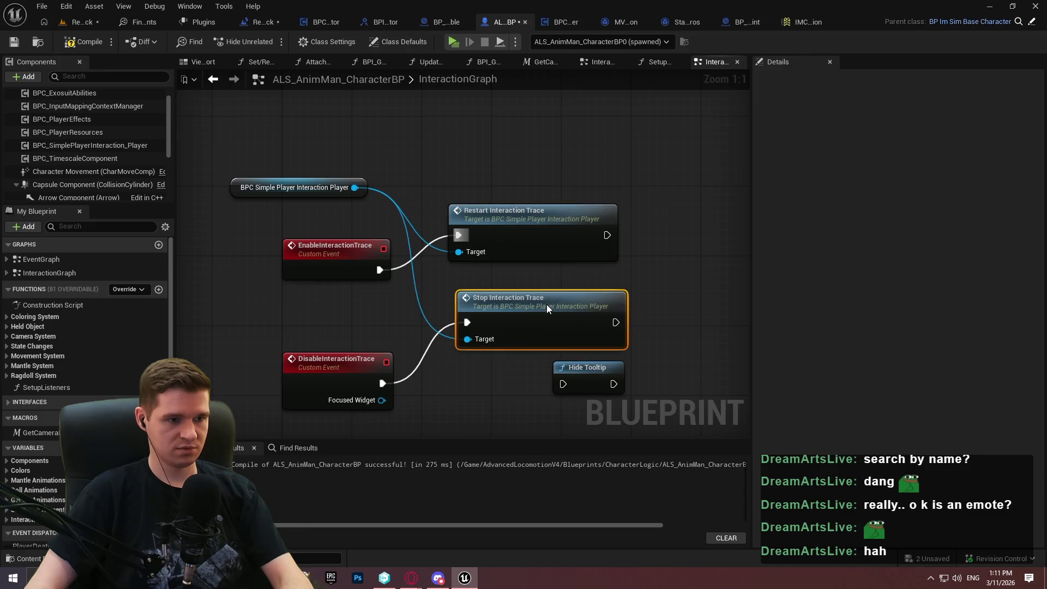
pyautogui.moveTo(593, 370)
pyautogui.mouseDown()
pyautogui.moveTo(689, 290)
pyautogui.moveTo(671, 300)
pyautogui.mouseUp()
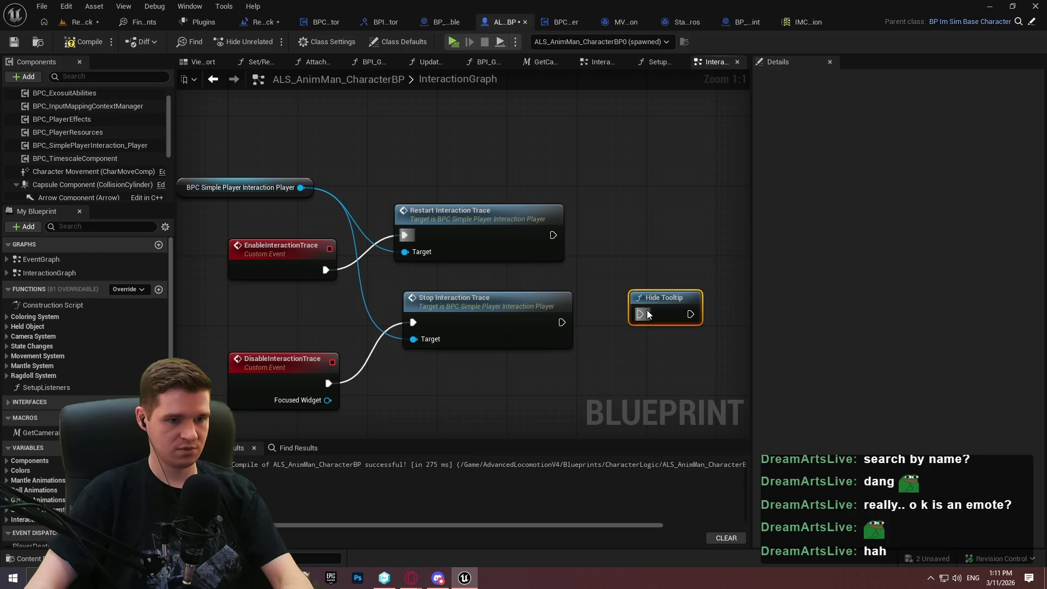
pyautogui.click(13, 42)
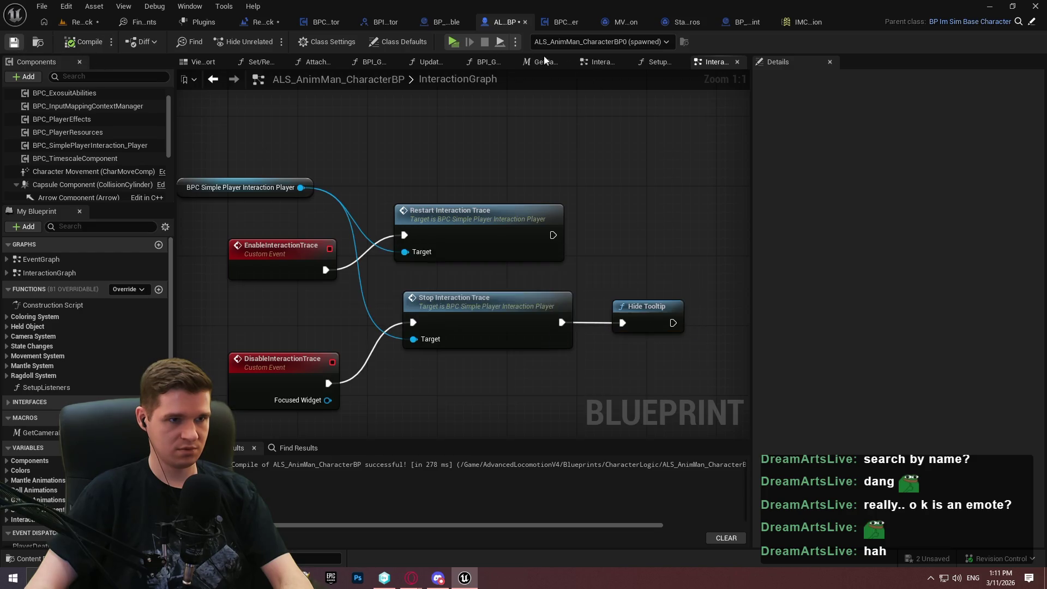
# Play the level, remove the Add Mapping Context breakpoint, resume, and walk to the red orb.
pyautogui.click(456, 44)
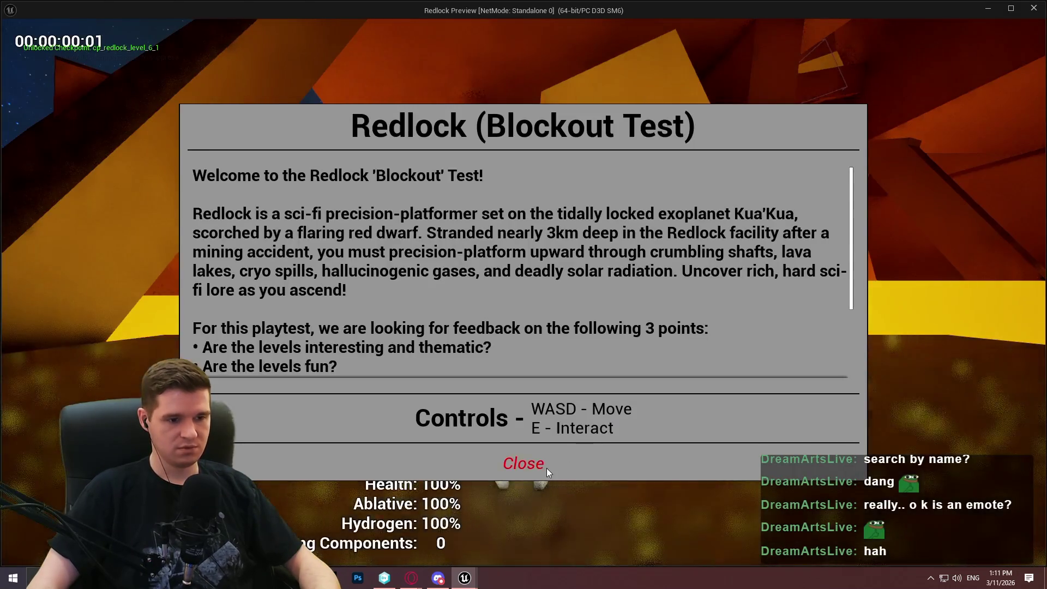
pyautogui.click(544, 467)
pyautogui.rightClick(461, 221)
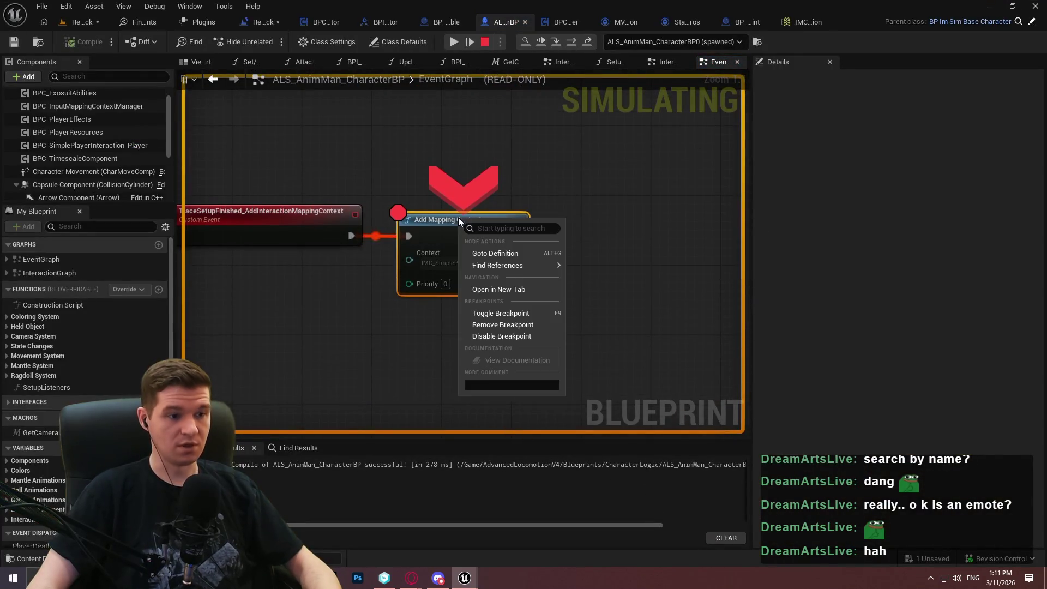
pyautogui.click(532, 324)
pyautogui.press('F8')
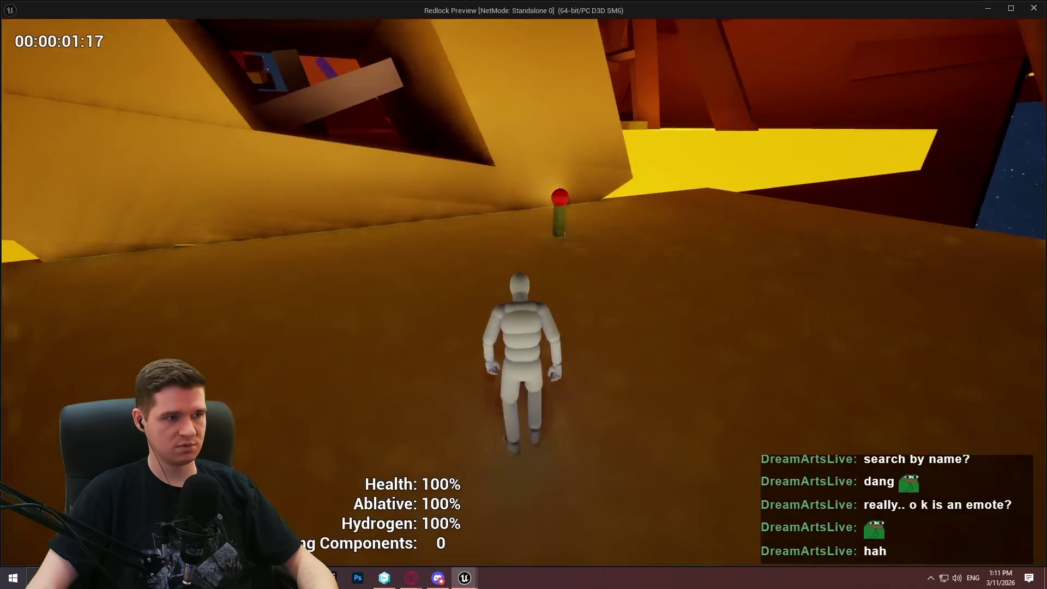
pyautogui.press('w')
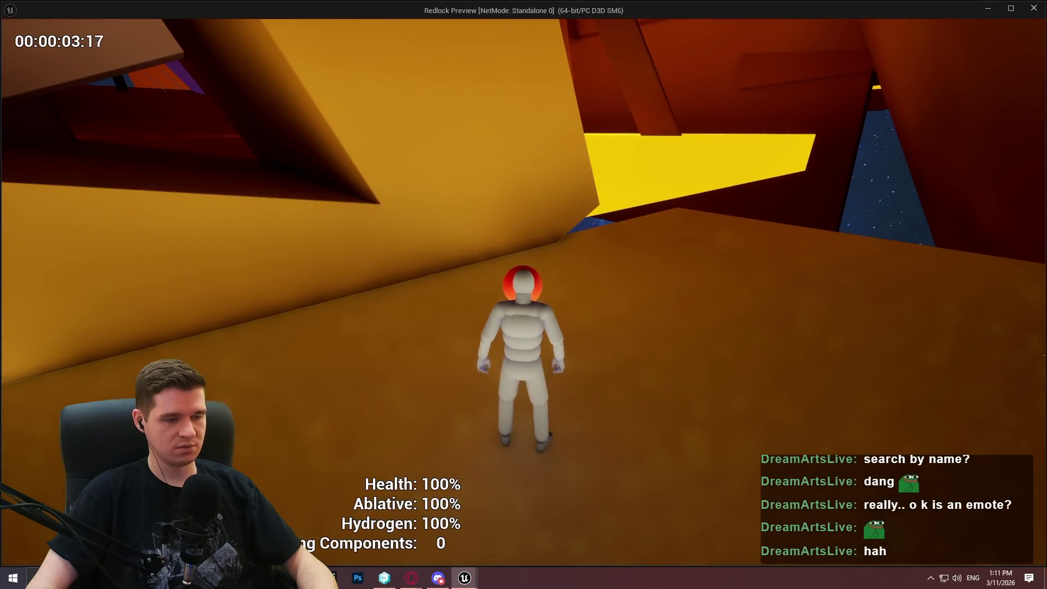
pyautogui.press('w')
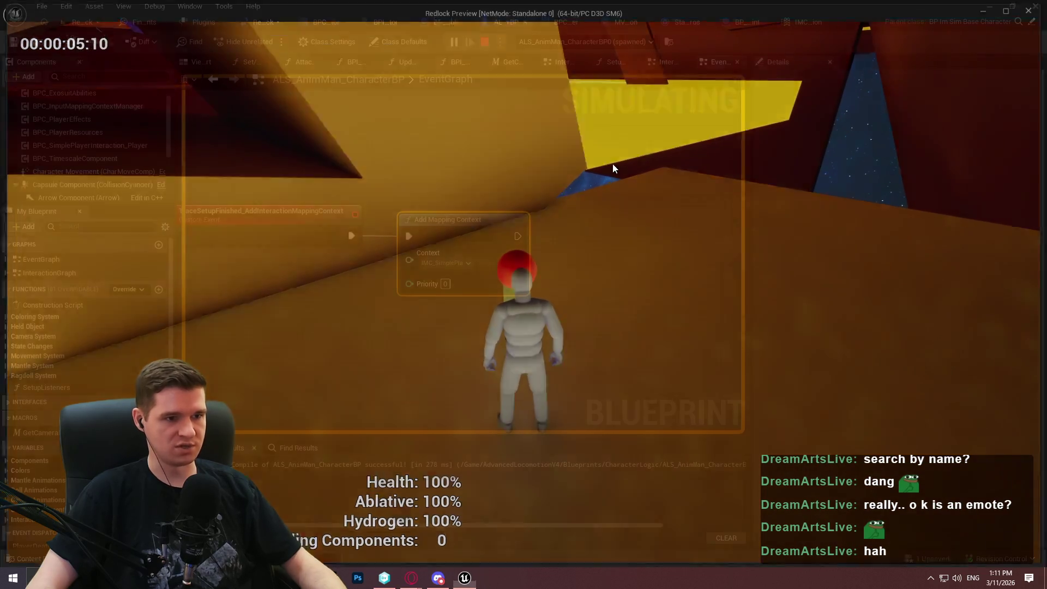
pyautogui.scroll(-5, 531, 153)
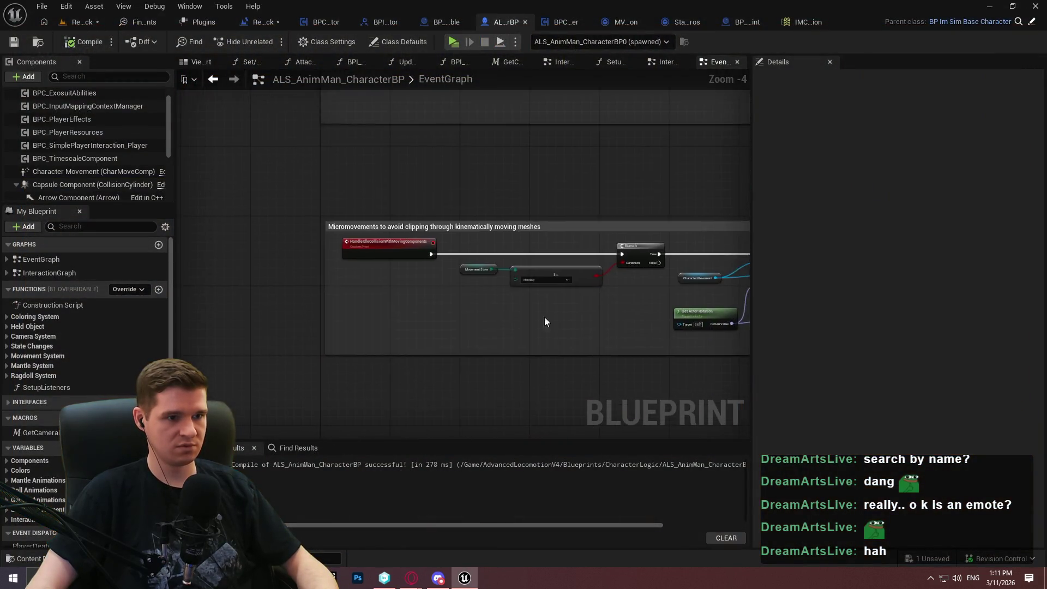
# Browse the EventGraph down to the surface-check line trace nodes.
pyautogui.scroll(-2, 546, 329)
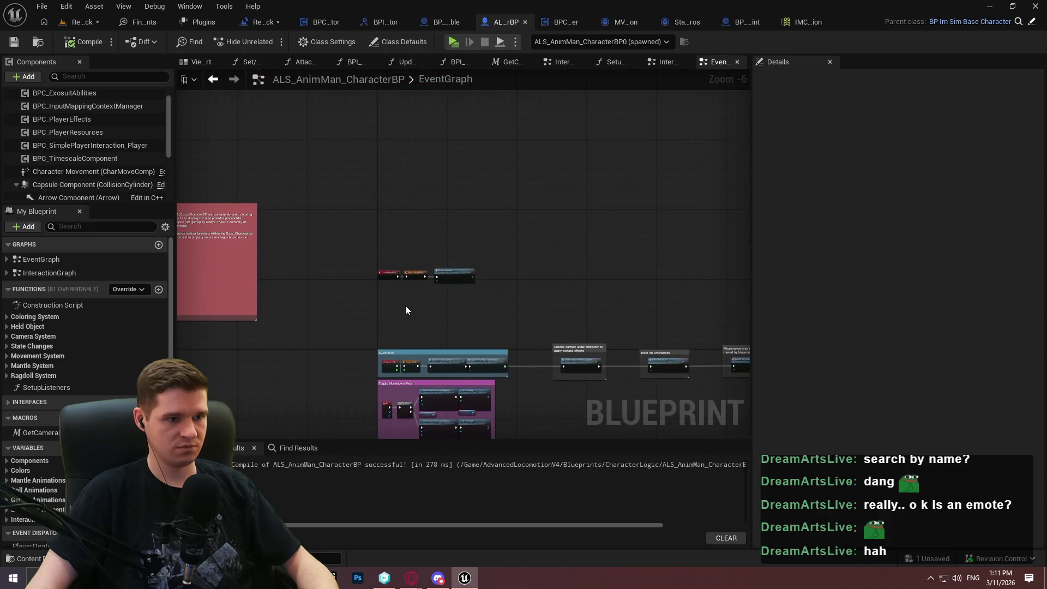
pyautogui.scroll(-4, 406, 311)
pyautogui.scroll(5, 425, 273)
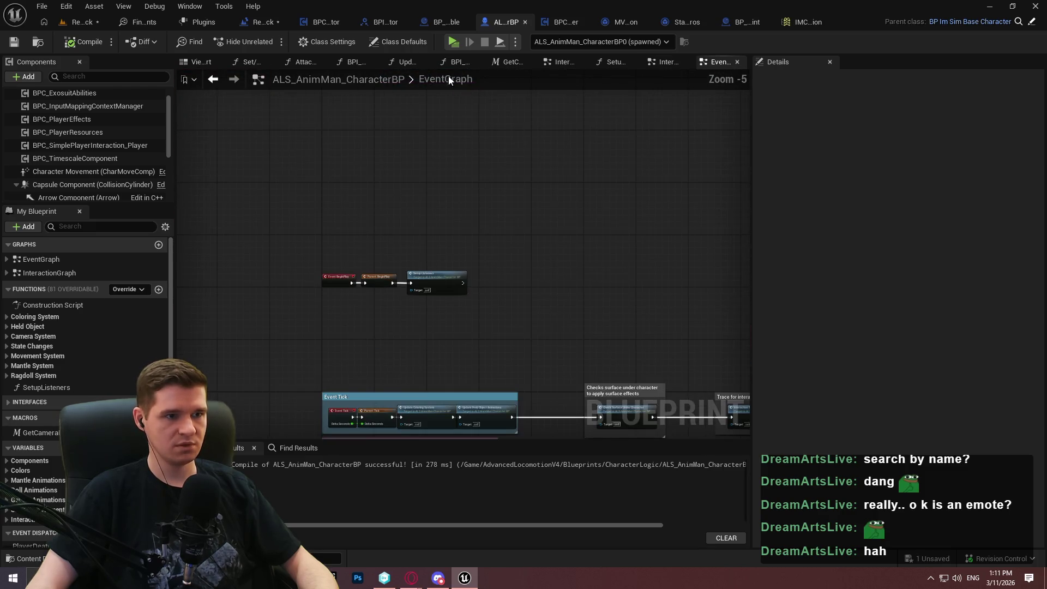
pyautogui.doubleClick(622, 408)
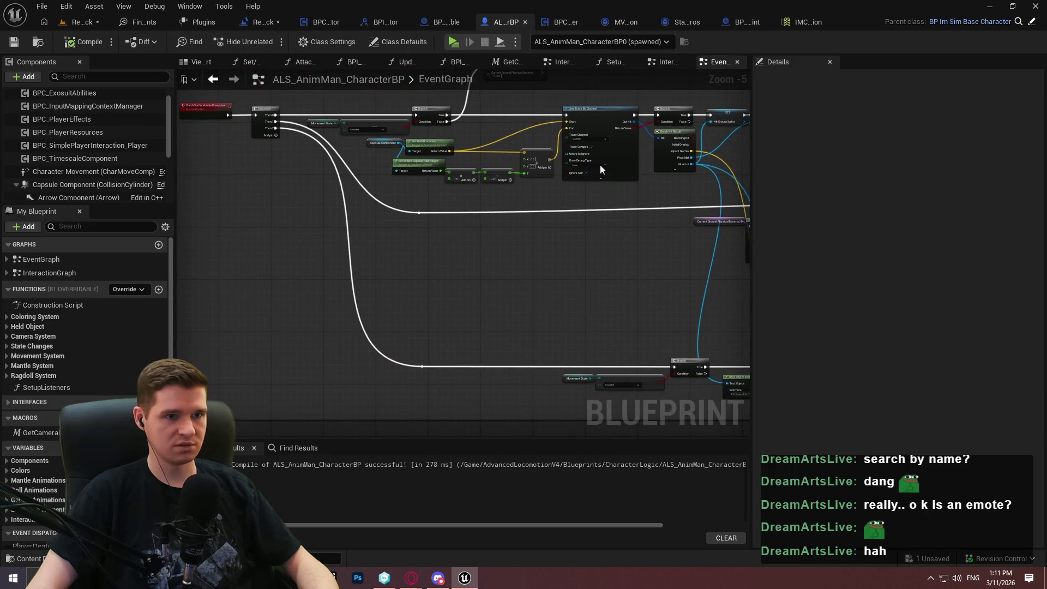
pyautogui.scroll(-4, 528, 180)
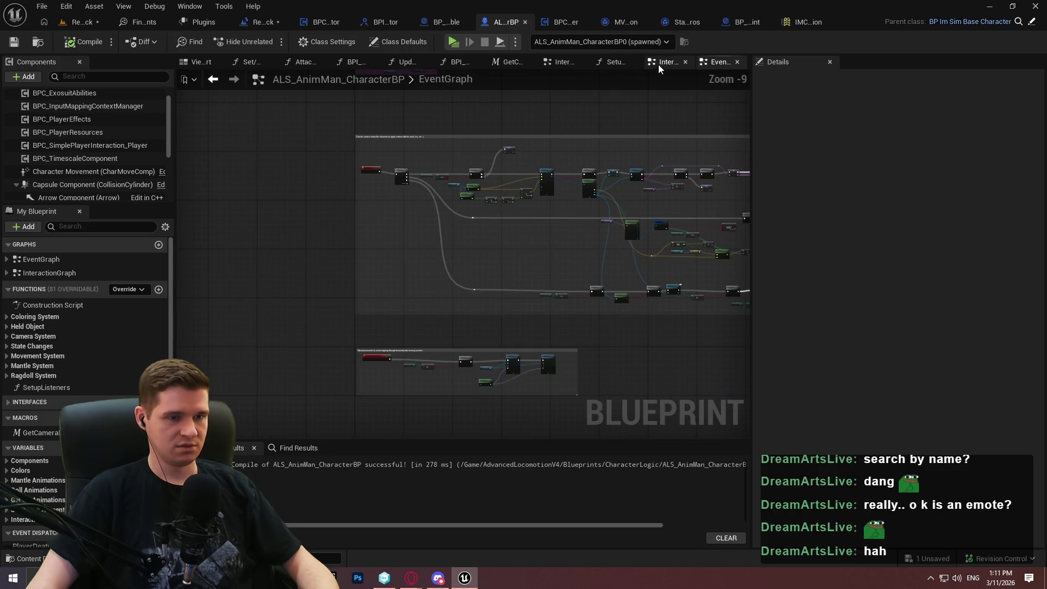
# In the InteractionGraph, inspect Stop Interaction Trace and Hide Tooltip, then start a play session.
pyautogui.click(658, 66)
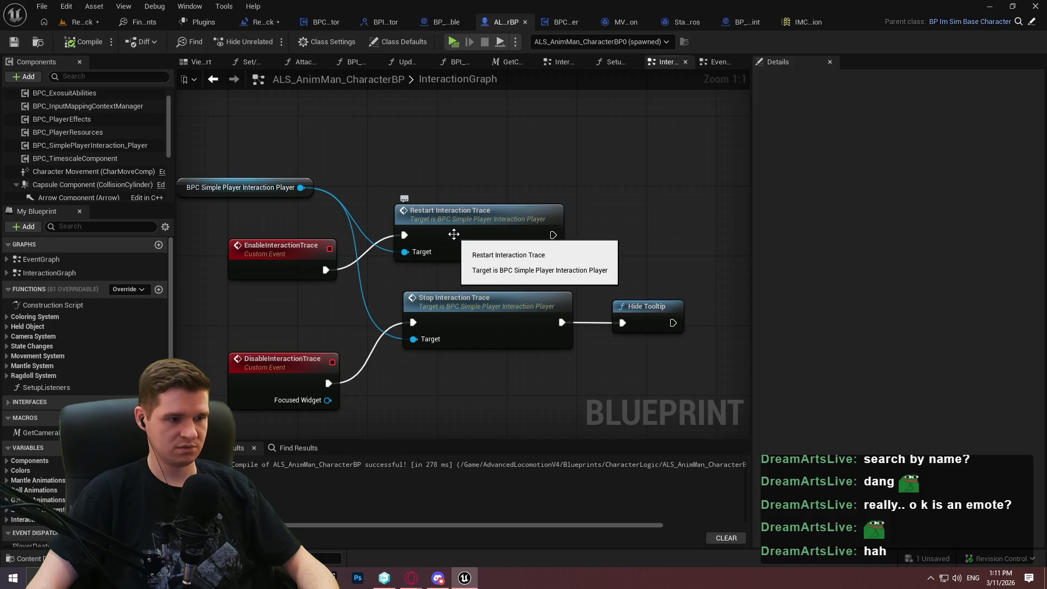
pyautogui.moveTo(712, 366)
pyautogui.mouseDown()
pyautogui.moveTo(474, 303)
pyautogui.moveTo(479, 383)
pyautogui.moveTo(480, 227)
pyautogui.mouseUp()
pyautogui.click(498, 362)
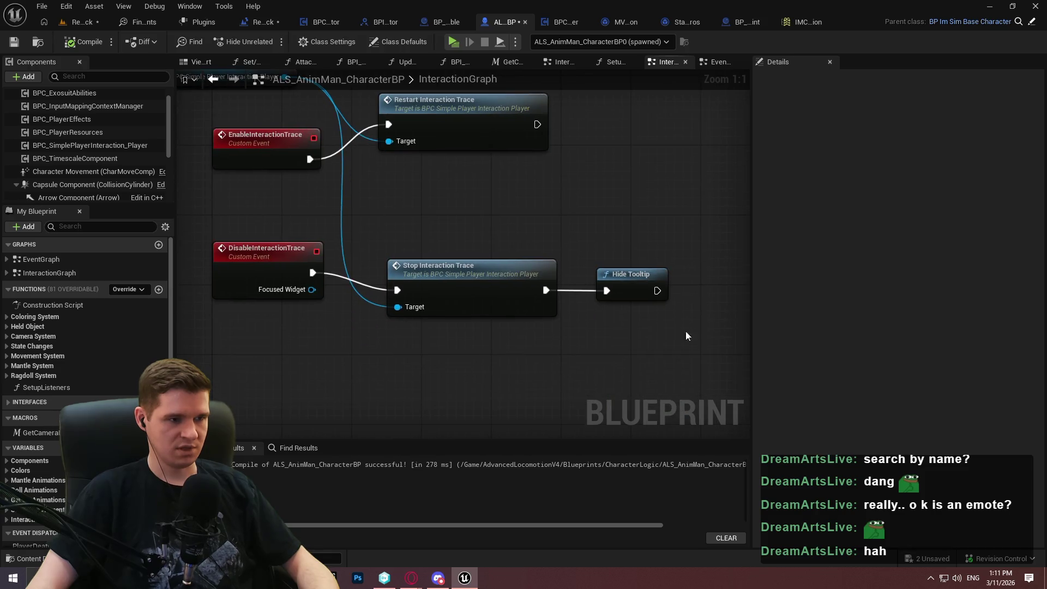
pyautogui.moveTo(728, 420)
pyautogui.mouseDown()
pyautogui.moveTo(377, 226)
pyautogui.moveTo(680, 348)
pyautogui.moveTo(369, 227)
pyautogui.moveTo(398, 277)
pyautogui.mouseUp()
pyautogui.click(377, 222)
pyautogui.click(369, 227)
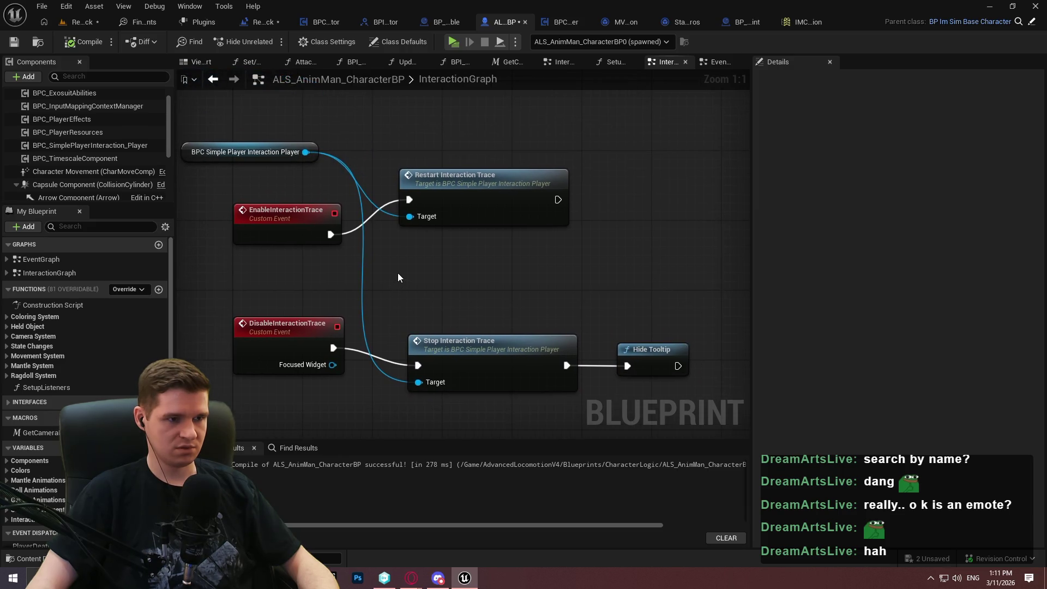
pyautogui.click(454, 42)
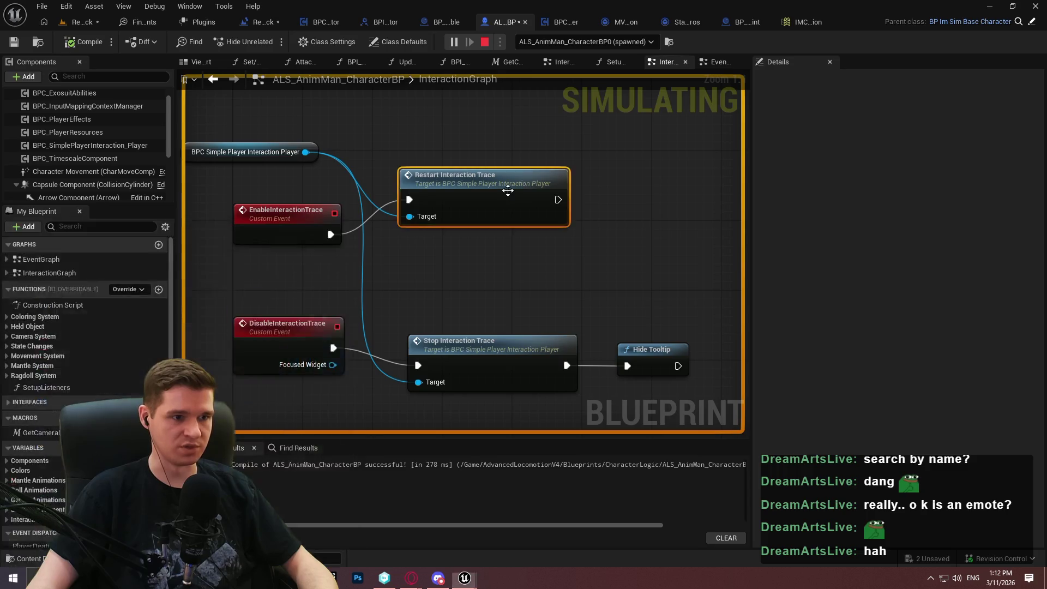
# Open the Restart Interaction Trace function, then stop and rerun the play session.
pyautogui.doubleClick(509, 186)
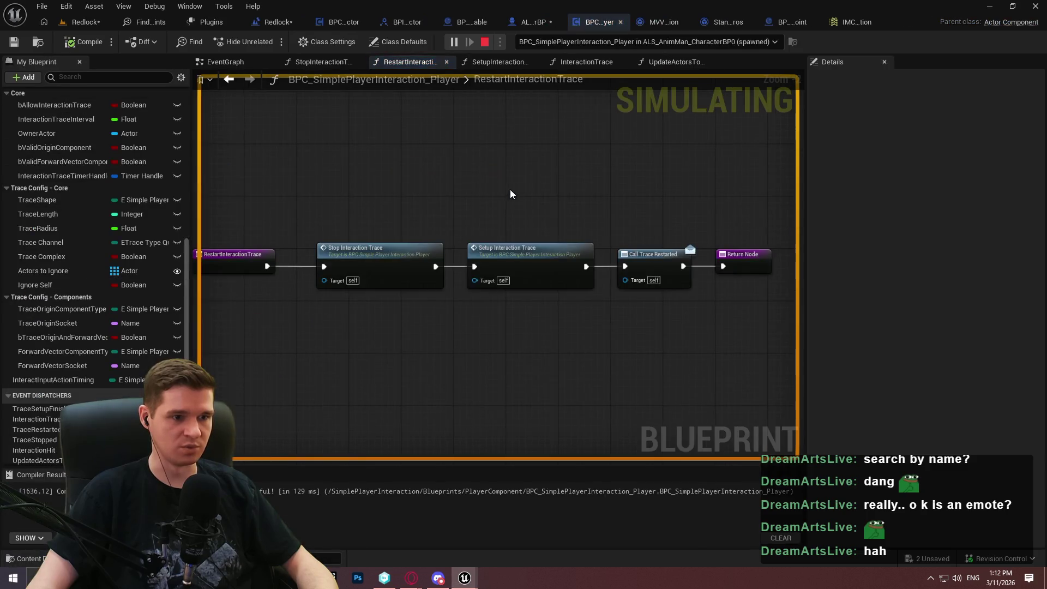
pyautogui.click(485, 43)
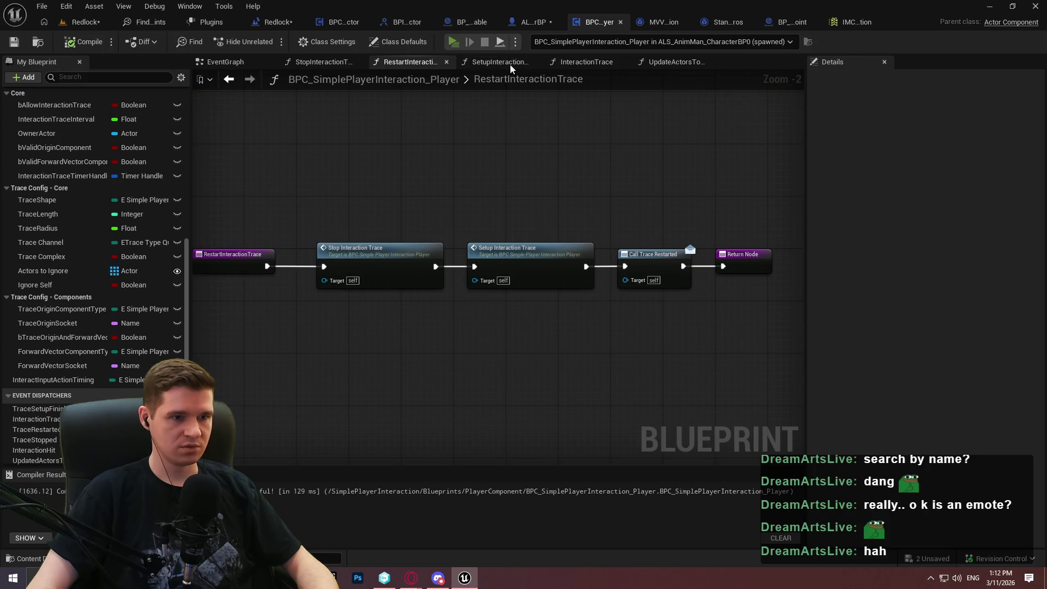
pyautogui.hotkey('alt', 'p')
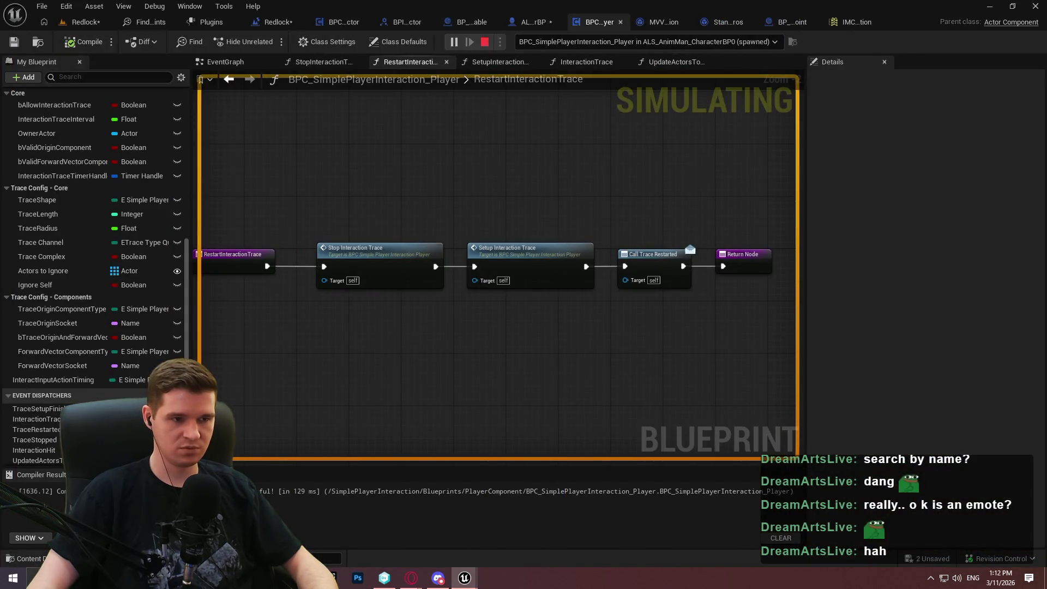
pyautogui.press('Escape')
# Inspect the SetupInteractionTrace function's Switch, Branch, SET and Get Component chains.
pyautogui.doubleClick(539, 274)
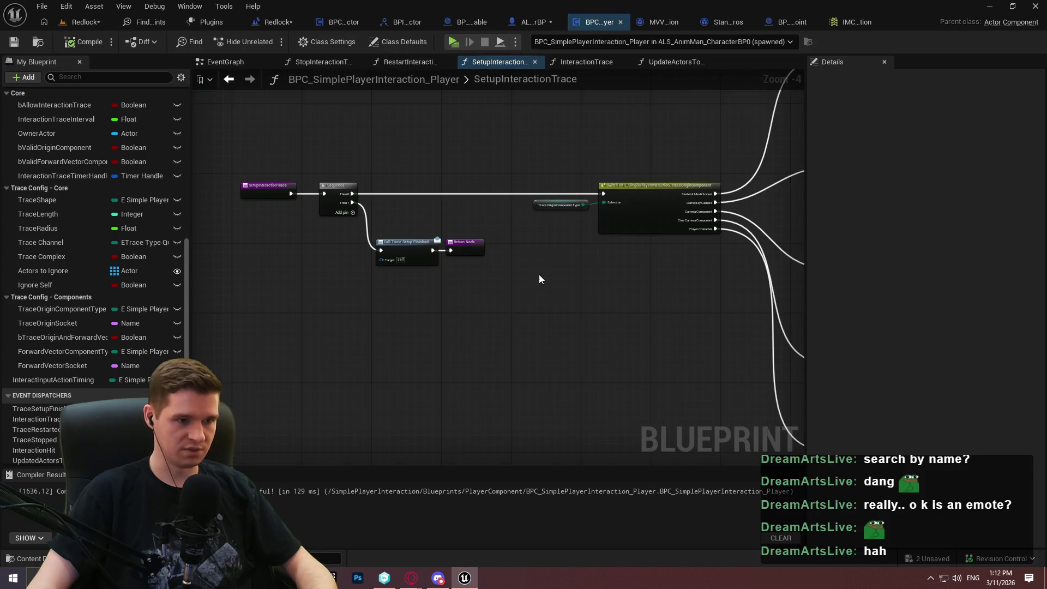
pyautogui.scroll(2, 492, 223)
pyautogui.scroll(-2, 492, 224)
pyautogui.moveTo(577, 215); pyautogui.dragTo(126, 187)
pyautogui.scroll(-1, 498, 267)
pyautogui.moveTo(682, 272); pyautogui.dragTo(284, 262)
pyautogui.moveTo(600, 327); pyautogui.dragTo(349, 224)
pyautogui.moveTo(229, 109)
pyautogui.mouseDown()
pyautogui.moveTo(667, 169)
pyautogui.moveTo(295, 169)
pyautogui.moveTo(196, 98)
pyautogui.moveTo(360, 11)
pyautogui.mouseUp()
pyautogui.moveTo(255, 56); pyautogui.dragTo(680, 128)
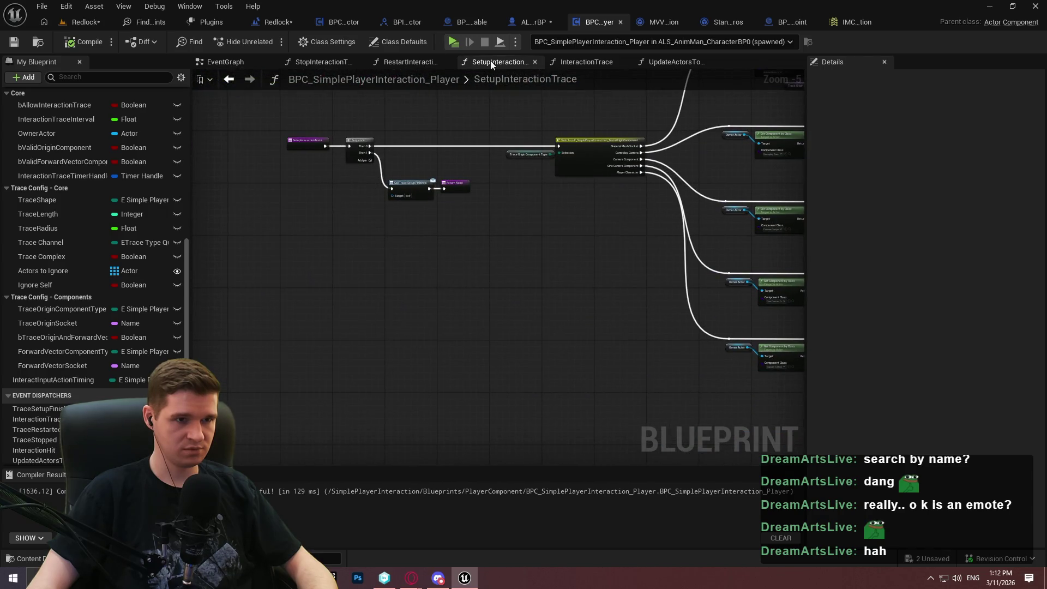
pyautogui.click(468, 87)
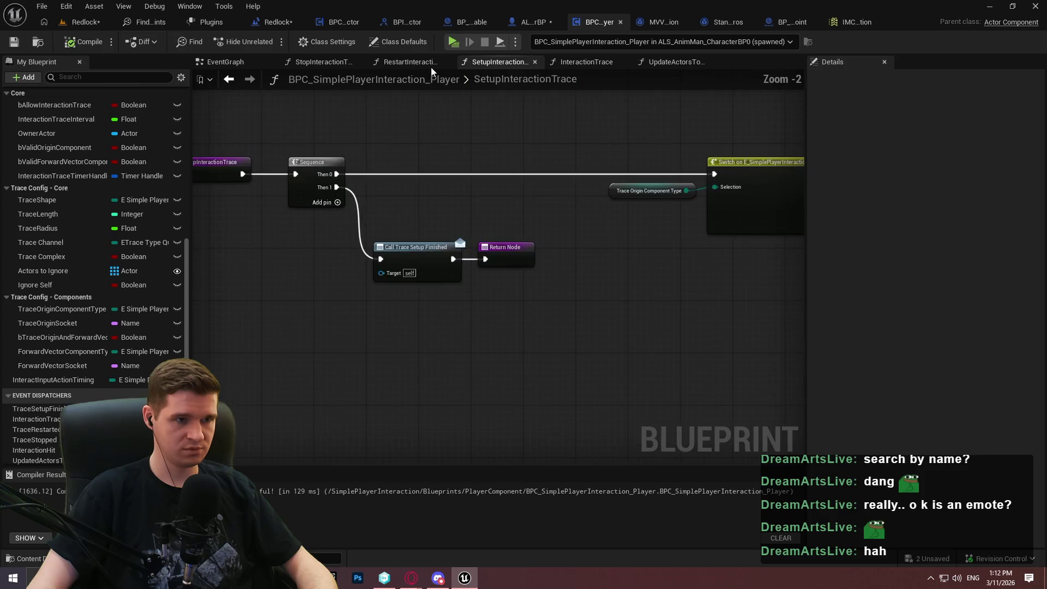
# Cancel renaming SetupInteractionTrace and return to the character's InteractionGraph.
pyautogui.doubleClick(577, 78)
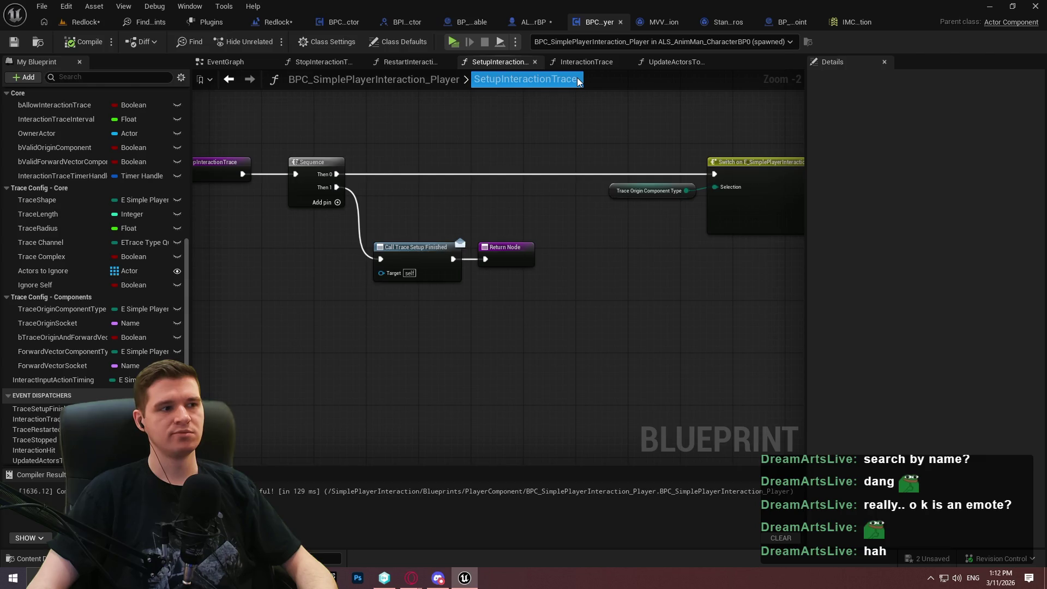
pyautogui.click(571, 94)
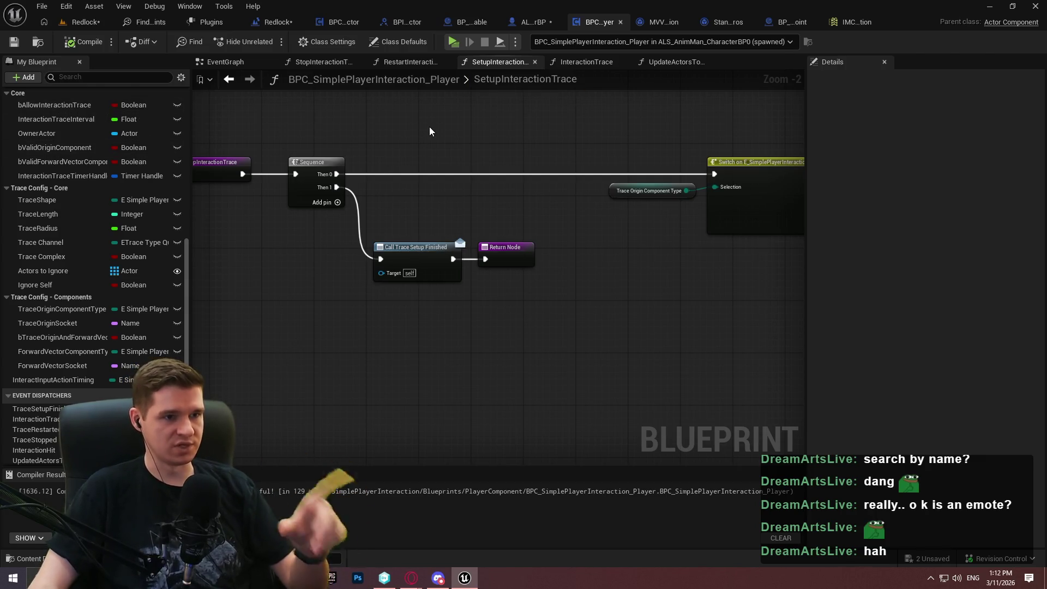
pyautogui.click(521, 21)
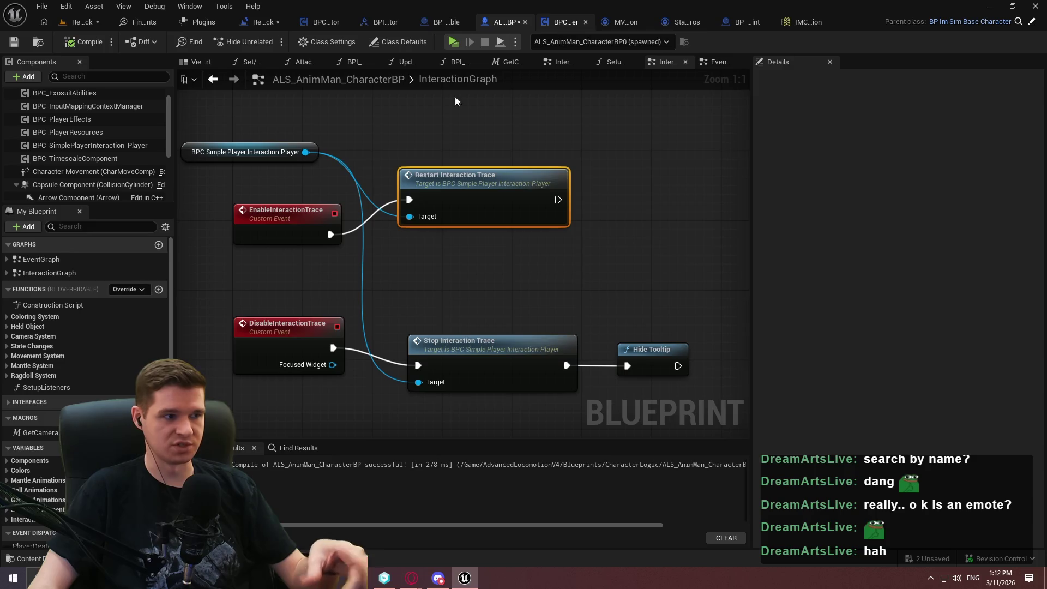
# Check the interaction component's Sphere trace, 0.01 interval and For One Frame debug, then open Restart Interaction Trace.
pyautogui.click(109, 145)
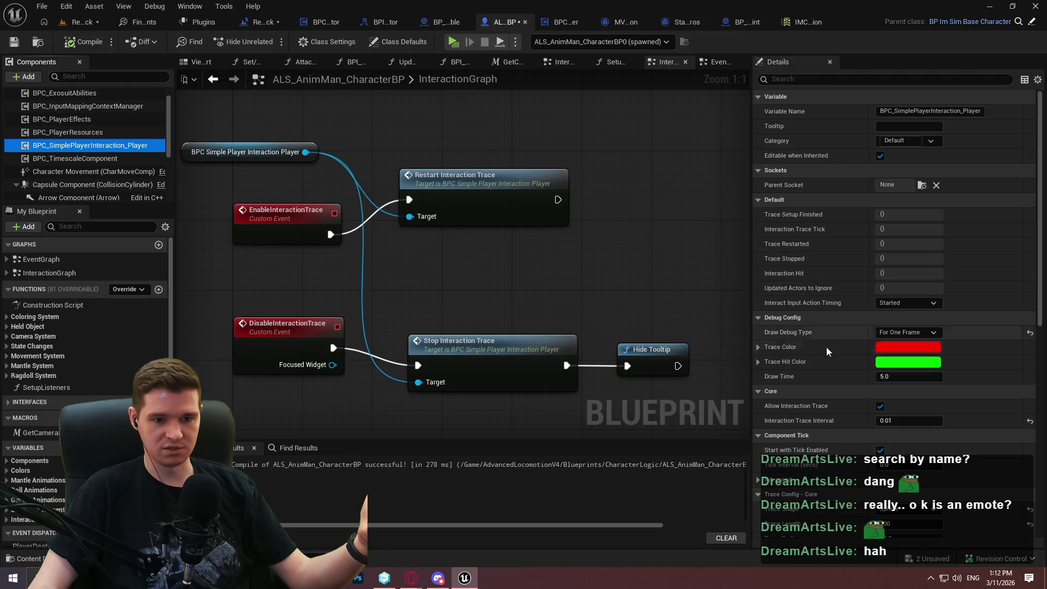
pyautogui.scroll(-4, 811, 333)
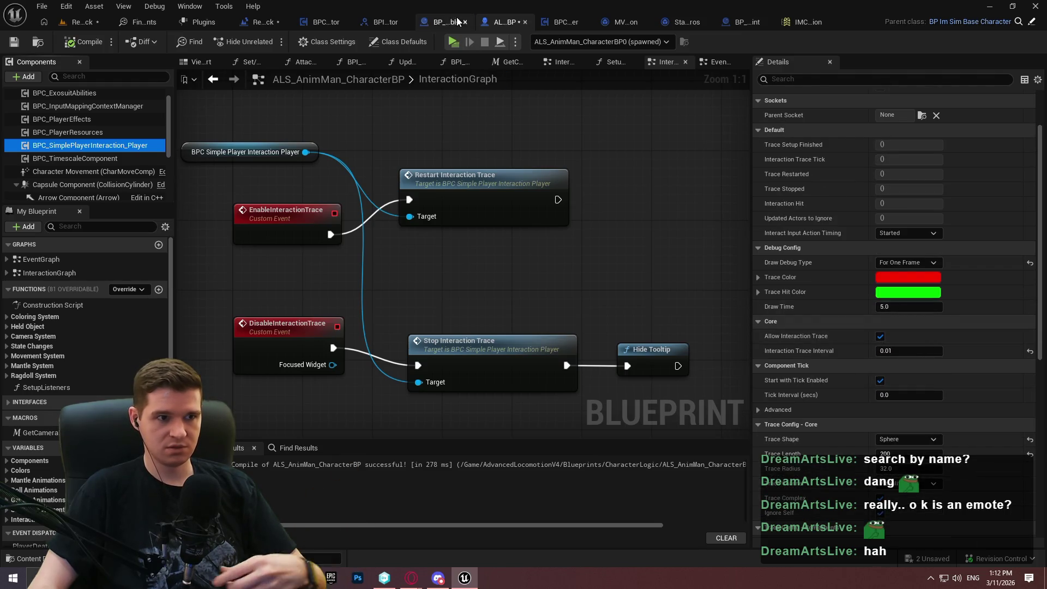
pyautogui.click(442, 21)
pyautogui.click(502, 21)
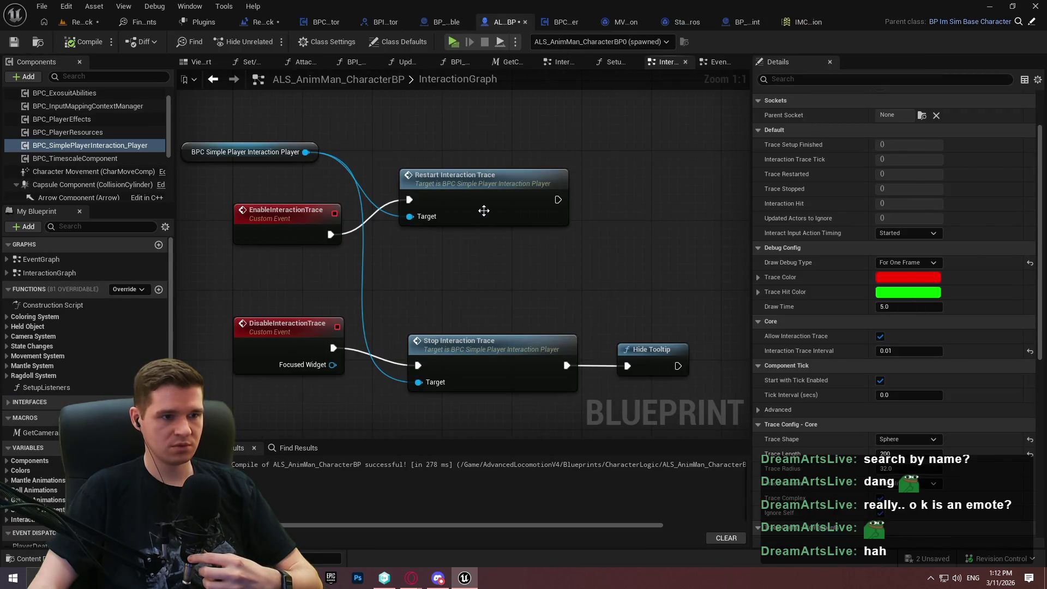
pyautogui.doubleClick(484, 210)
# Add a breakpoint on the Setup Interaction Trace node and start a play session.
pyautogui.rightClick(535, 264)
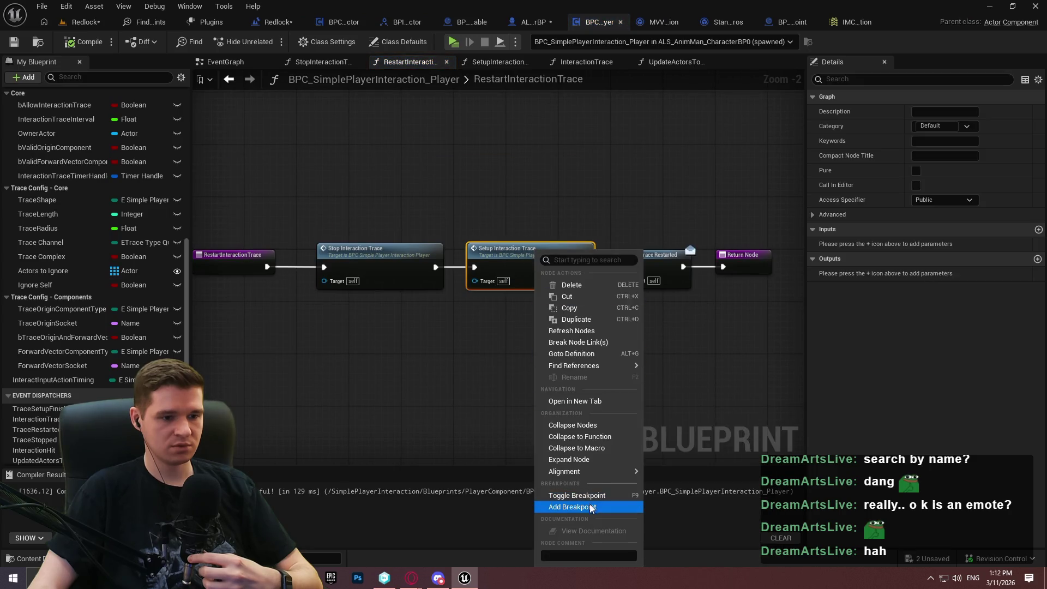
pyautogui.click(573, 508)
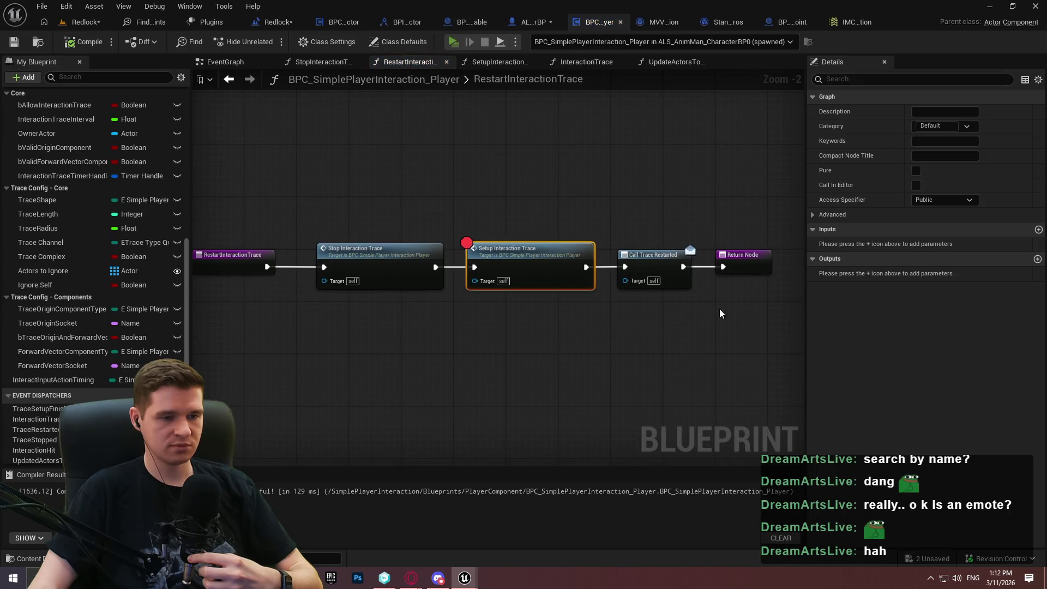
pyautogui.hotkey('alt', 'p')
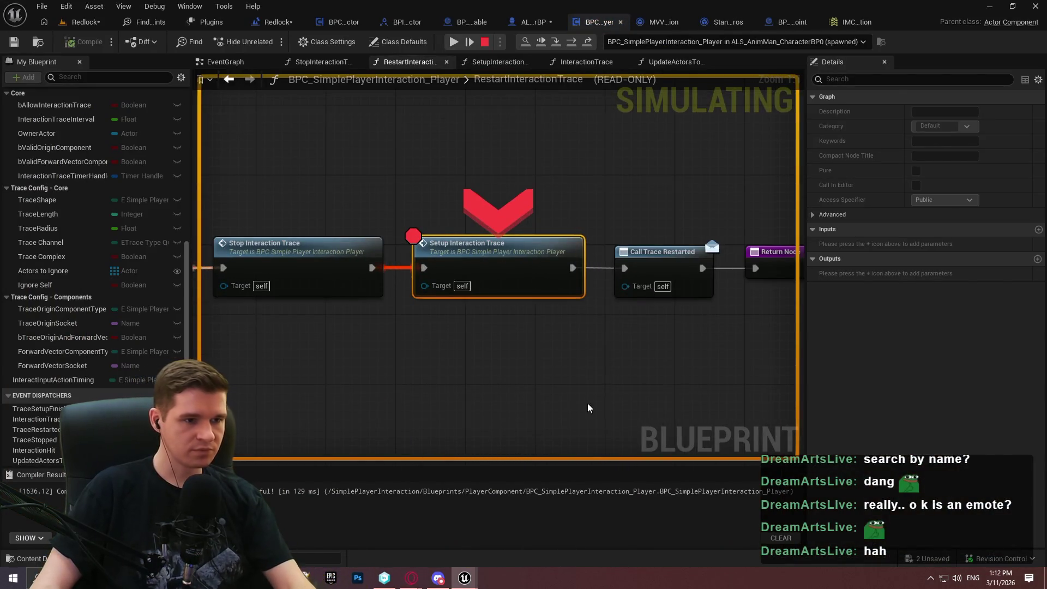
# Step with F11 through the IsValid checks into AddMappingContext, then resume and stop playing.
pyautogui.press('F11')
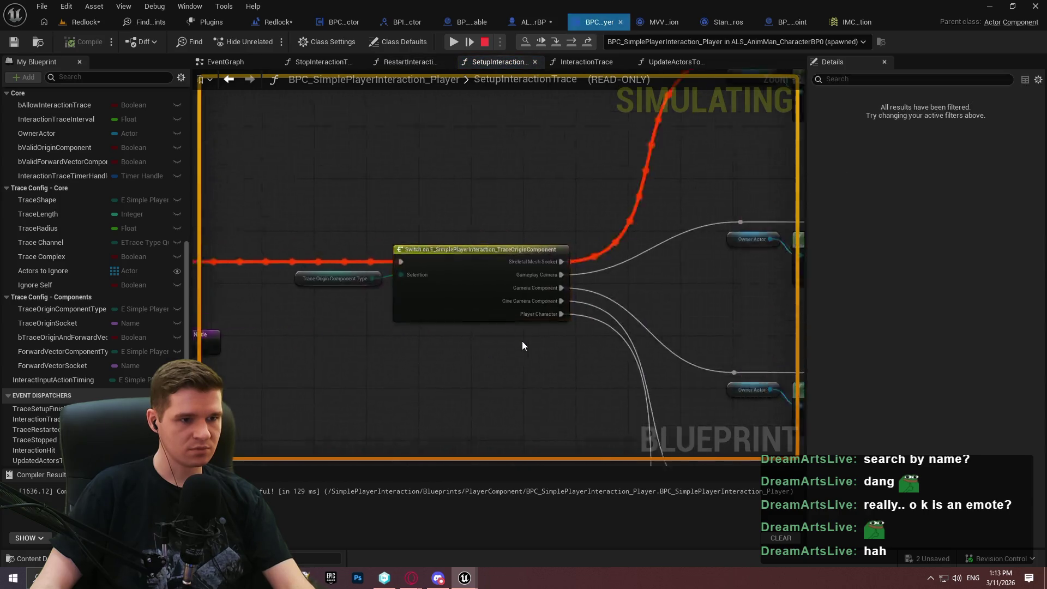
pyautogui.press('F11')
pyautogui.press('F11')
pyautogui.press('F11')
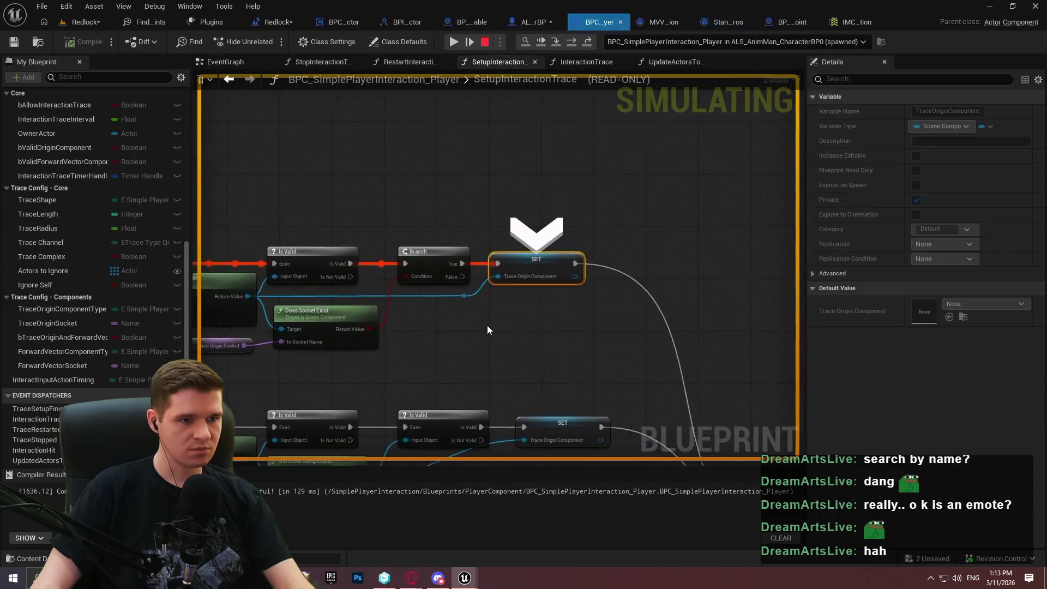
pyautogui.press('F11')
pyautogui.press('F11')
pyautogui.press('F11')
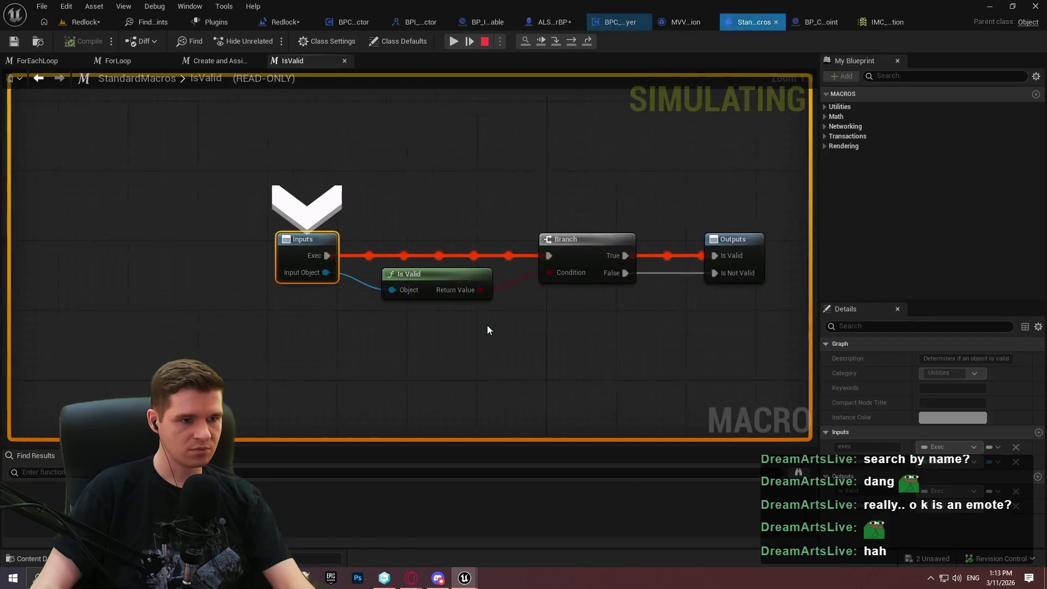
pyautogui.press('F11')
pyautogui.press('F11')
pyautogui.press('F11')
pyautogui.press('F11')
pyautogui.press('F11')
pyautogui.press('F11')
pyautogui.press('F11')
pyautogui.press('F11')
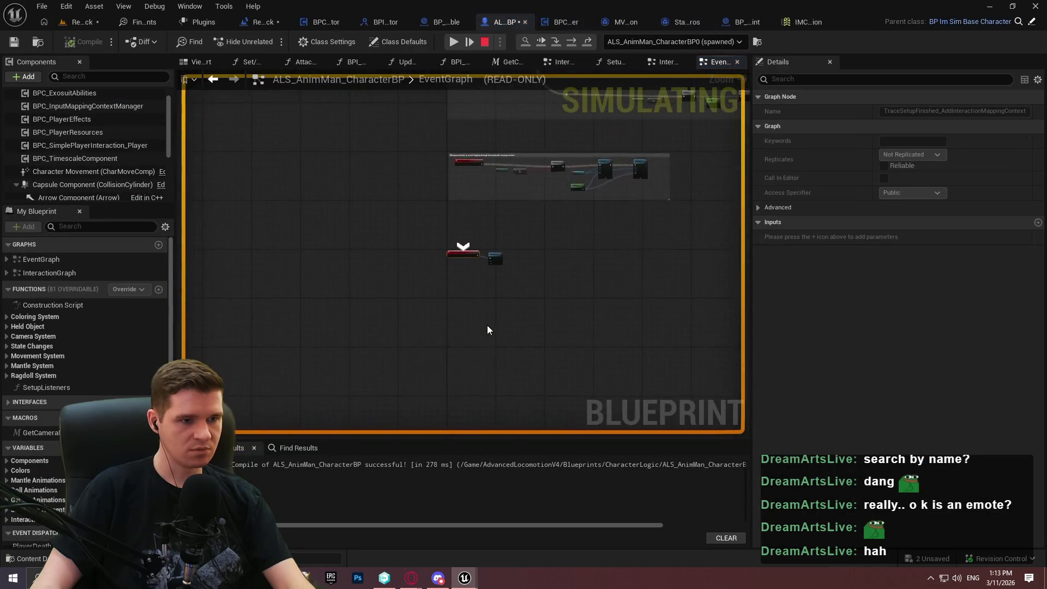
pyautogui.press('F11')
pyautogui.press('F11')
pyautogui.press('F11')
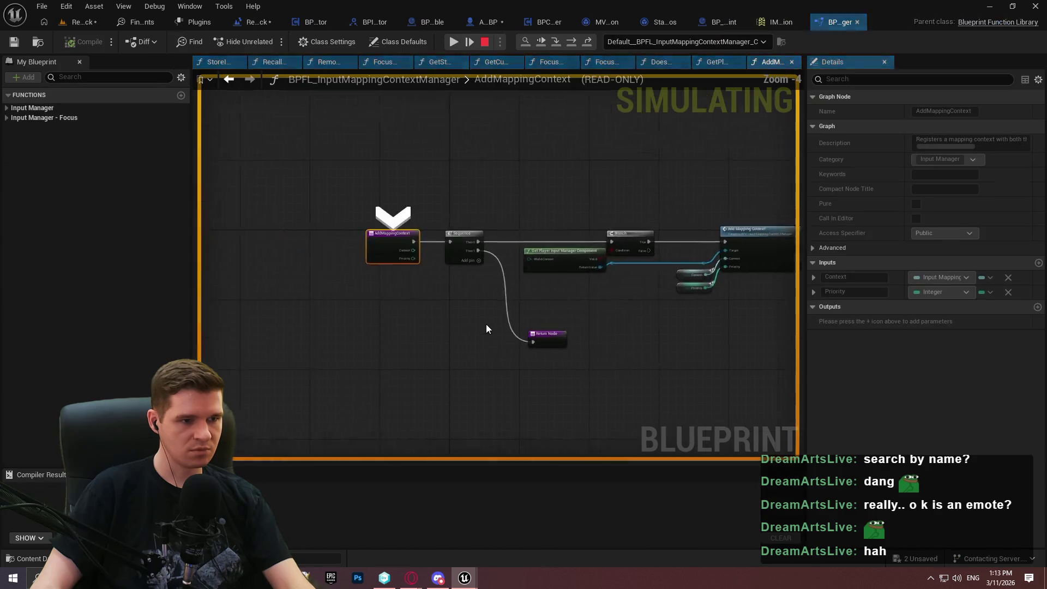
pyautogui.press('F11')
pyautogui.press('F11')
pyautogui.press('F11')
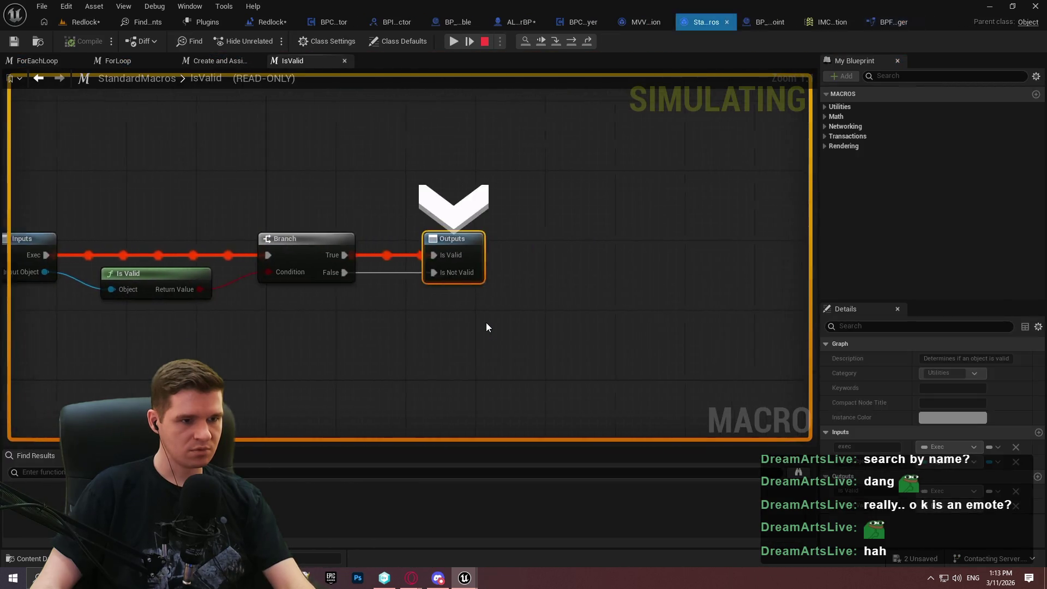
pyautogui.press('F11')
pyautogui.press('F11')
pyautogui.press('F11')
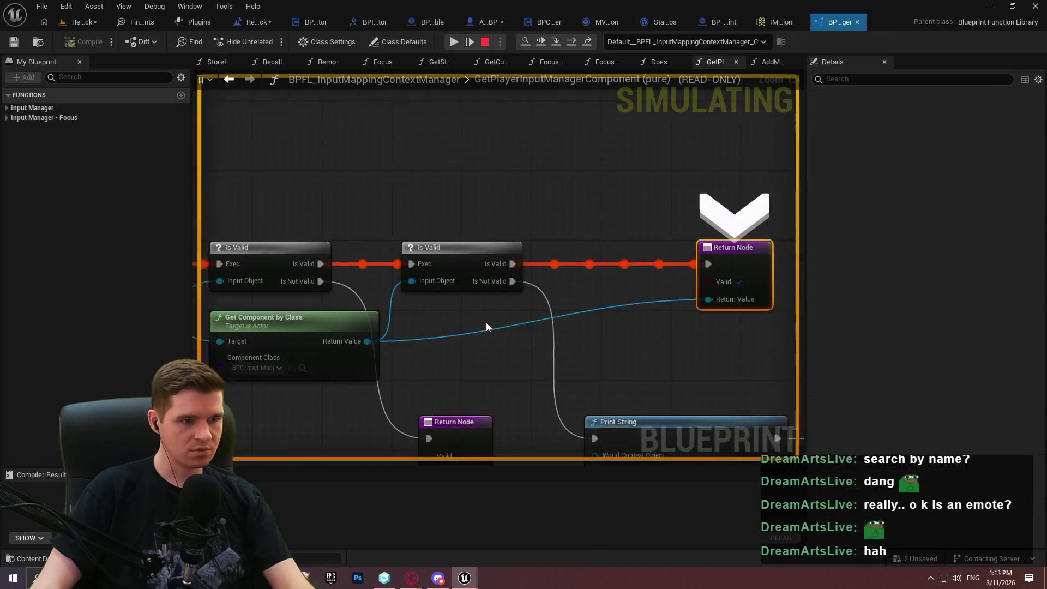
pyautogui.press('F11')
pyautogui.press('F11')
pyautogui.press('F11')
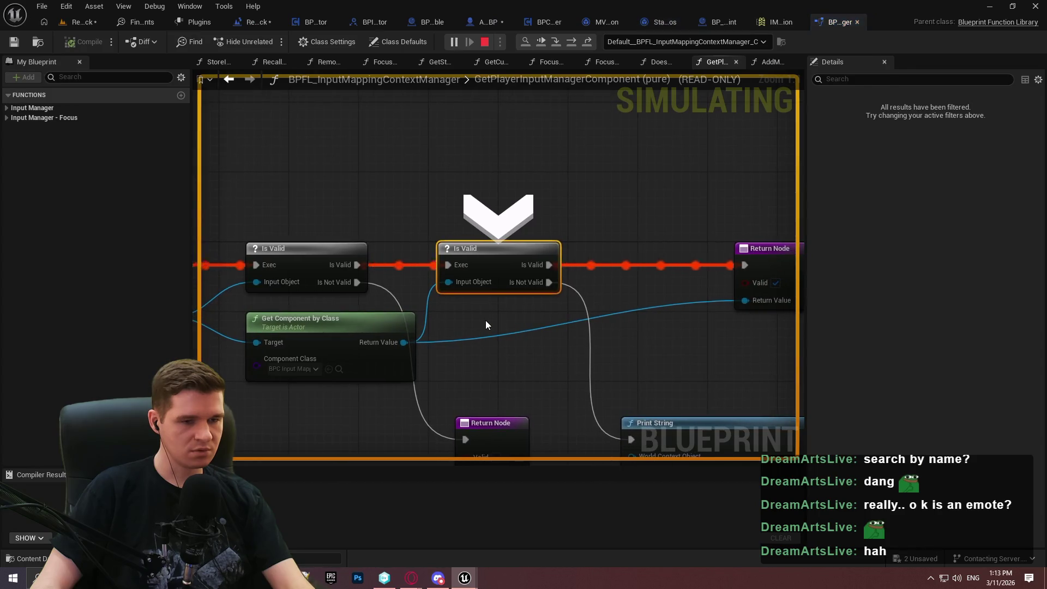
pyautogui.press('F11')
pyautogui.press('F11')
pyautogui.press('F11')
pyautogui.press('F11')
pyautogui.press('F11')
pyautogui.press('F11')
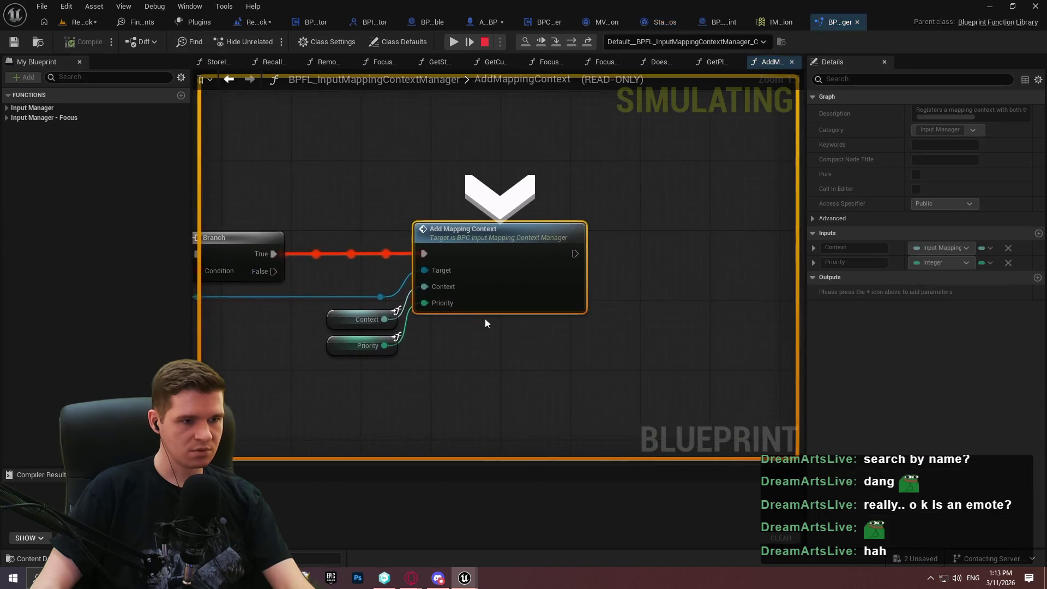
pyautogui.click(471, 43)
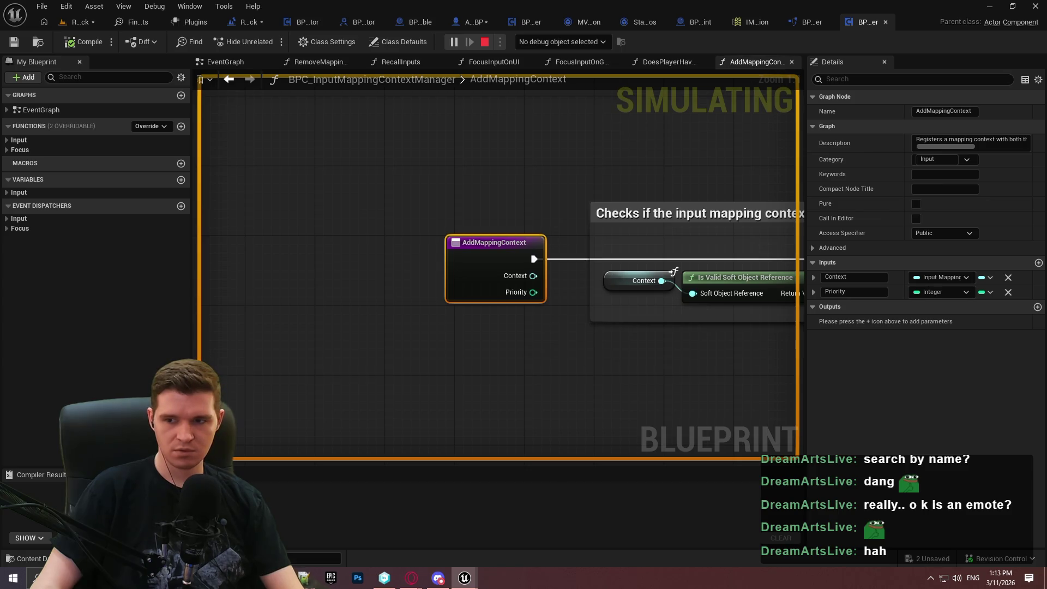
pyautogui.click(485, 42)
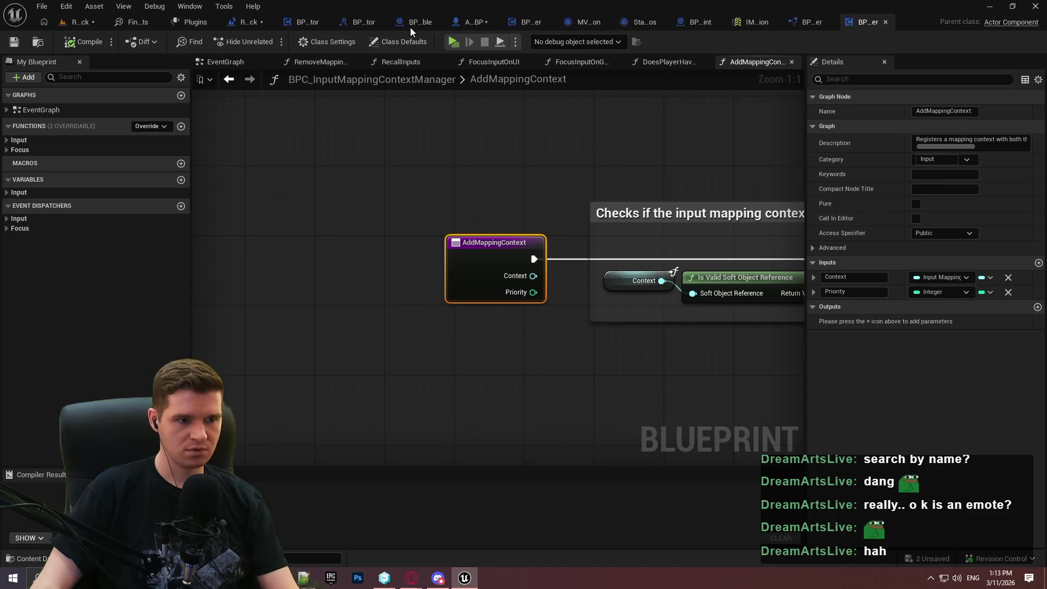
# Add a Print String node after Add Mapping Context in the character EventGraph and play.
pyautogui.click(534, 177)
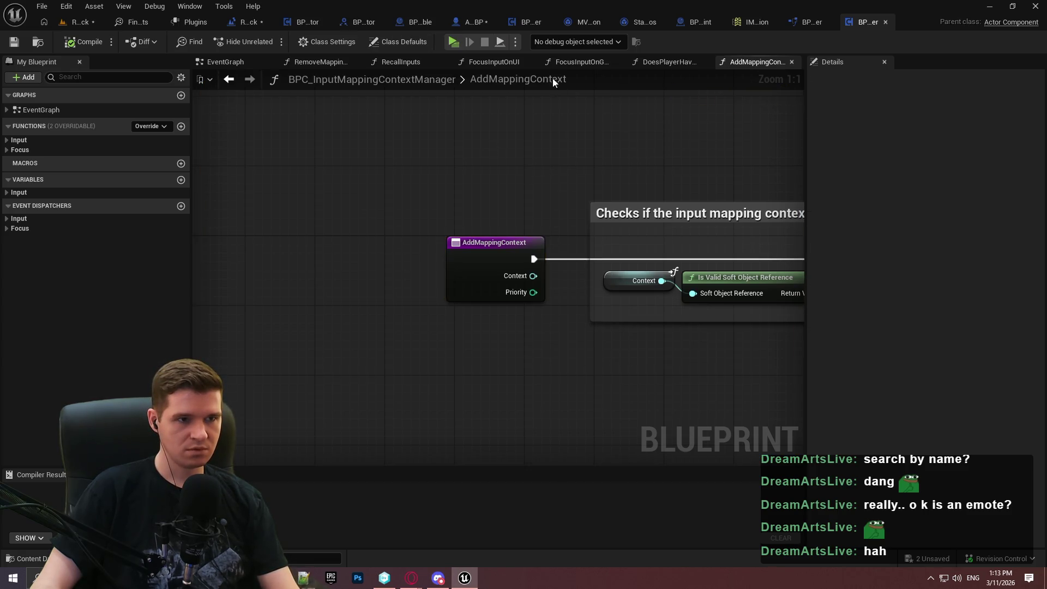
pyautogui.click(473, 22)
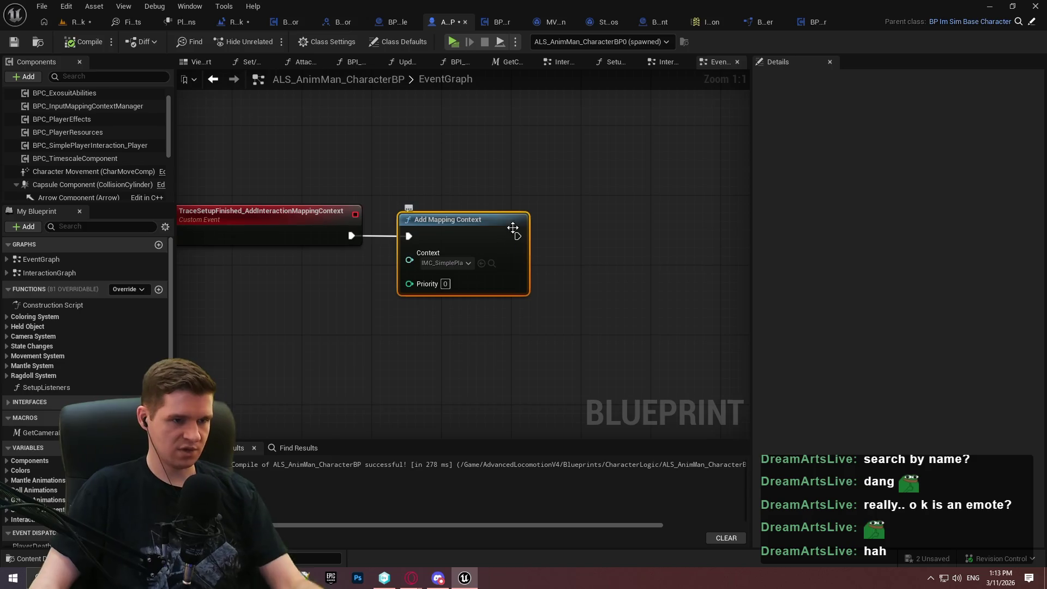
pyautogui.moveTo(518, 236); pyautogui.dragTo(638, 212)
pyautogui.write('prin')
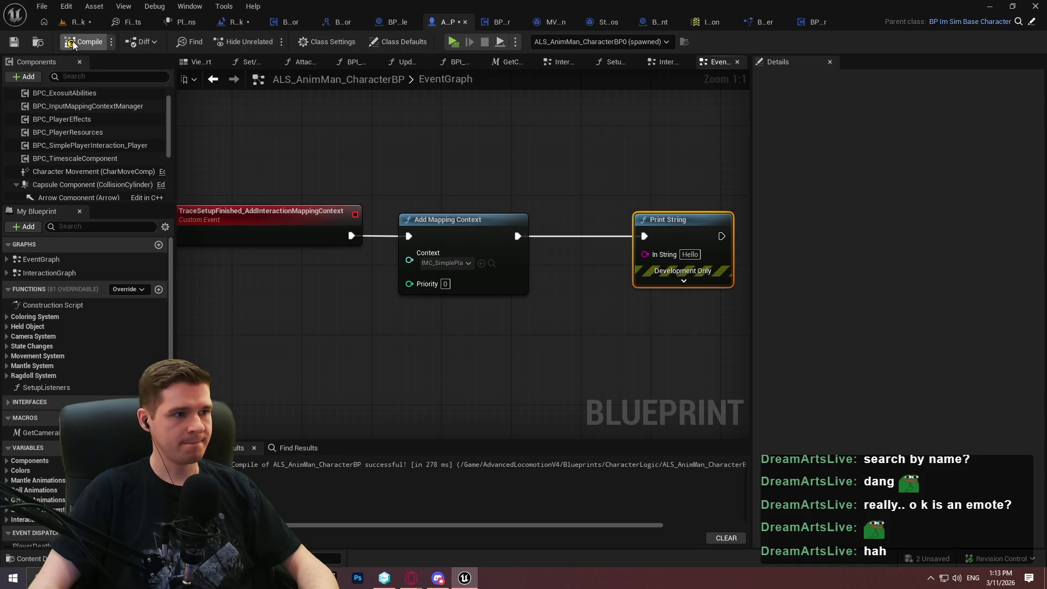
pyautogui.hotkey('alt', 'p')
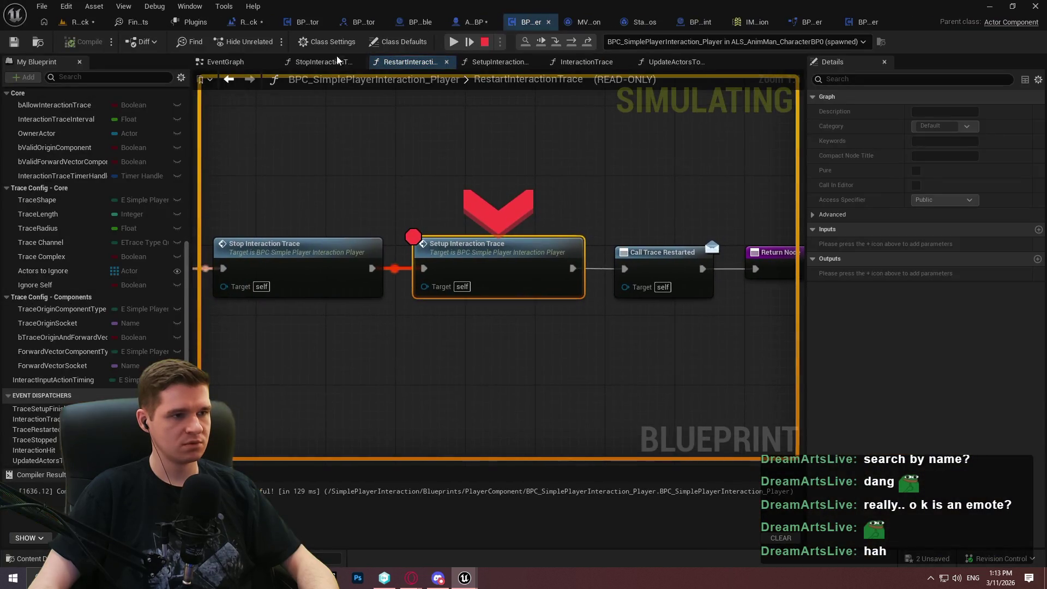
# Remove the Setup Interaction Trace breakpoint and resume the paused session.
pyautogui.rightClick(498, 246)
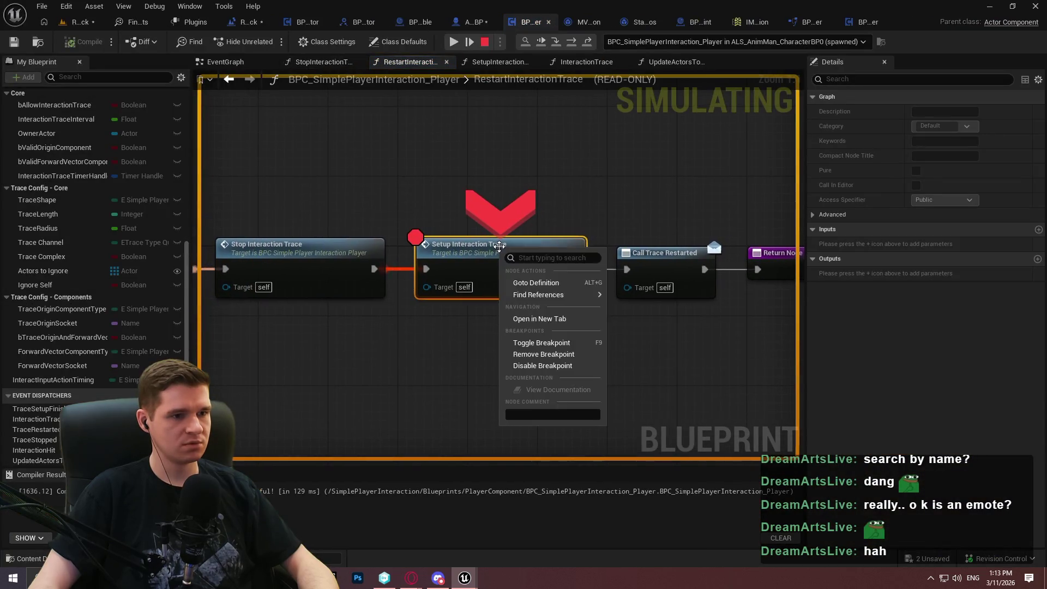
pyautogui.click(543, 355)
pyautogui.click(454, 43)
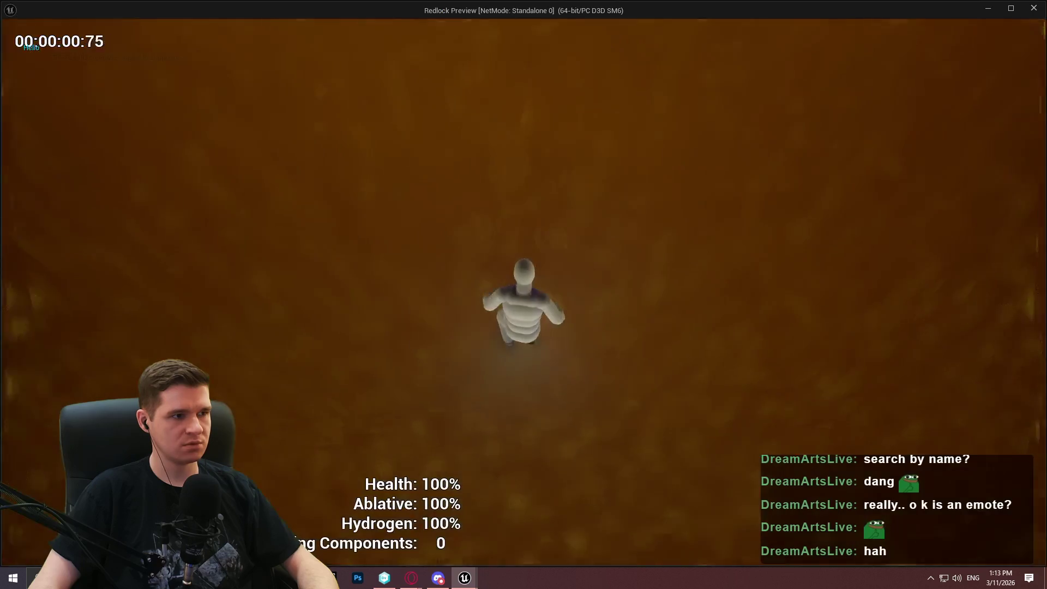
pyautogui.press('Escape')
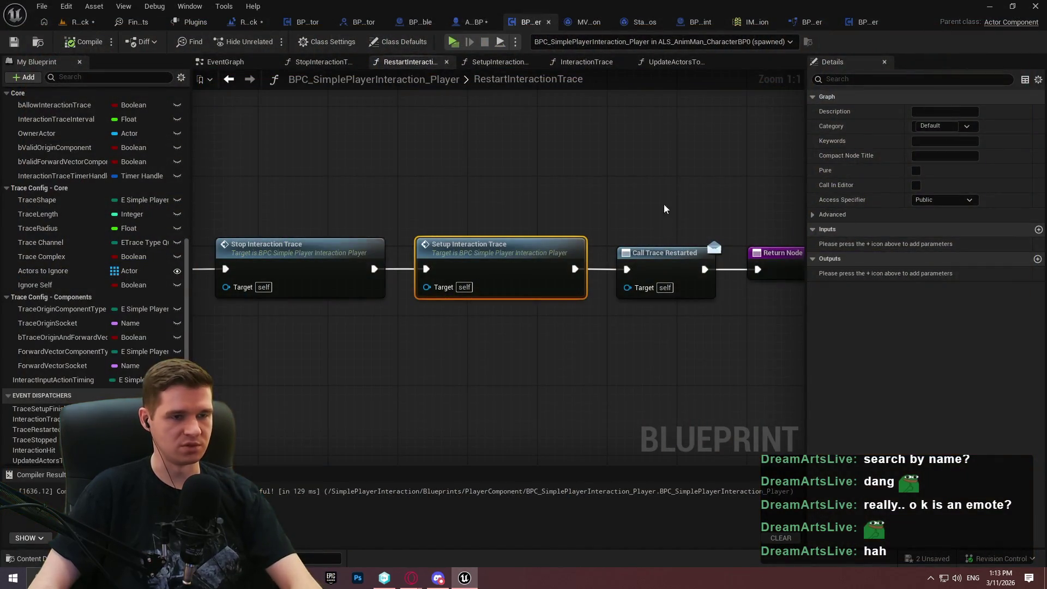
# Delete the Print String debug node, start a standalone play, and switch to the player interaction component.
pyautogui.click(461, 24)
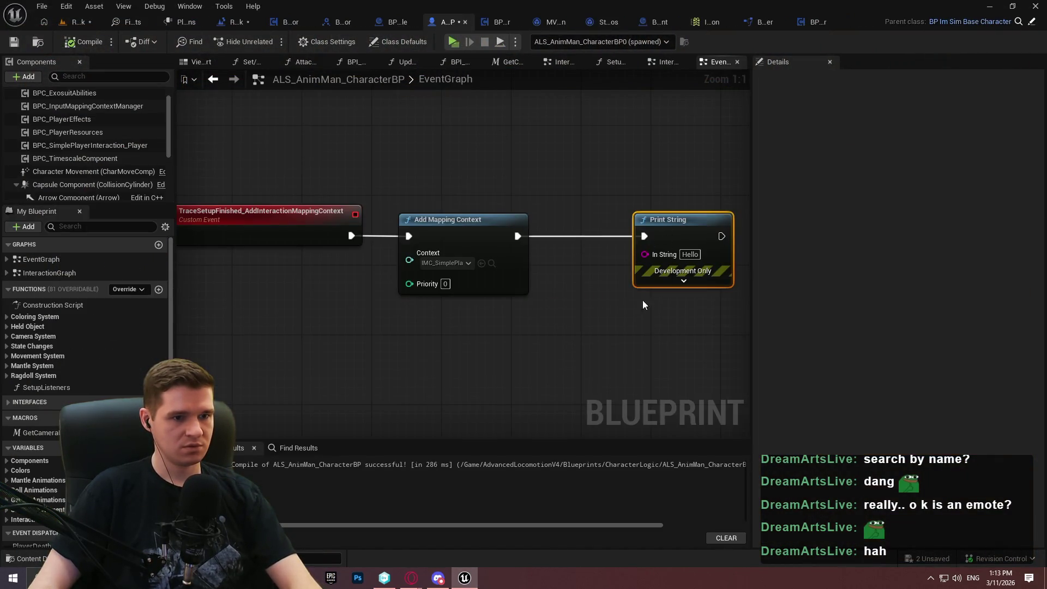
pyautogui.press('Delete')
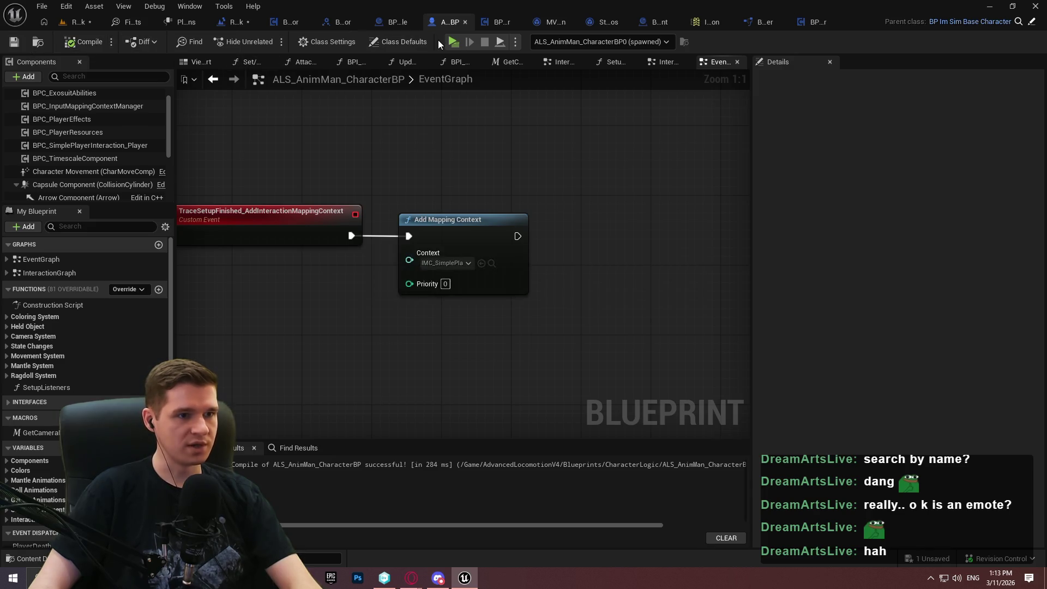
pyautogui.click(452, 41)
pyautogui.hotkey('alt', 'Tab')
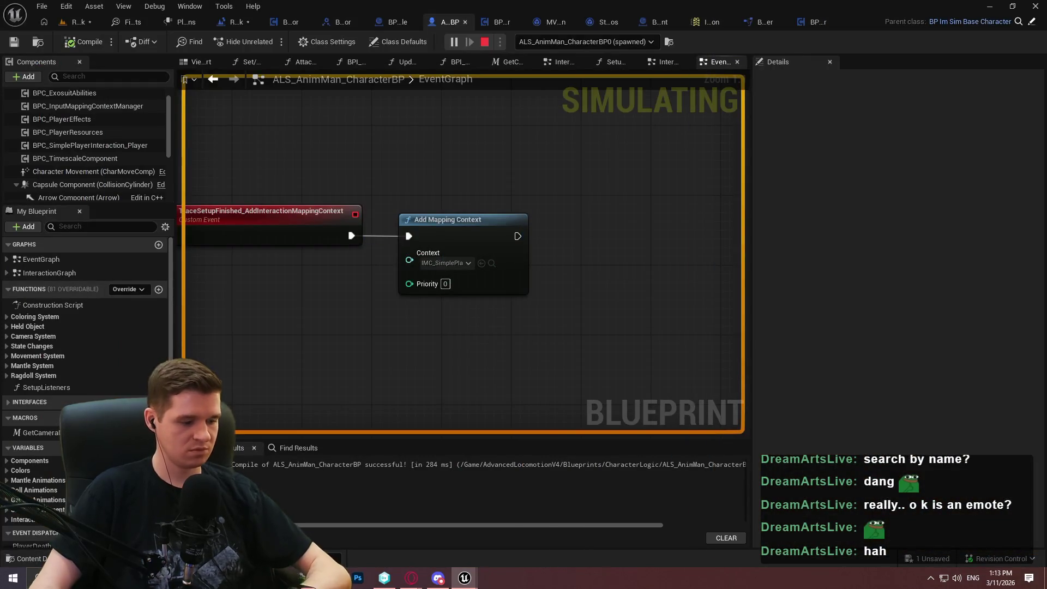
pyautogui.press('super')
pyautogui.click(499, 20)
pyautogui.click(499, 20)
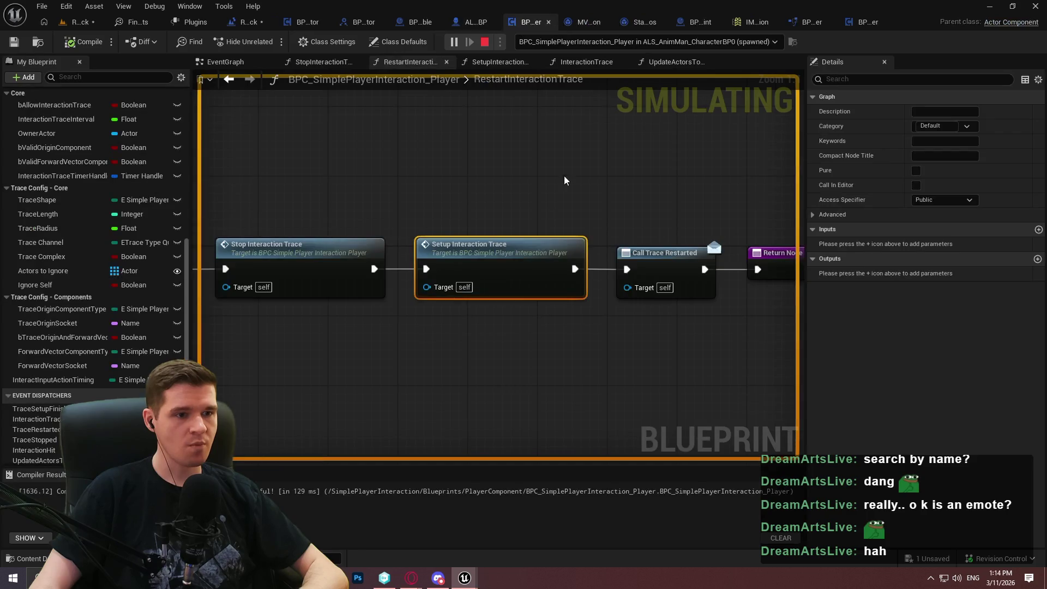
# Stop the simulation, then disconnect Call Trace Restarted in RestartInteractionTrace and shift it right.
pyautogui.click(587, 62)
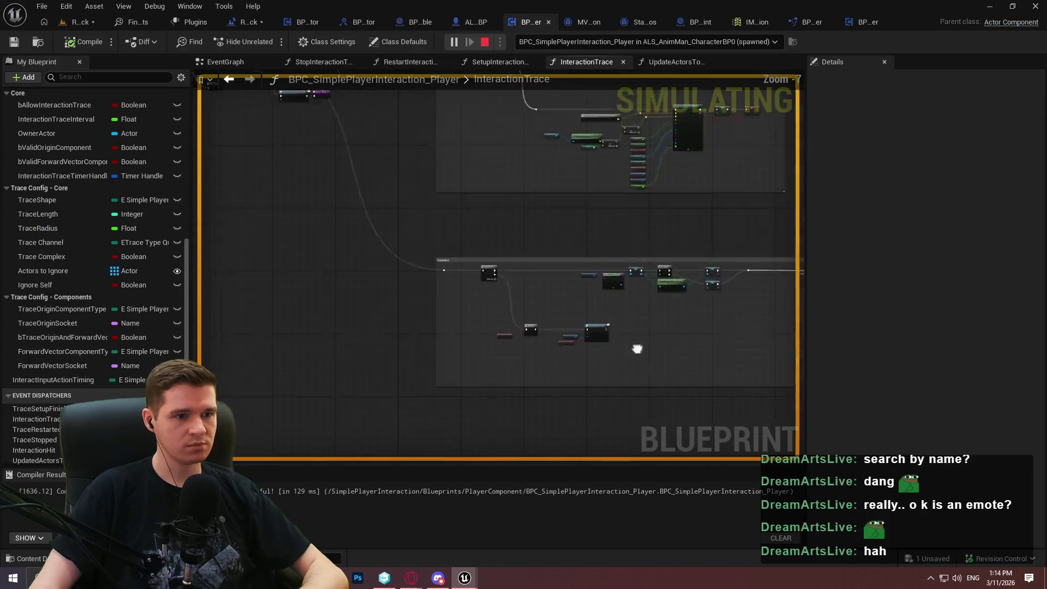
pyautogui.scroll(3, 376, 251)
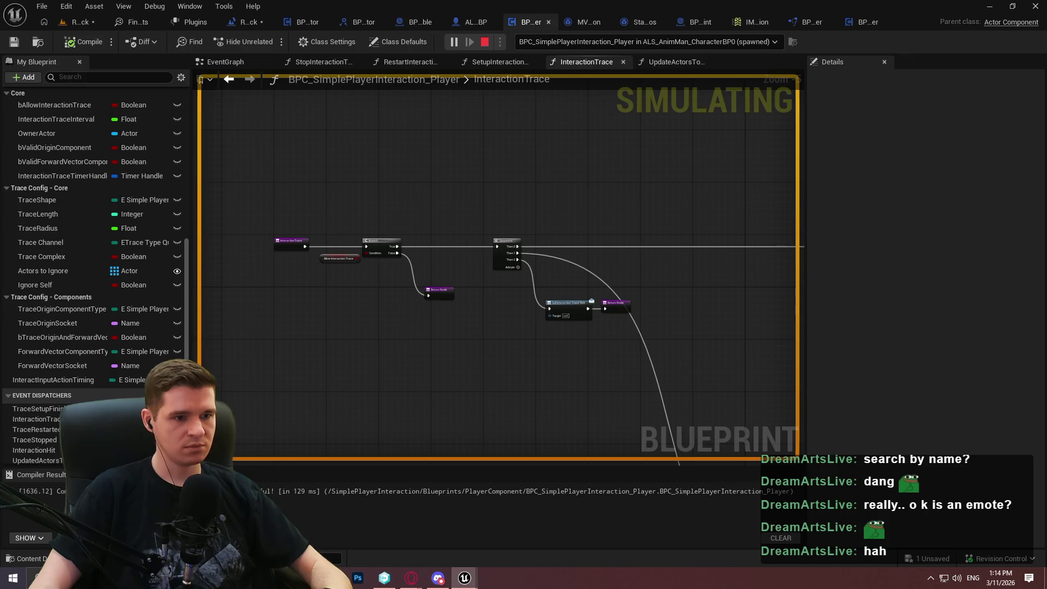
pyautogui.press('Escape')
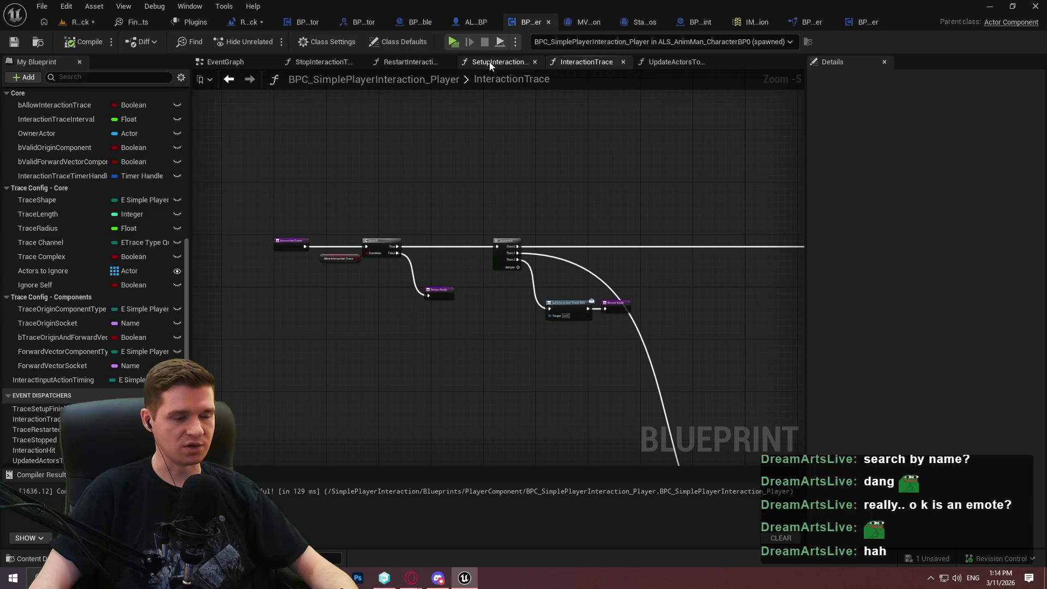
pyautogui.click(407, 62)
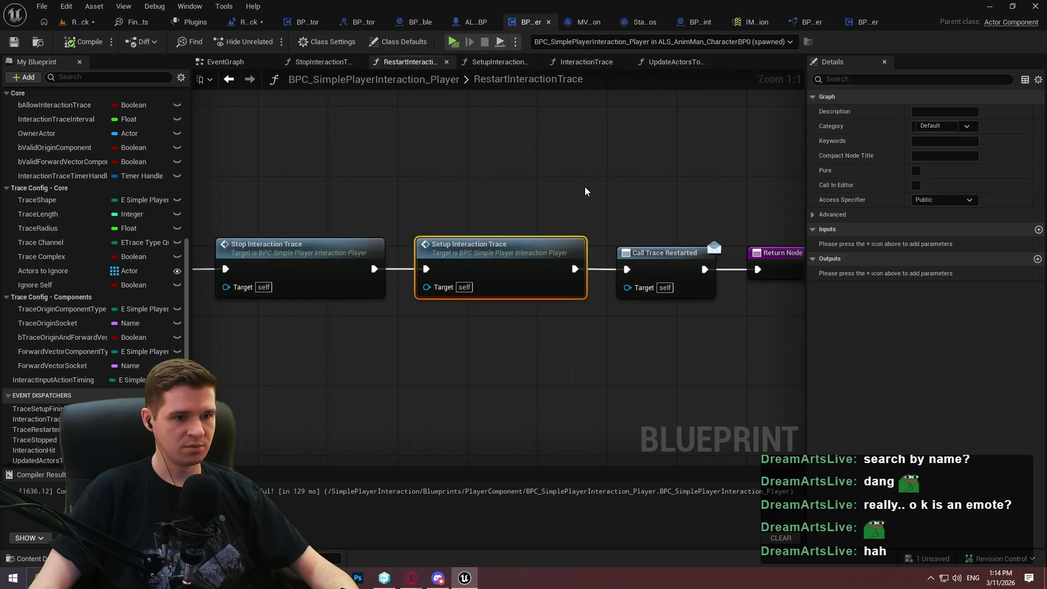
pyautogui.moveTo(599, 156); pyautogui.dragTo(462, 328)
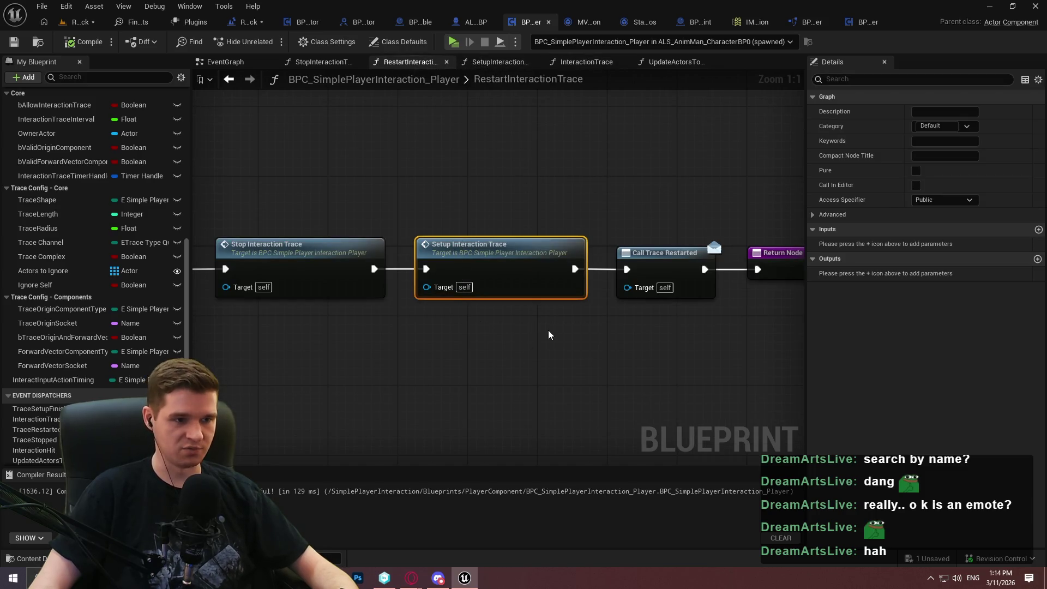
pyautogui.moveTo(742, 344); pyautogui.dragTo(571, 364)
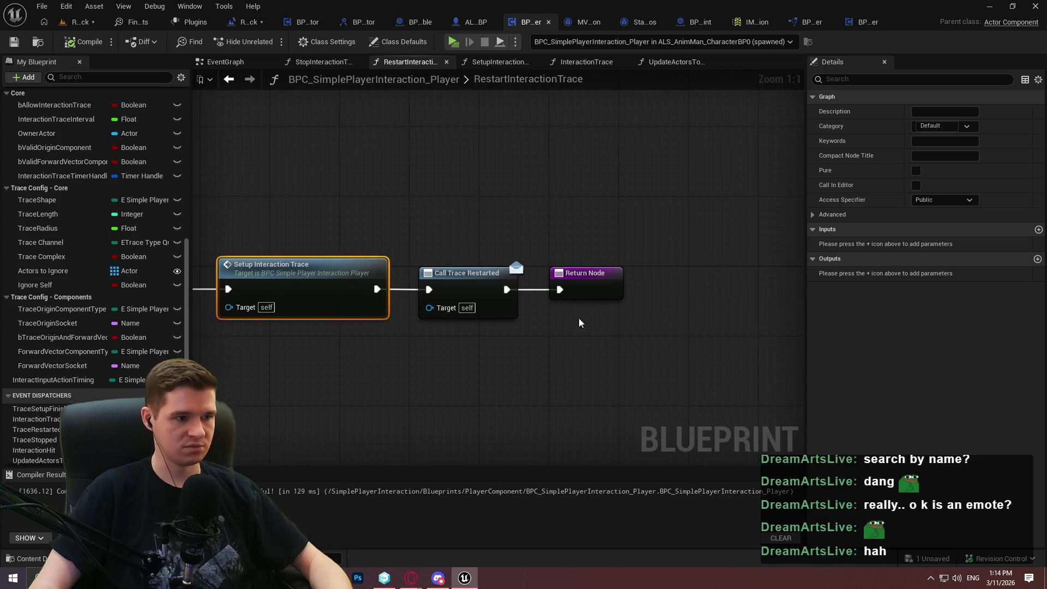
pyautogui.keyDown('alt'); pyautogui.click(430, 289); pyautogui.keyUp('alt')
pyautogui.moveTo(457, 277); pyautogui.dragTo(648, 275)
# Inspect InteractionTrace, then select the AND, Branch, Set Timer, SET and Print String nodes in EventGraph.
pyautogui.click(587, 64)
pyautogui.scroll(-4, 461, 147)
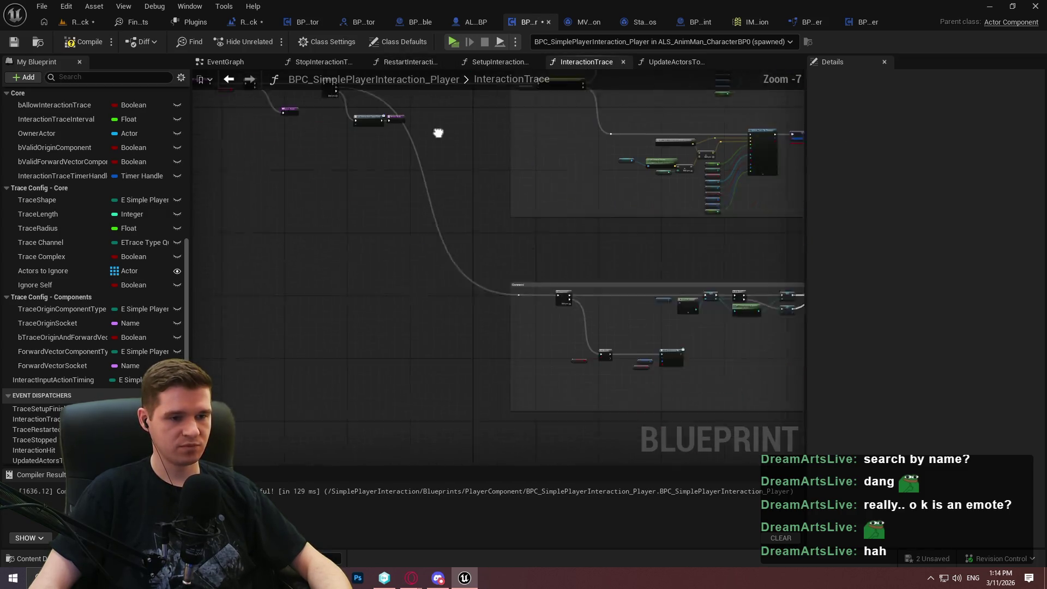
pyautogui.scroll(3, 578, 328)
pyautogui.moveTo(578, 334); pyautogui.dragTo(533, 496)
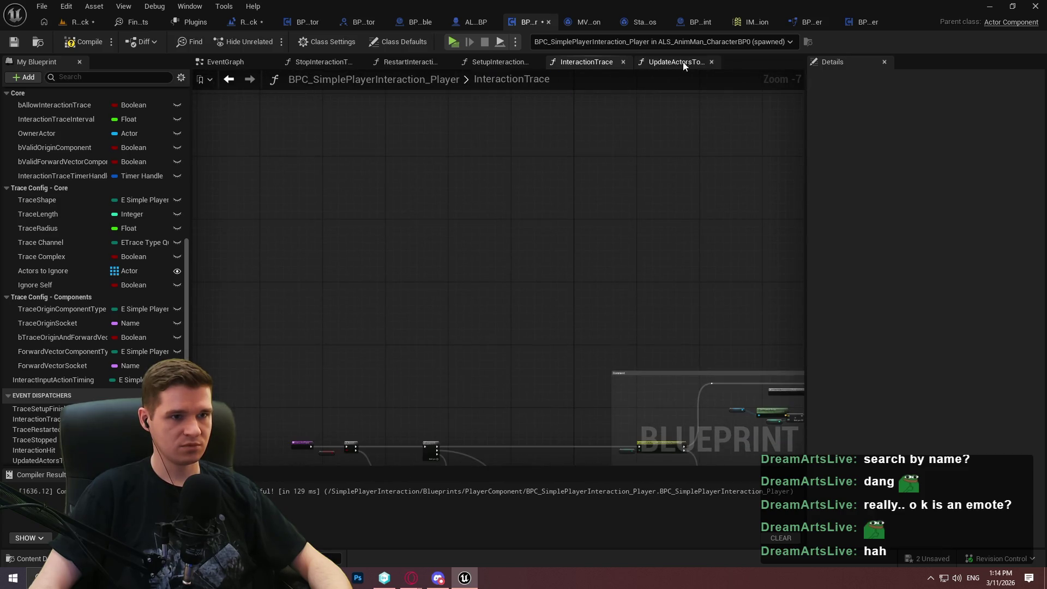
pyautogui.click(229, 67)
pyautogui.scroll(3, 535, 440)
pyautogui.moveTo(394, 404)
pyautogui.mouseDown()
pyautogui.moveTo(315, 212)
pyautogui.moveTo(292, 212)
pyautogui.mouseUp()
pyautogui.moveTo(394, 239); pyautogui.dragTo(325, 86)
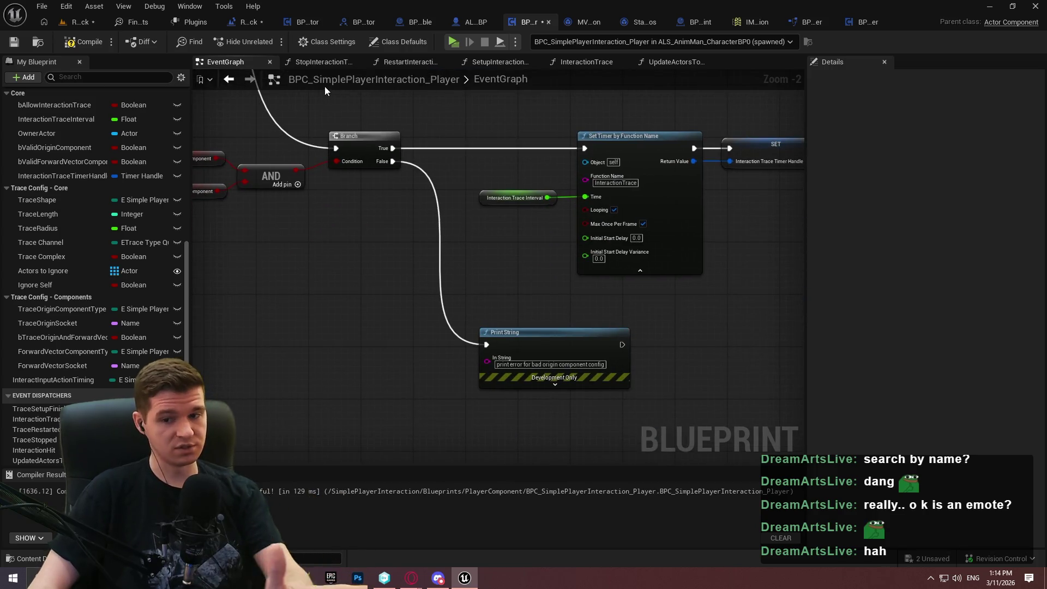
pyautogui.scroll(-2, 689, 199)
pyautogui.moveTo(764, 252); pyautogui.dragTo(260, 125)
pyautogui.moveTo(758, 352)
pyautogui.mouseDown()
pyautogui.moveTo(297, 149)
pyautogui.moveTo(296, 133)
pyautogui.mouseUp()
# Review the InitialInteractionSetup event and Set Timer nodes, then centre the InteractionTrace comment box.
pyautogui.moveTo(474, 126); pyautogui.dragTo(479, 294)
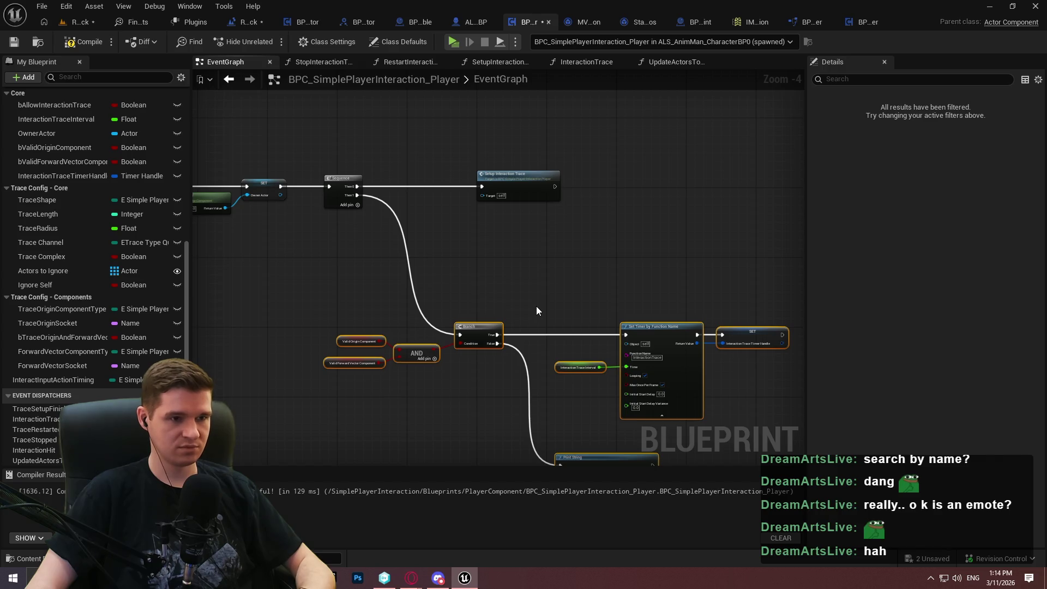
pyautogui.moveTo(528, 291)
pyautogui.mouseDown()
pyautogui.moveTo(804, 310)
pyautogui.moveTo(660, 215)
pyautogui.moveTo(746, 322)
pyautogui.mouseUp()
pyautogui.scroll(2, 592, 213)
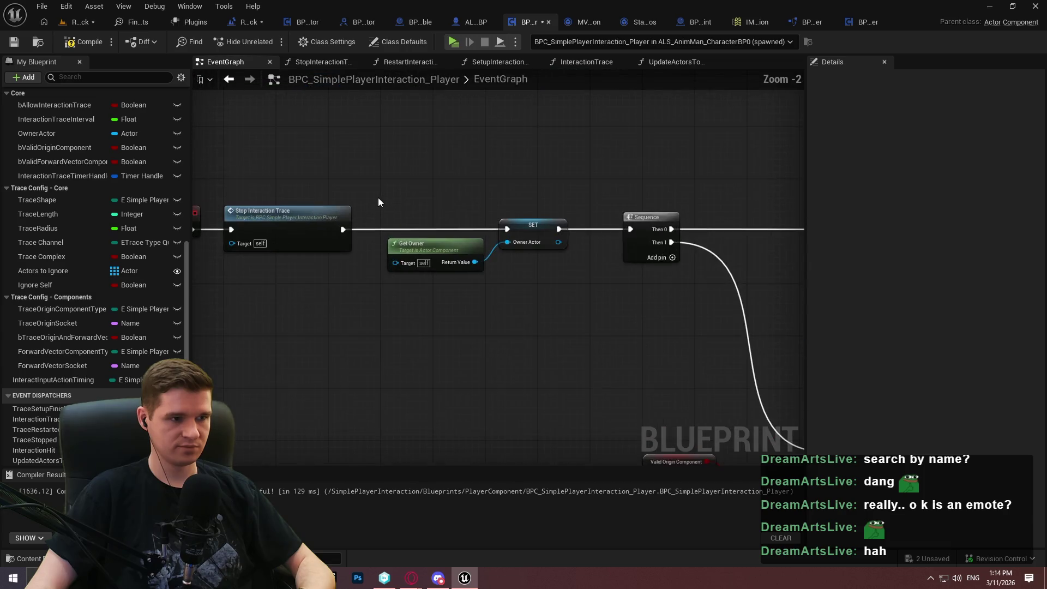
pyautogui.scroll(-2, 475, 209)
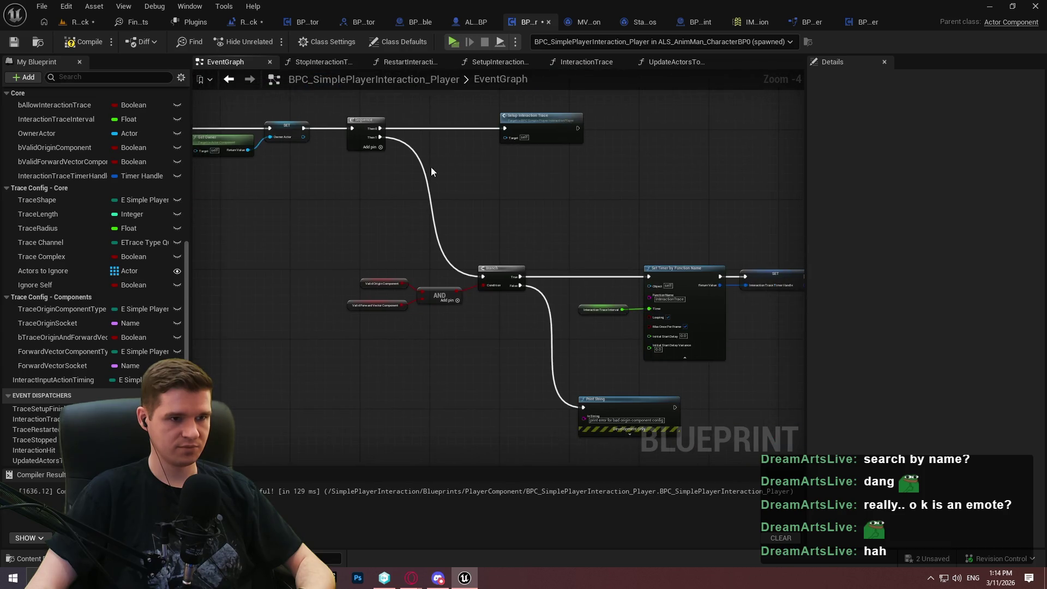
pyautogui.doubleClick(499, 80)
pyautogui.moveTo(686, 151); pyautogui.dragTo(461, 69)
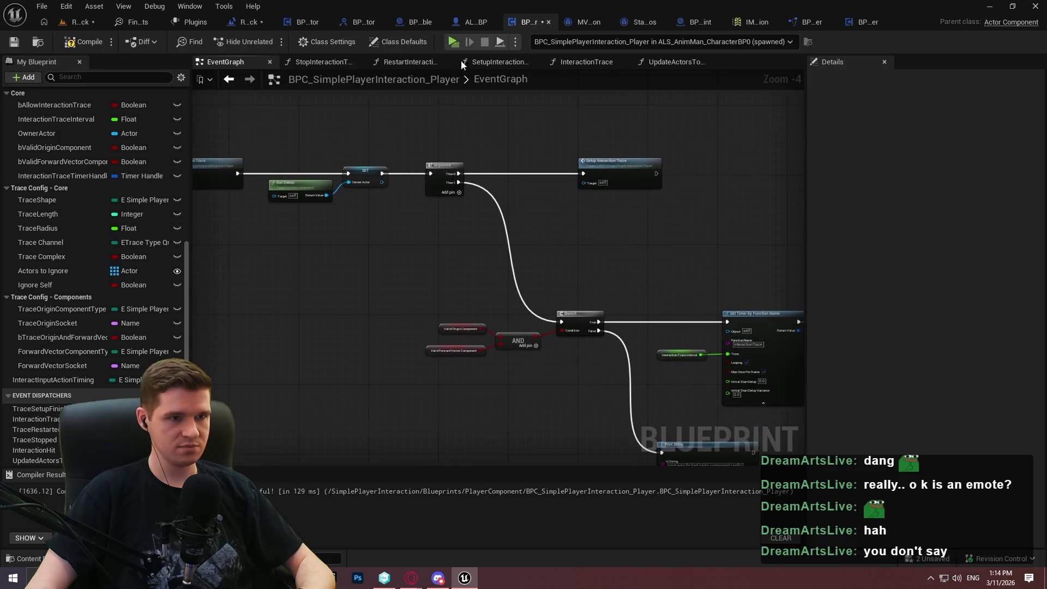
pyautogui.click(587, 62)
pyautogui.moveTo(669, 223); pyautogui.dragTo(591, 136)
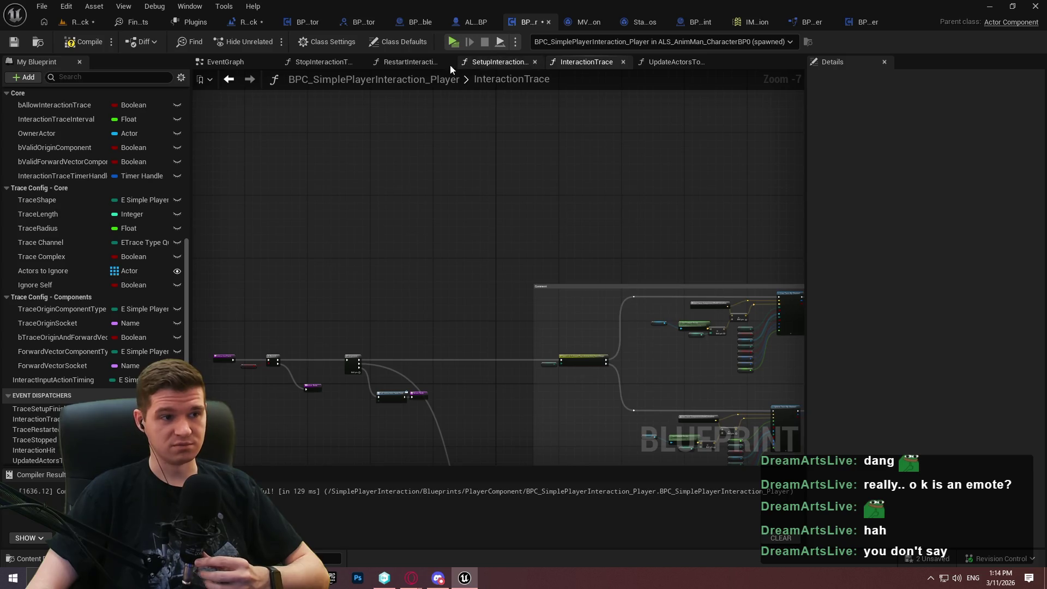
# Delete the old trace nodes in RestartInteractionTrace and add an Initial Interaction Setup call.
pyautogui.click(409, 61)
pyautogui.moveTo(620, 300); pyautogui.dragTo(761, 337)
pyautogui.moveTo(773, 398); pyautogui.dragTo(330, 276)
pyautogui.press('Delete')
pyautogui.rightClick(390, 320)
pyautogui.write('initial')
pyautogui.scroll(2, 513, 430)
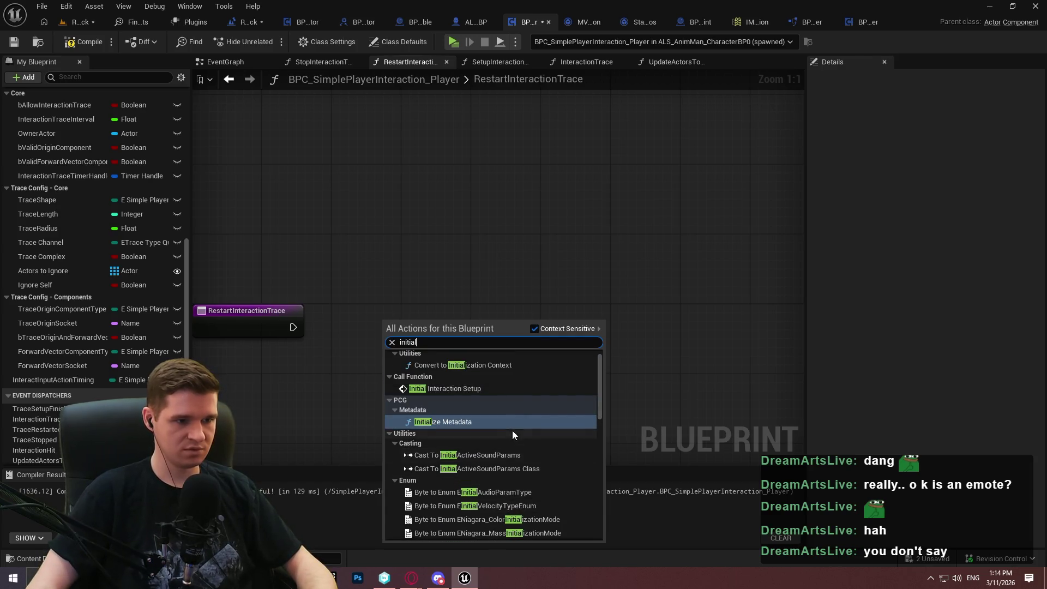
pyautogui.click(463, 388)
# Wire Initial Interaction Setup into Call Trace Restarted and the Return Node, then compile and save.
pyautogui.moveTo(296, 327)
pyautogui.mouseDown()
pyautogui.moveTo(402, 316)
pyautogui.moveTo(851, 335)
pyautogui.moveTo(628, 328)
pyautogui.mouseUp()
pyautogui.moveTo(600, 294); pyautogui.dragTo(797, 361)
pyautogui.moveTo(655, 311)
pyautogui.mouseDown()
pyautogui.moveTo(357, 299)
pyautogui.moveTo(430, 319)
pyautogui.mouseUp()
pyautogui.moveTo(351, 326); pyautogui.dragTo(351, 326)
pyautogui.click(68, 76)
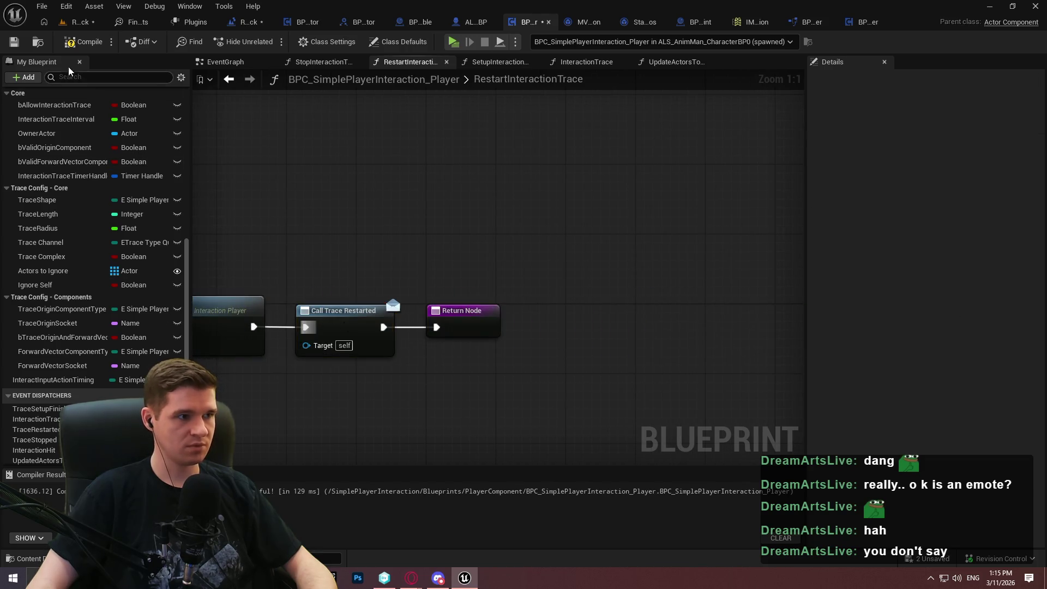
pyautogui.click(13, 42)
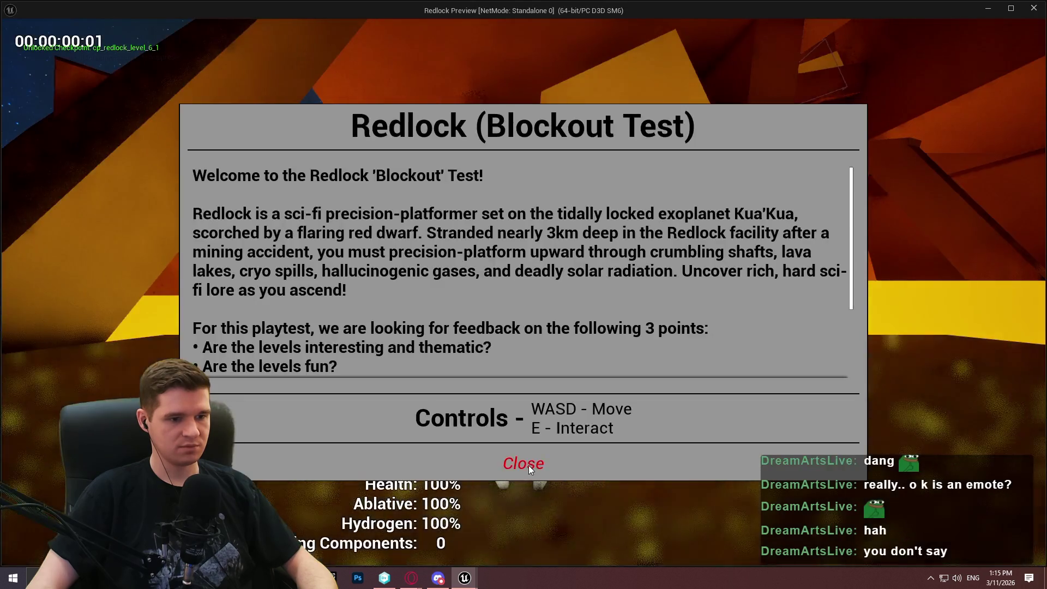
# Play-test the change, dismiss the welcome dialog, and return to the Blueprint editor.
pyautogui.click(524, 461)
pyautogui.press('w')
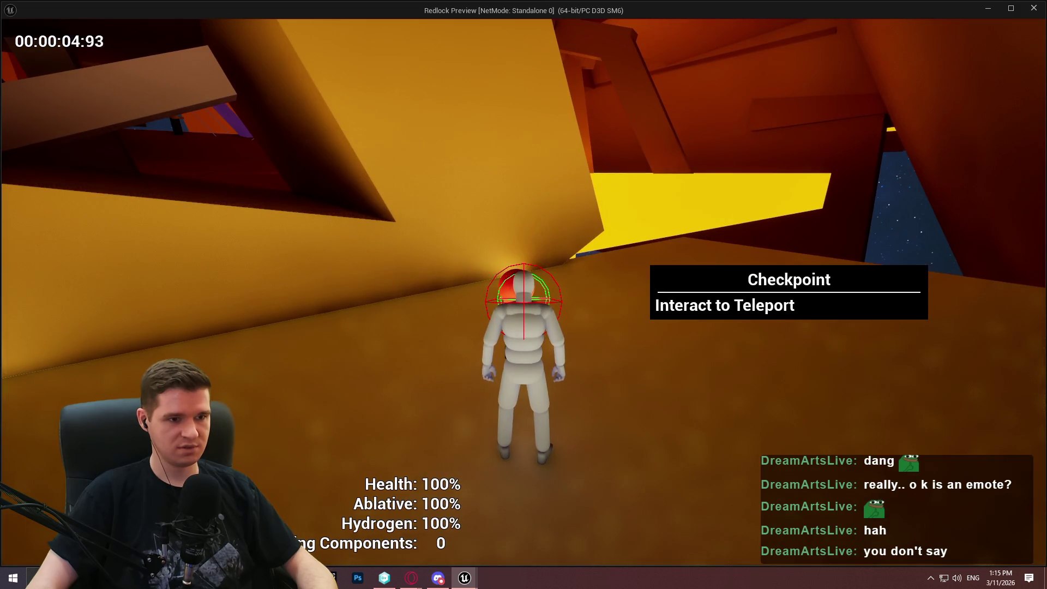
pyautogui.press('super')
pyautogui.click(411, 157)
pyautogui.scroll(-1, 575, 170)
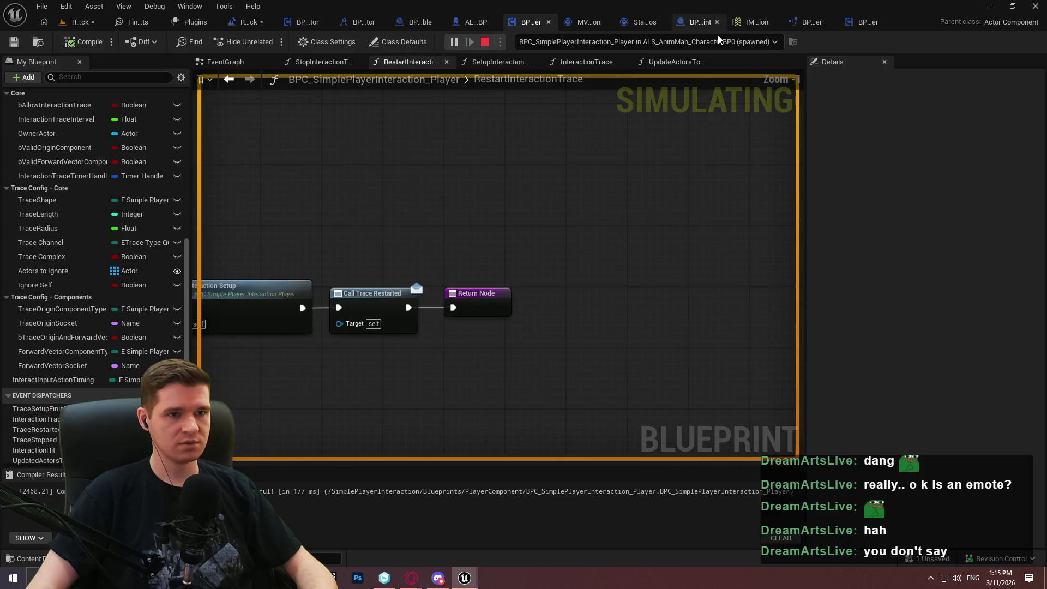
# Open AddMappingContext from the Add Mapping Context call and pan through its existing-context check and registration.
pyautogui.click(856, 22)
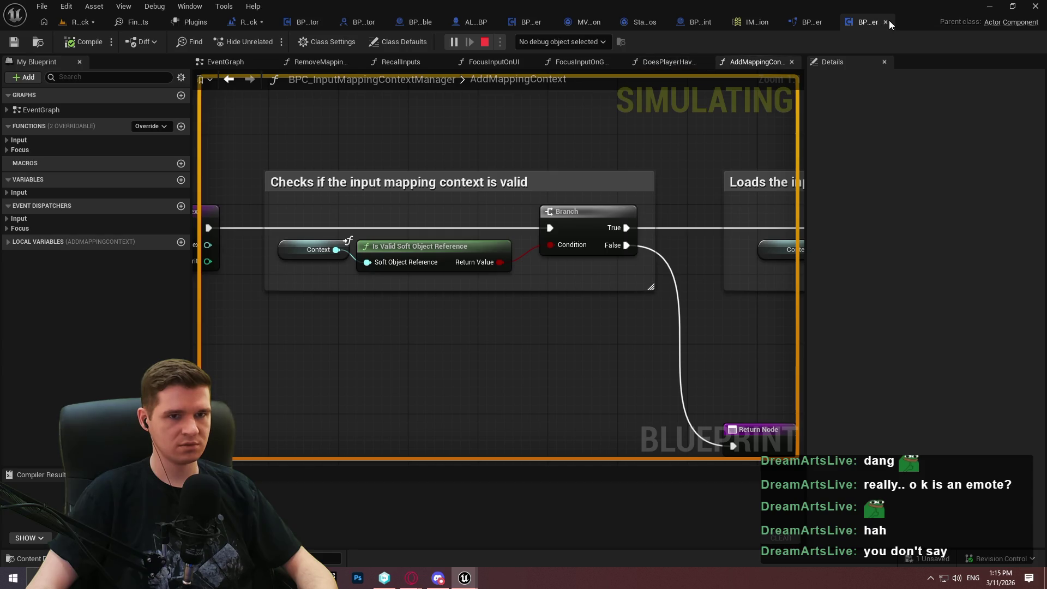
pyautogui.click(887, 21)
pyautogui.scroll(-3, 673, 123)
pyautogui.scroll(2, 501, 231)
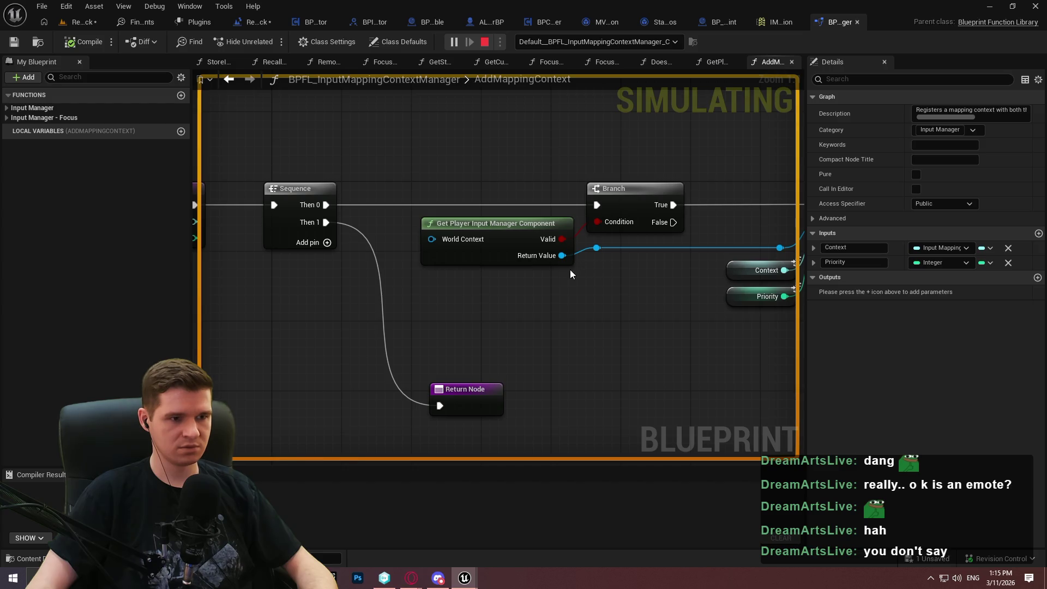
pyautogui.moveTo(680, 271); pyautogui.dragTo(462, 276)
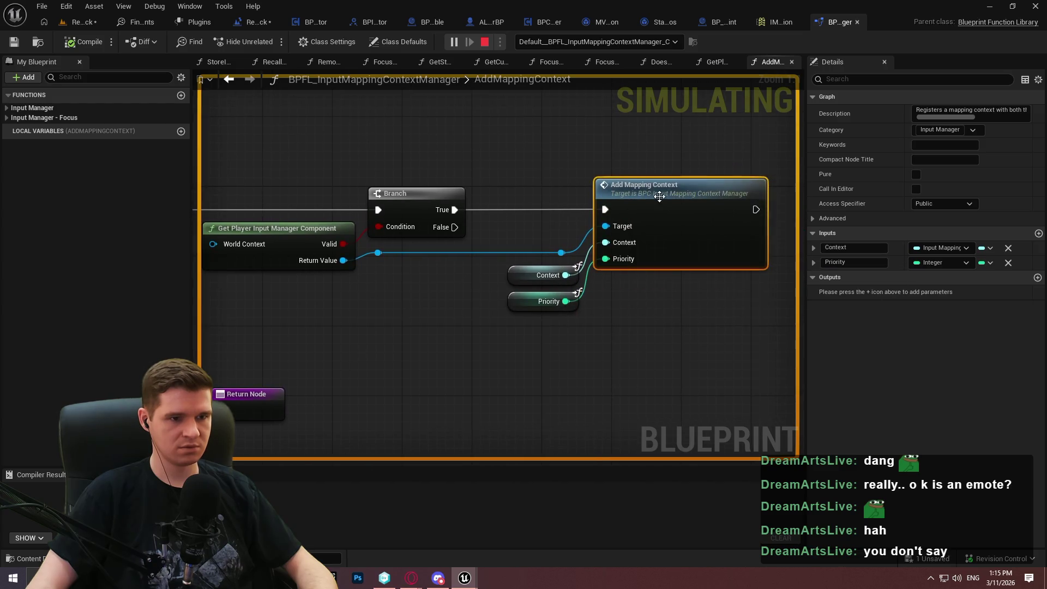
pyautogui.doubleClick(660, 196)
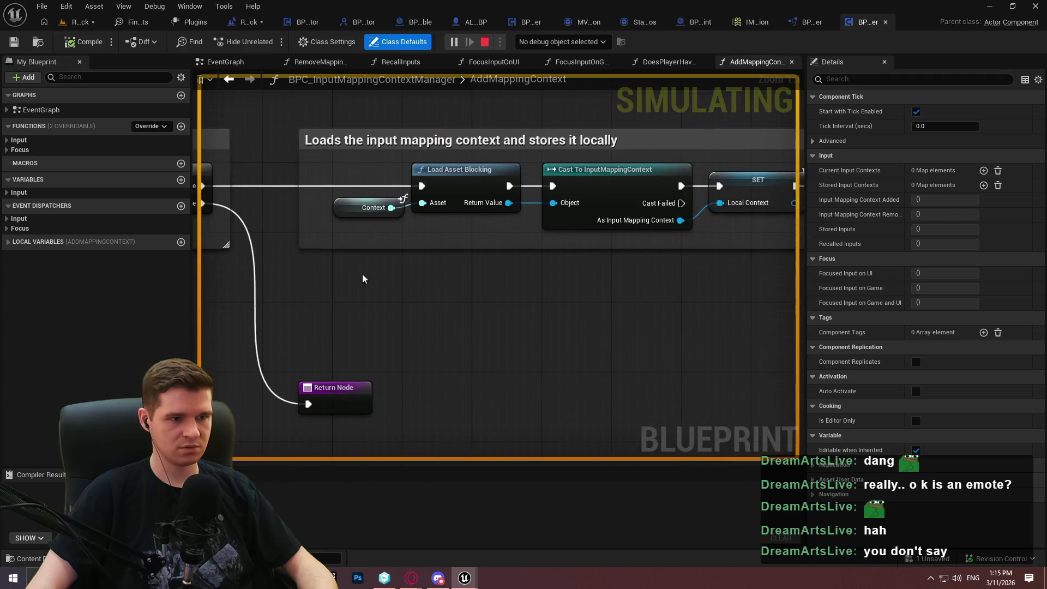
pyautogui.moveTo(577, 283)
pyautogui.mouseDown()
pyautogui.moveTo(376, 284)
pyautogui.moveTo(519, 246)
pyautogui.moveTo(414, 235)
pyautogui.mouseUp()
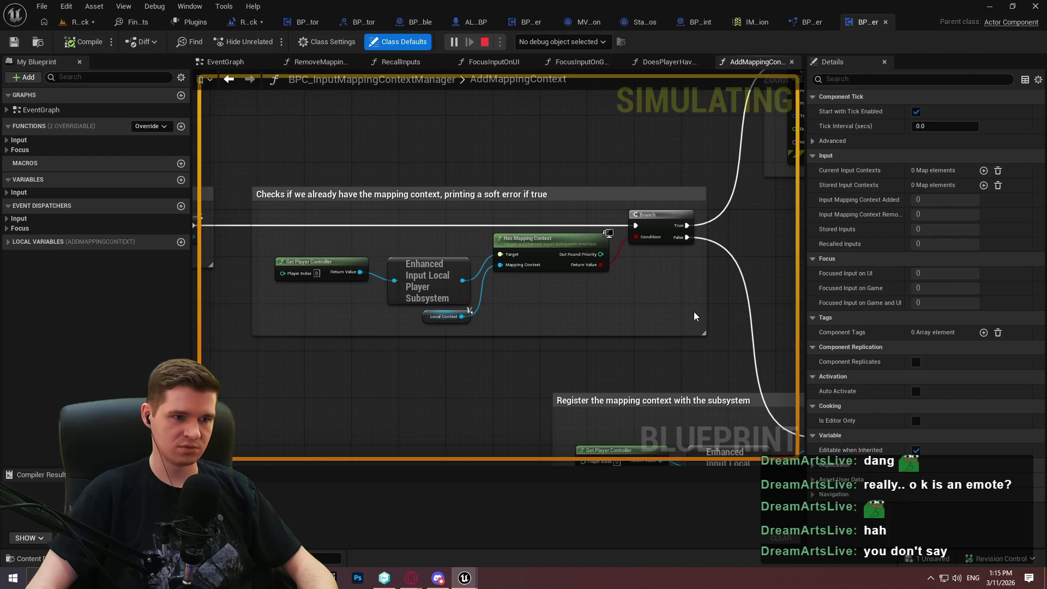
pyautogui.moveTo(667, 313)
pyautogui.mouseDown()
pyautogui.moveTo(243, 154)
pyautogui.moveTo(628, 251)
pyautogui.moveTo(285, 370)
pyautogui.moveTo(729, 308)
pyautogui.mouseUp()
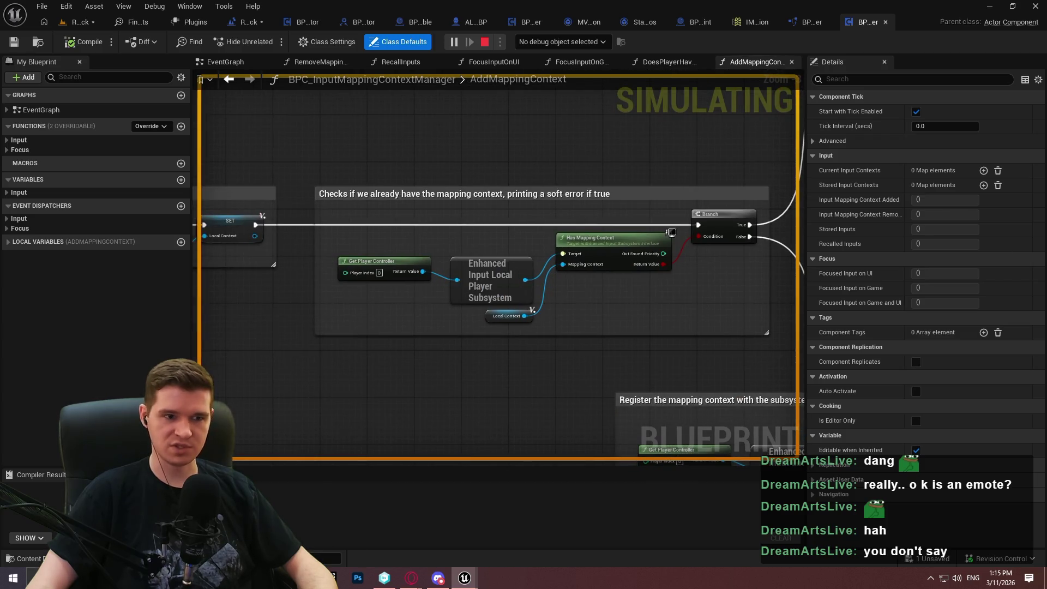
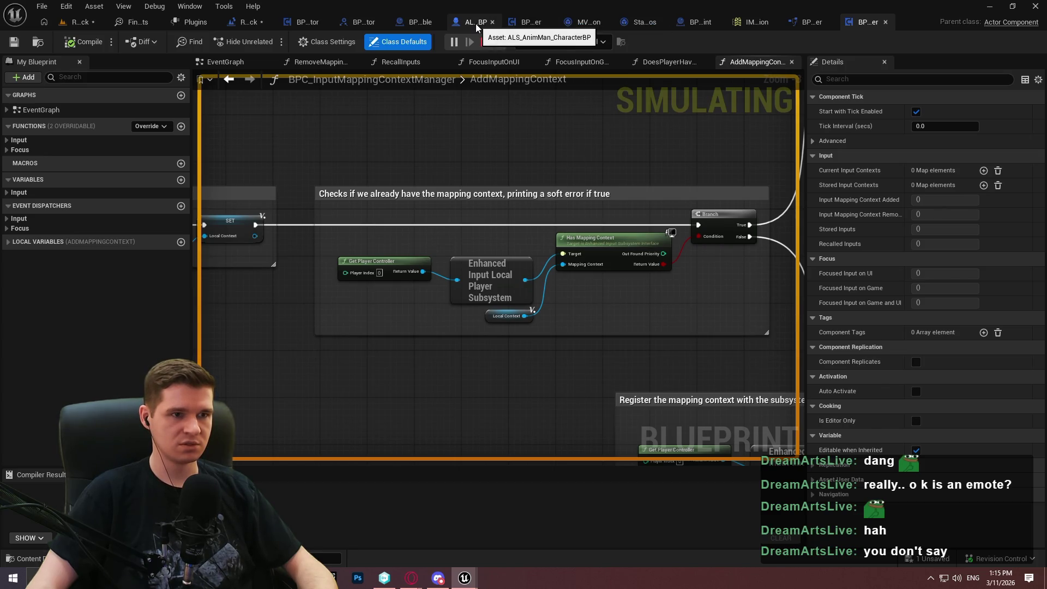
# Inspect the BPC_SimplePlayerInteraction_Player component's event graph.
pyautogui.click(532, 22)
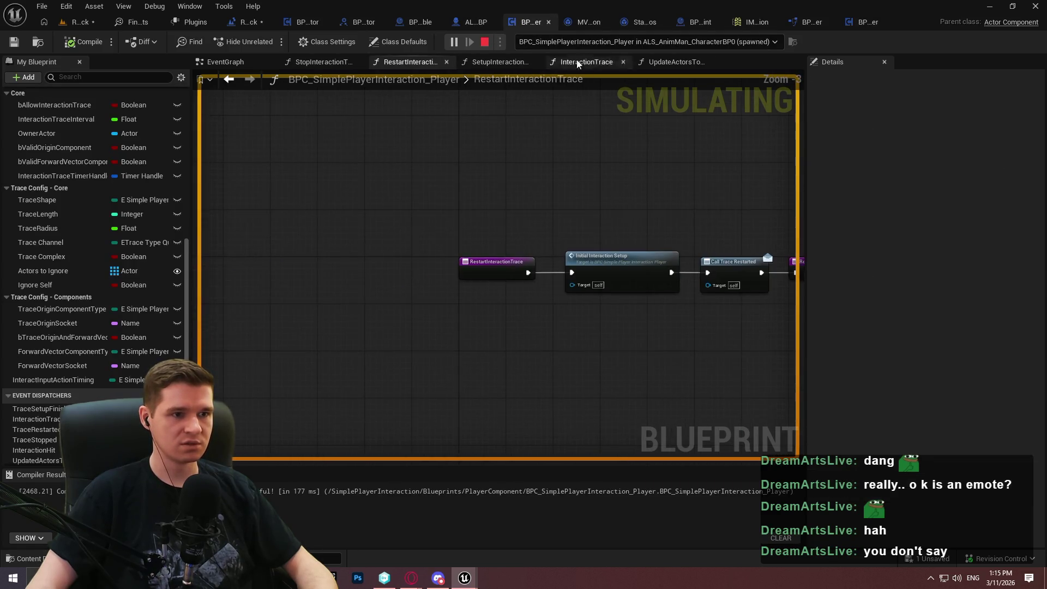
pyautogui.click(239, 61)
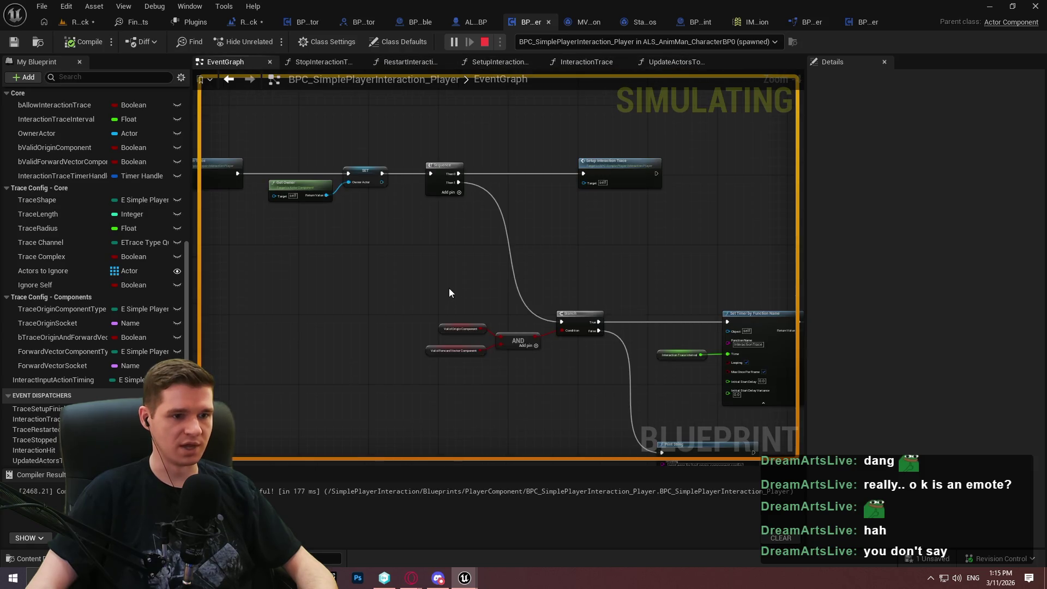
pyautogui.scroll(2, 491, 175)
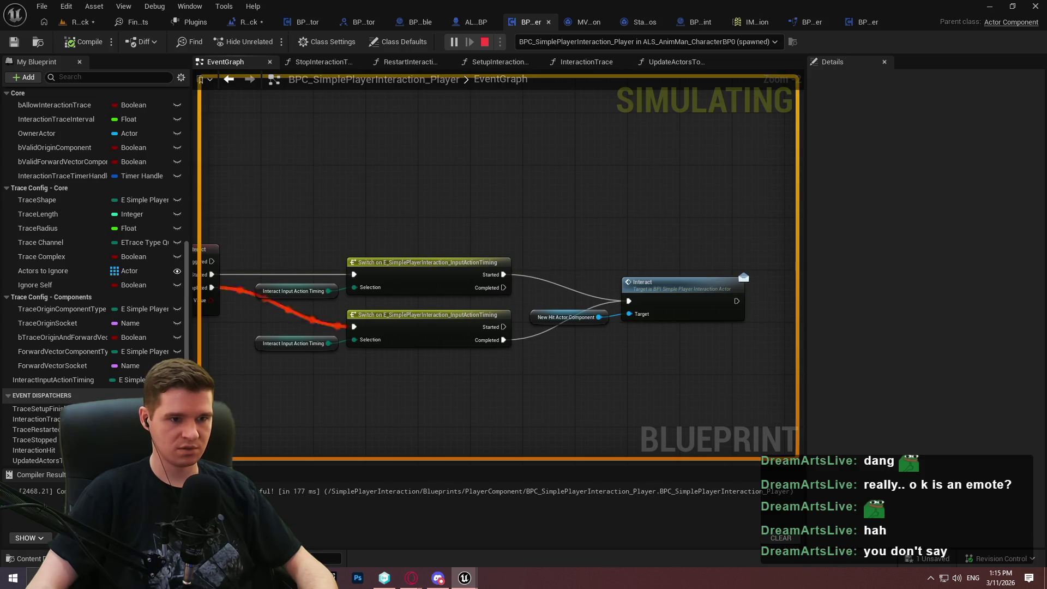
pyautogui.press('super')
pyautogui.press('super')
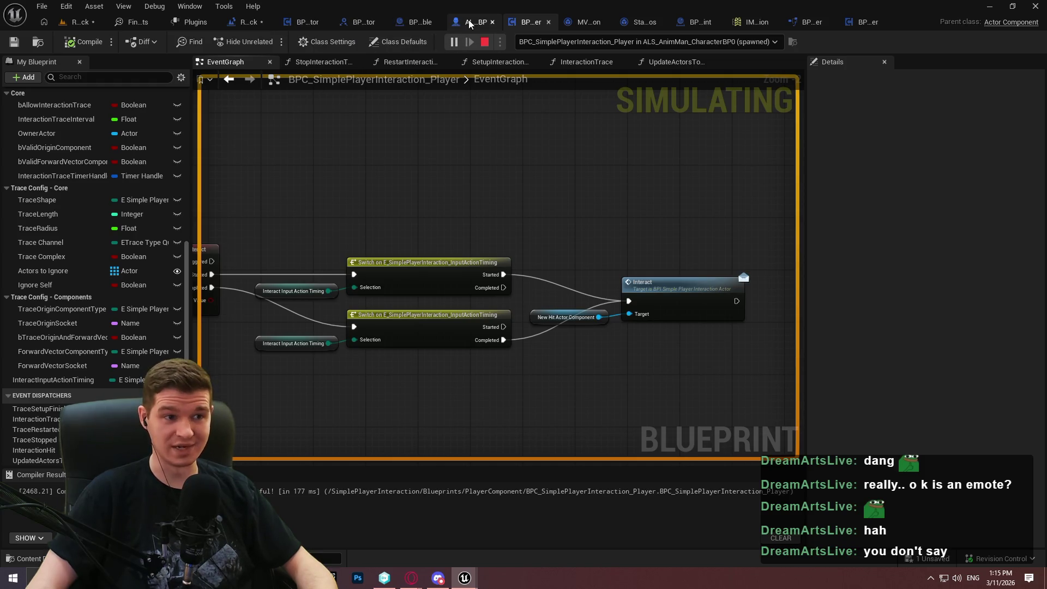
# Look over BP_Interactable's graph, then move on to BP_Checkpoint's event graph.
pyautogui.click(413, 28)
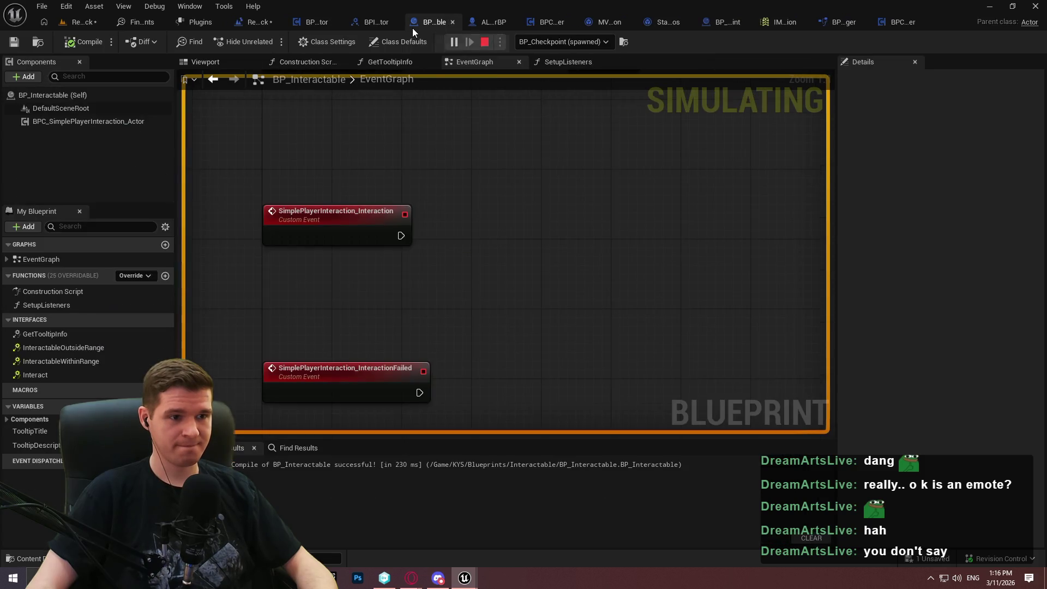
pyautogui.scroll(-4, 512, 270)
pyautogui.scroll(4, 497, 126)
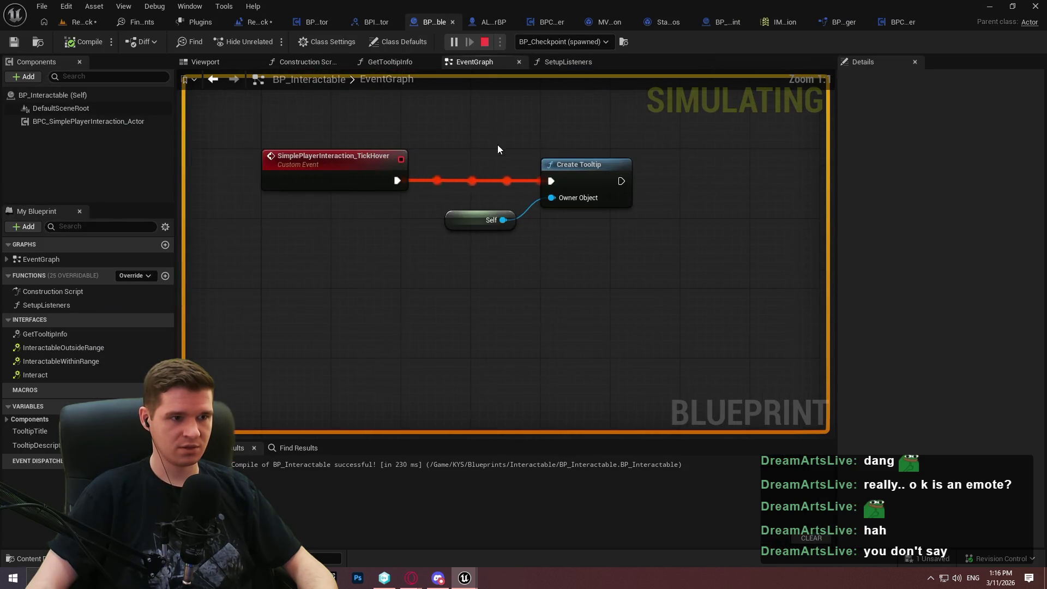
pyautogui.scroll(-2, 497, 145)
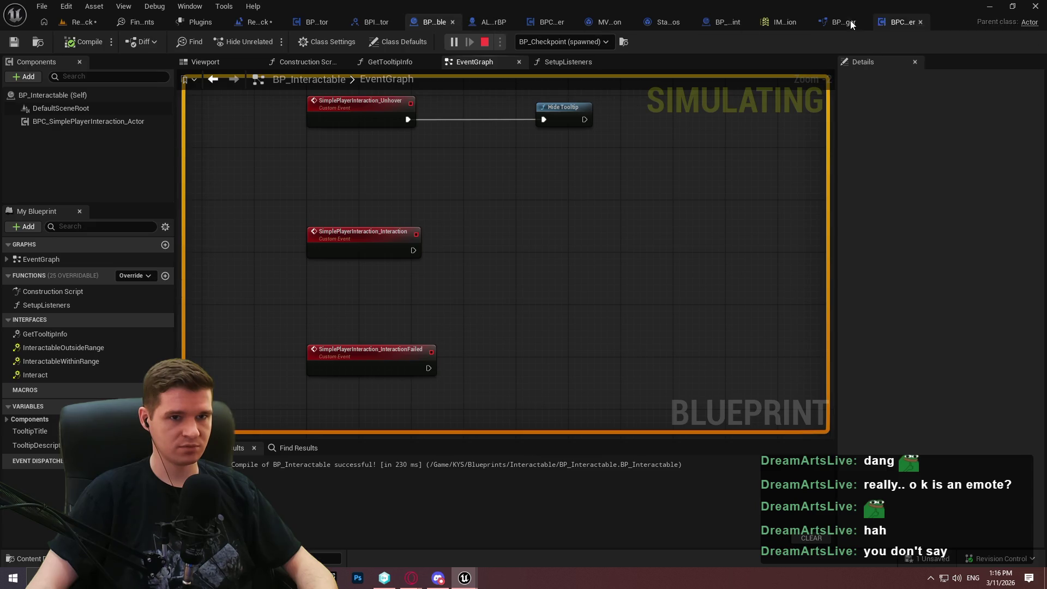
pyautogui.click(720, 23)
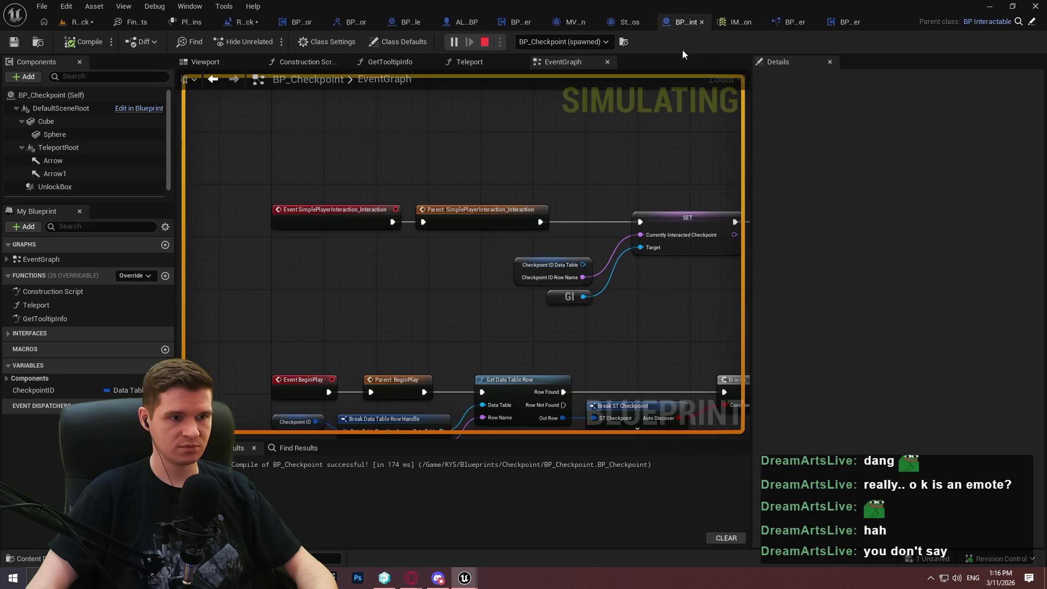
pyautogui.press('super')
pyautogui.moveTo(417, 147)
pyautogui.mouseDown()
pyautogui.moveTo(417, 423)
pyautogui.moveTo(472, 398)
pyautogui.moveTo(515, 98)
pyautogui.moveTo(491, 164)
pyautogui.moveTo(475, 141)
pyautogui.mouseUp()
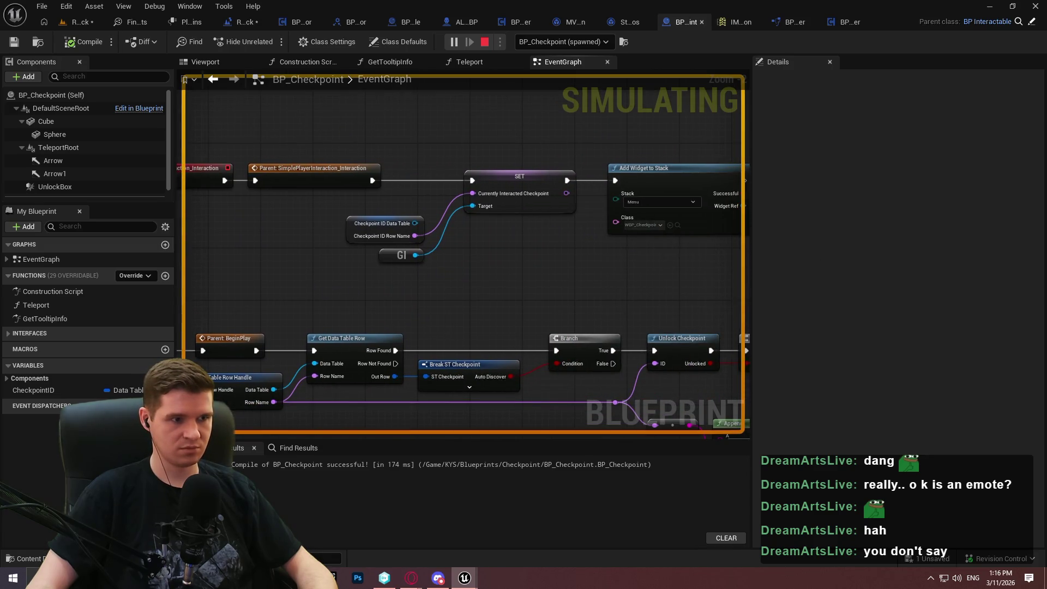
pyautogui.press('super')
pyautogui.click(789, 304)
pyautogui.moveTo(596, 379); pyautogui.dragTo(454, 327)
pyautogui.scroll(-4, 424, 273)
pyautogui.scroll(4, 306, 218)
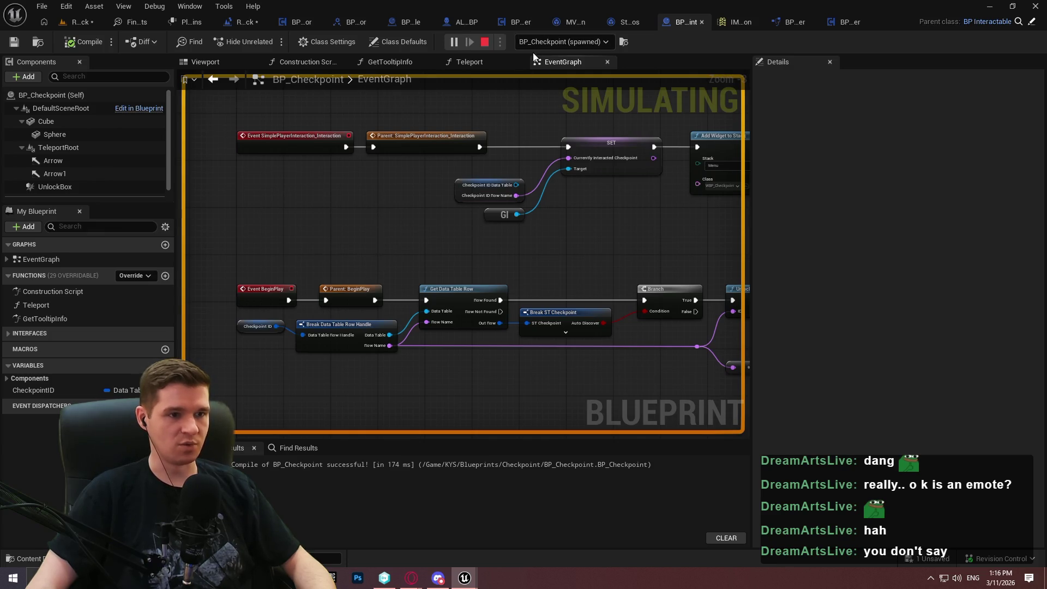
pyautogui.moveTo(404, 177)
pyautogui.mouseDown()
pyautogui.moveTo(404, 322)
pyautogui.moveTo(404, 229)
pyautogui.mouseUp()
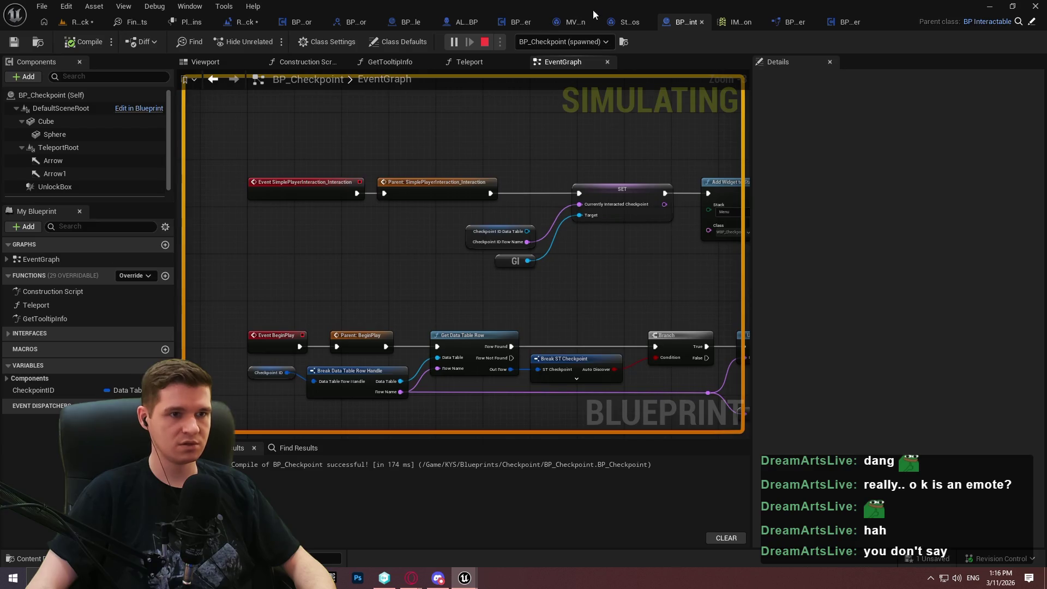
# Check the Bind Event to Interaction nodes in BP_Interactable's SetupListeners function.
pyautogui.click(407, 22)
pyautogui.moveTo(547, 112); pyautogui.dragTo(589, 369)
pyautogui.click(562, 63)
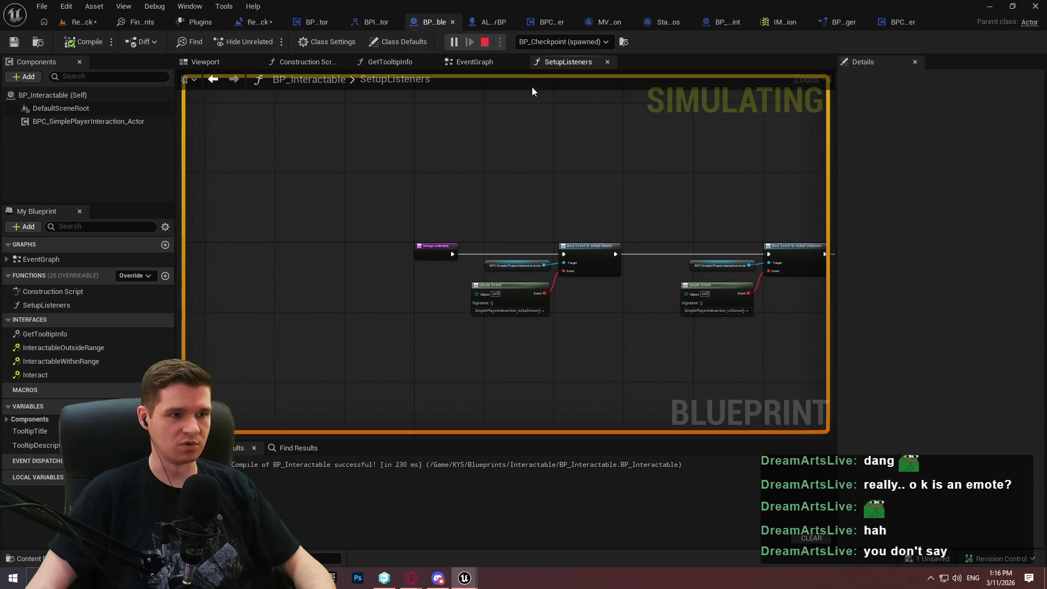
pyautogui.scroll(4, 507, 235)
pyautogui.moveTo(404, 256); pyautogui.dragTo(584, 263)
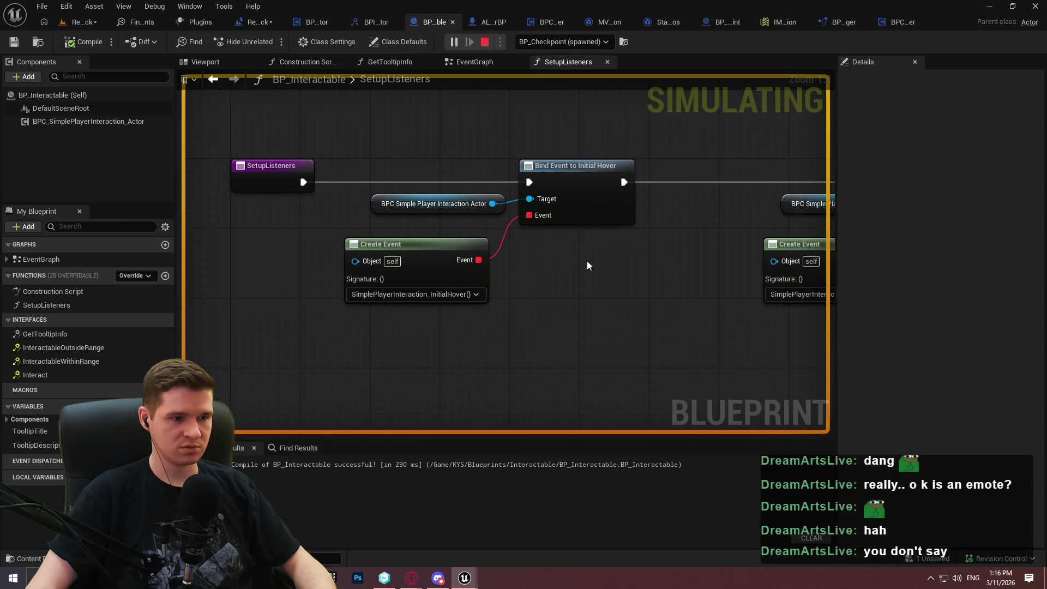
pyautogui.moveTo(686, 279)
pyautogui.mouseDown()
pyautogui.moveTo(736, 273)
pyautogui.moveTo(453, 305)
pyautogui.moveTo(537, 315)
pyautogui.moveTo(625, 370)
pyautogui.mouseUp()
pyautogui.moveTo(369, 103); pyautogui.dragTo(634, 368)
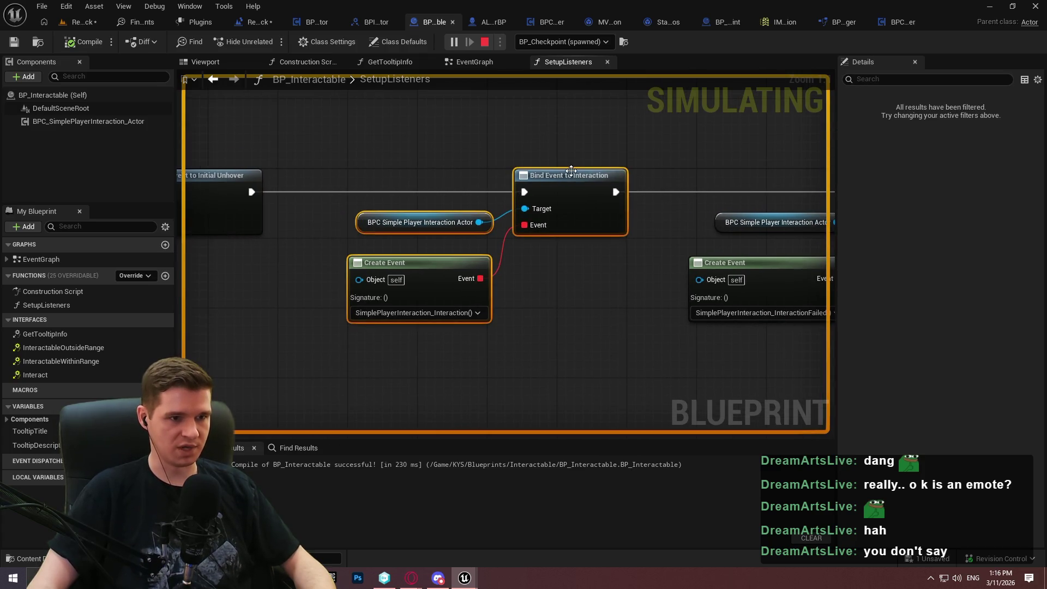
# Show the Unhover and Interaction events in the event graph and stop the simulation.
pyautogui.click(483, 62)
pyautogui.scroll(6, 470, 267)
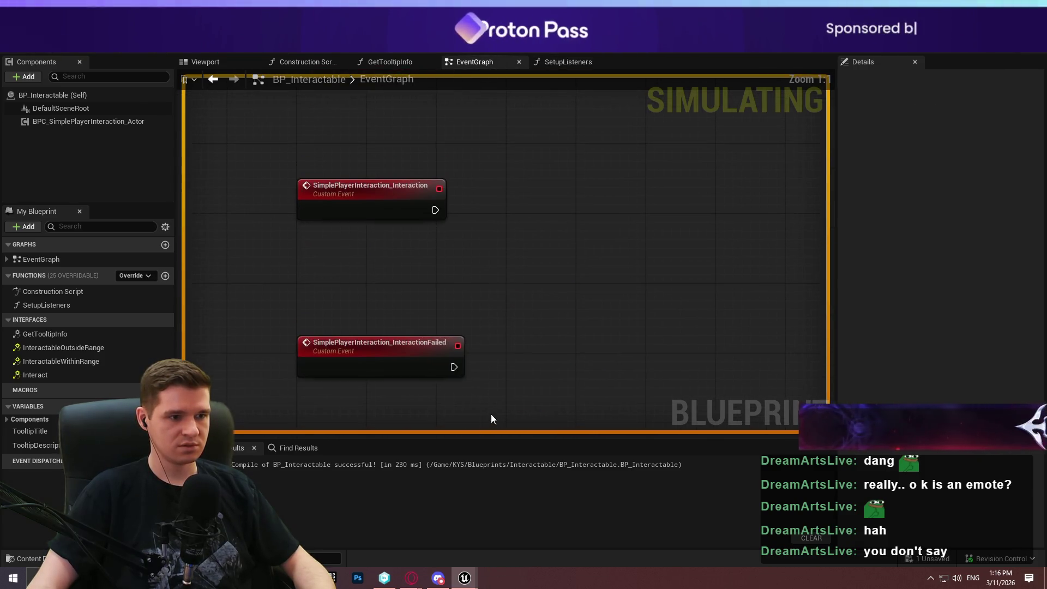
pyautogui.moveTo(245, 247); pyautogui.dragTo(503, 389)
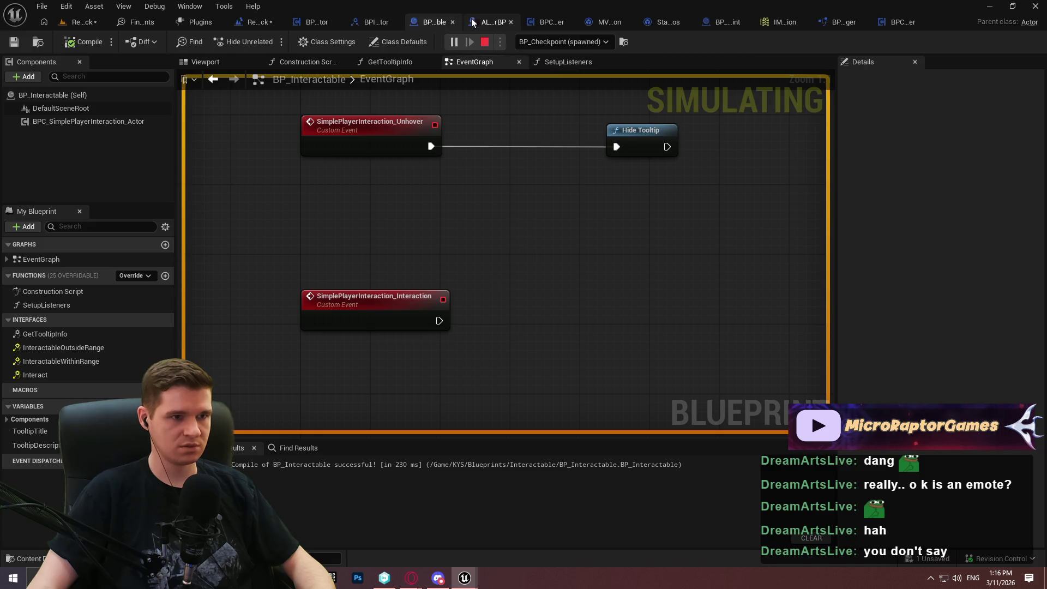
pyautogui.click(484, 42)
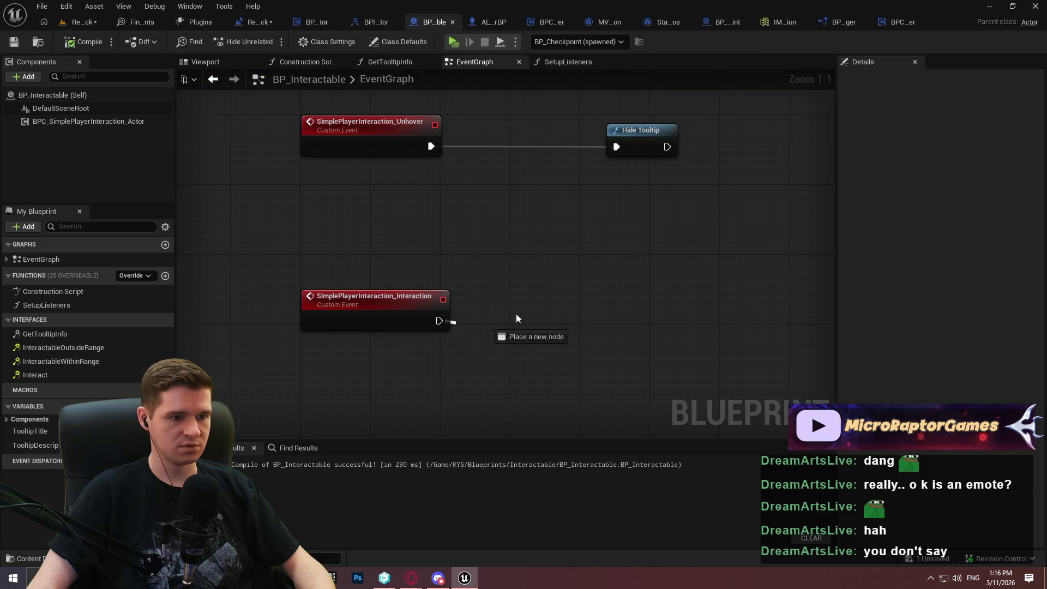
# Attach a Print String node after the Interaction event and launch a game preview.
pyautogui.rightClick(394, 306)
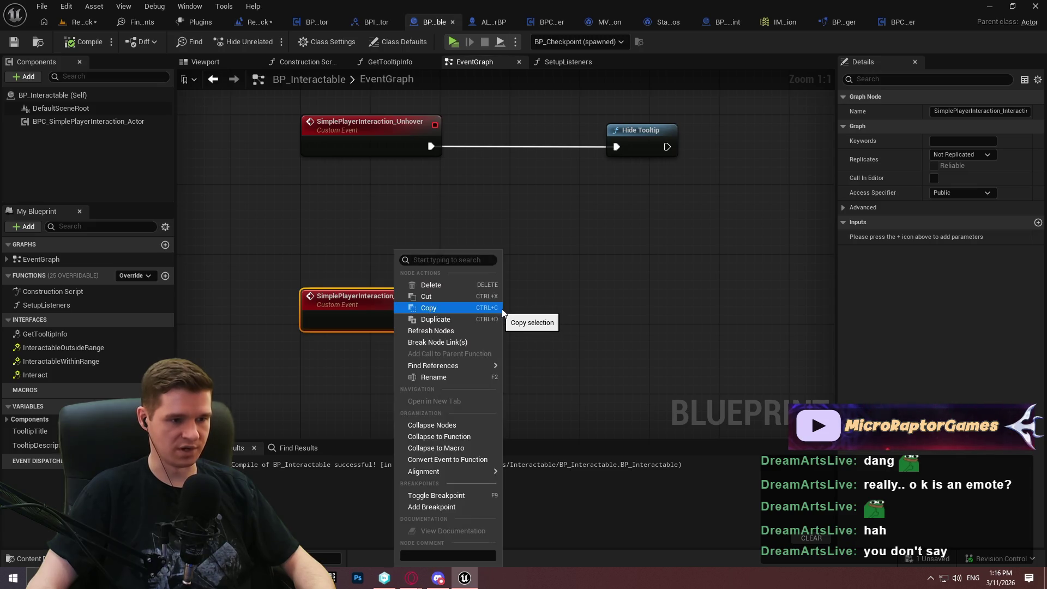
pyautogui.click(527, 310)
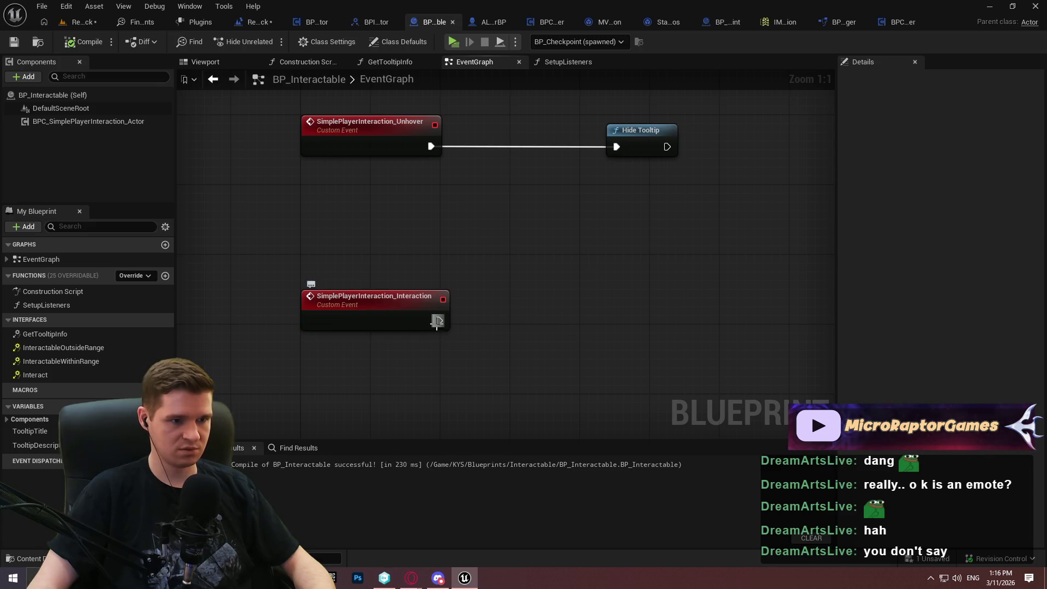
pyautogui.moveTo(438, 321); pyautogui.dragTo(580, 299)
pyautogui.write('pri')
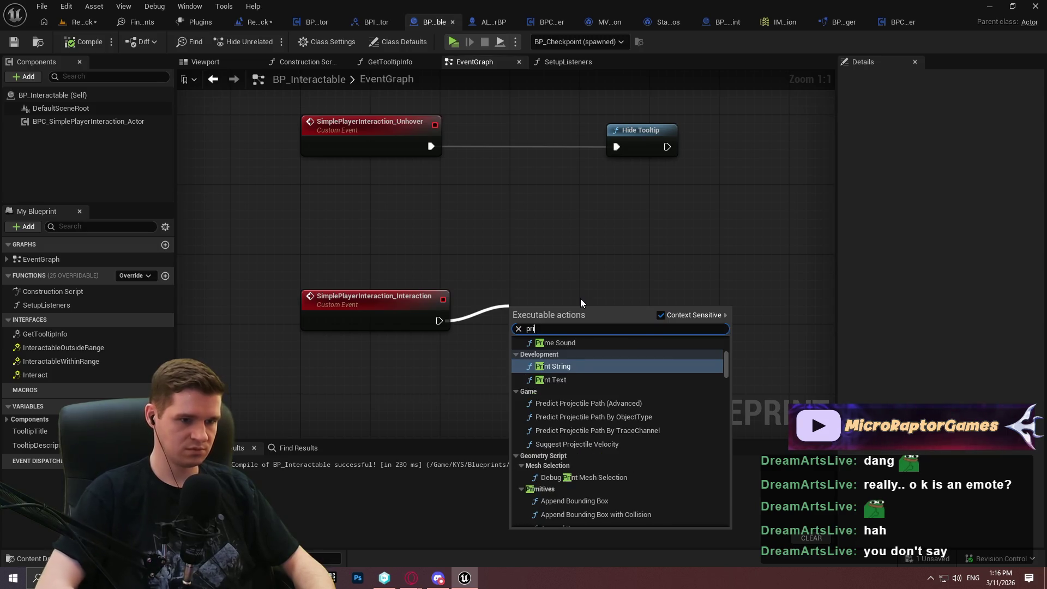
pyautogui.press('Return')
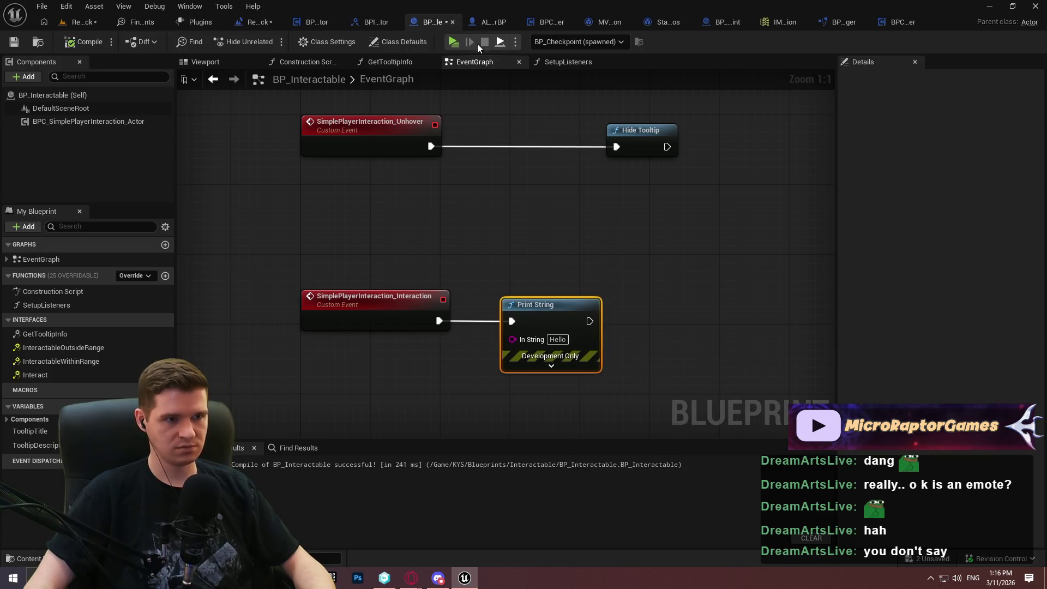
pyautogui.hotkey('alt', 'p')
pyautogui.click(524, 461)
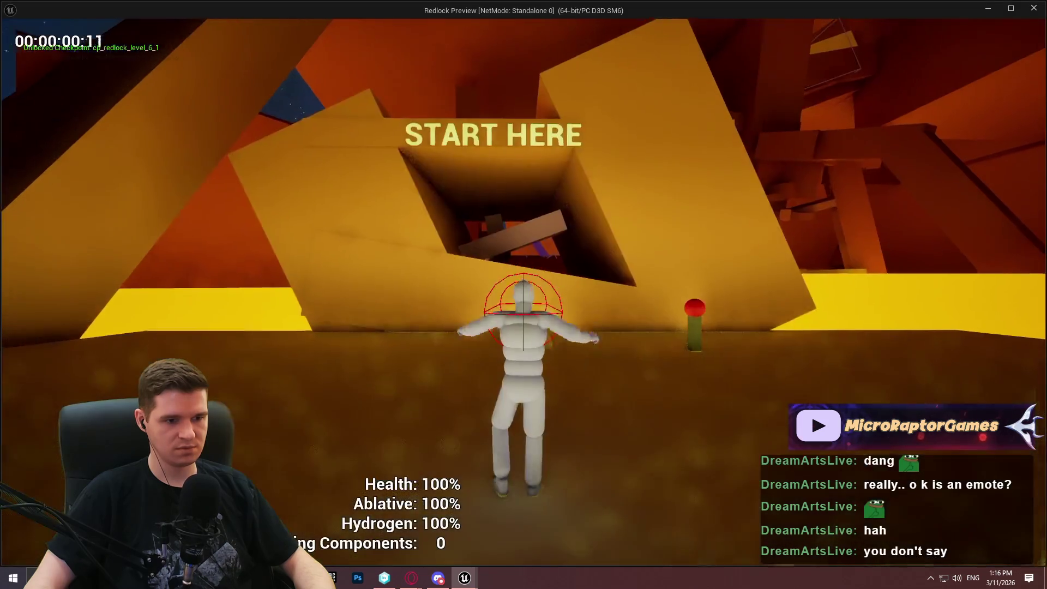
# End the playtest, delete the Print String debug node, and compile and save BP_Interactable.
pyautogui.press('w')
pyautogui.press('w')
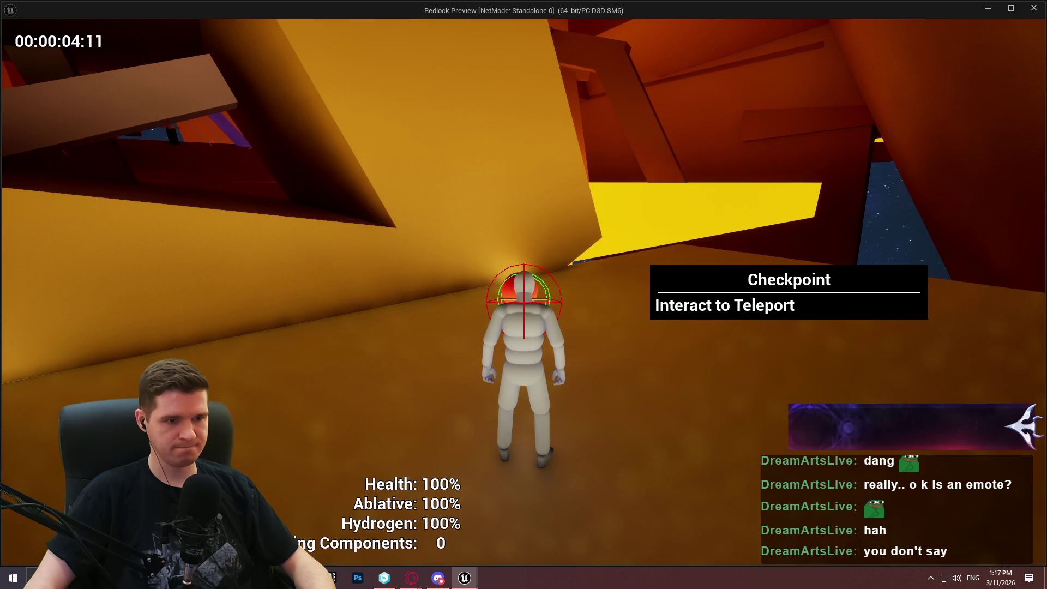
pyautogui.press('Escape')
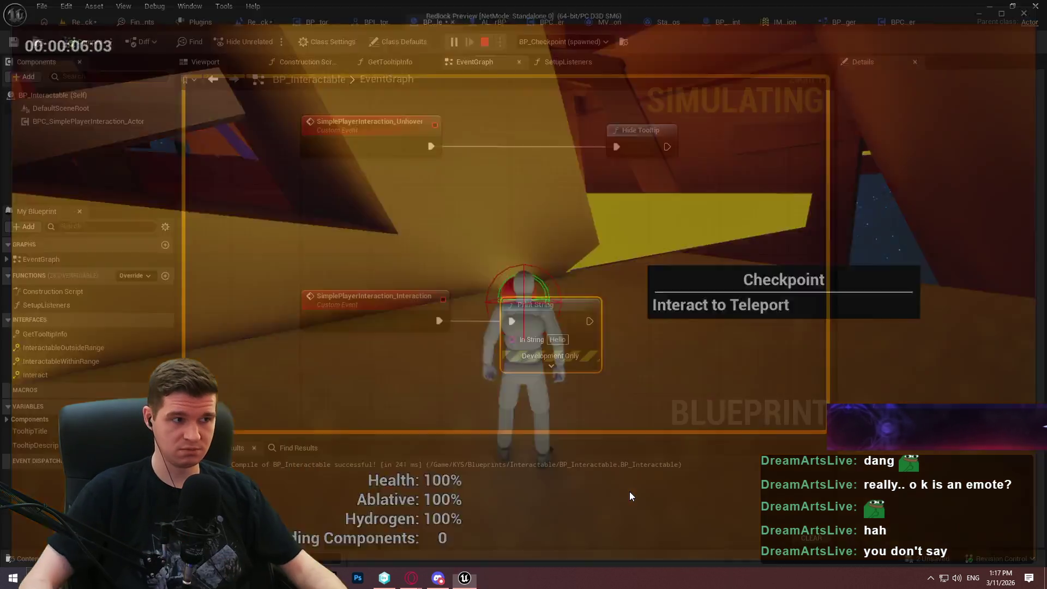
pyautogui.moveTo(568, 223); pyautogui.dragTo(541, 378)
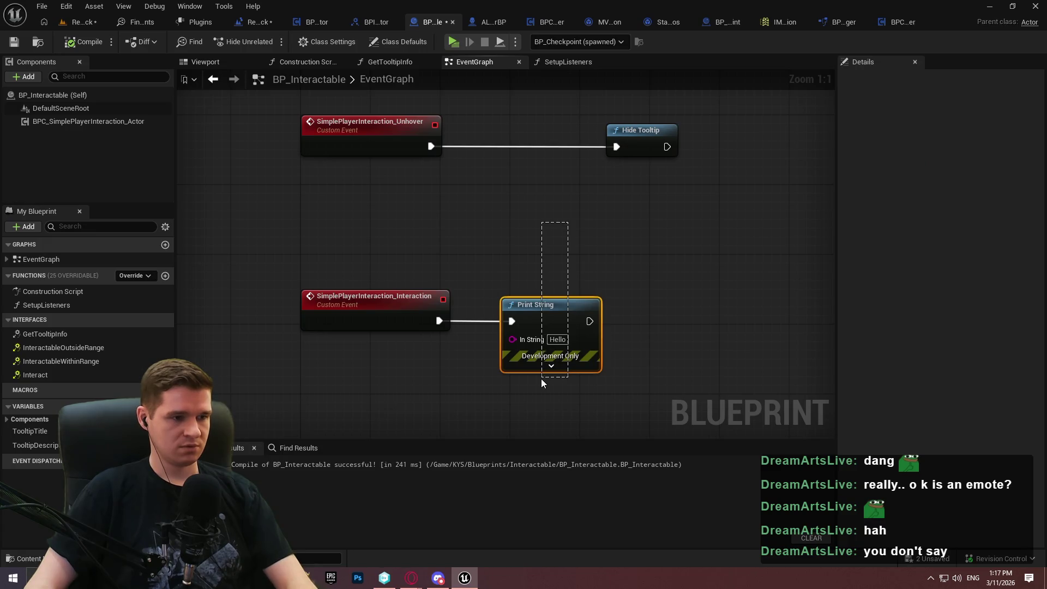
pyautogui.press('Delete')
pyautogui.click(81, 41)
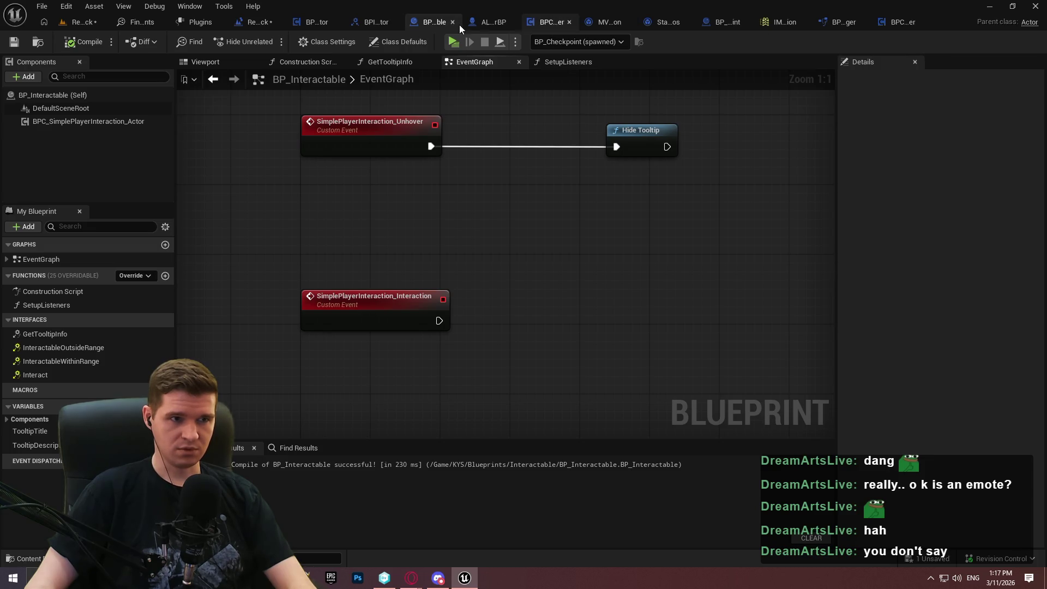
# Set the Add Mapping Context priority to 999 and playtest running to the checkpoint.
pyautogui.click(487, 22)
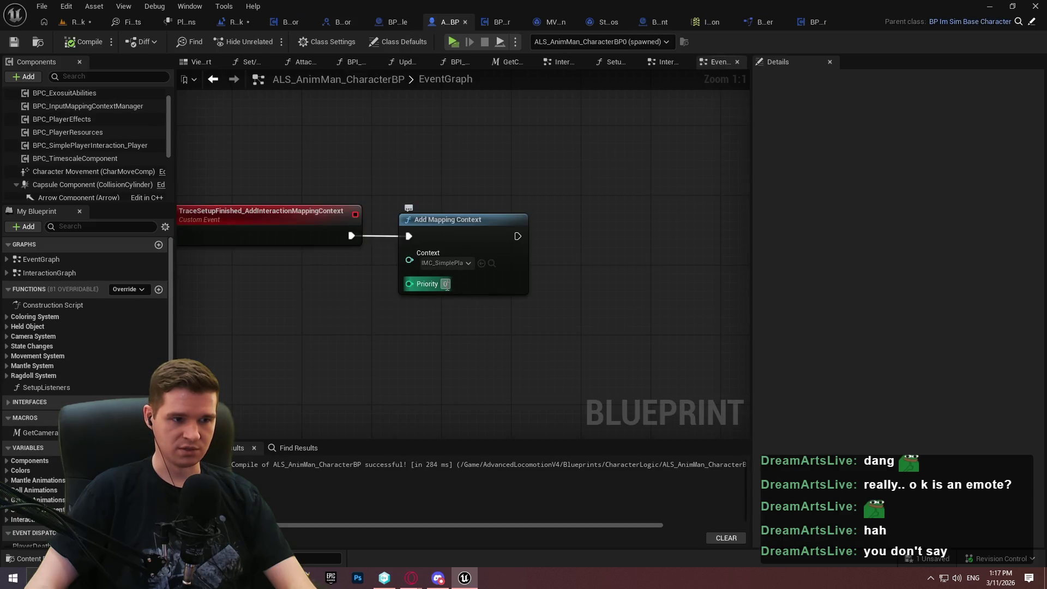
pyautogui.write('999')
pyautogui.press('Return')
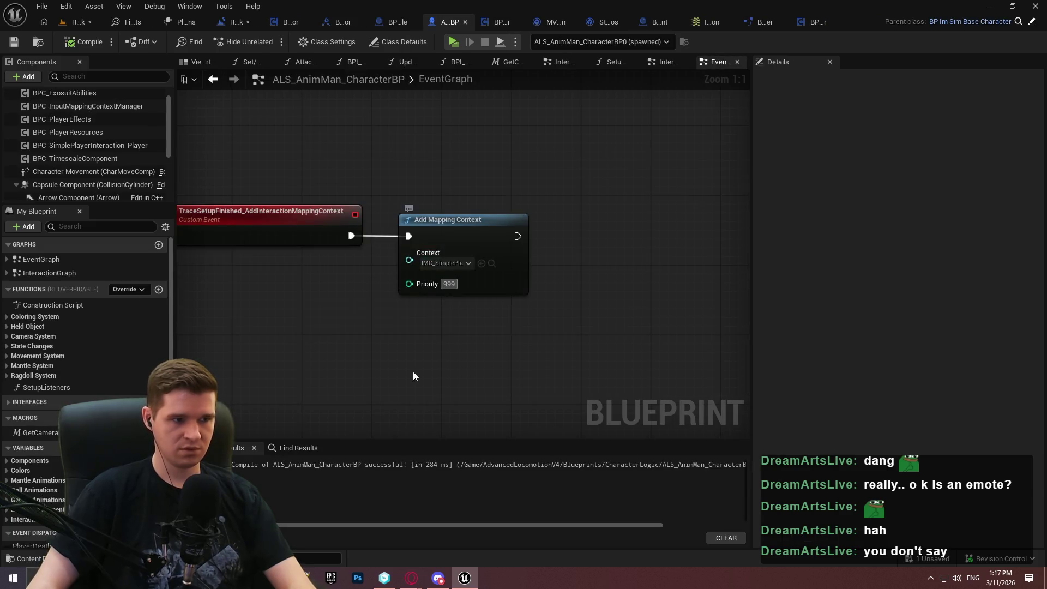
pyautogui.click(456, 42)
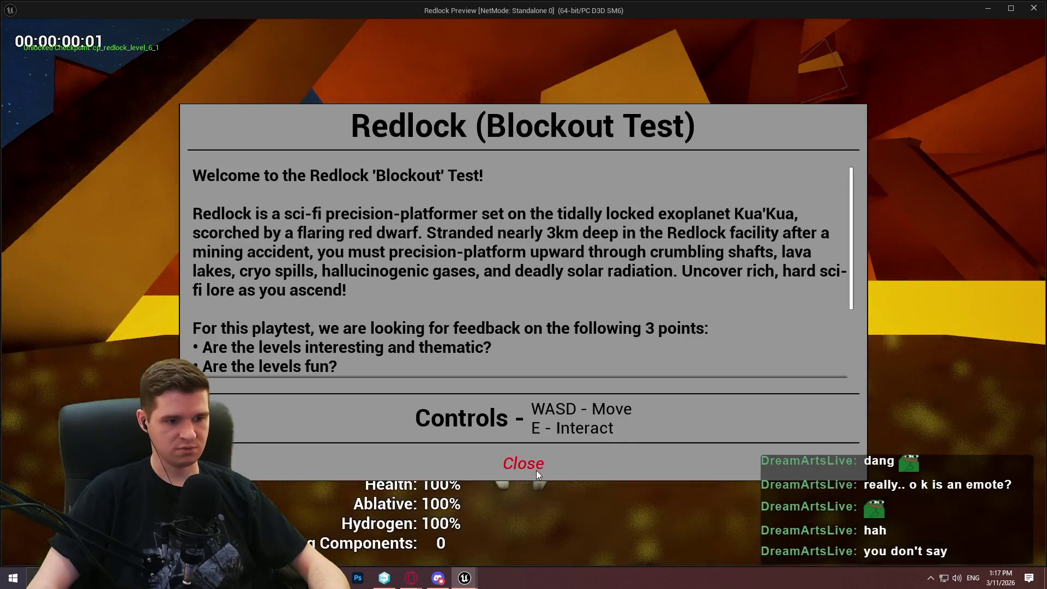
pyautogui.click(536, 470)
pyautogui.press('w')
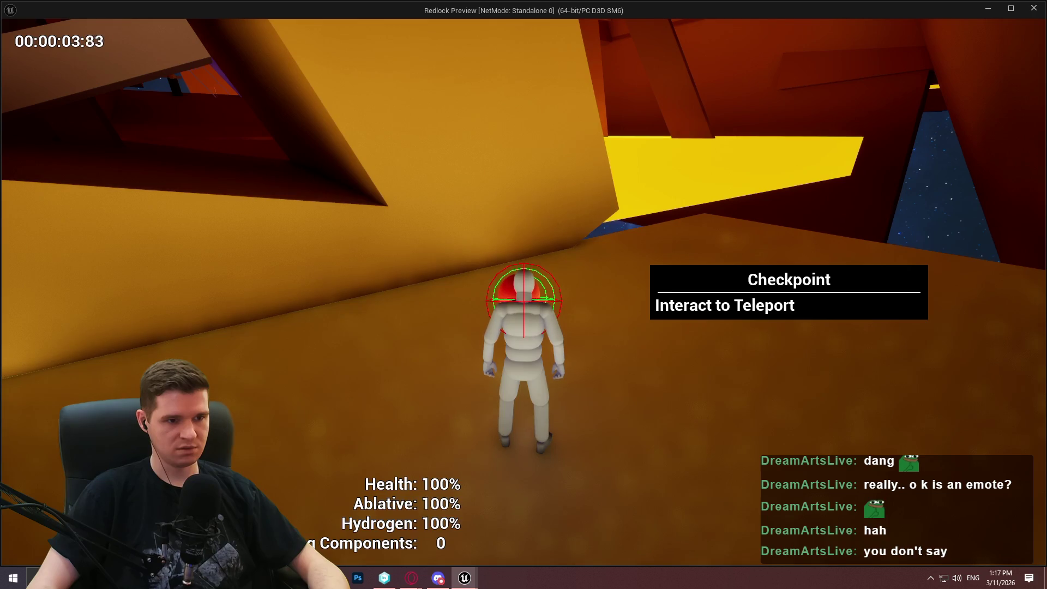
pyautogui.press('Escape')
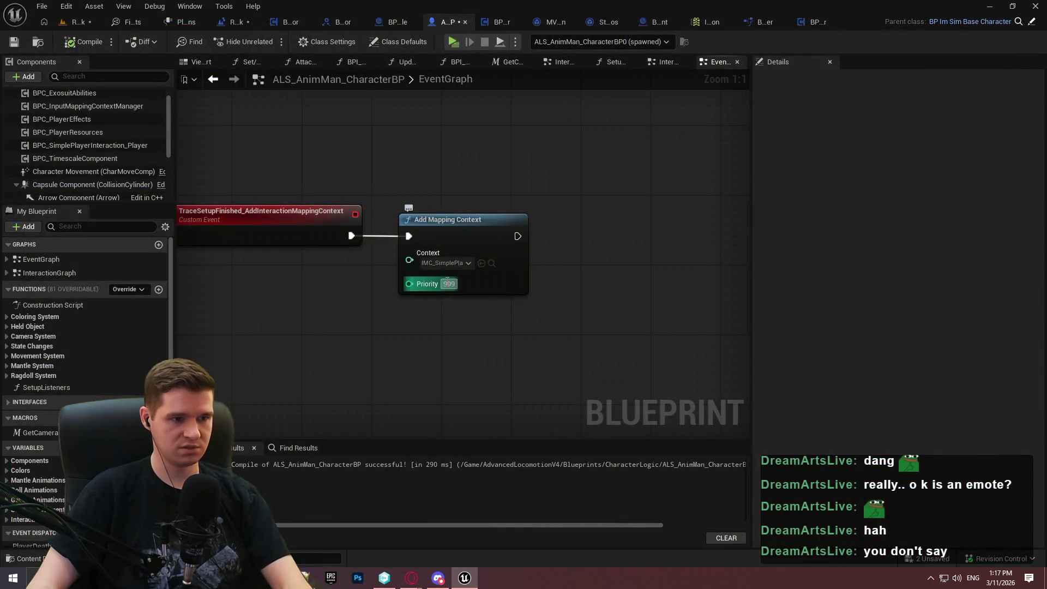
# Edit the mapping context priority again, then open the BPC_SimplePlayerInteraction_Player event graph.
pyautogui.click(449, 284)
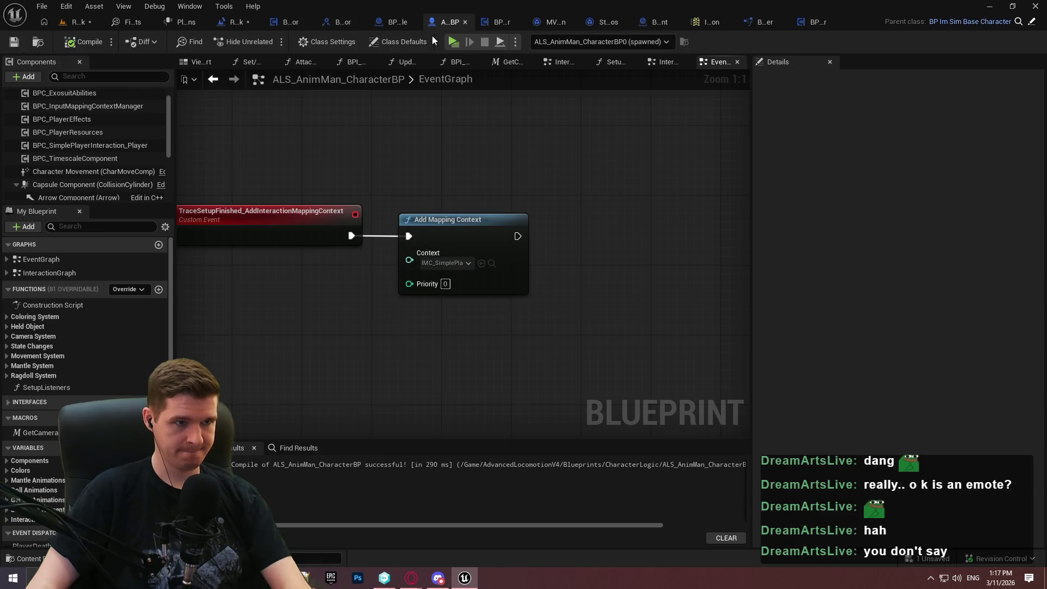
pyautogui.click(239, 22)
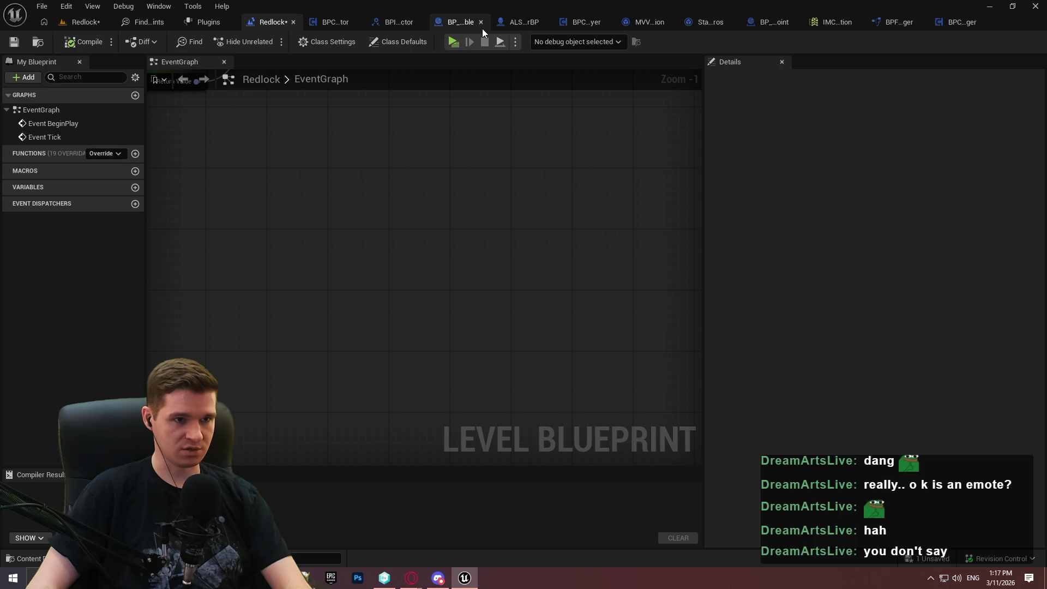
pyautogui.click(588, 26)
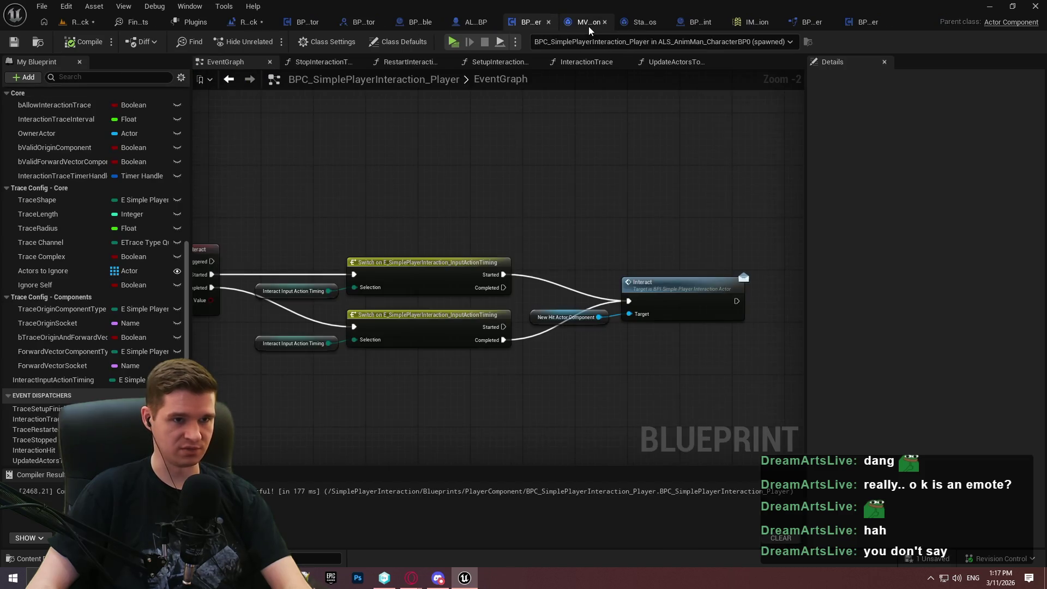
pyautogui.rightClick(645, 283)
pyautogui.click(687, 500)
pyautogui.click(453, 42)
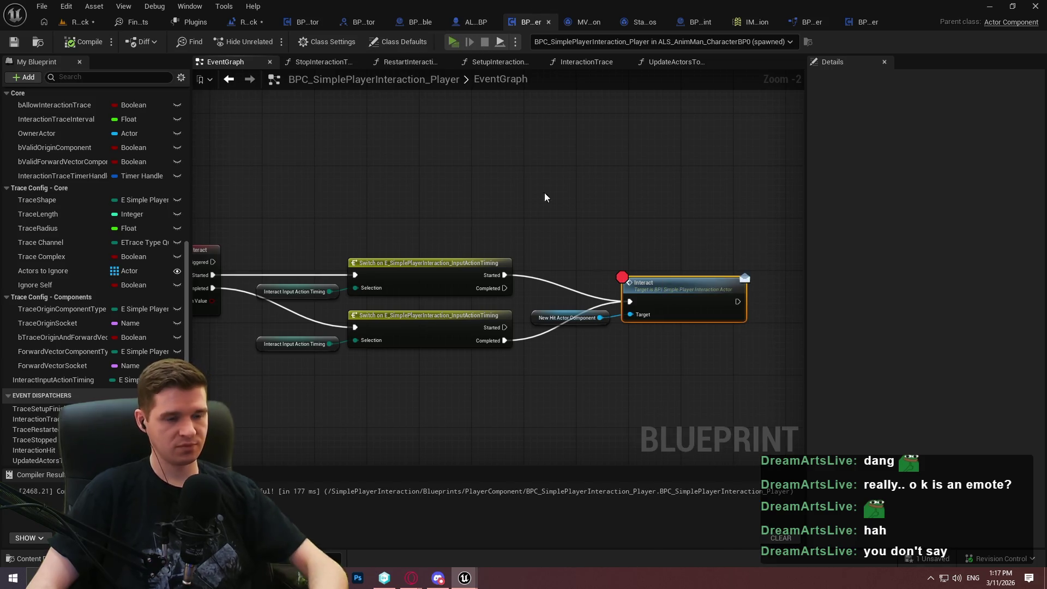
pyautogui.press('w')
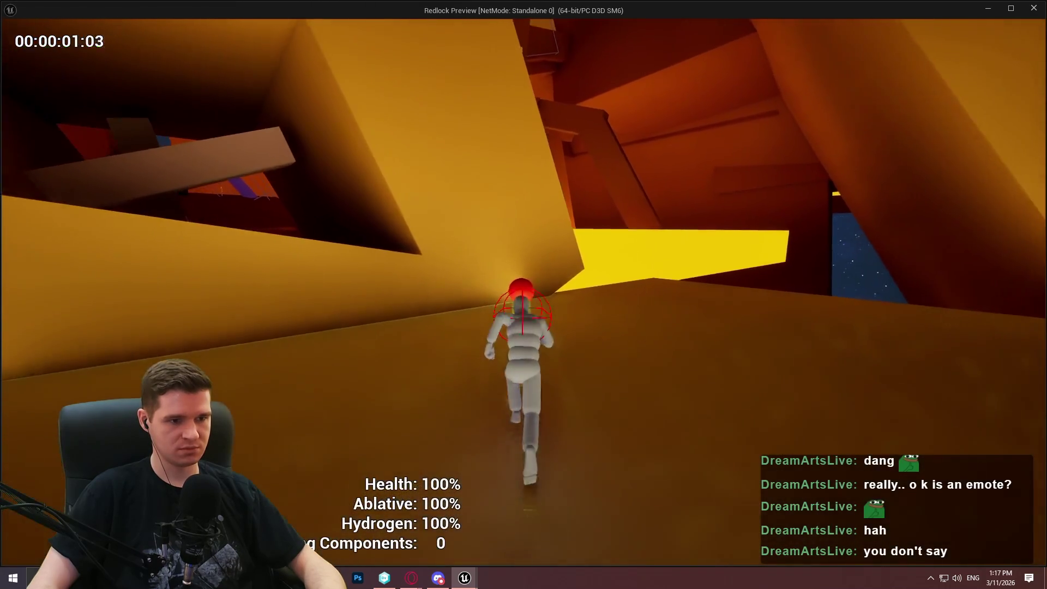
pyautogui.press('e')
pyautogui.moveTo(388, 291)
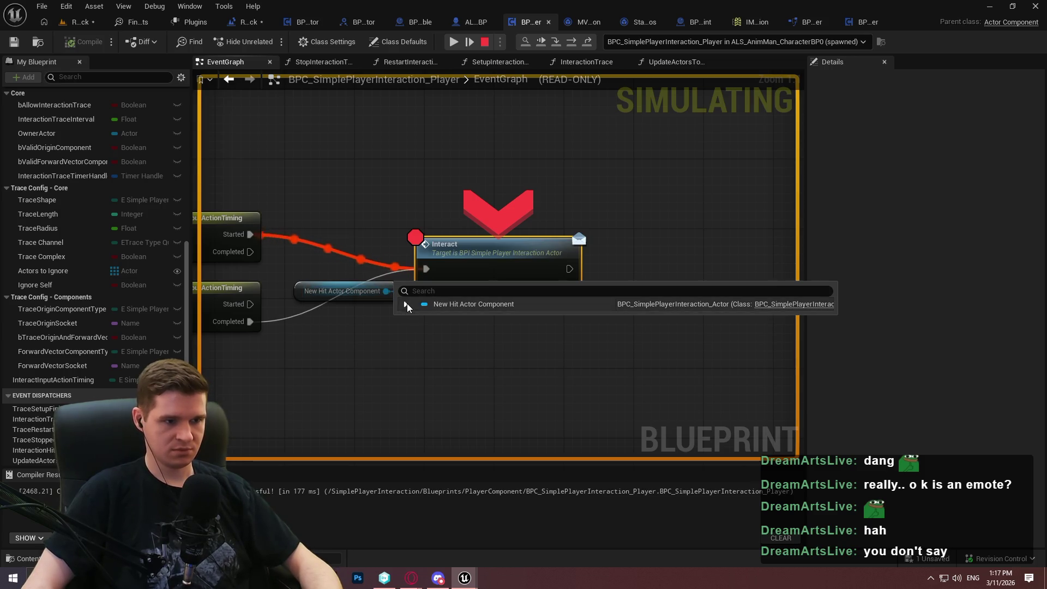
pyautogui.click(407, 304)
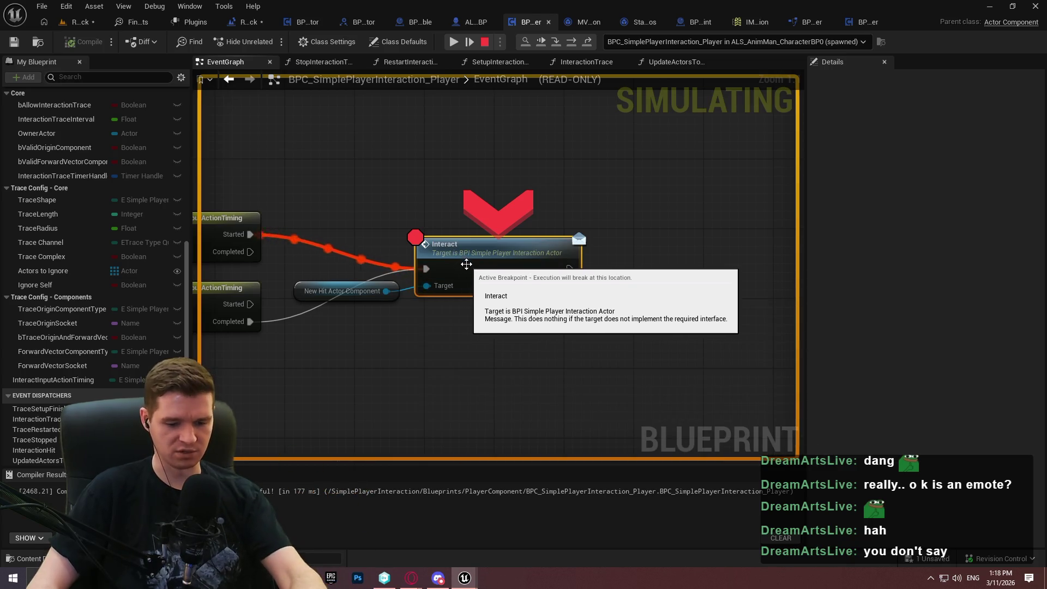
pyautogui.click(484, 42)
pyautogui.rightClick(491, 245)
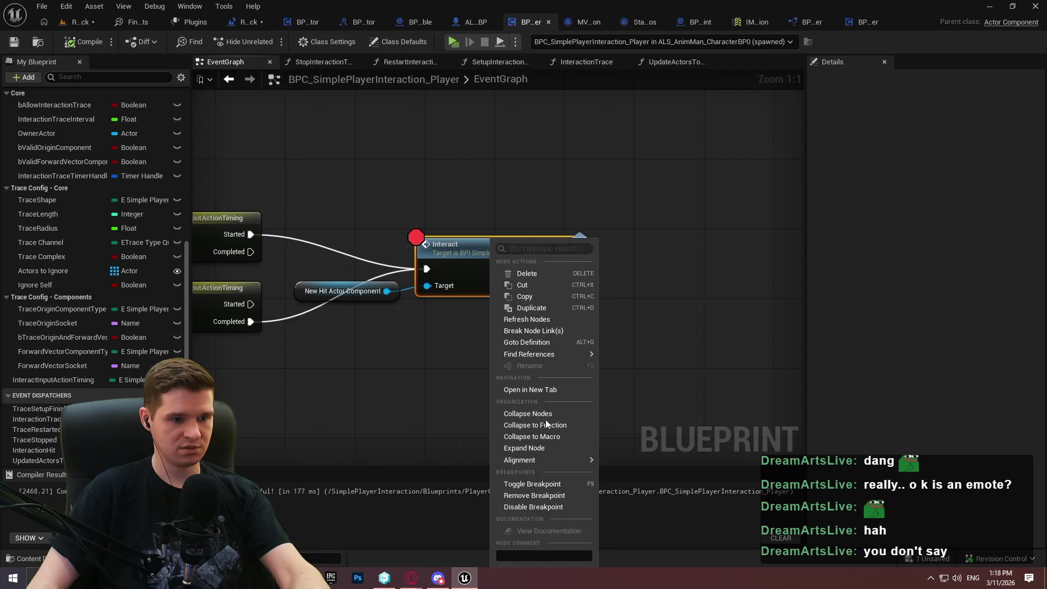
pyautogui.click(530, 496)
pyautogui.click(567, 134)
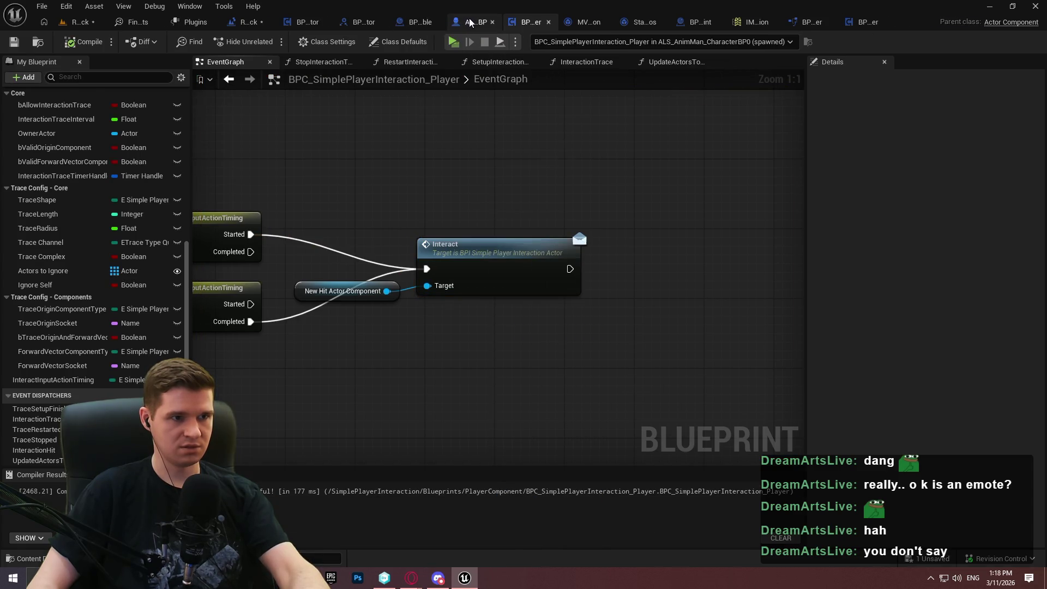
# Open BPC_SimplePlayerInteraction_Actor for editing from BP_Interactable's component.
pyautogui.click(470, 22)
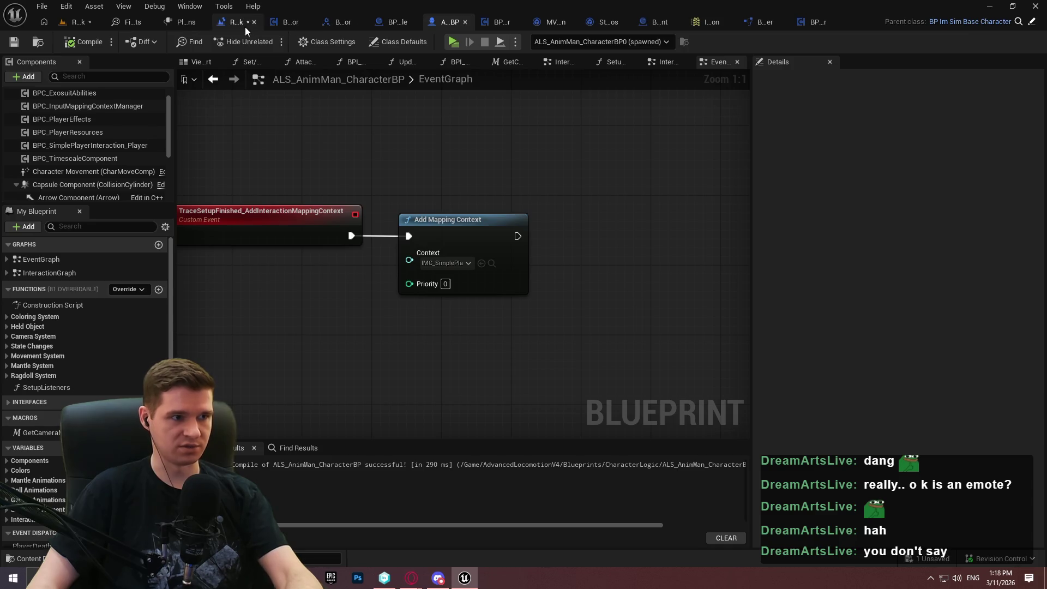
pyautogui.click(394, 23)
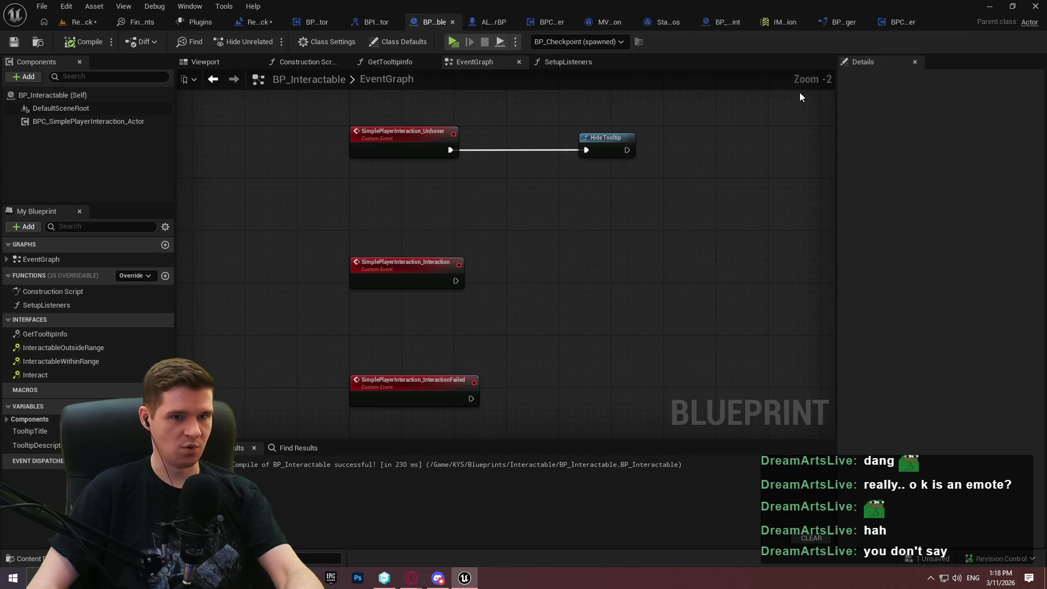
pyautogui.rightClick(73, 122)
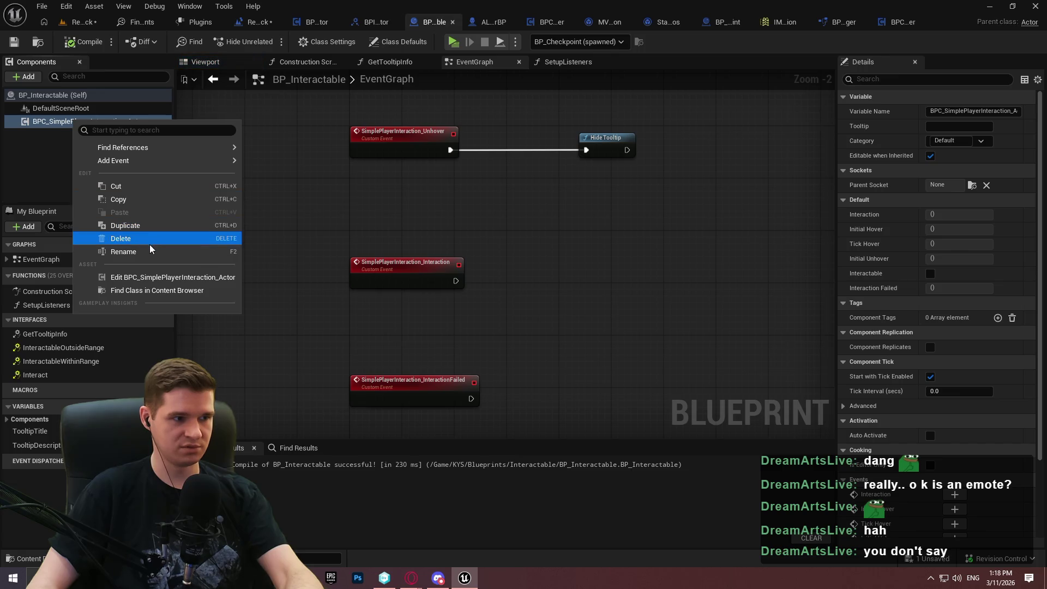
pyautogui.click(182, 278)
# Make bInteractable default to true and Save All.
pyautogui.scroll(7, 431, 300)
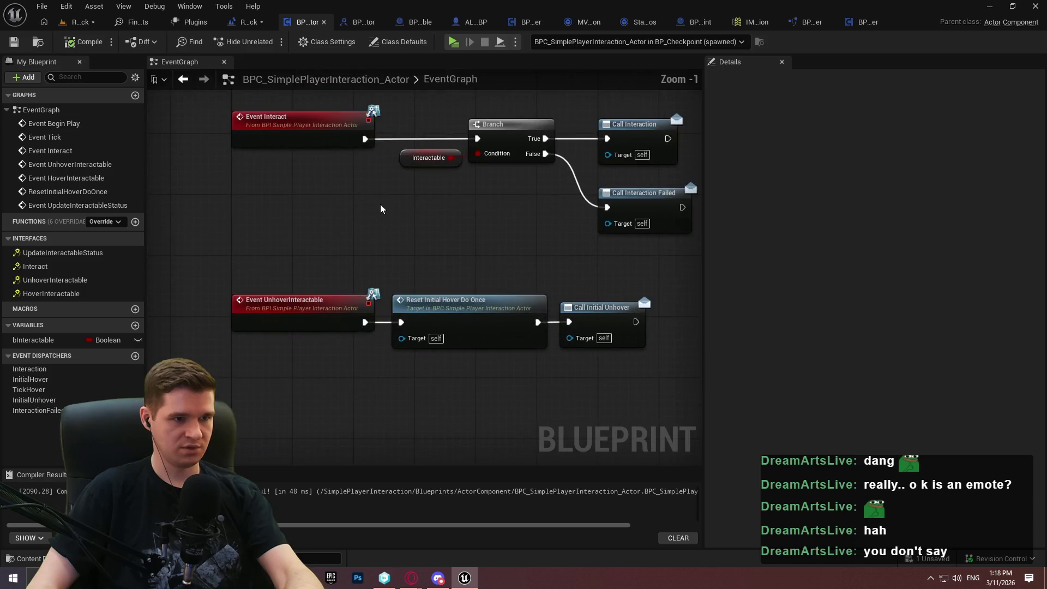
pyautogui.click(32, 339)
pyautogui.click(856, 304)
pyautogui.click(42, 6)
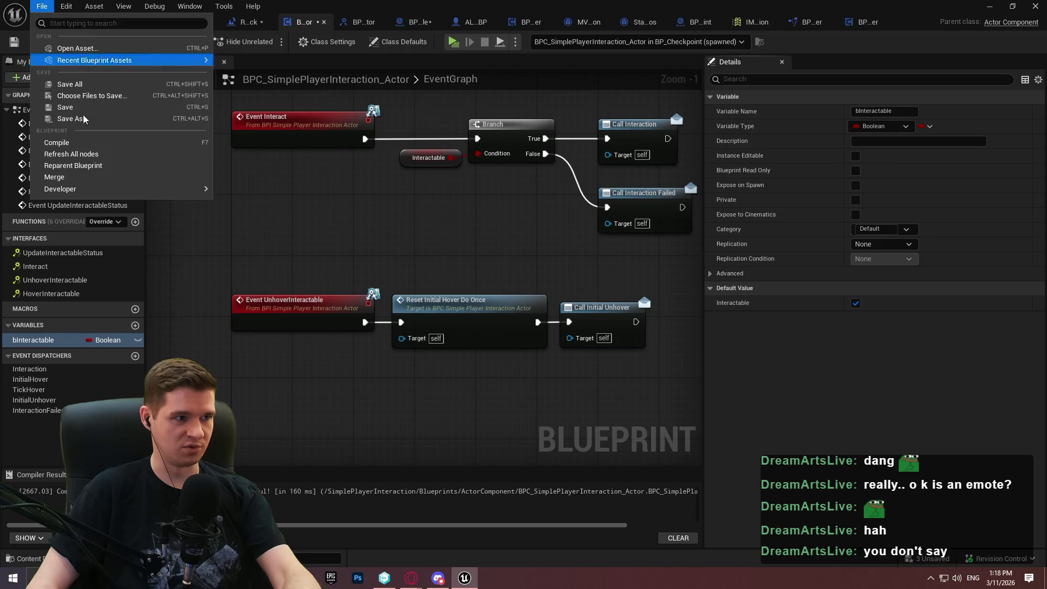
pyautogui.click(70, 84)
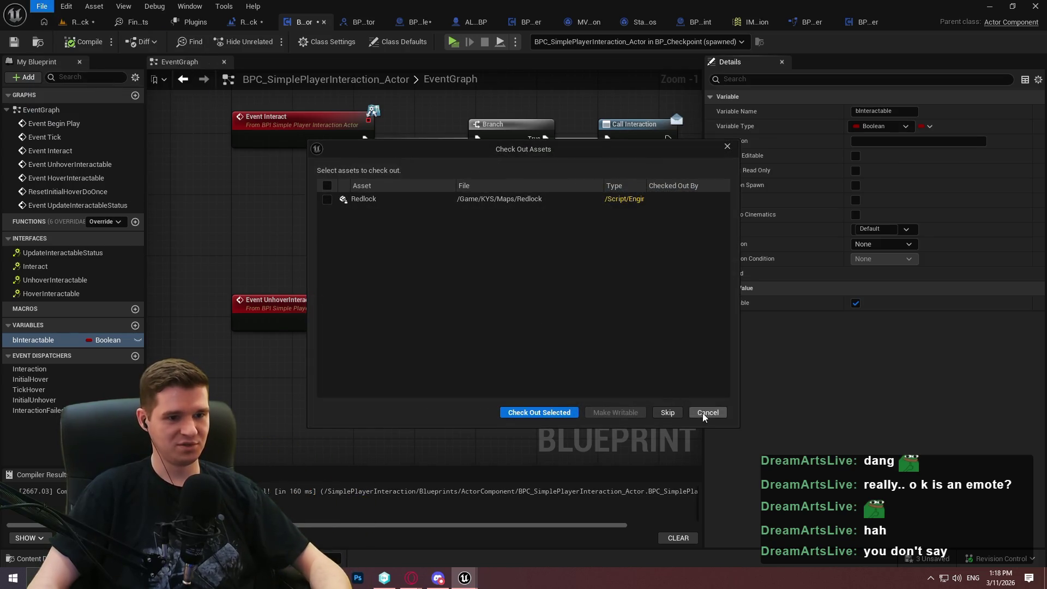
# Cancel the Redlock check-out, then playtest pressing E at the checkpoint to open Checkpoint Teleporting.
pyautogui.click(704, 414)
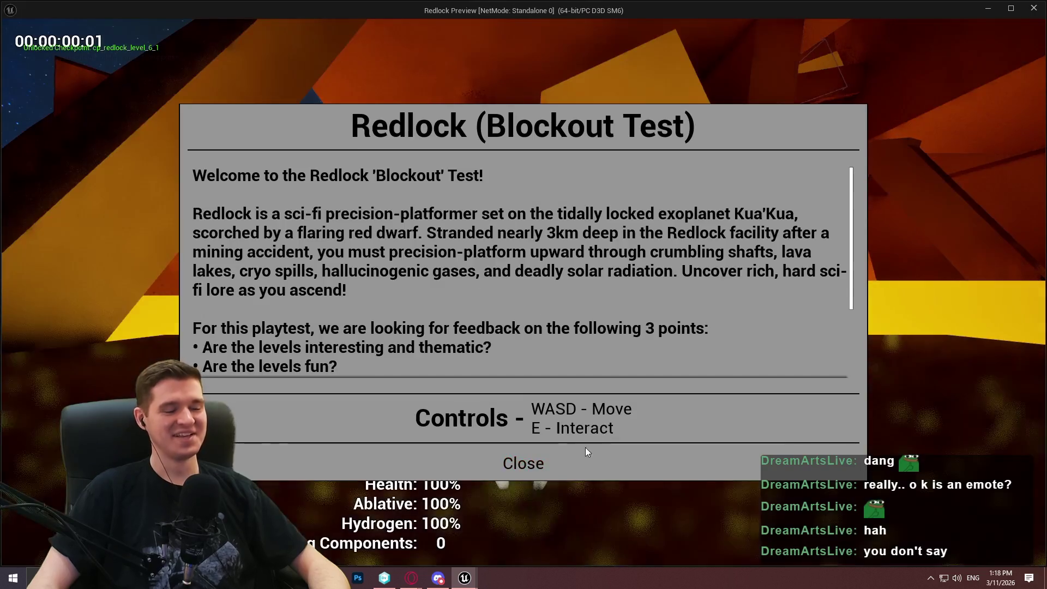
pyautogui.click(524, 460)
pyautogui.press('w')
pyautogui.press('e')
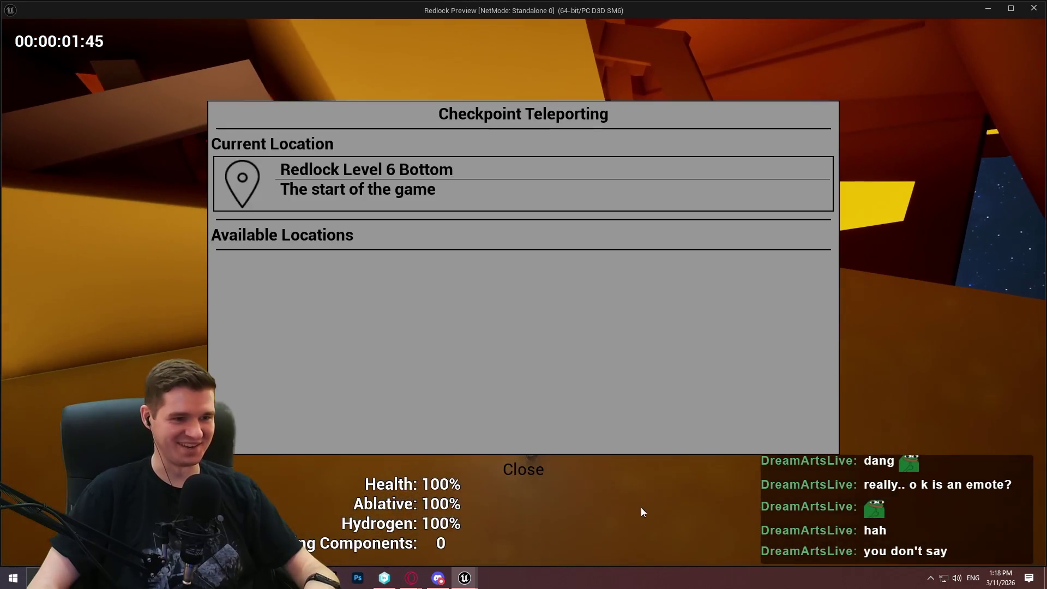
pyautogui.click(524, 469)
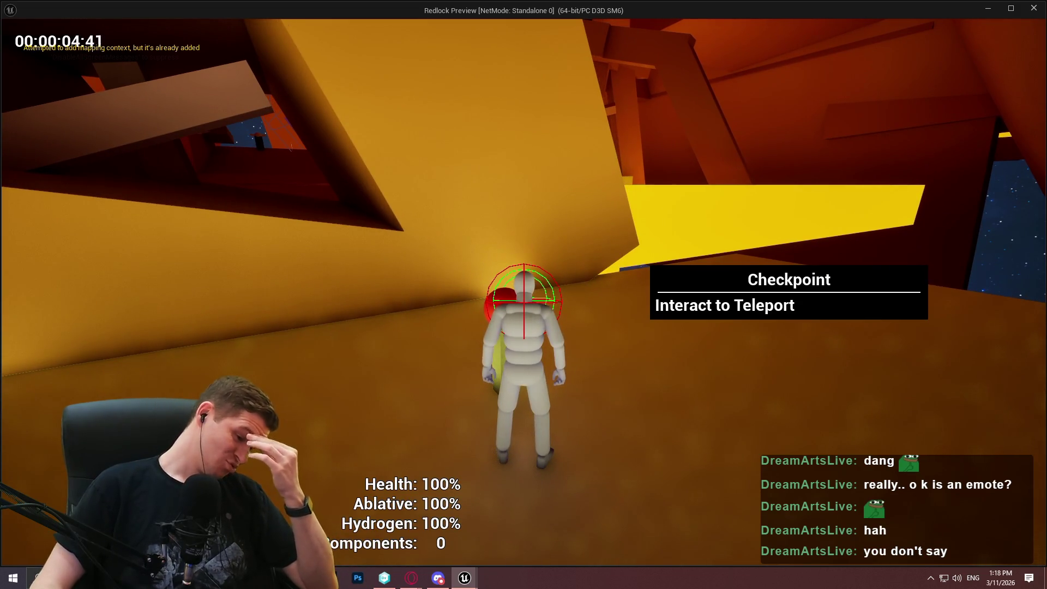
pyautogui.press('Escape')
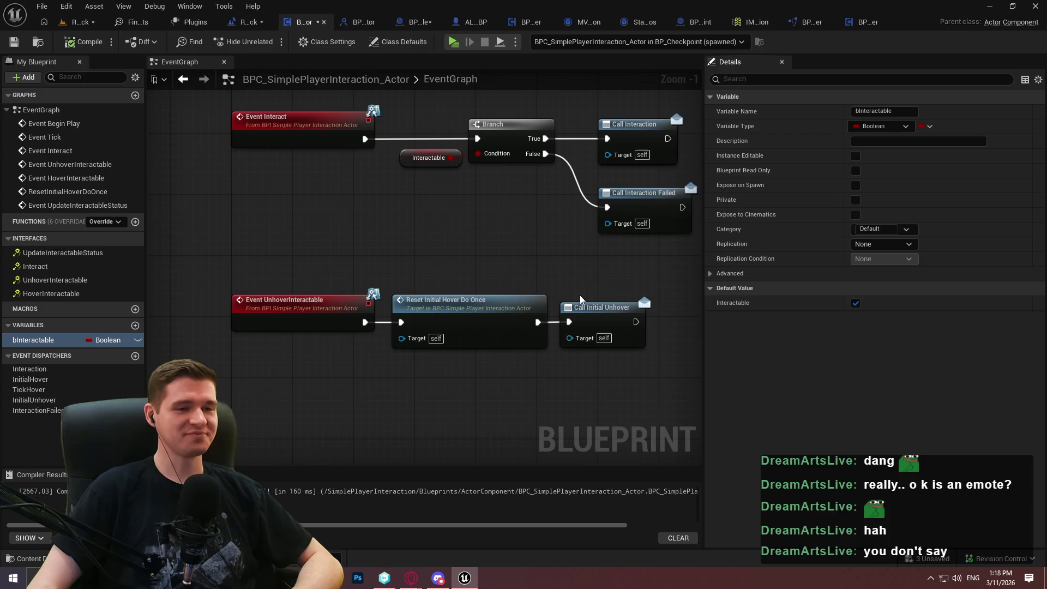
# Put bInteractable in the Interaction category, compile, and collapse the Interfaces section.
pyautogui.moveTo(467, 258); pyautogui.dragTo(517, 235)
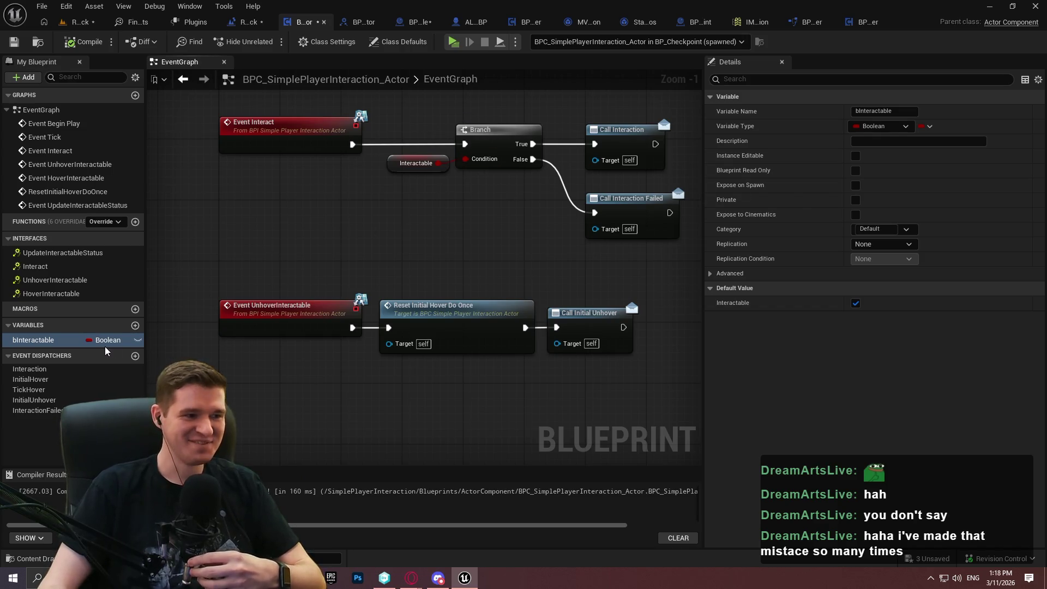
pyautogui.click(885, 230)
pyautogui.write('Interact')
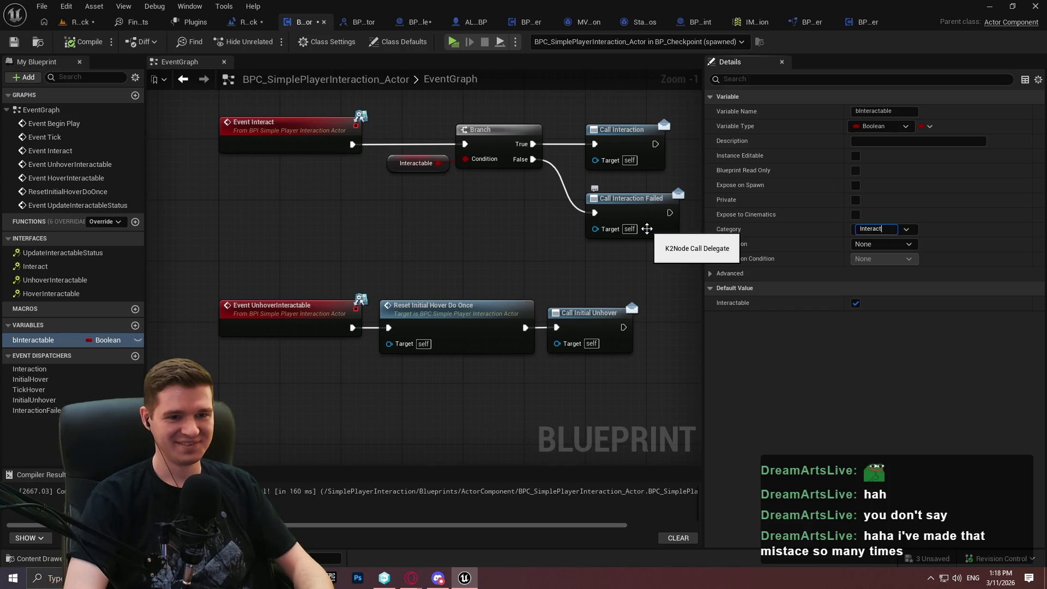
pyautogui.write('ion')
pyautogui.press('Return')
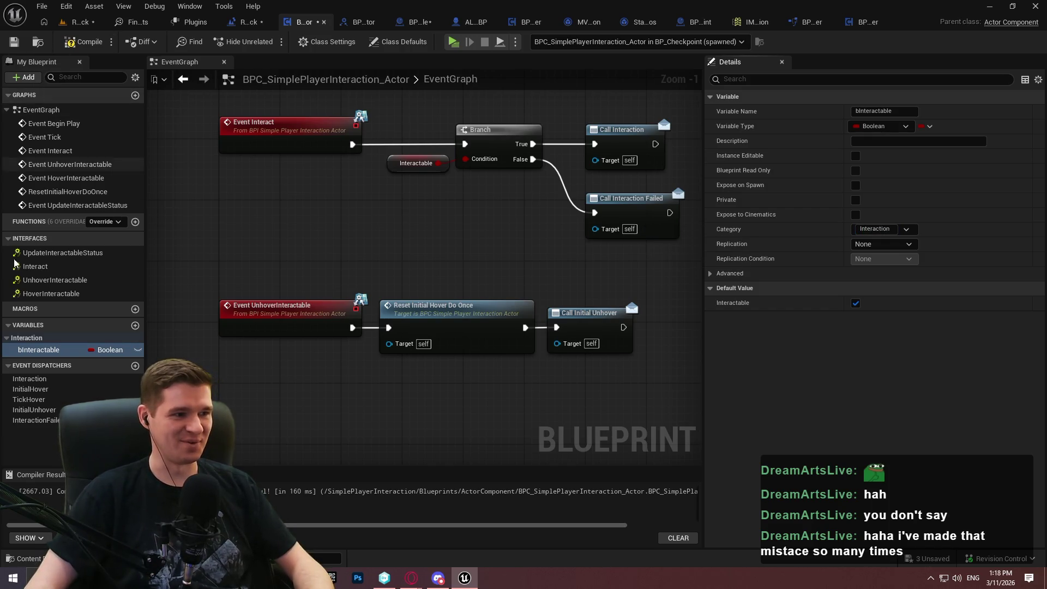
pyautogui.click(84, 42)
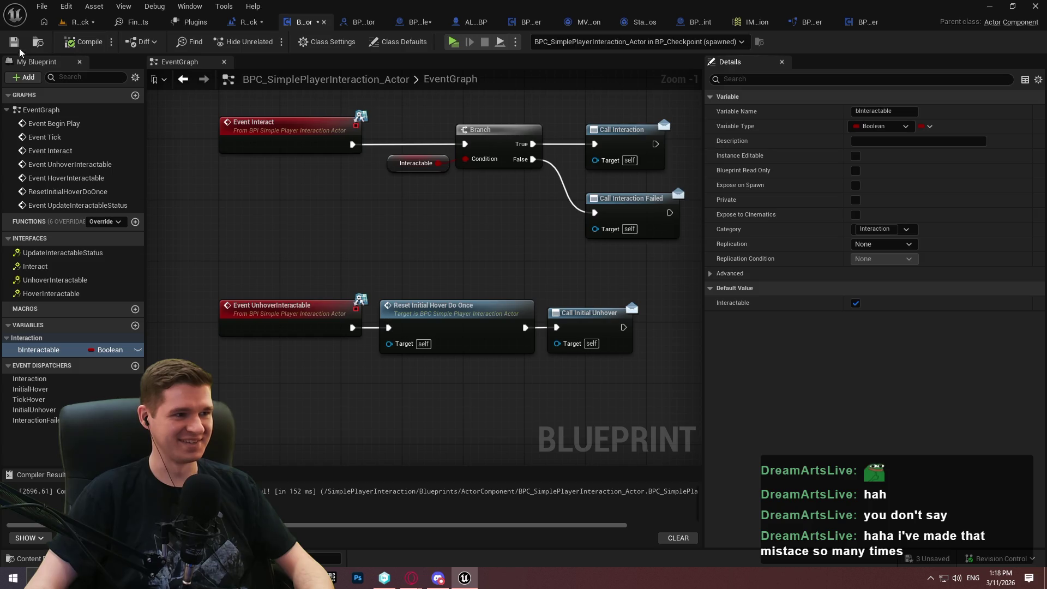
pyautogui.click(14, 238)
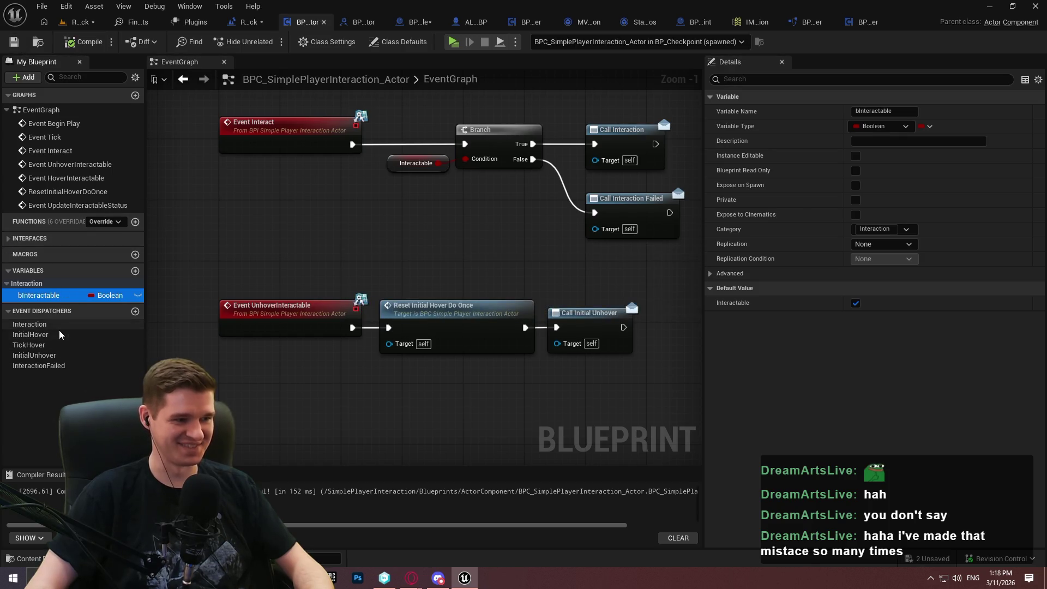
pyautogui.click(490, 202)
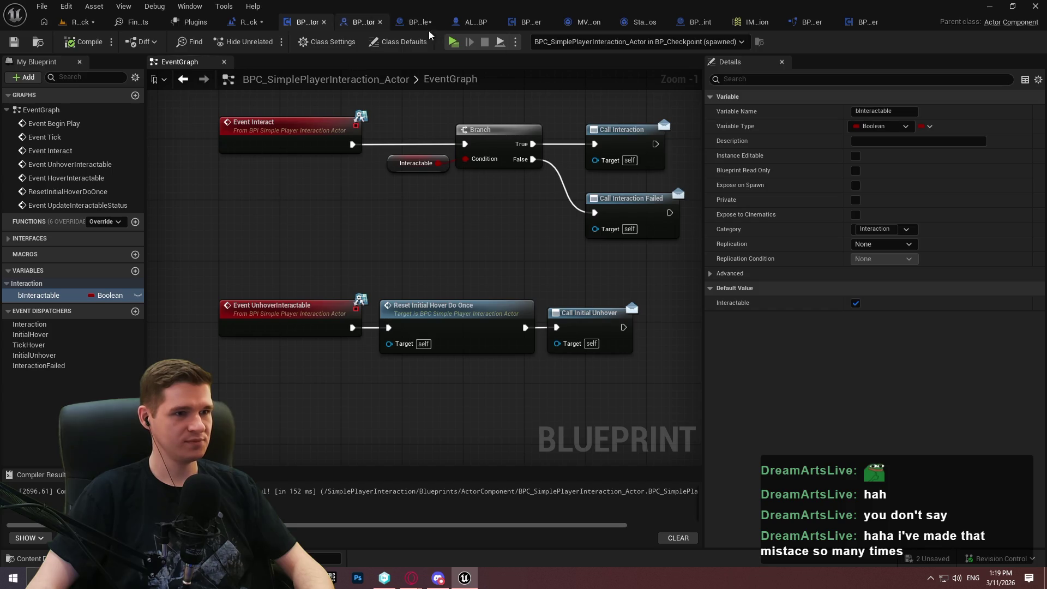
pyautogui.moveTo(474, 222); pyautogui.dragTo(436, 288)
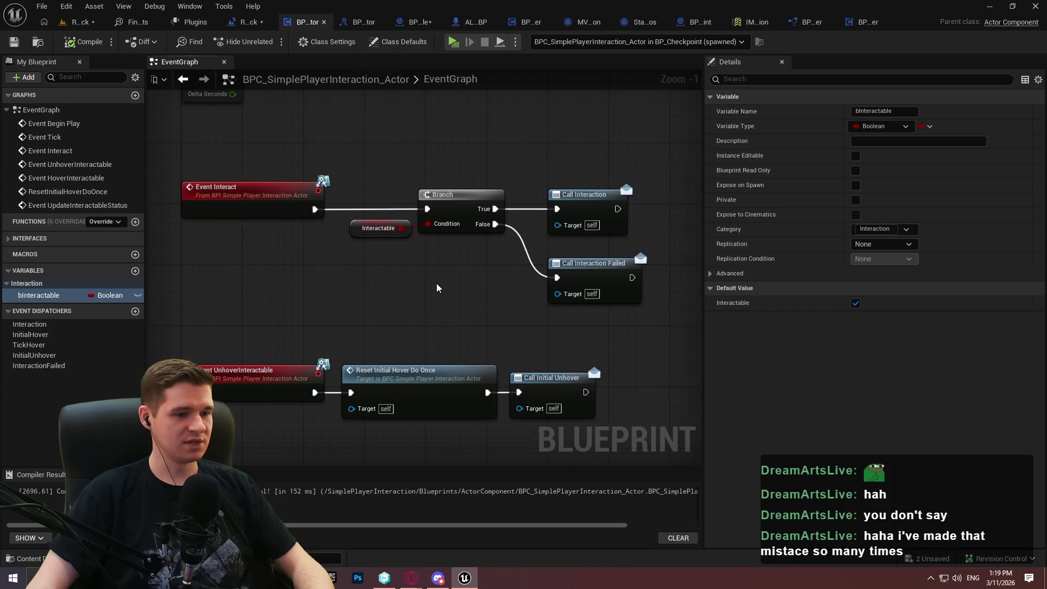
# Playtest, repeatedly pressing E at the checkpoint to open and close the teleport menu, then stop.
pyautogui.click(453, 52)
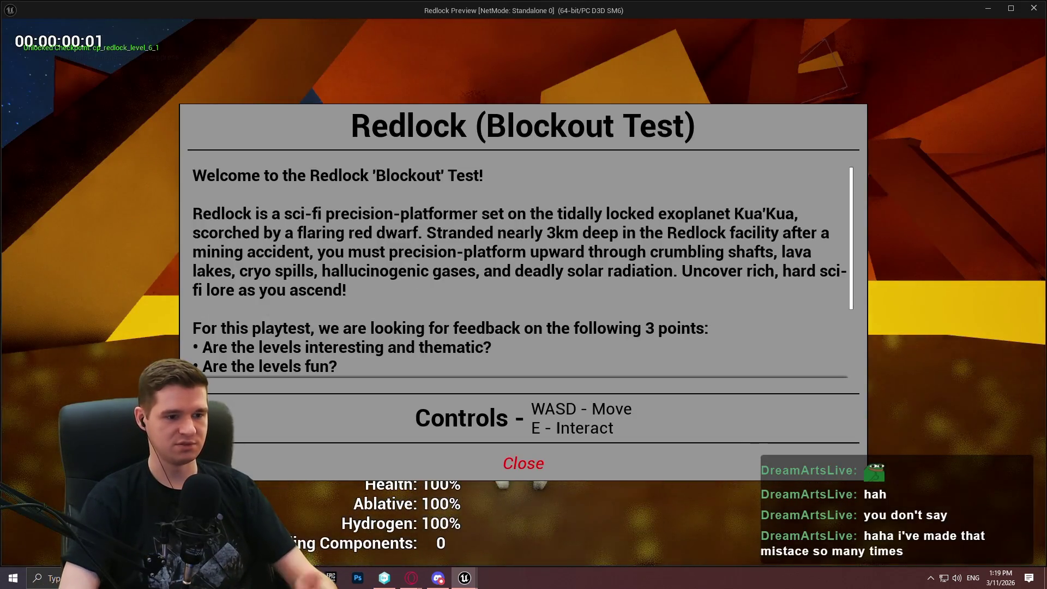
pyautogui.press('Return')
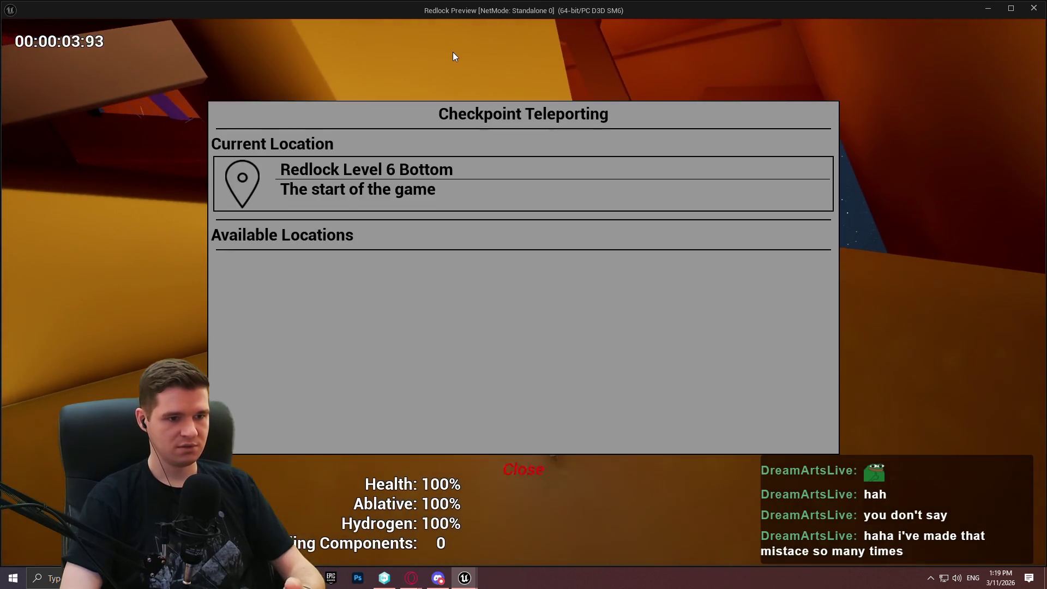
pyautogui.click(540, 464)
pyautogui.press('e')
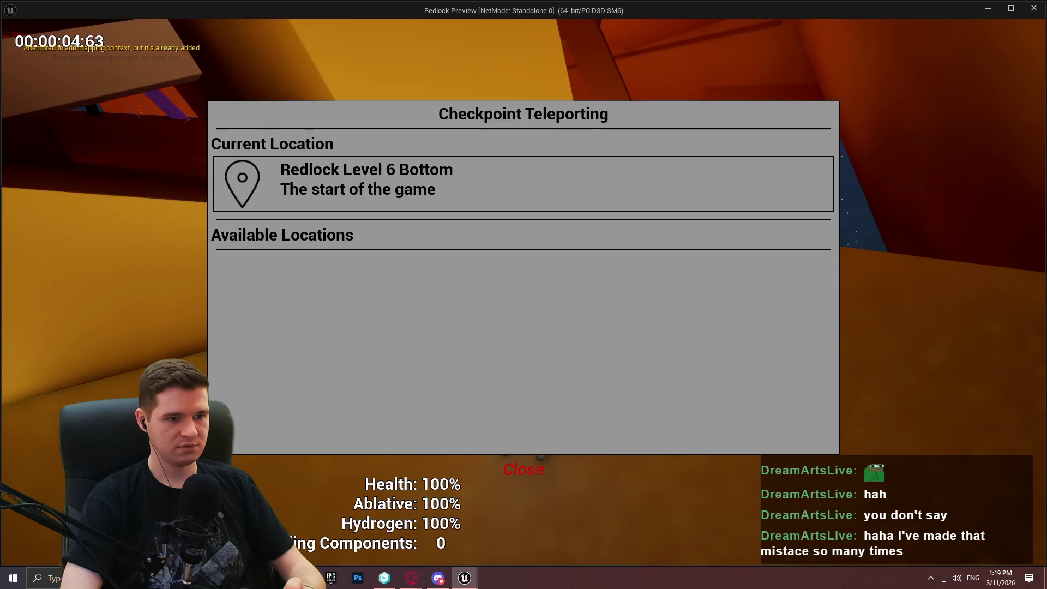
pyautogui.press('e')
pyautogui.press('e')
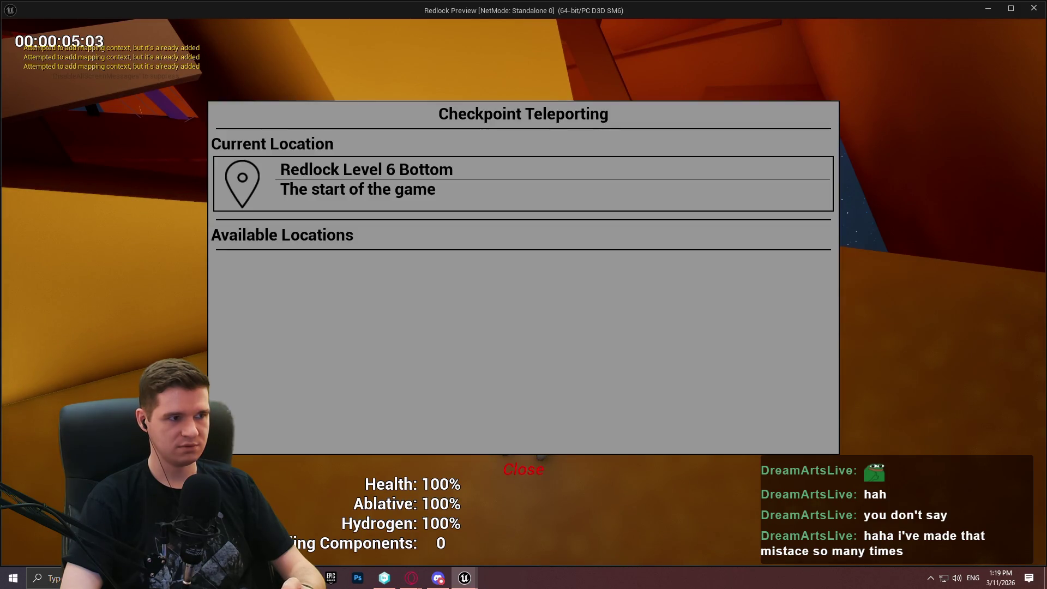
pyautogui.press('e')
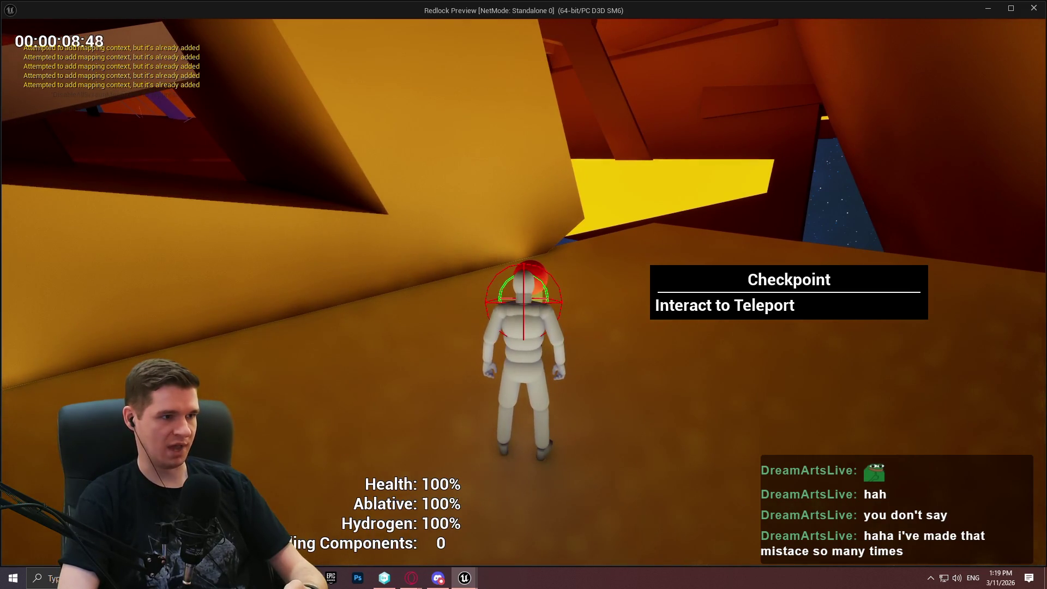
pyautogui.press('e')
pyautogui.press('e')
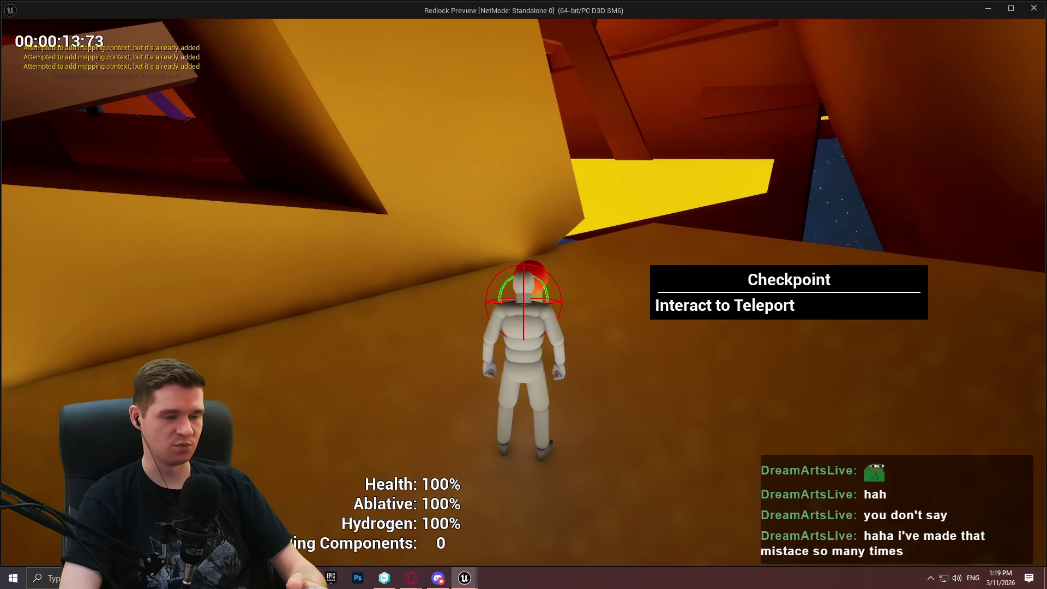
pyautogui.press('e')
pyautogui.press('e')
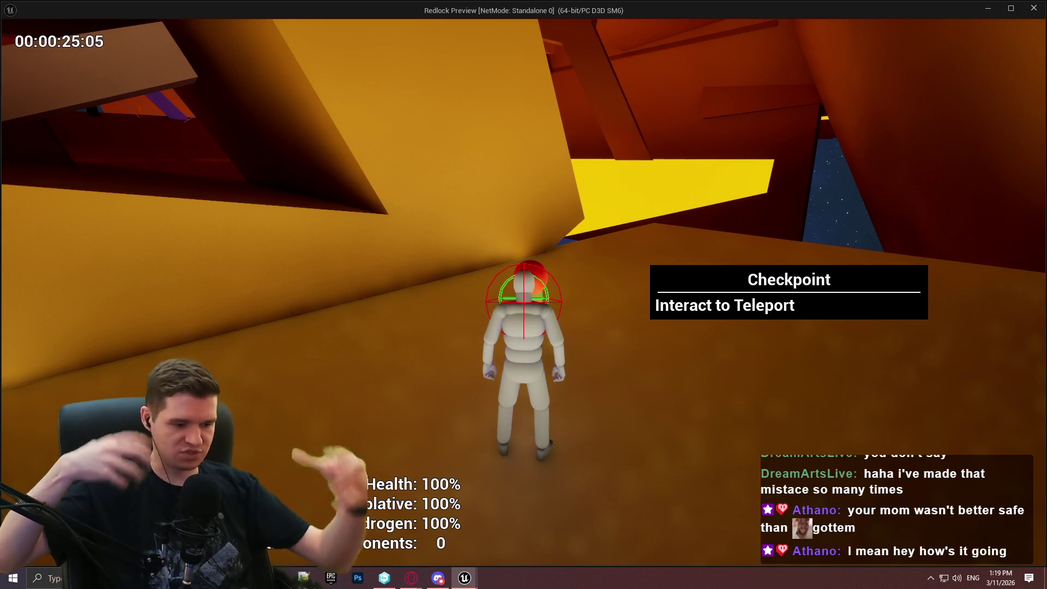
pyautogui.press('Escape')
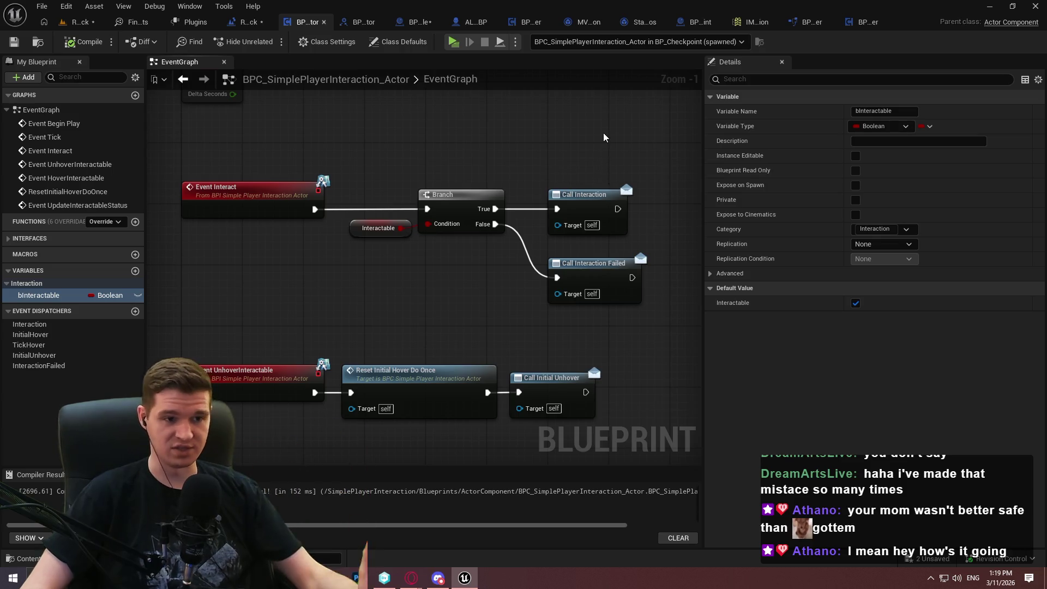
# In BP_Interactable, close the Redlock, Find, Plugins, IMC, manager and StandardMacros tabs.
pyautogui.click(414, 27)
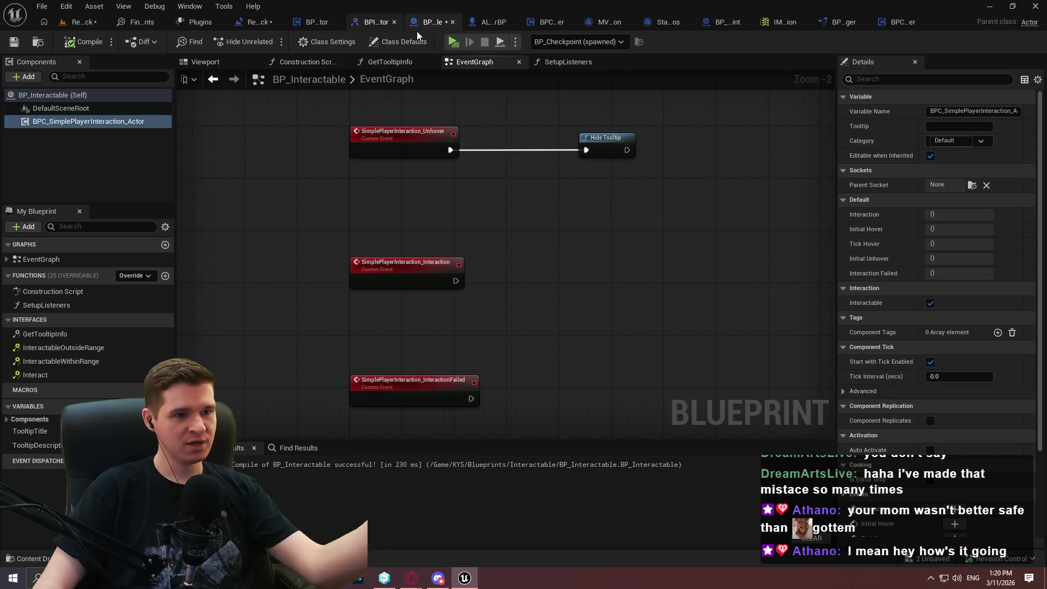
pyautogui.press('Home')
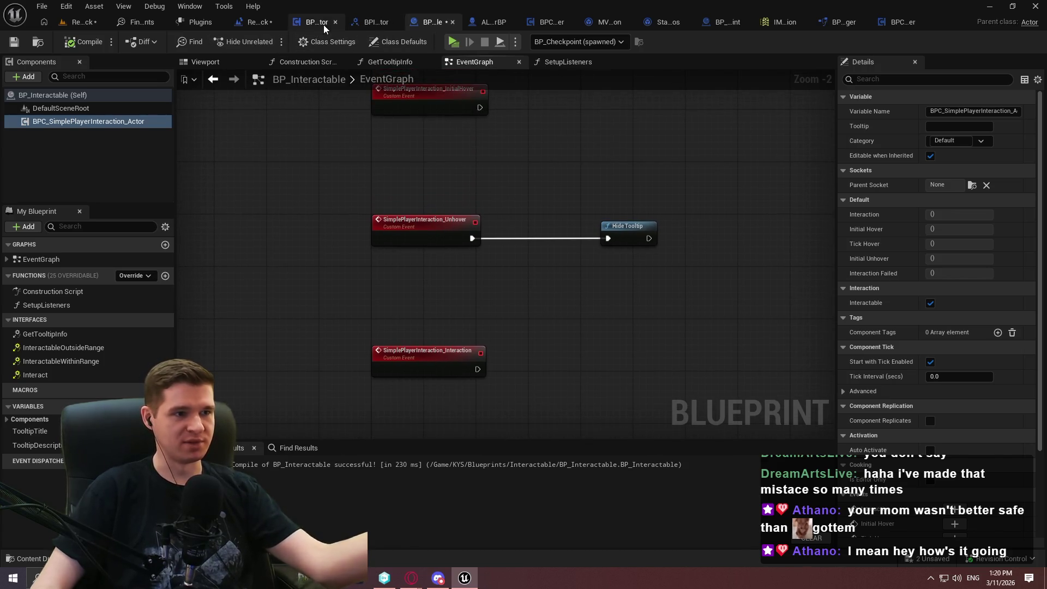
pyautogui.click(277, 23)
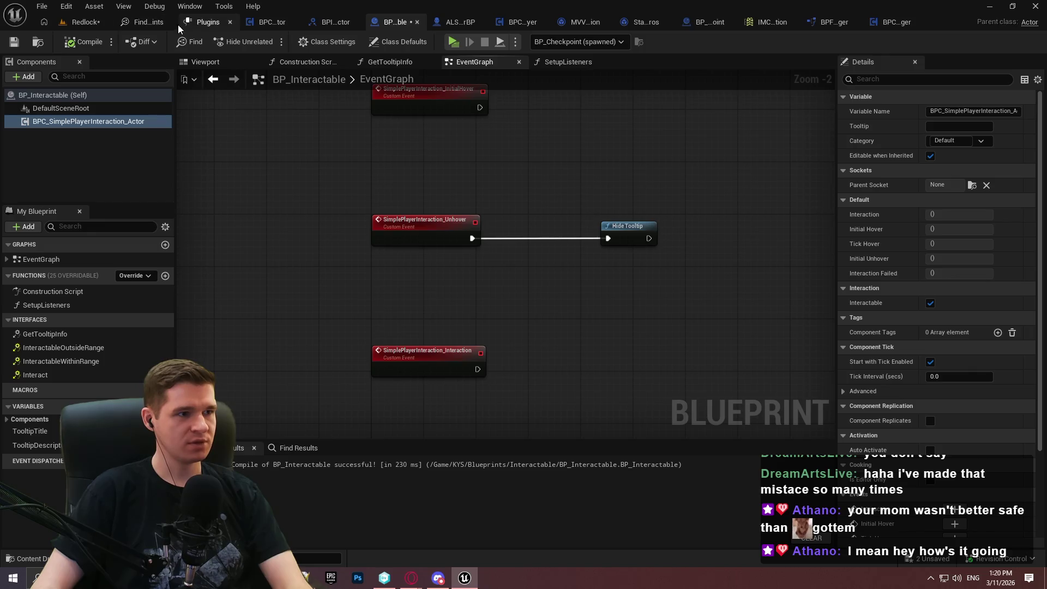
pyautogui.click(176, 23)
pyautogui.click(175, 22)
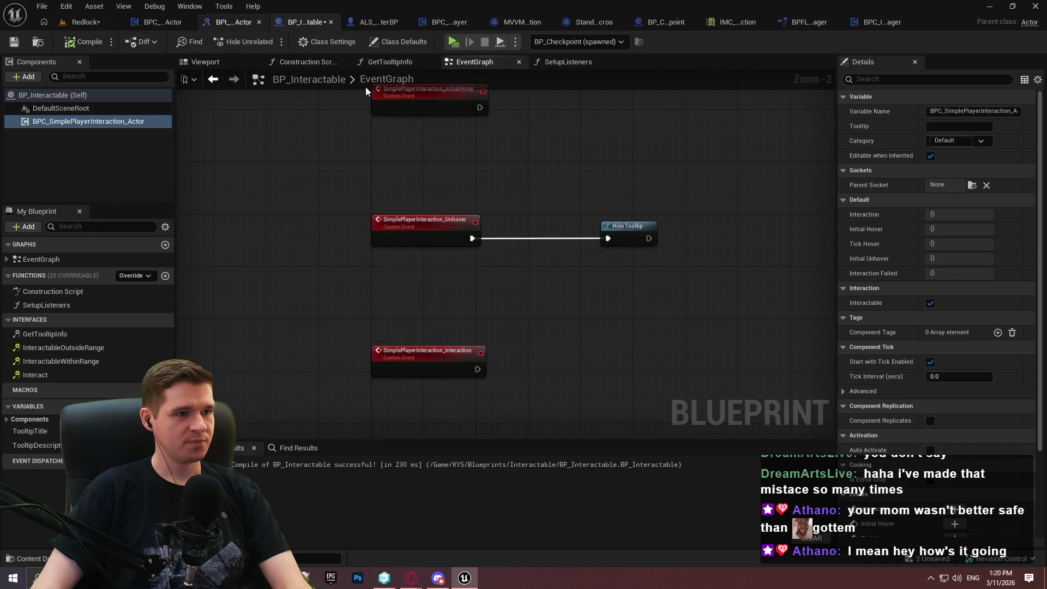
pyautogui.click(762, 23)
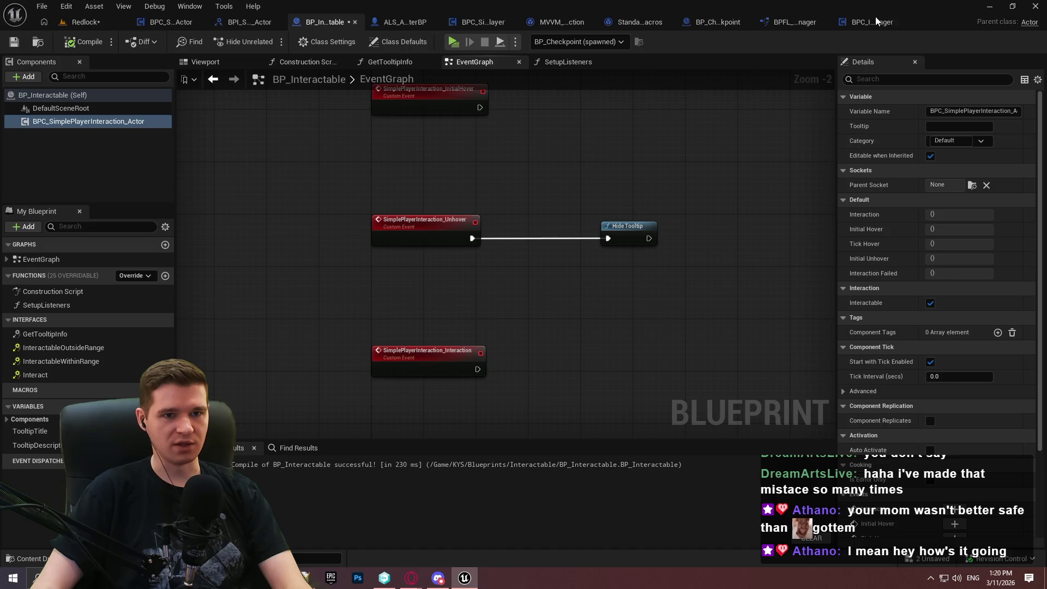
pyautogui.click(901, 22)
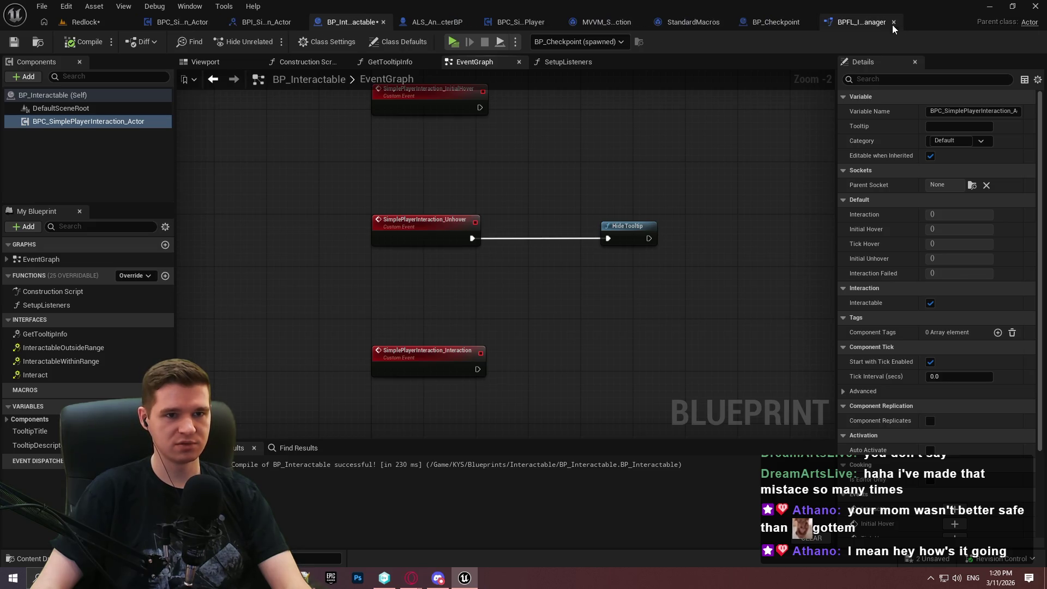
pyautogui.click(893, 22)
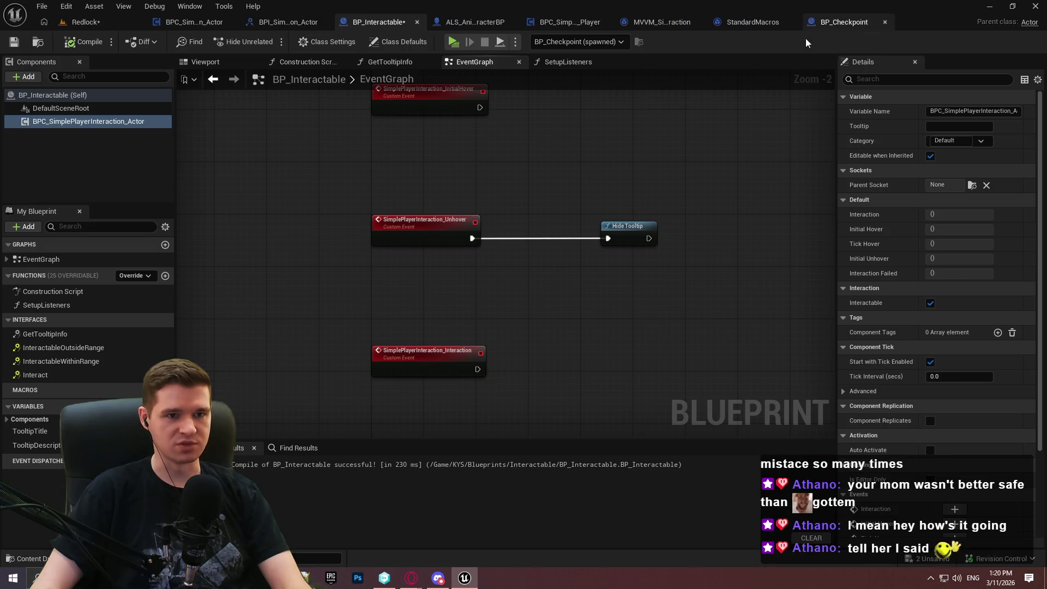
pyautogui.click(796, 22)
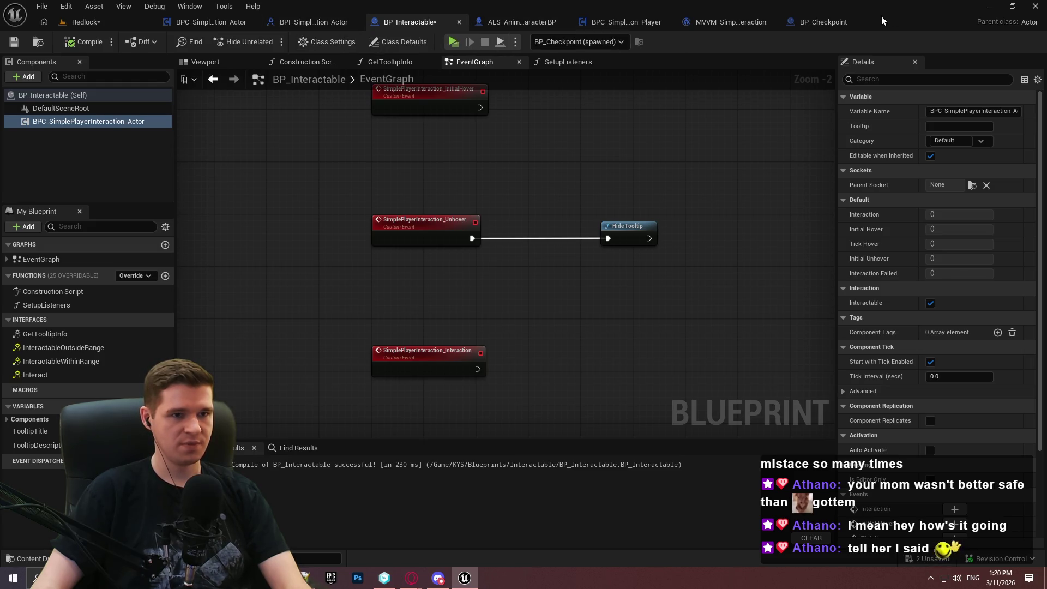
# Create a new function named UpdateInteractionTraceAllowance in BPC_SimplePlayerInteraction_Player.
pyautogui.click(638, 21)
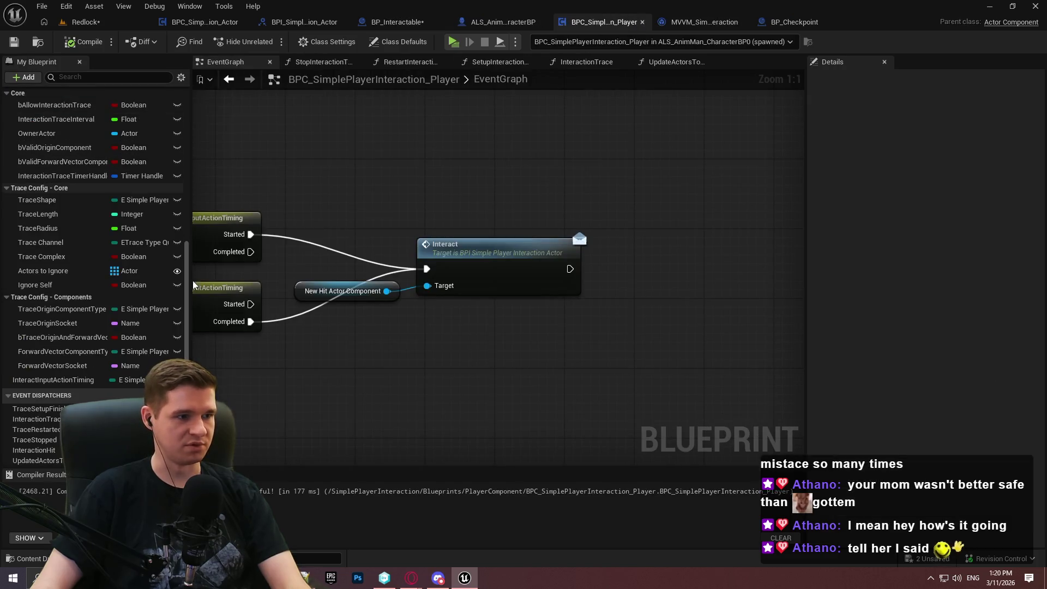
pyautogui.scroll(5, 145, 167)
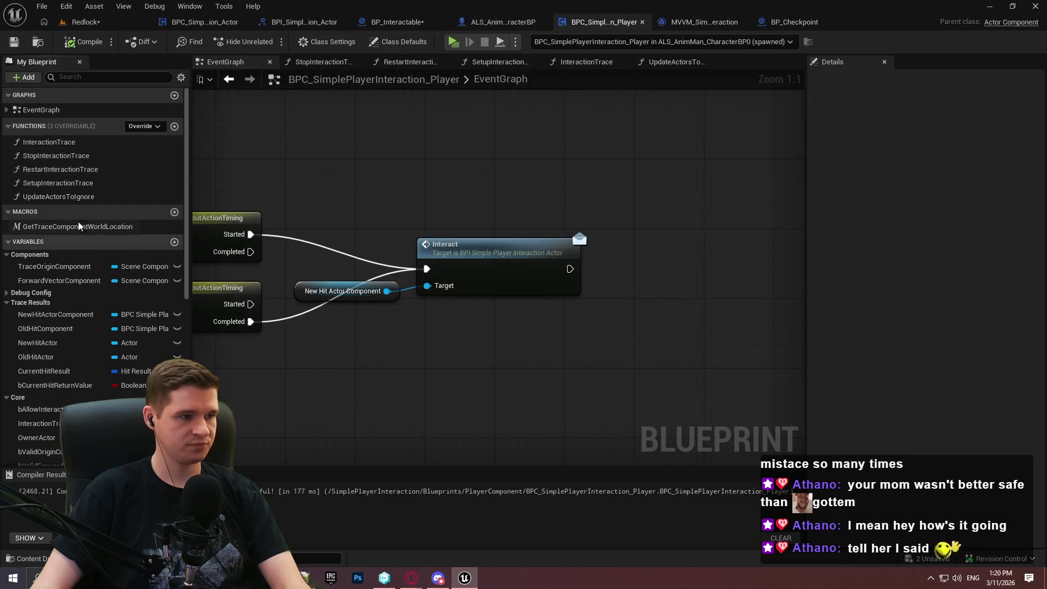
pyautogui.click(176, 127)
pyautogui.write('UpdateInteractionTraceAllow')
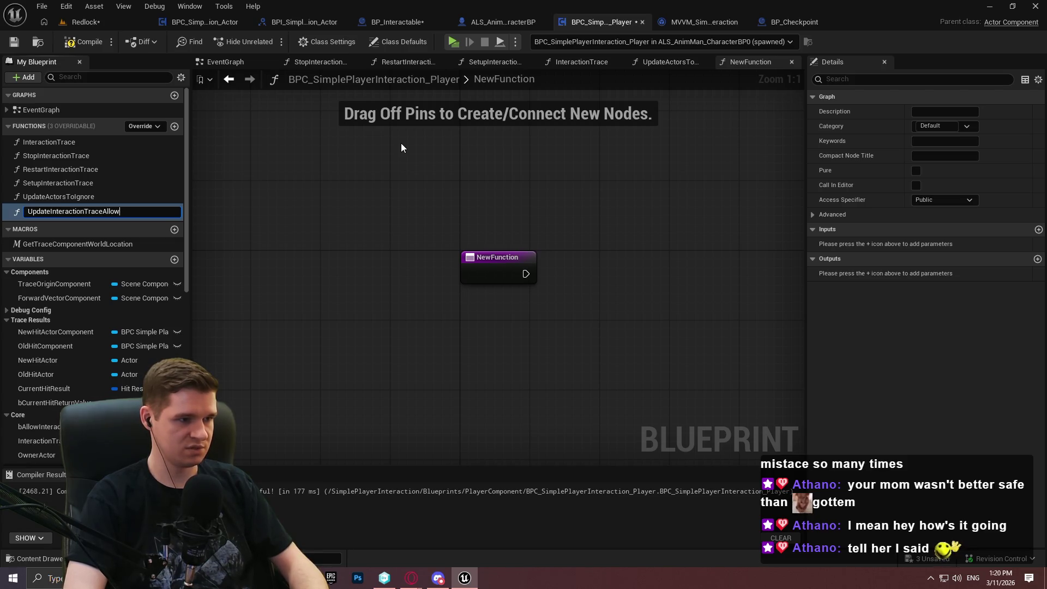
pyautogui.write('ance')
pyautogui.press('Return')
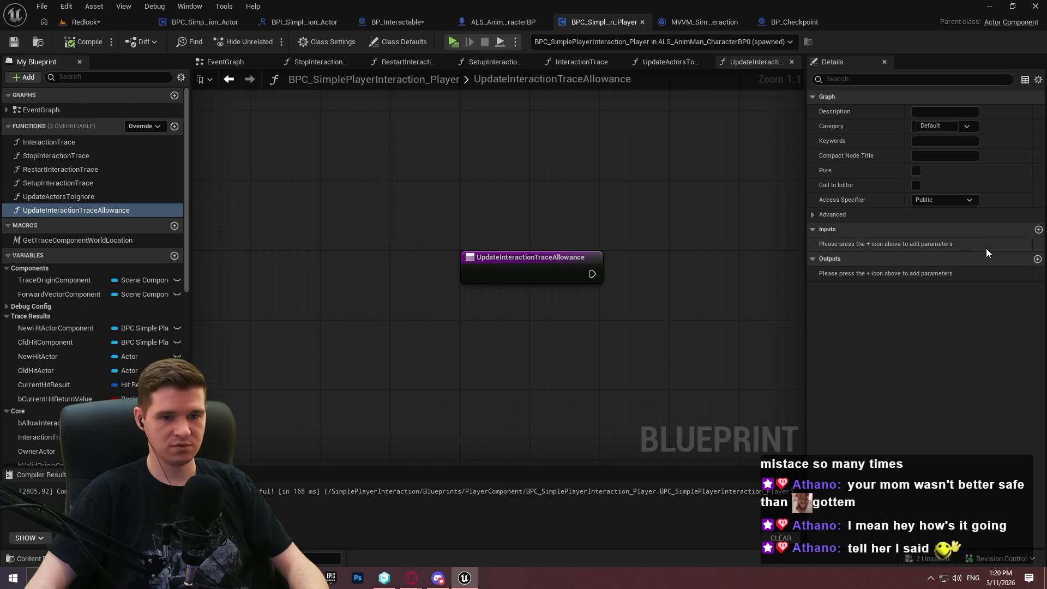
# Give the function a single-value Boolean input named bNewAllowance.
pyautogui.click(1038, 229)
pyautogui.write('b')
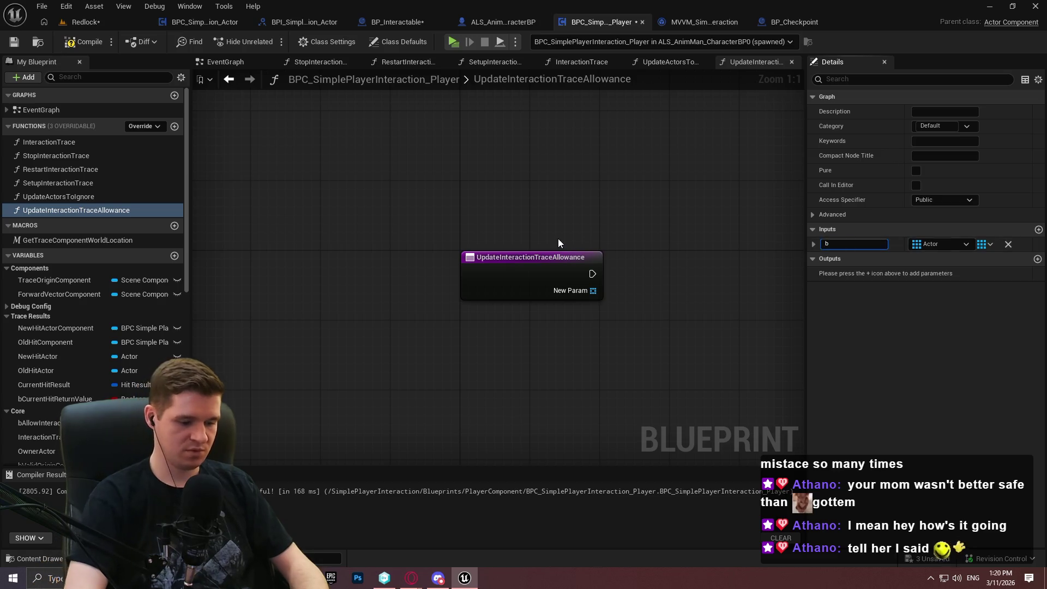
pyautogui.write('NewAllowance')
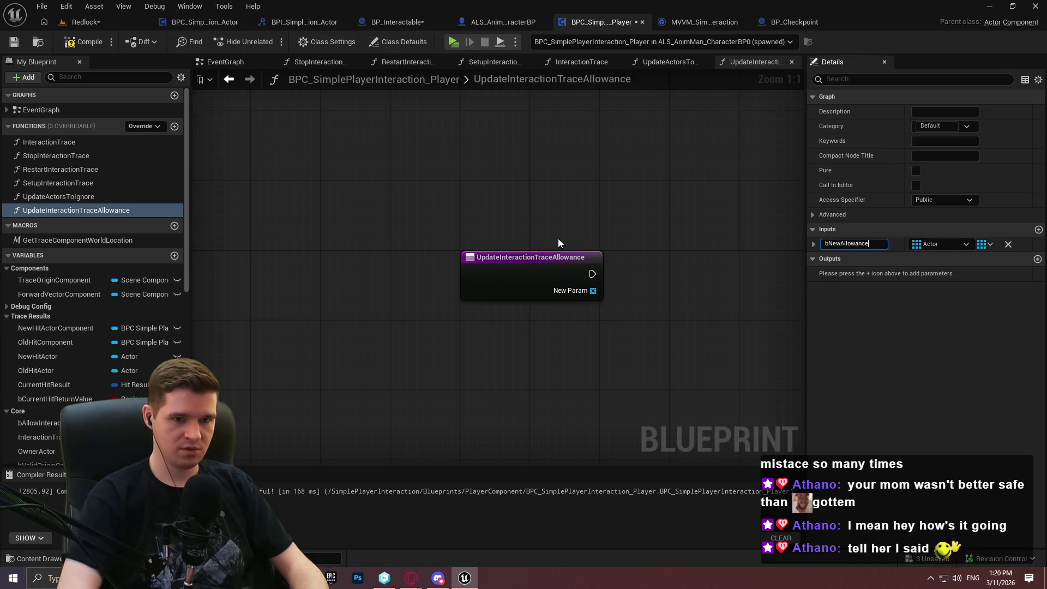
pyautogui.press('Return')
pyautogui.click(947, 244)
pyautogui.click(932, 275)
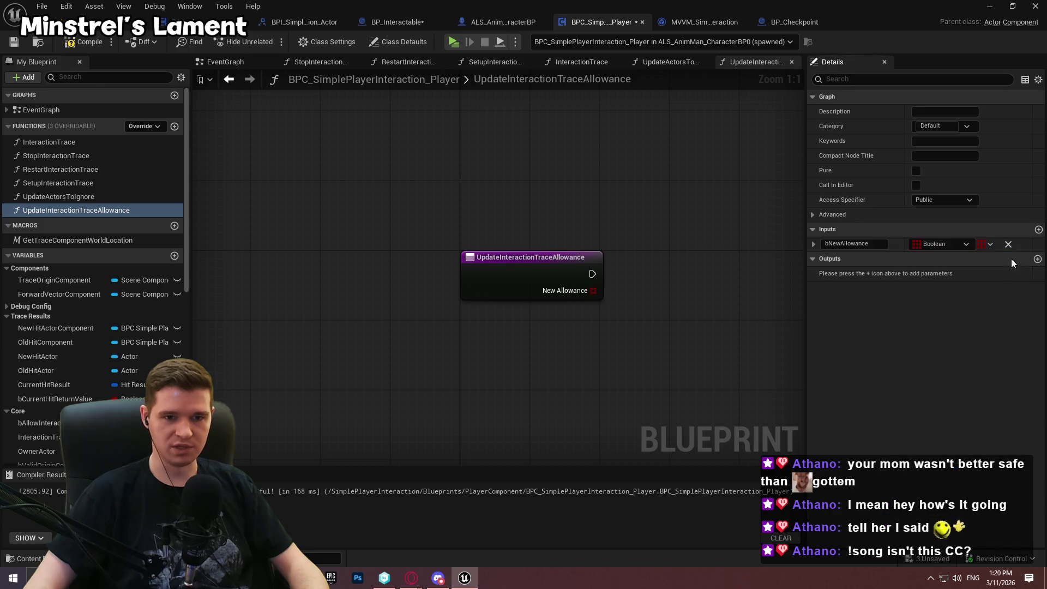
pyautogui.click(982, 247)
pyautogui.click(960, 256)
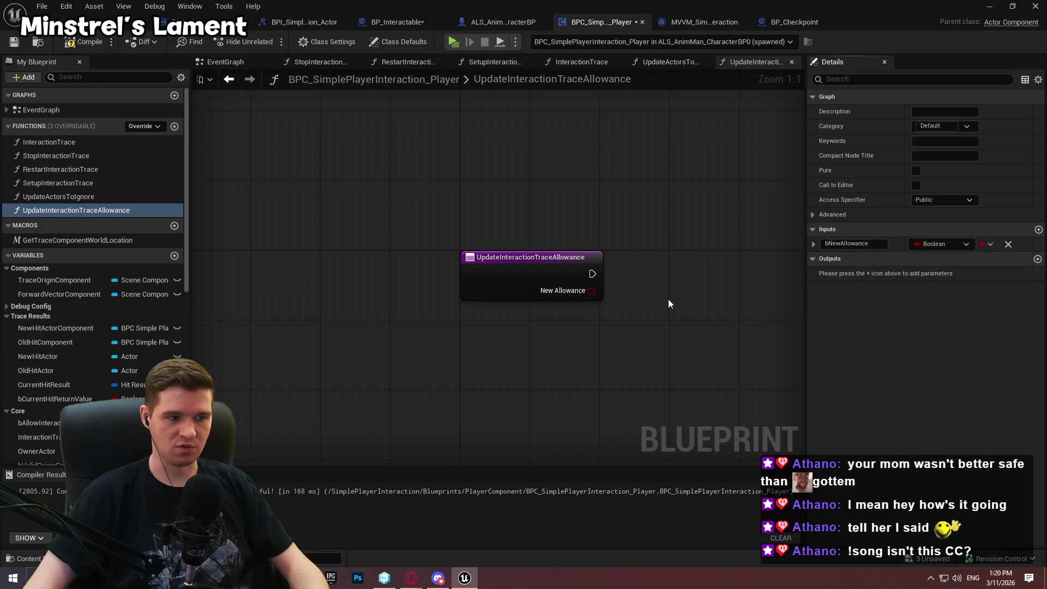
# Add a Set Allow Interaction Trace node fed by bNewAllowance and wired from the function entry.
pyautogui.scroll(-3, 68, 387)
pyautogui.scroll(-2, 60, 360)
pyautogui.moveTo(52, 229)
pyautogui.mouseDown()
pyautogui.moveTo(43, 233)
pyautogui.moveTo(489, 231)
pyautogui.moveTo(490, 256)
pyautogui.mouseUp()
pyautogui.click(507, 253)
pyautogui.moveTo(493, 238); pyautogui.dragTo(429, 247)
pyautogui.moveTo(536, 241)
pyautogui.mouseDown()
pyautogui.moveTo(520, 245)
pyautogui.moveTo(617, 244)
pyautogui.mouseUp()
# Add a Return Node after the Set Allow Interaction Trace node.
pyautogui.click(153, 116)
pyautogui.write('ret')
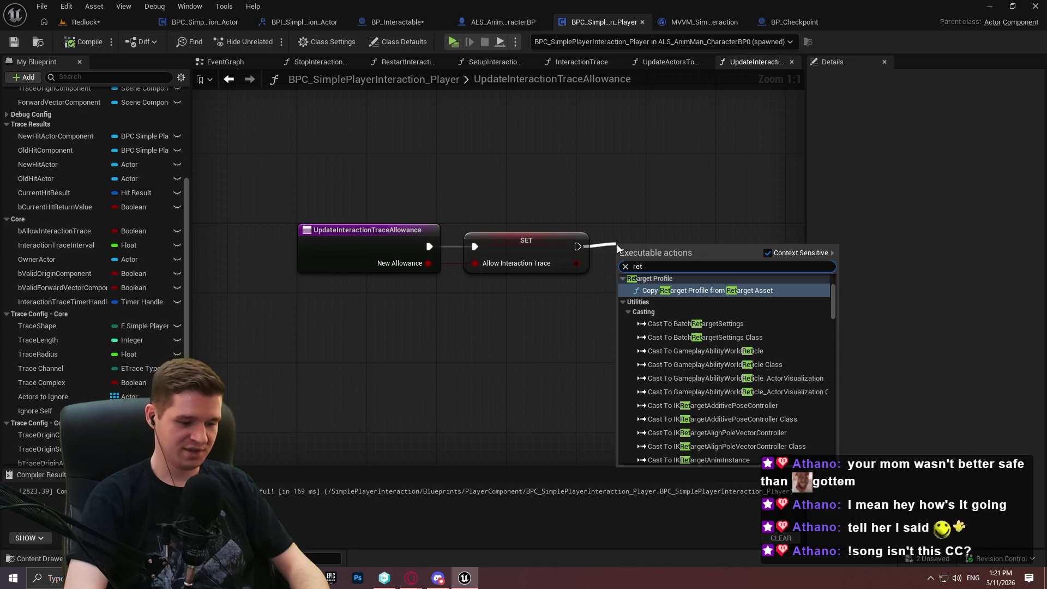
pyautogui.write('urn')
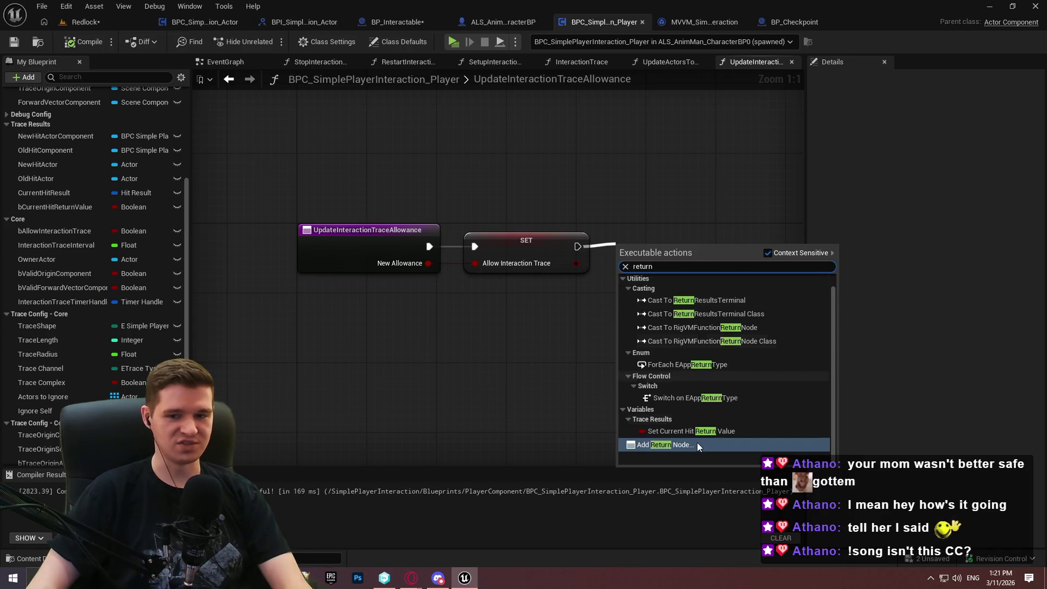
pyautogui.press('Return')
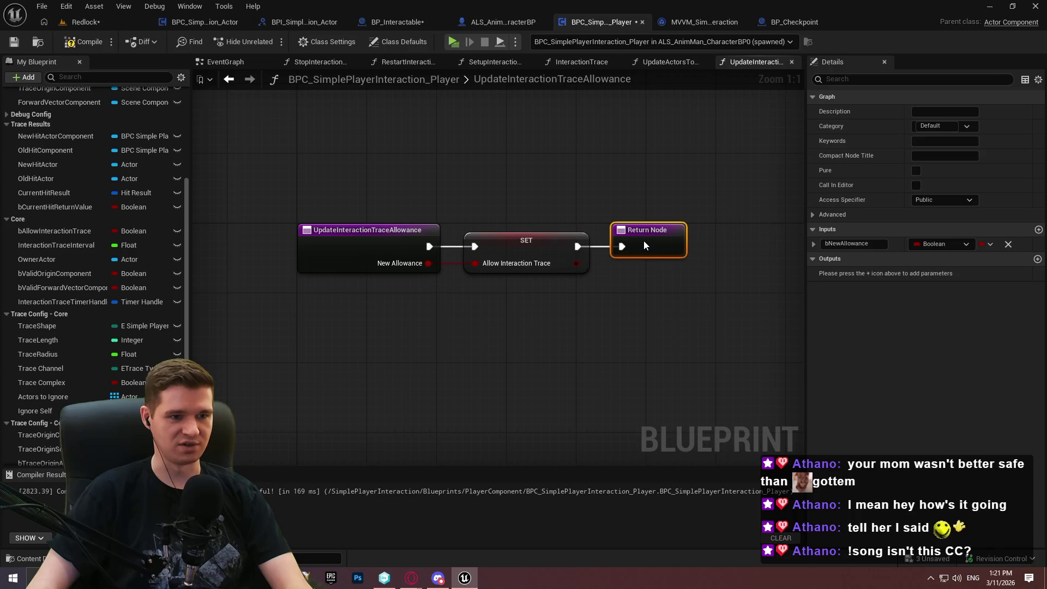
pyautogui.click(604, 313)
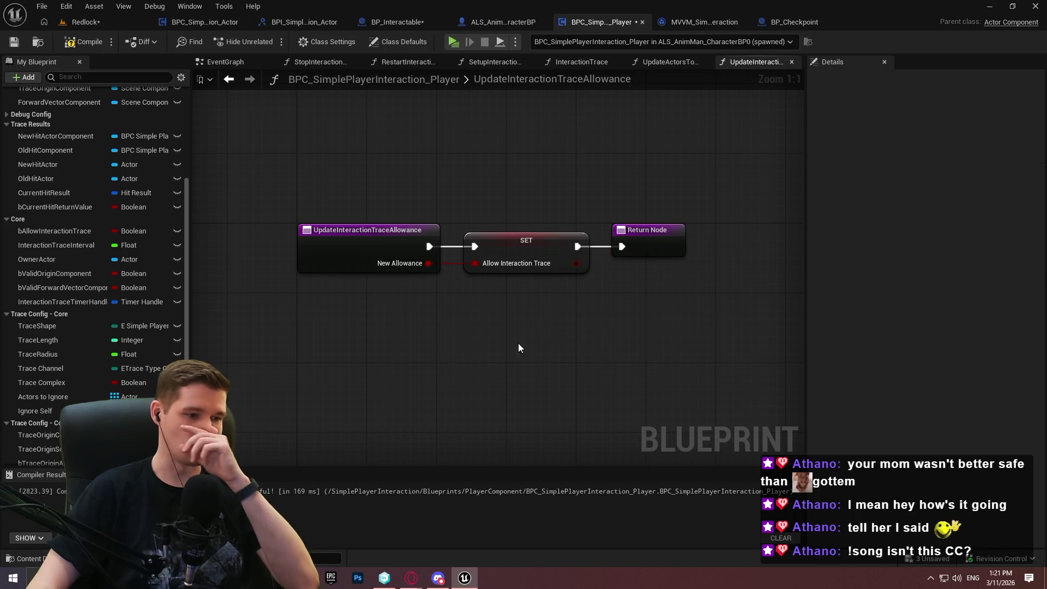
# Run run_spotify.bat from Desktop\Other\Spotify, close File Explorer, and save the blueprint.
pyautogui.press('super+e')
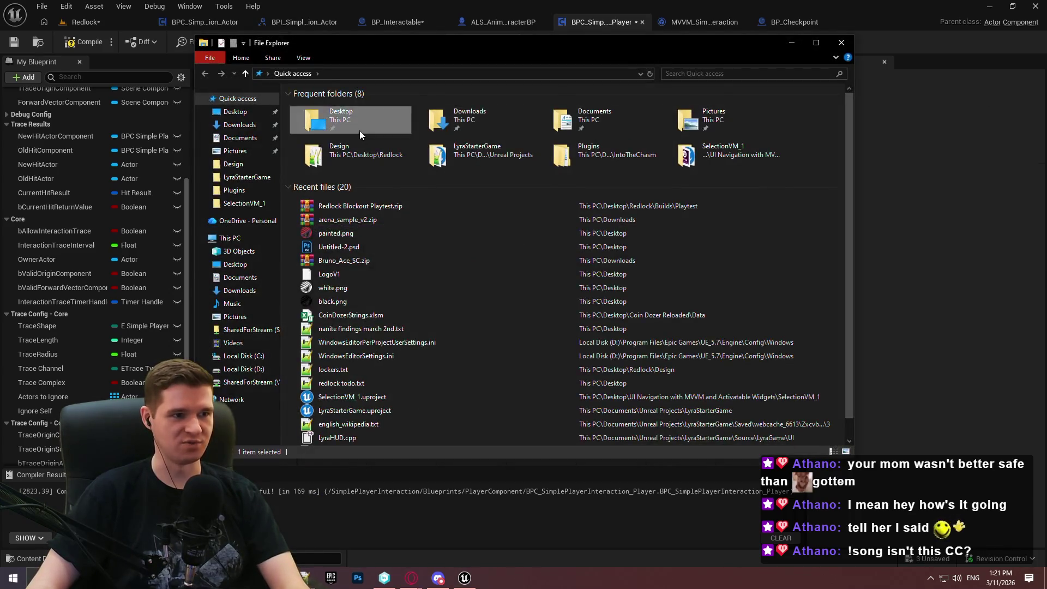
pyautogui.doubleClick(359, 130)
pyautogui.doubleClick(315, 198)
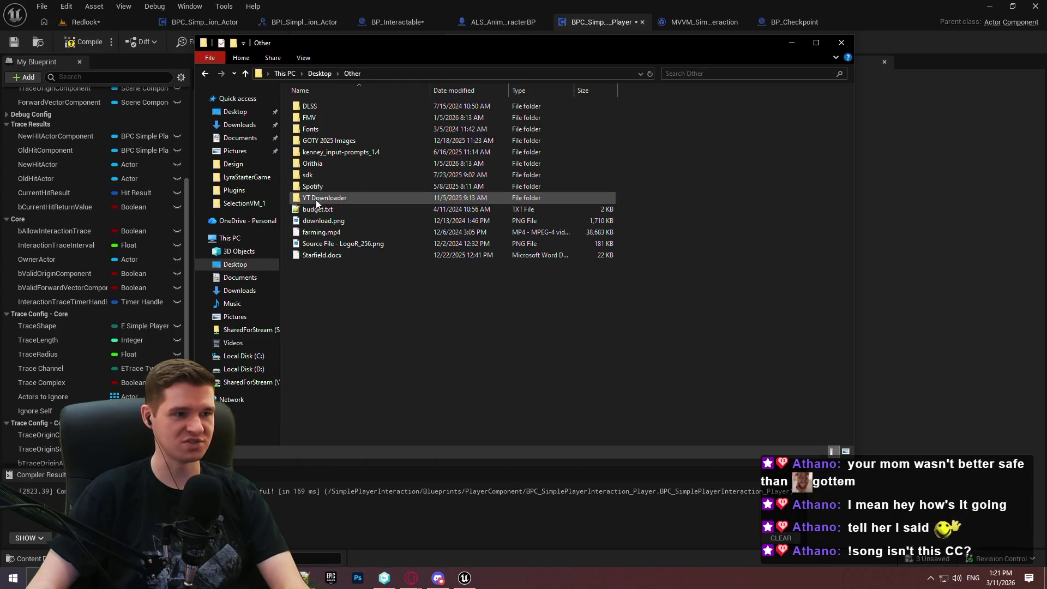
pyautogui.doubleClick(334, 187)
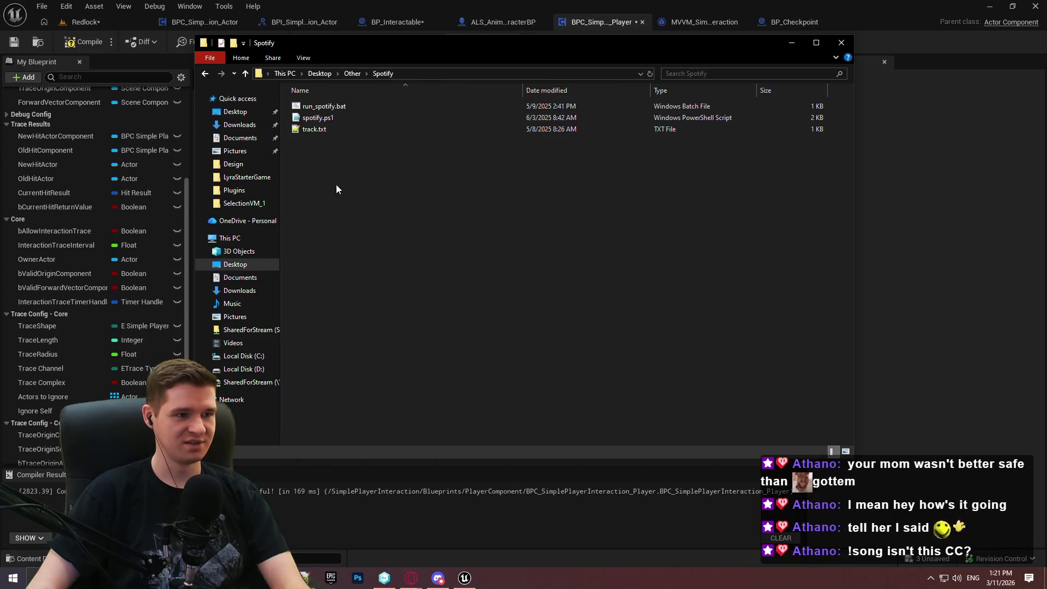
pyautogui.click(346, 106)
pyautogui.doubleClick(346, 106)
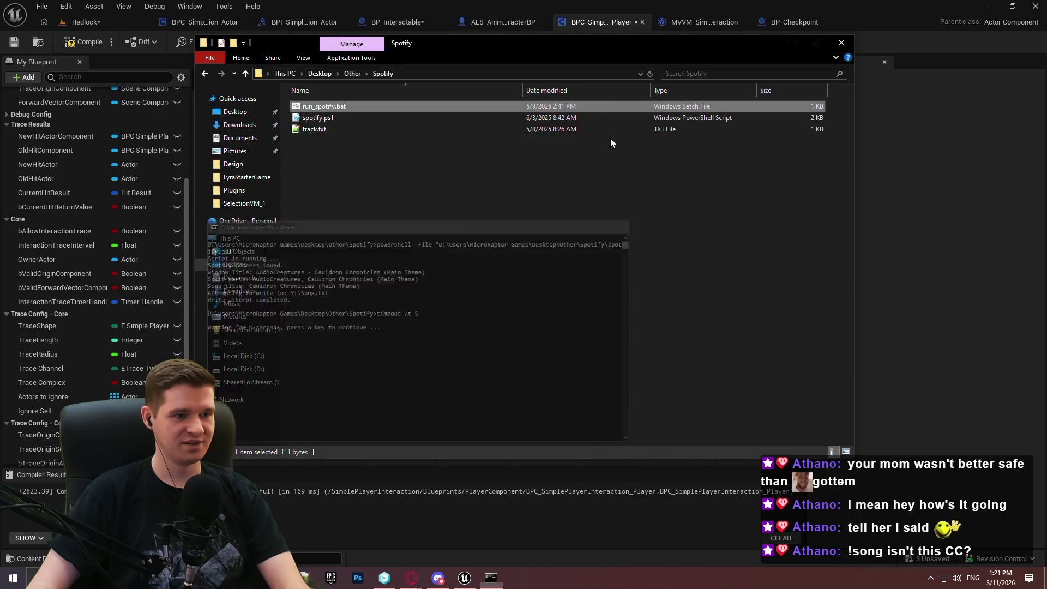
pyautogui.click(842, 42)
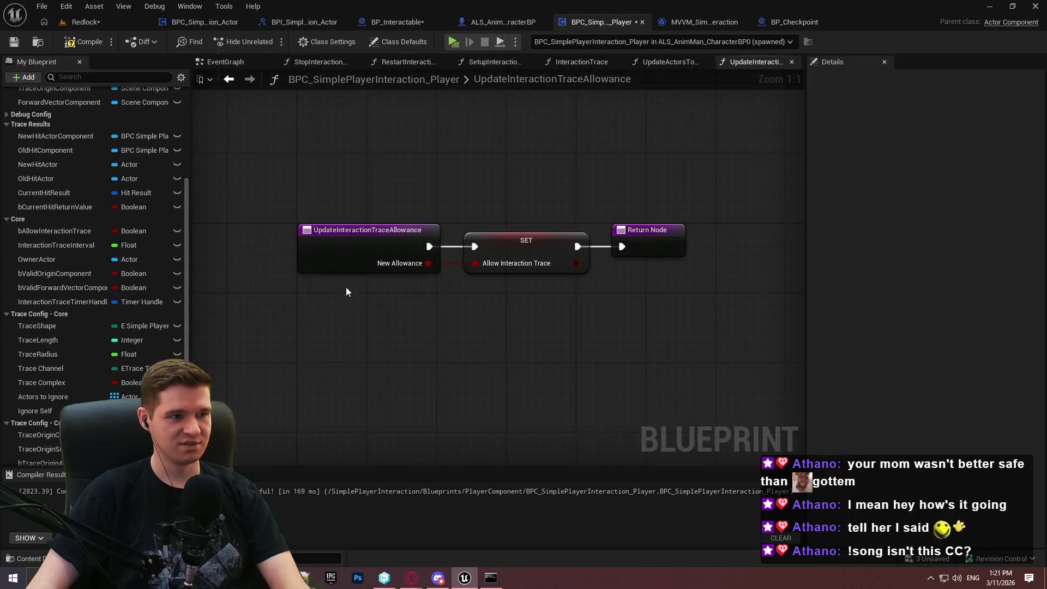
pyautogui.click(14, 43)
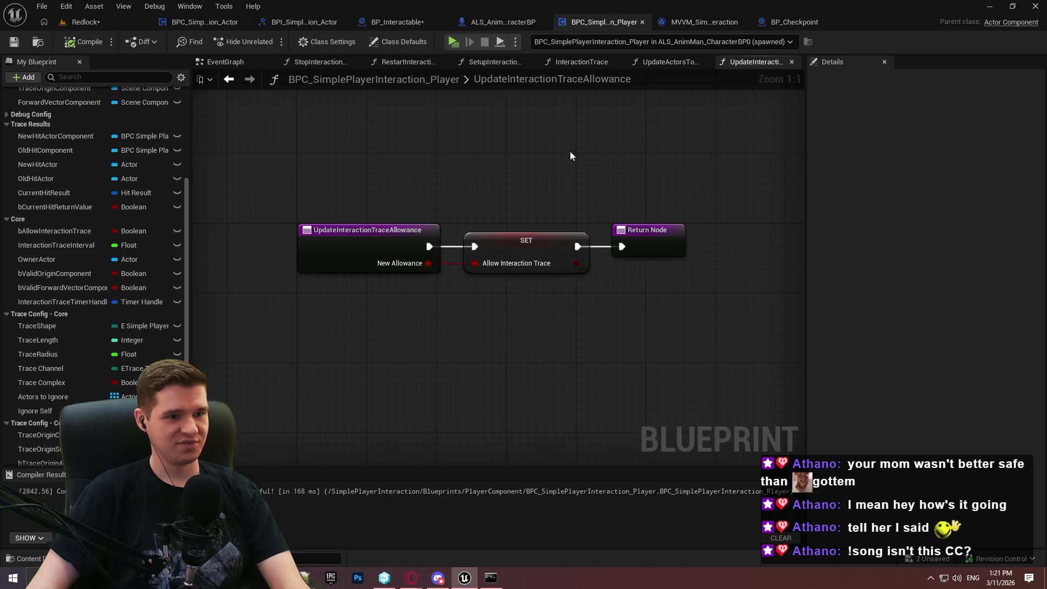